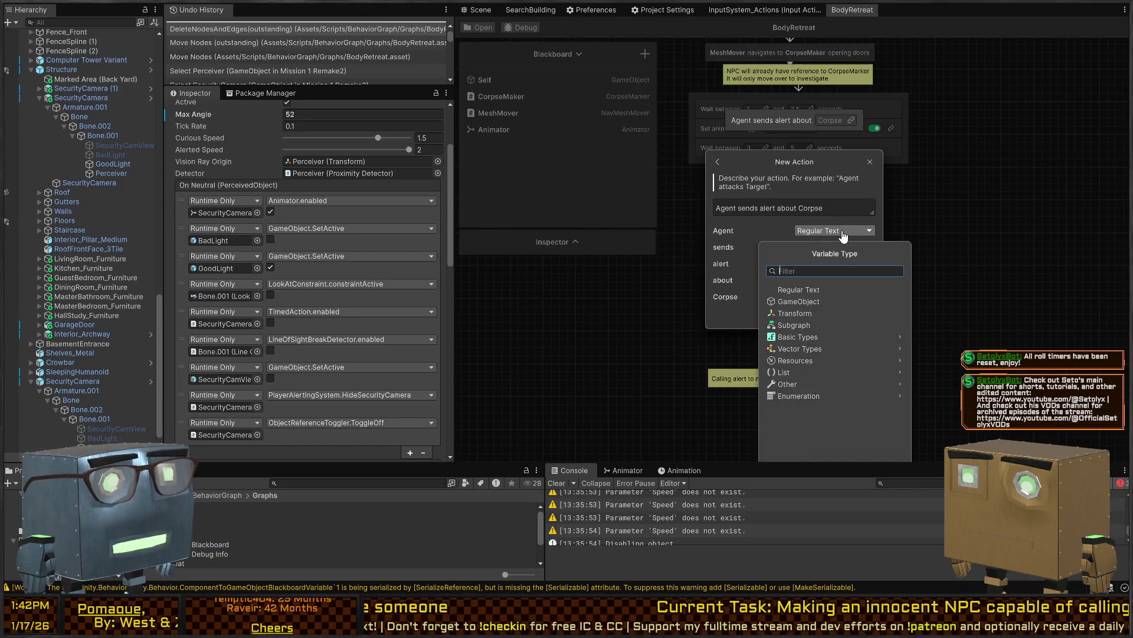
Set the Agent variable's type to GameObject
type("GameObj")
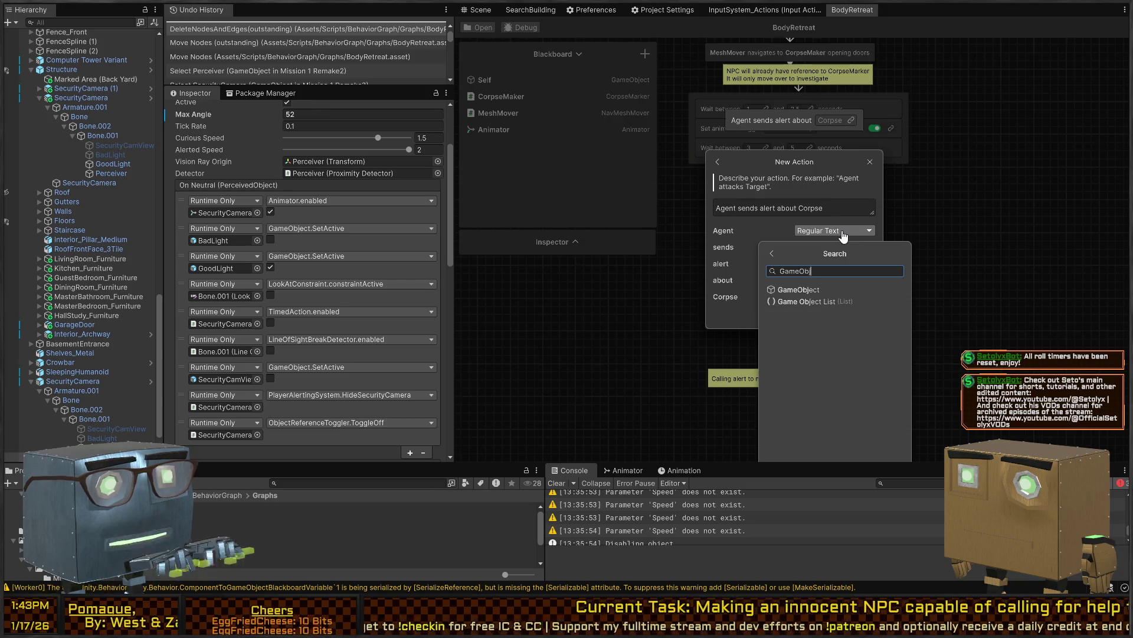
left_click(824, 288)
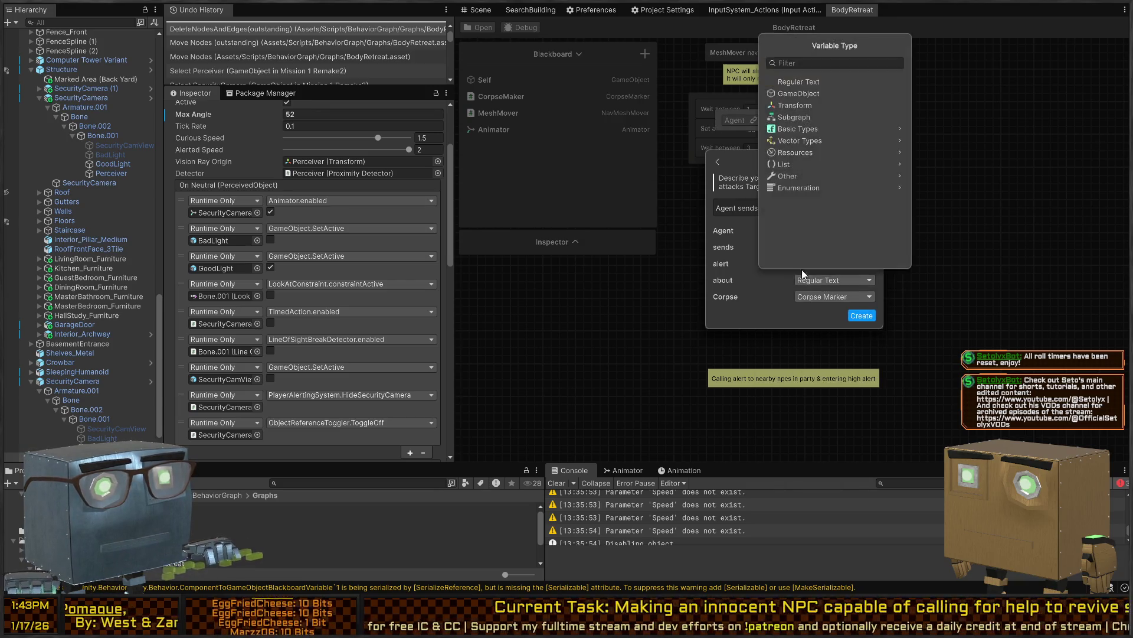
left_click(758, 318)
Reword the action description from 'Agent sends…' to 'Send alert about Corpse'
left_click(740, 215)
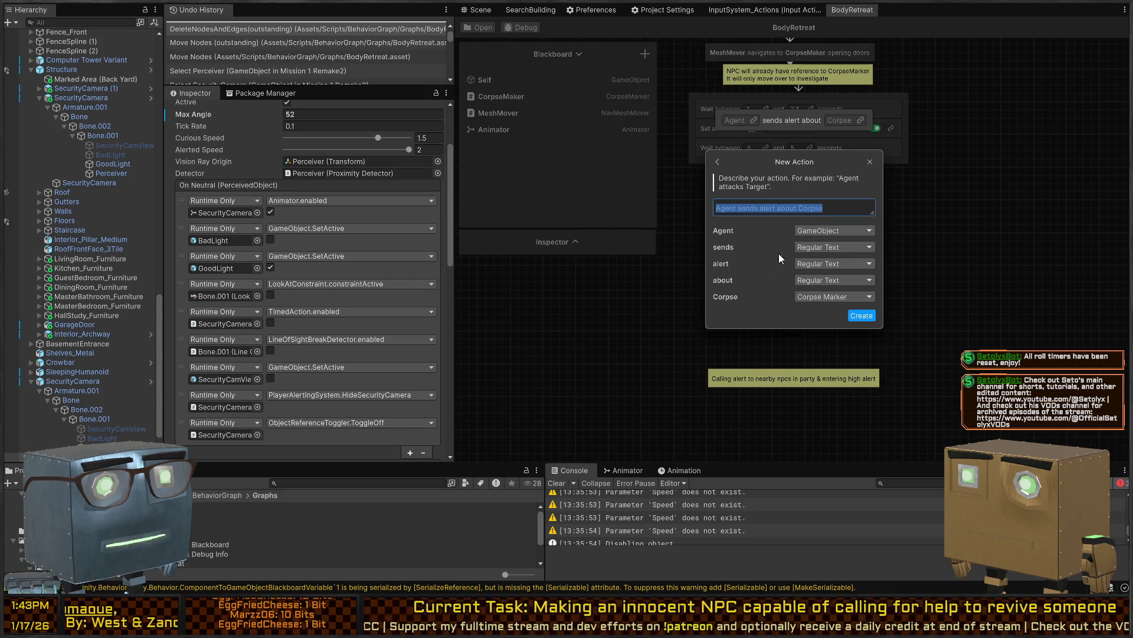
key("Home")
key("ctrl+shift+Right")
key("ctrl+shift+Right")
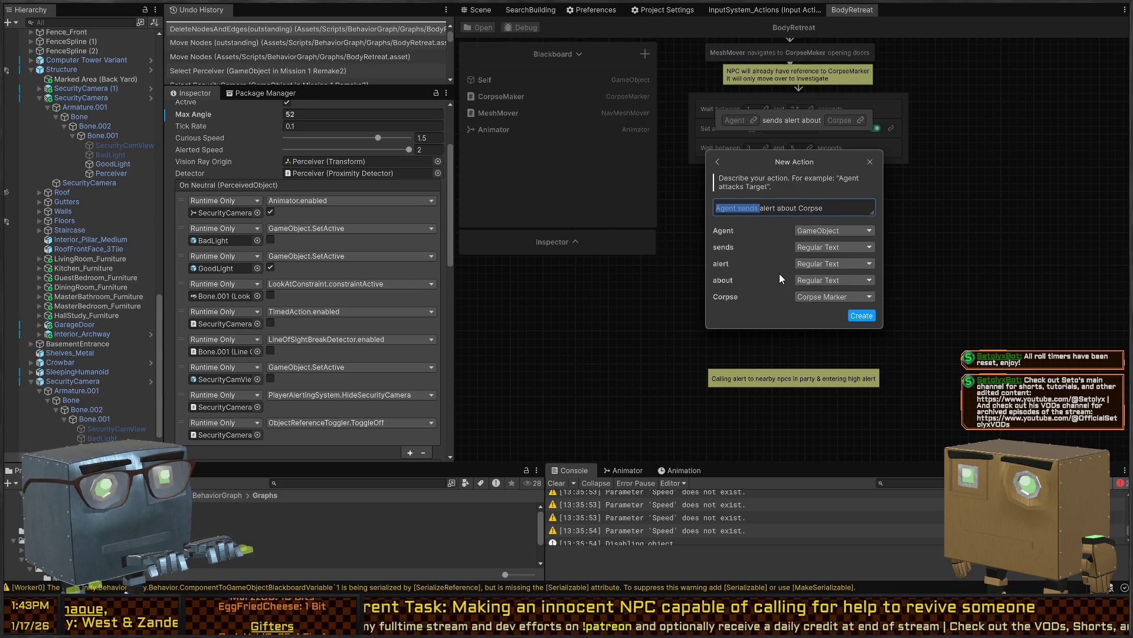
key("BackSpace")
type("Send")
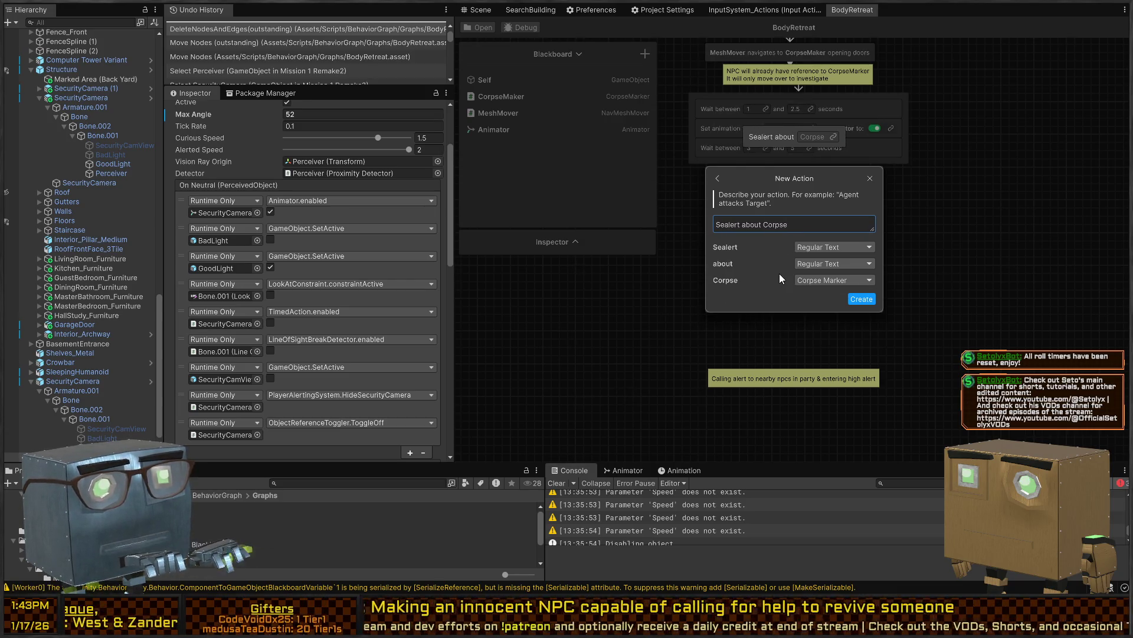
key("Left")
key("Left")
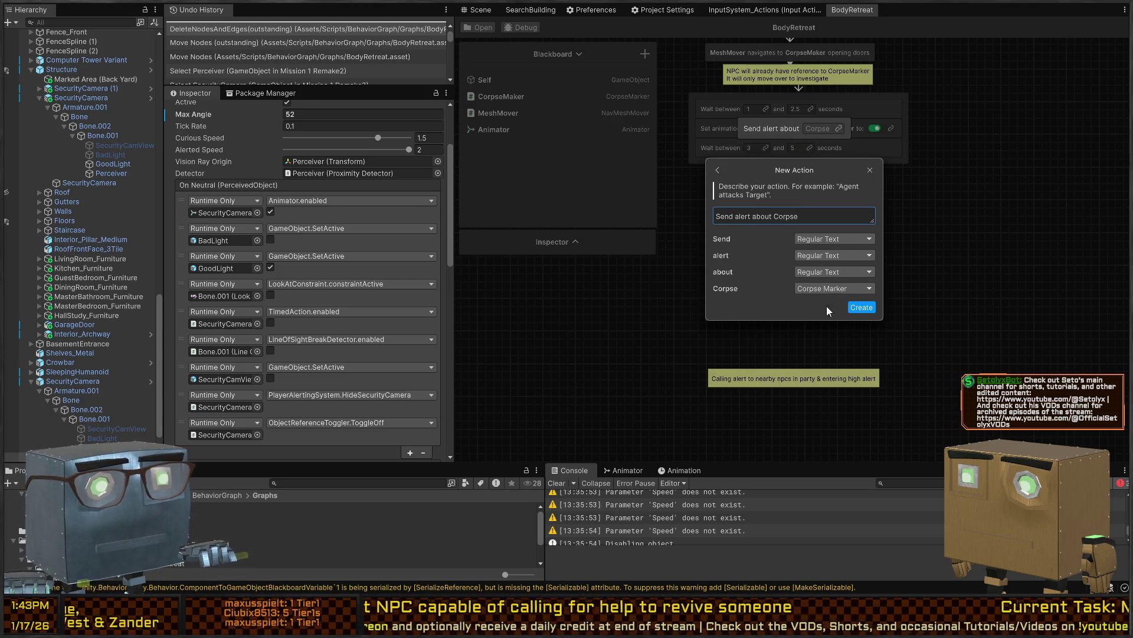
left_click(857, 317)
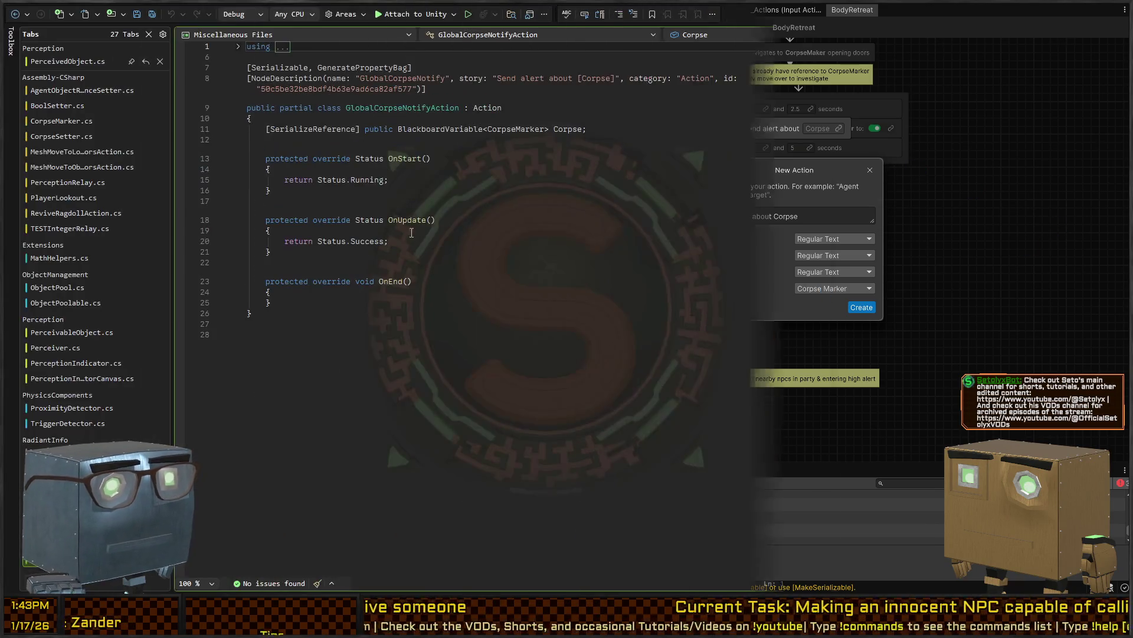
Generate the action script and delete its OnUpdate and OnEnd methods, leaving only OnStart
left_click(423, 306)
key("shift+Up")
key("shift+Up")
key("shift+Up")
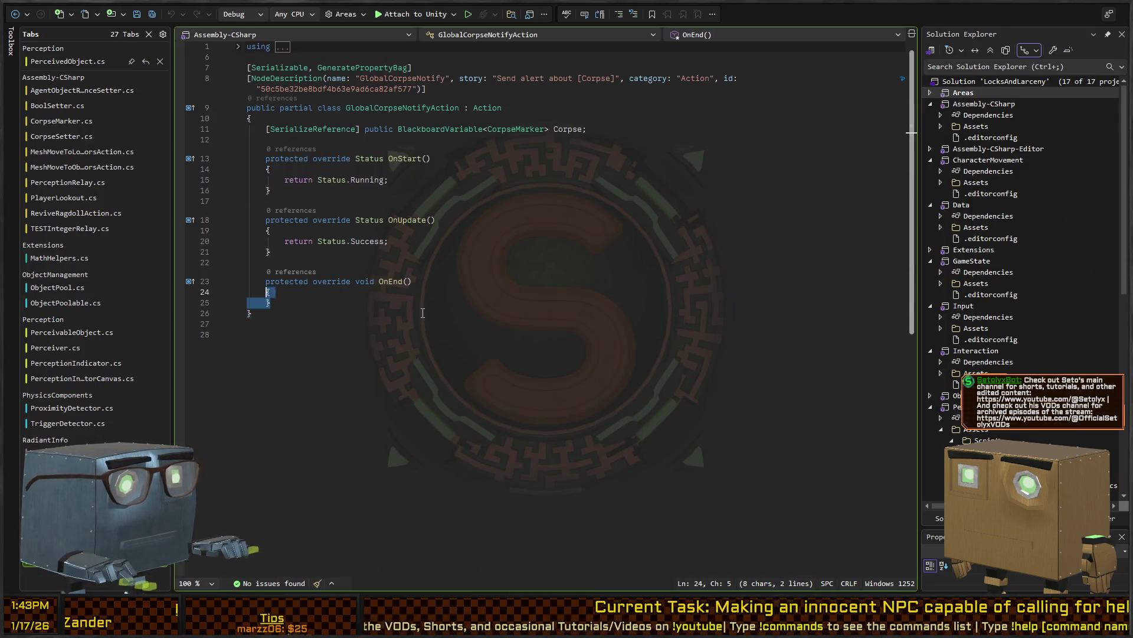
key("shift+Down")
key("Delete")
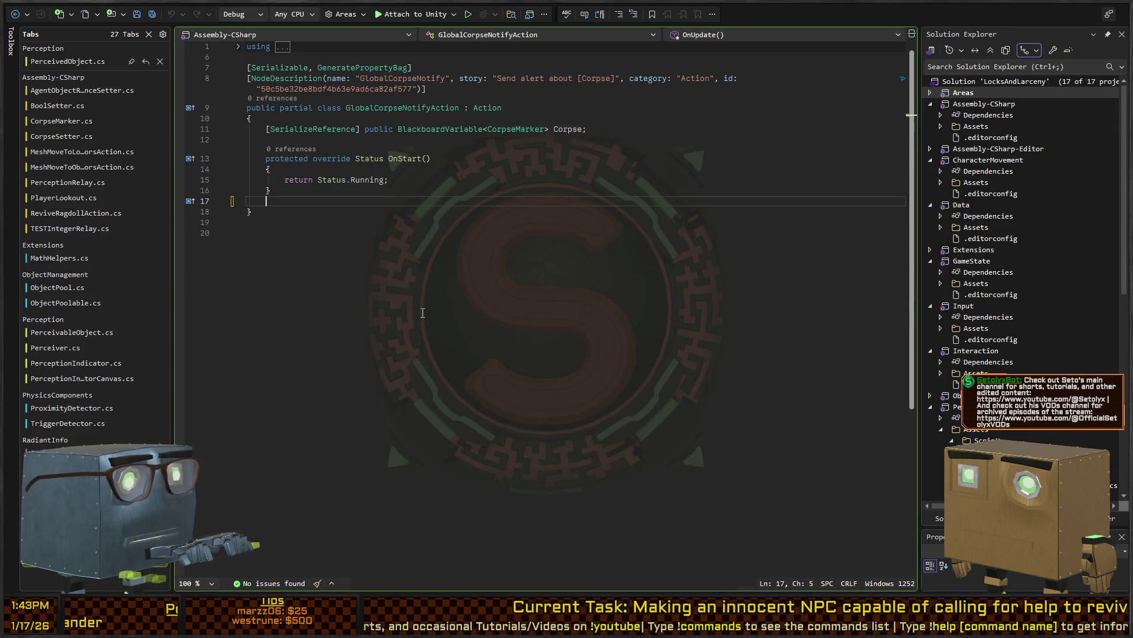
key("BackSpace")
key("Up")
key("Up")
key("Down")
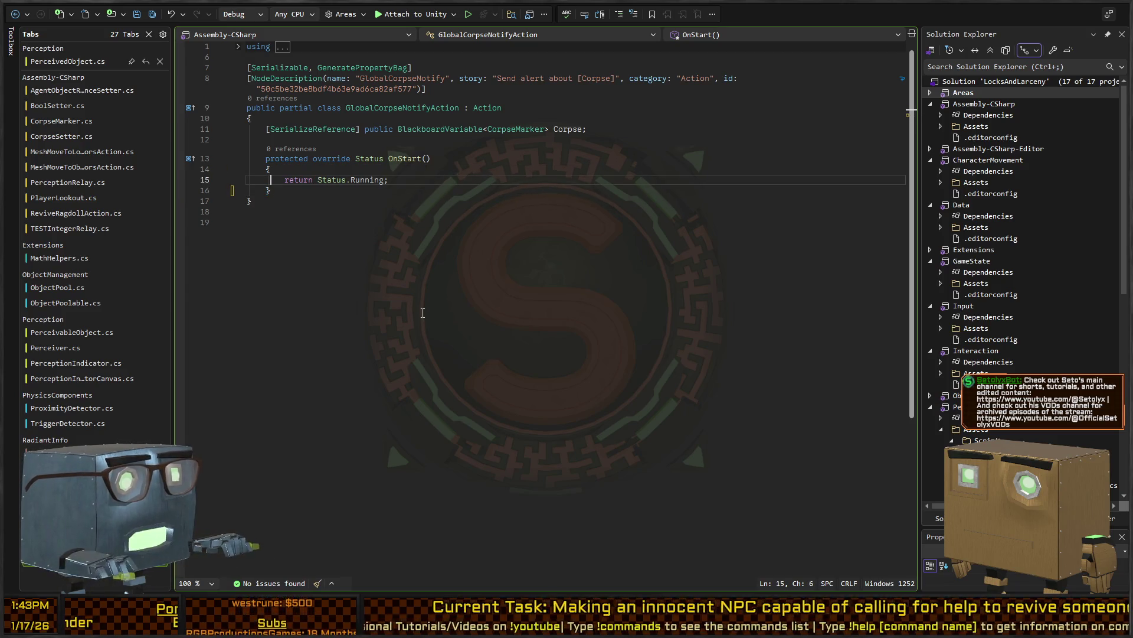
key("ctrl+Return")
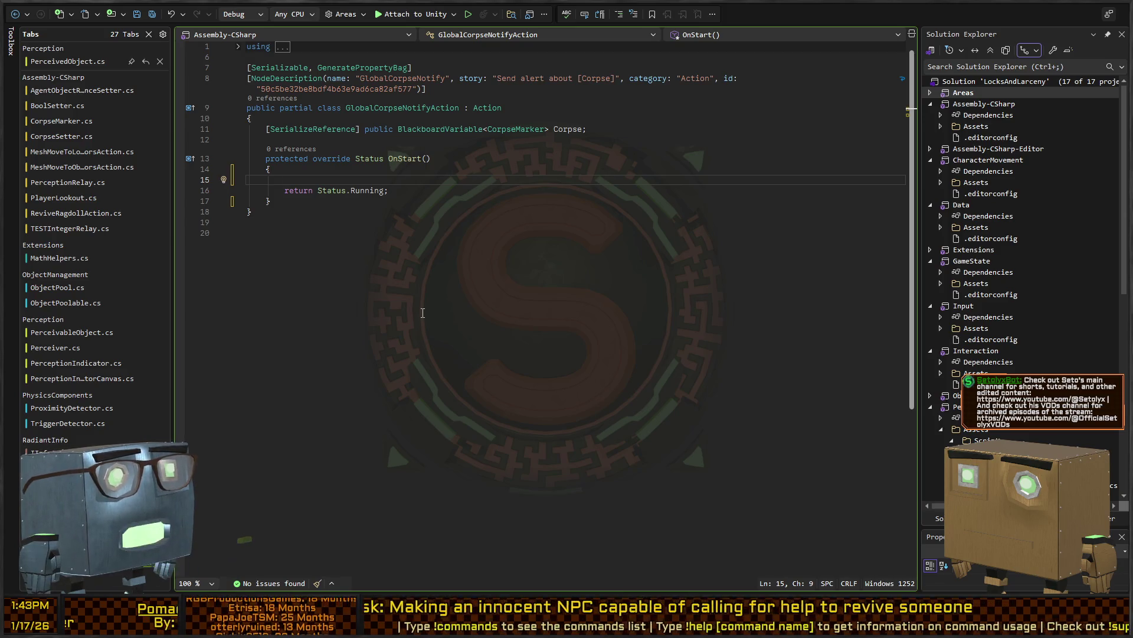
Type a PlayerAlertingSystem. call in OnStart and go to PlayerAlertingSystem's definition
type("PlayterAlertingSystem")
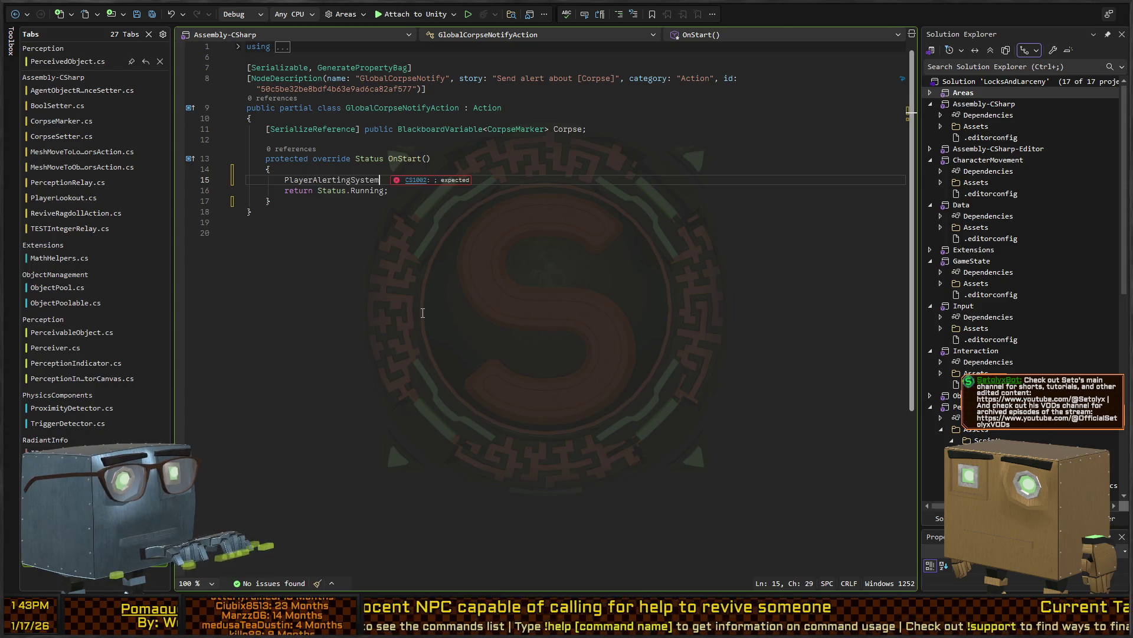
key("Tab")
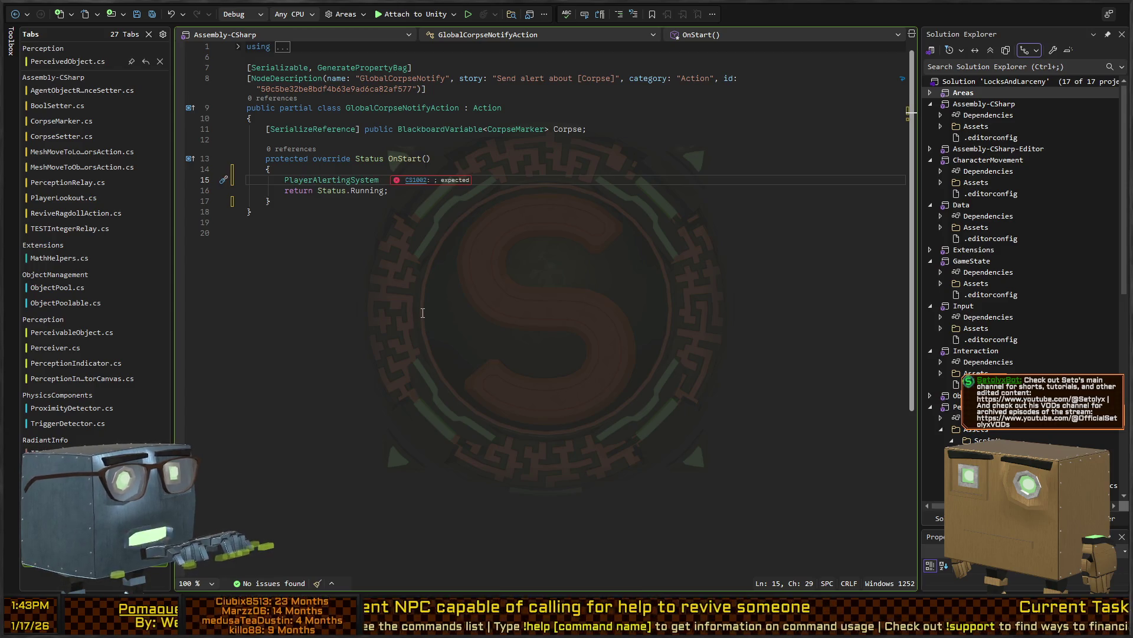
type(".")
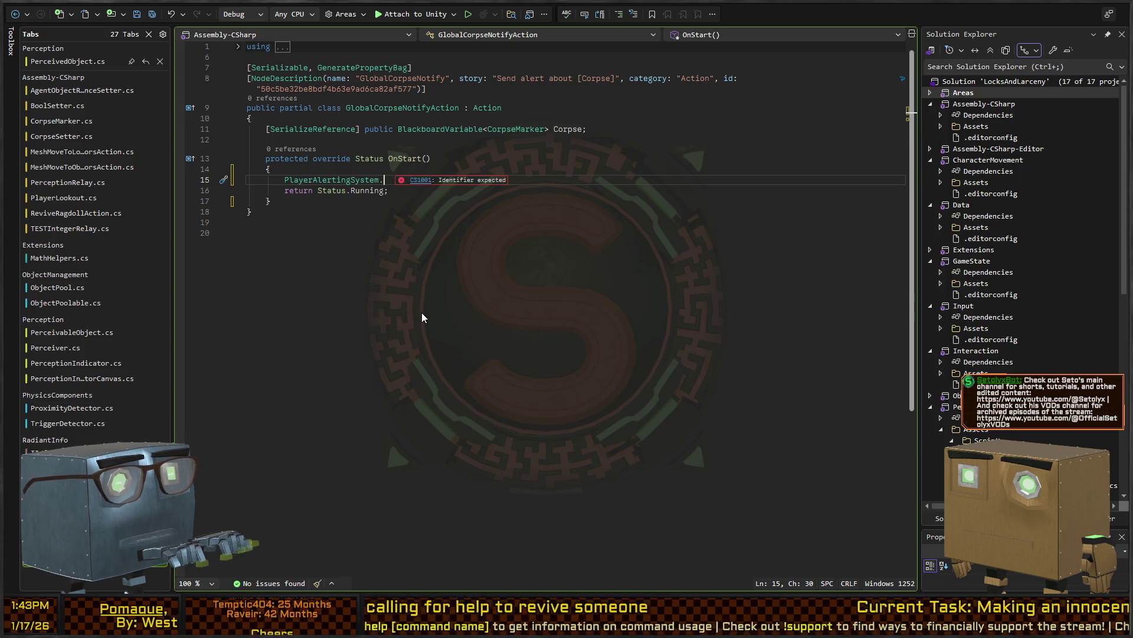
left_click(369, 180, "ctrl")
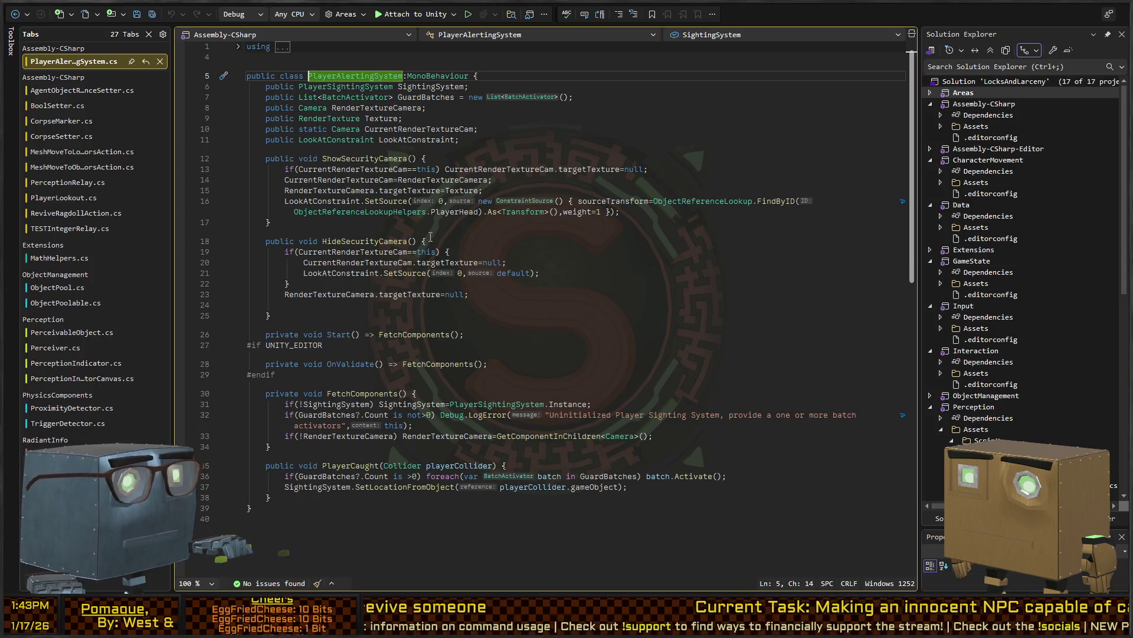
Change PlayerAlertingSystem's base class to SingletonMonoBehaviour<PlayerAlertingSystem>
key("ctrl+Right")
key("ctrl+Right")
key("shift+End")
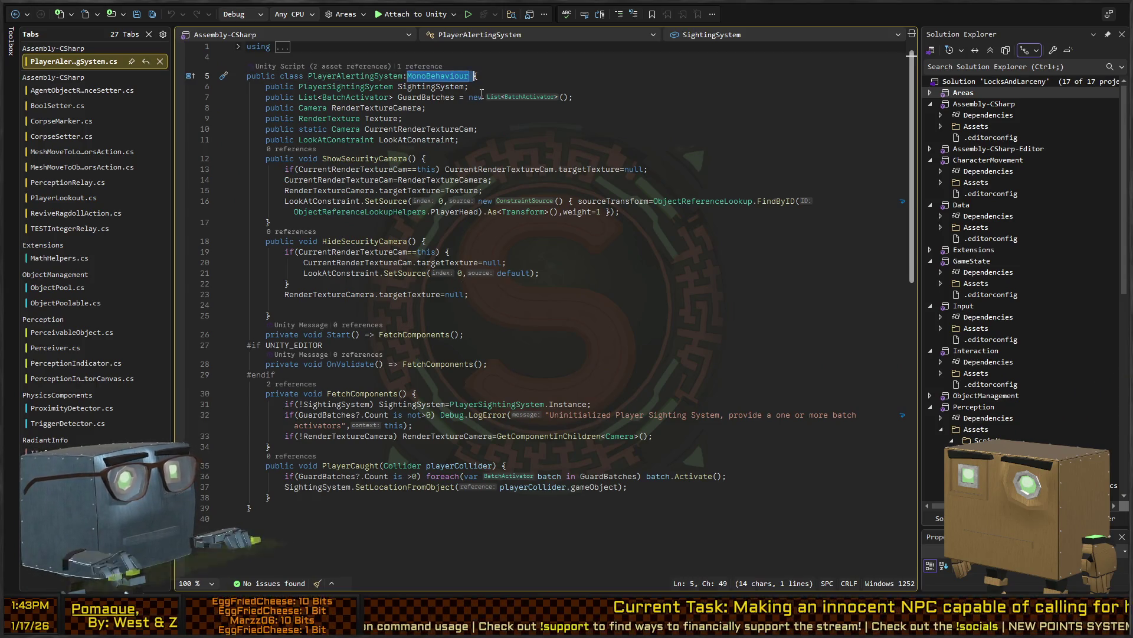
type("Single")
type("tonMonoBehavio")
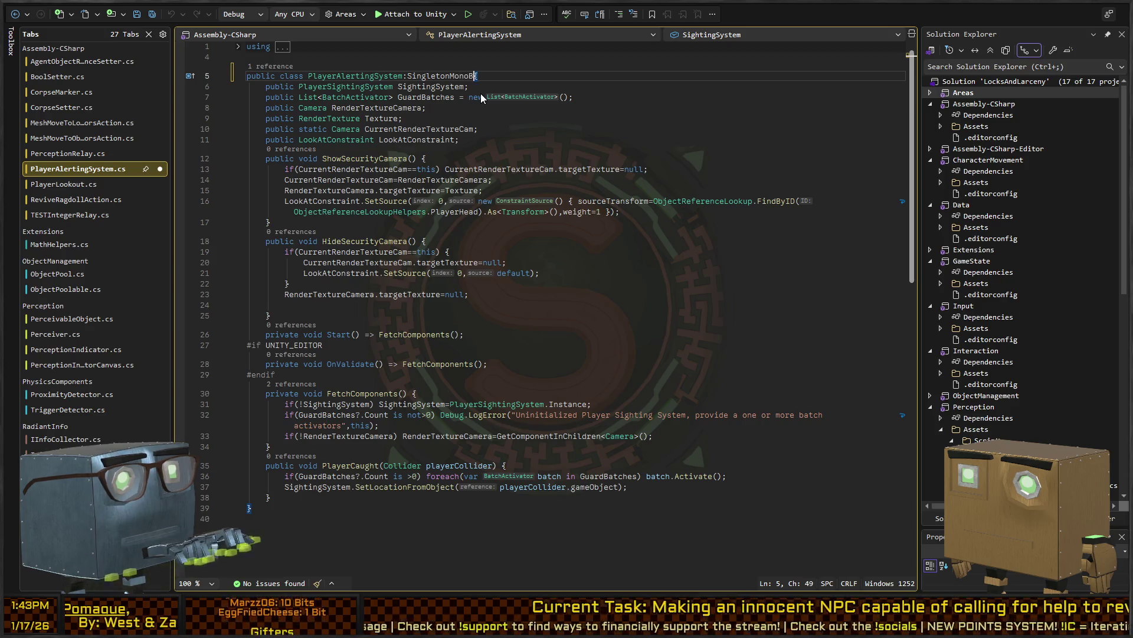
type("ur<PlayerAl")
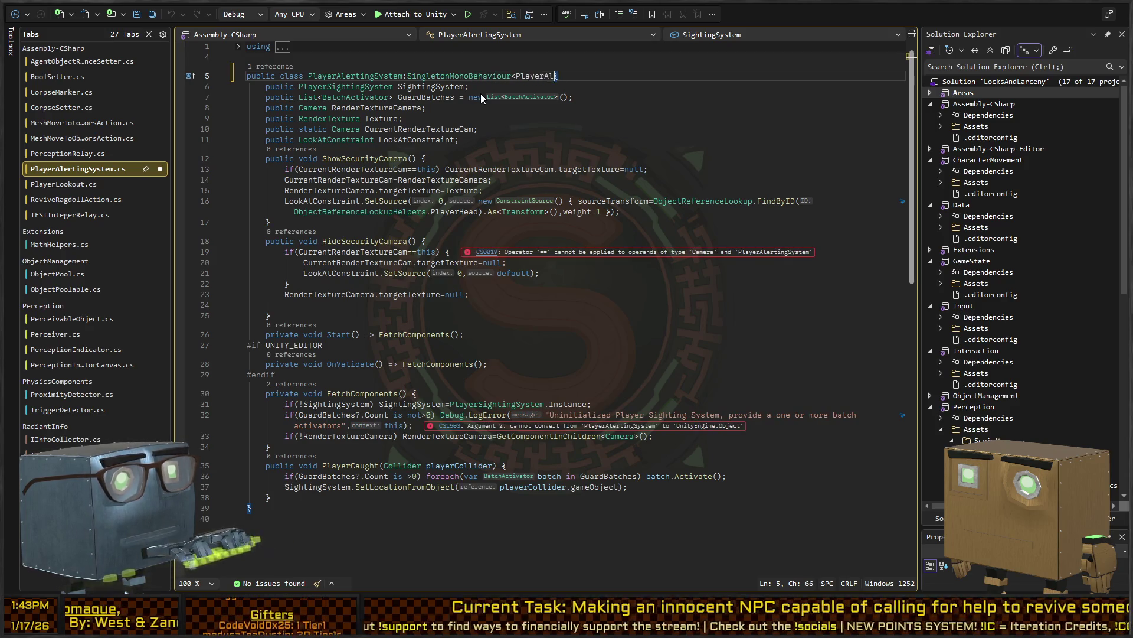
type("ertingSystem> {")
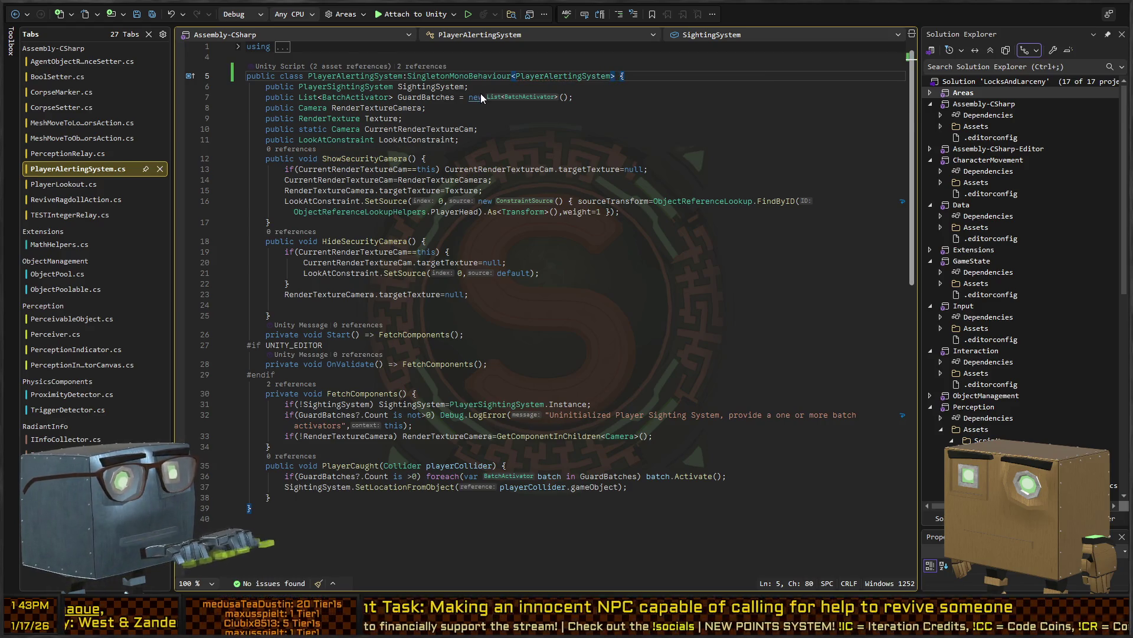
Extend the OnStart call to PlayerAlertingSystem.Instance, then return to the end of PlayerCaught
key("ctrl+Tab")
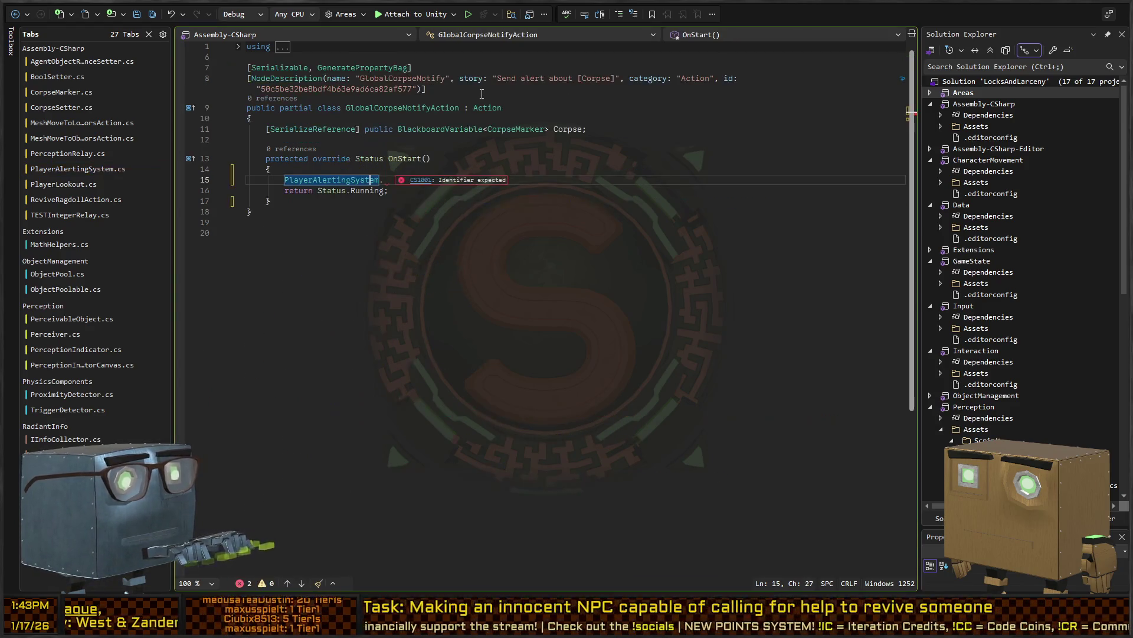
type("Ins")
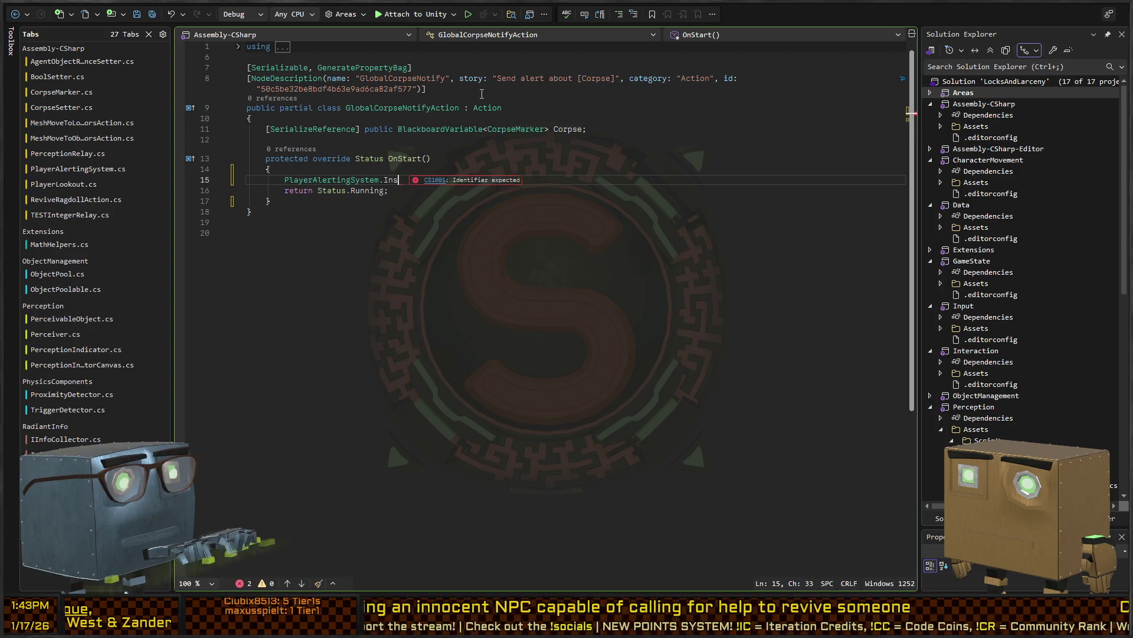
type("tance.")
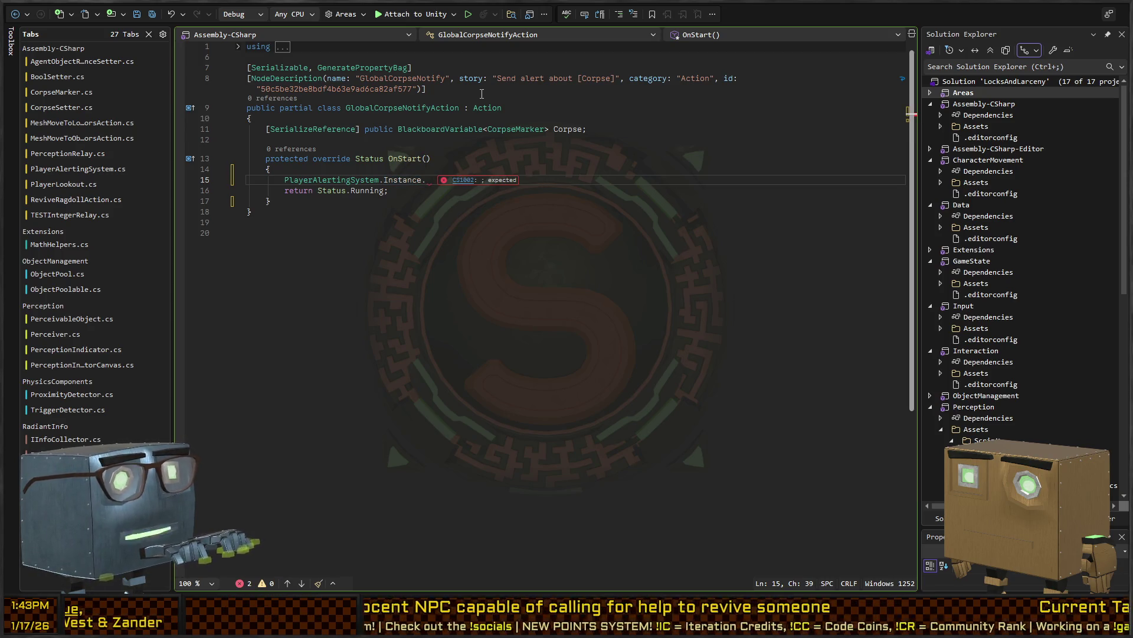
key("ctrl+Tab")
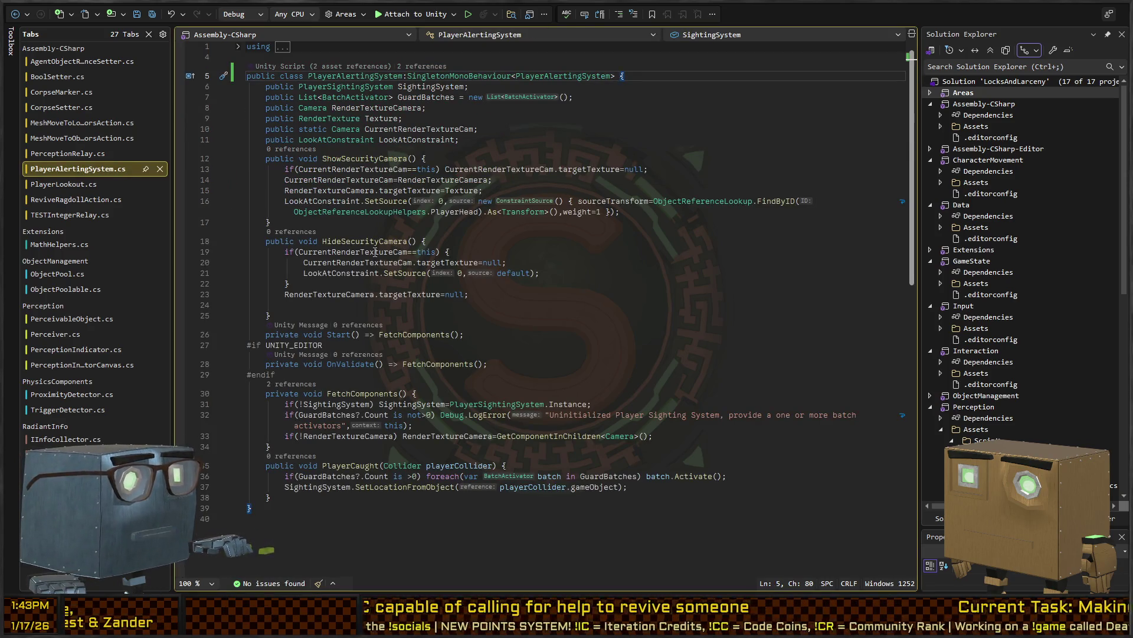
scroll(405, 378, "down", 2)
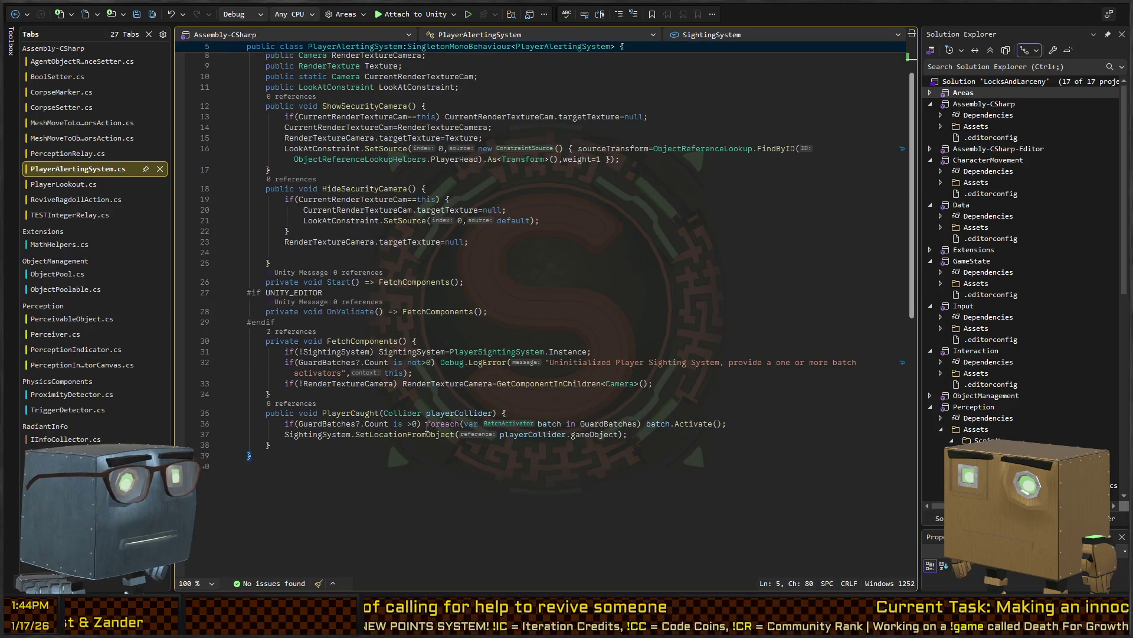
scroll(427, 425, "down", 4)
left_click(401, 322)
Add an empty void CorpseDetected(CorpseMarker marker) method after PlayerCaught
key("Return")
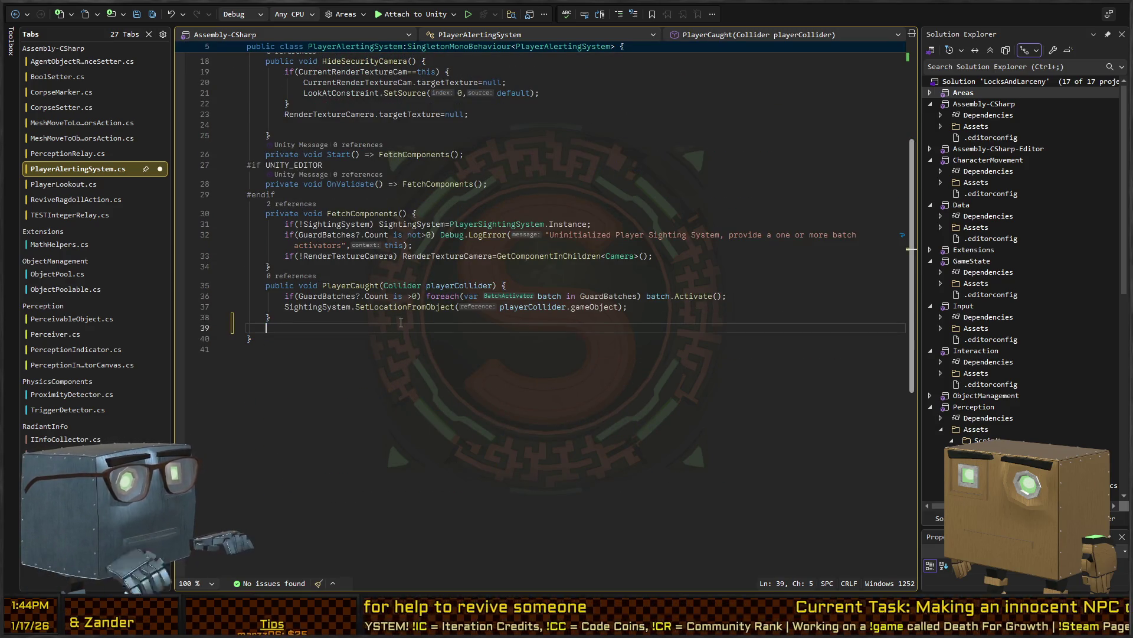
type("publicvoid CorpseDe")
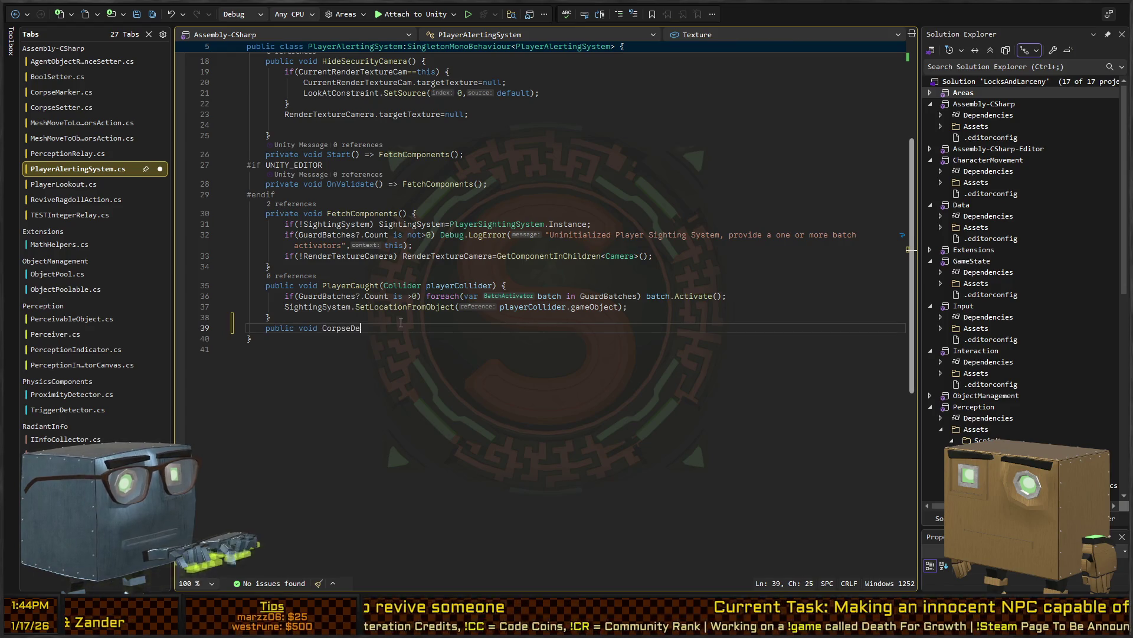
type("tected(Corpse")
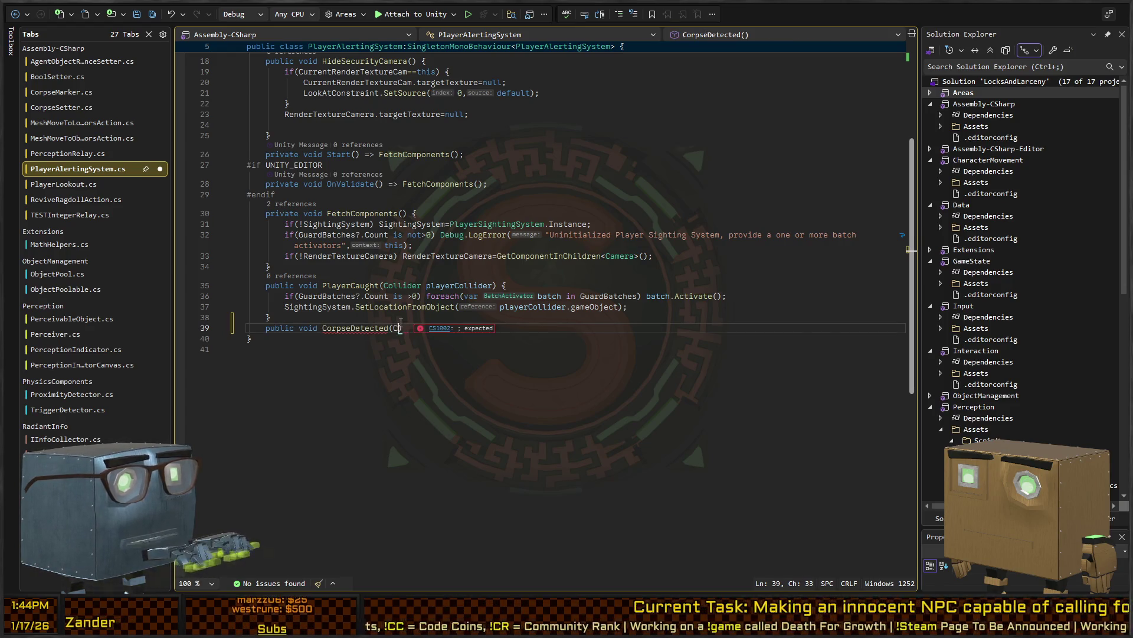
type("Marker marker)")
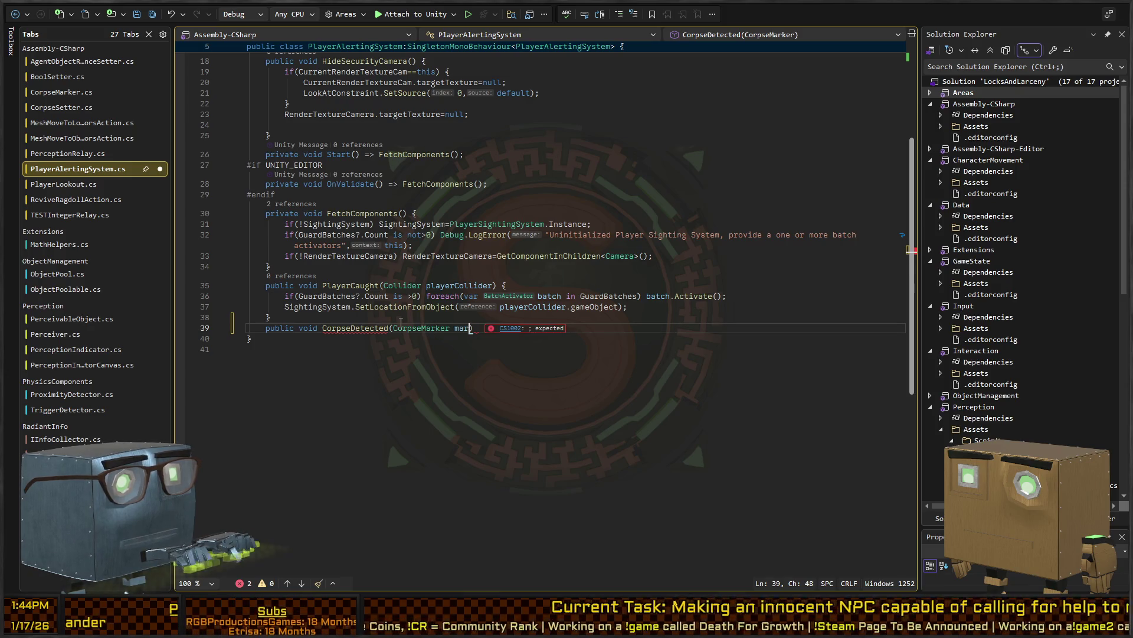
type(" {")
key("Return")
scroll(452, 215, "up", 6)
Rename the class to GlobalAlertingSystem with Ctrl+R and save the script
left_click(366, 76)
key("ctrl+r")
key("ctrl+r")
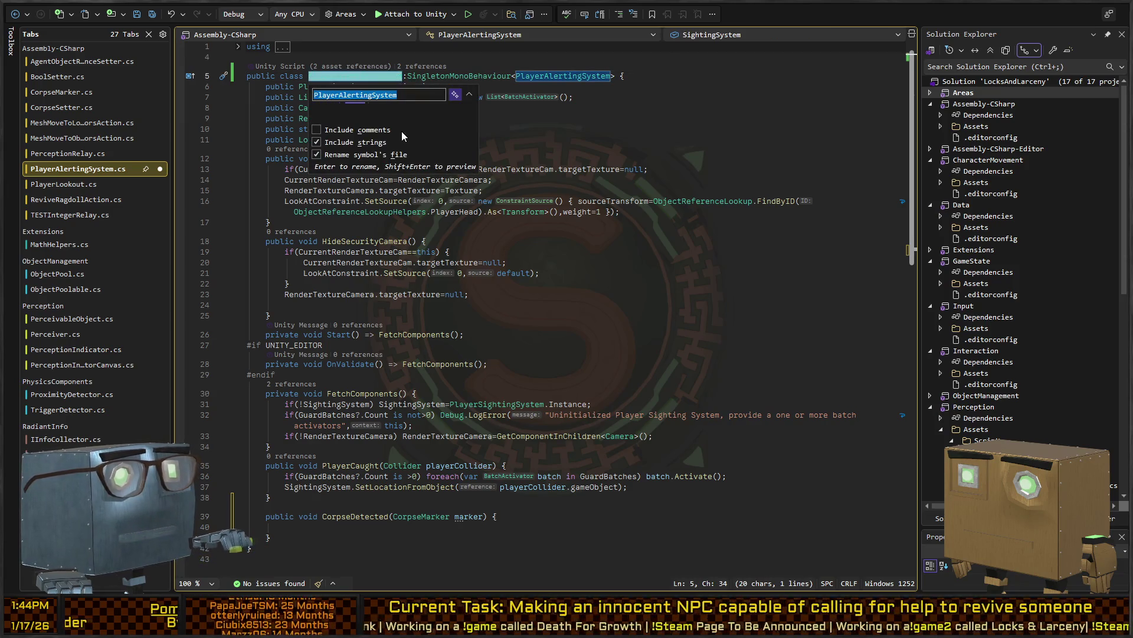
type("GLobalA")
key("BackSpace")
key("BackSpace")
key("BackSpace")
type("lobalAlertingSystem")
key("Return")
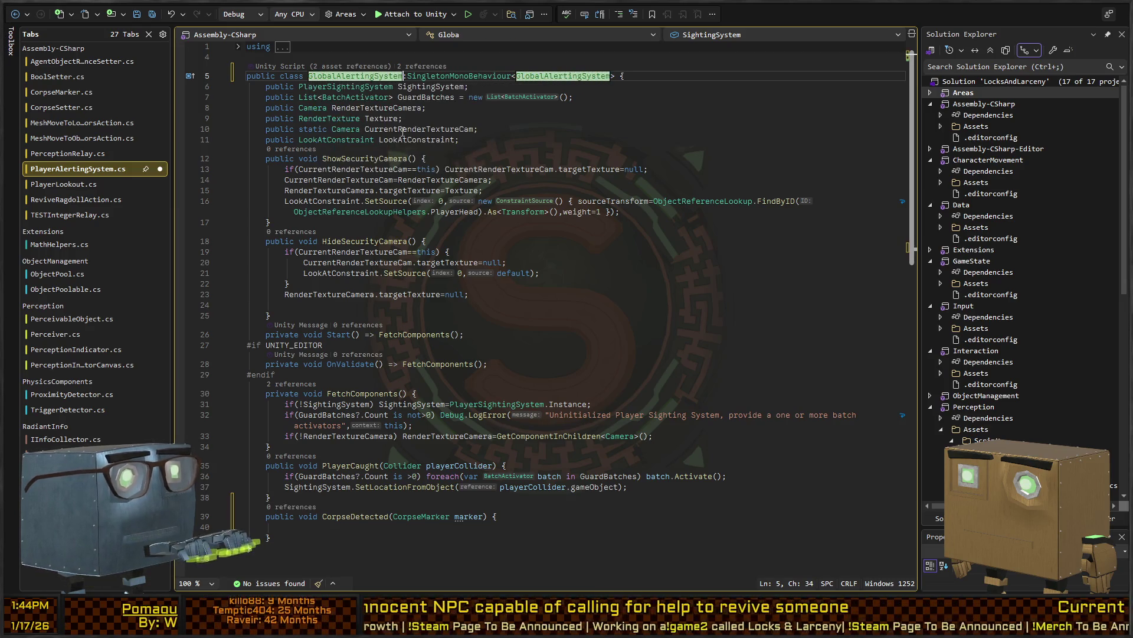
key("ctrl+s")
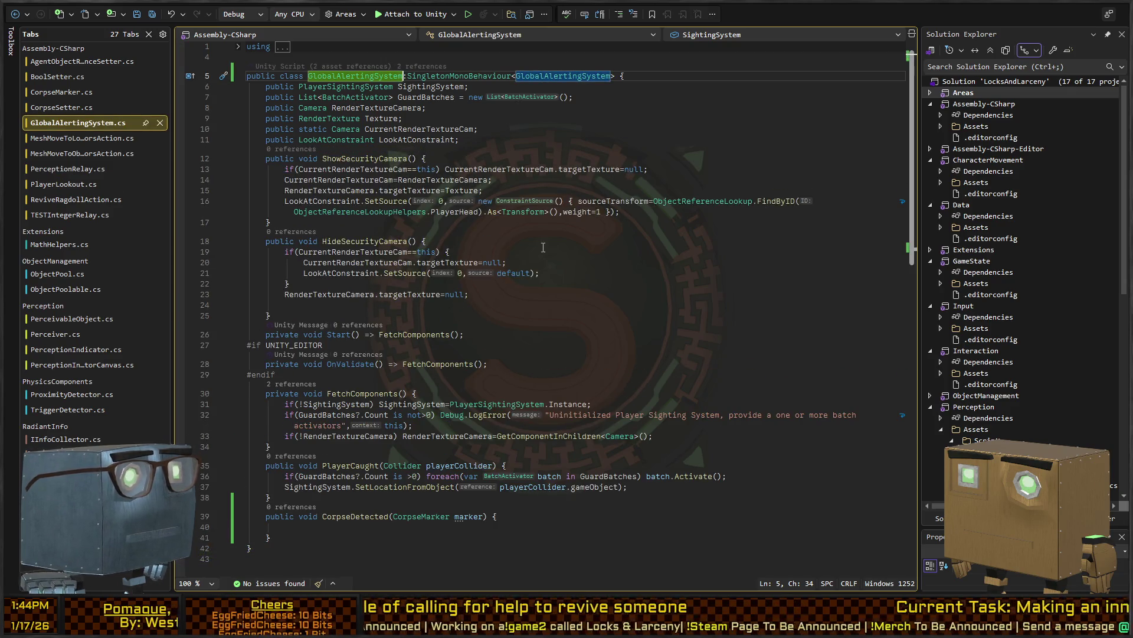
Go back to the Unity Editor
left_click(640, 144)
scroll(548, 307, "down", 2)
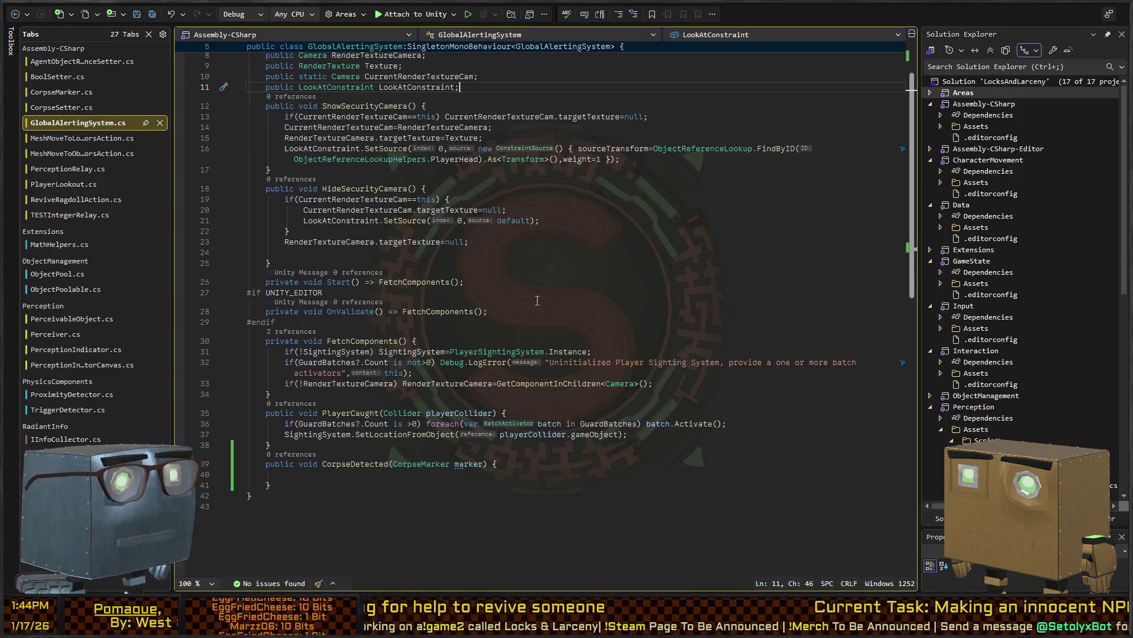
key("alt+Tab")
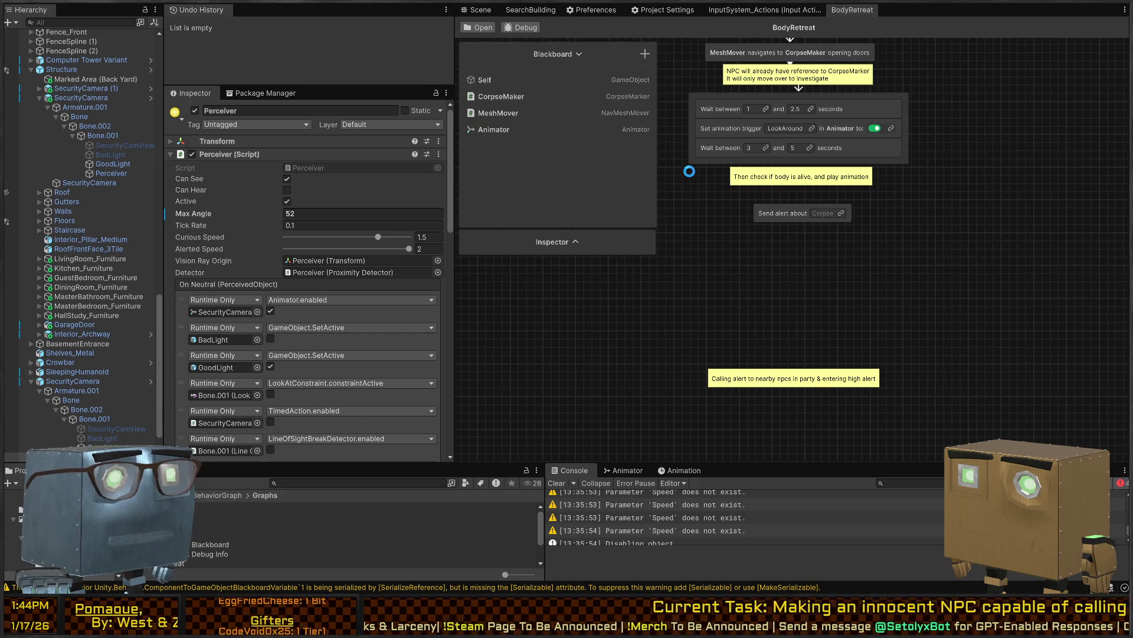
Open GlobalCorpseNotifyAction.cs at its compile error from the Console's newest entries
scroll(750, 509, "down", 10)
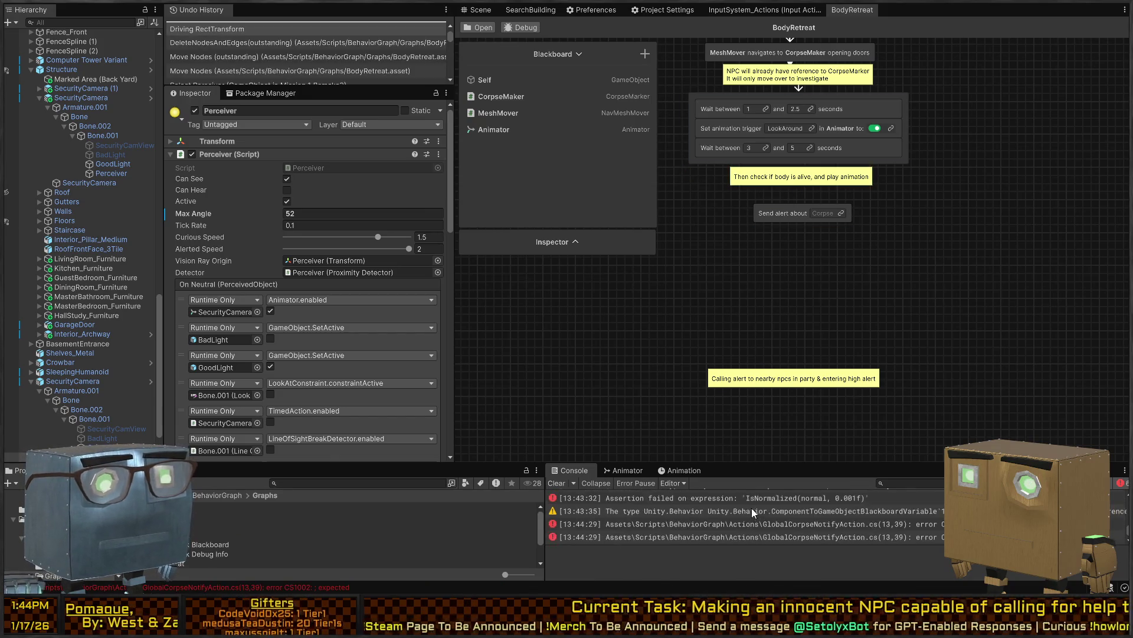
left_click(791, 534)
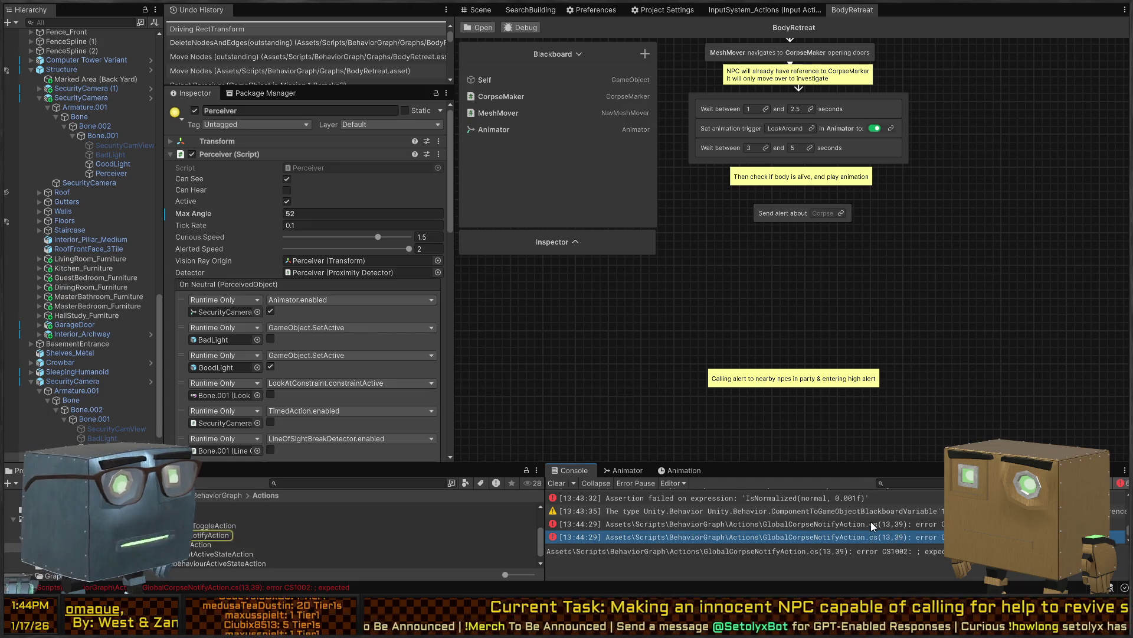
double_click(811, 536)
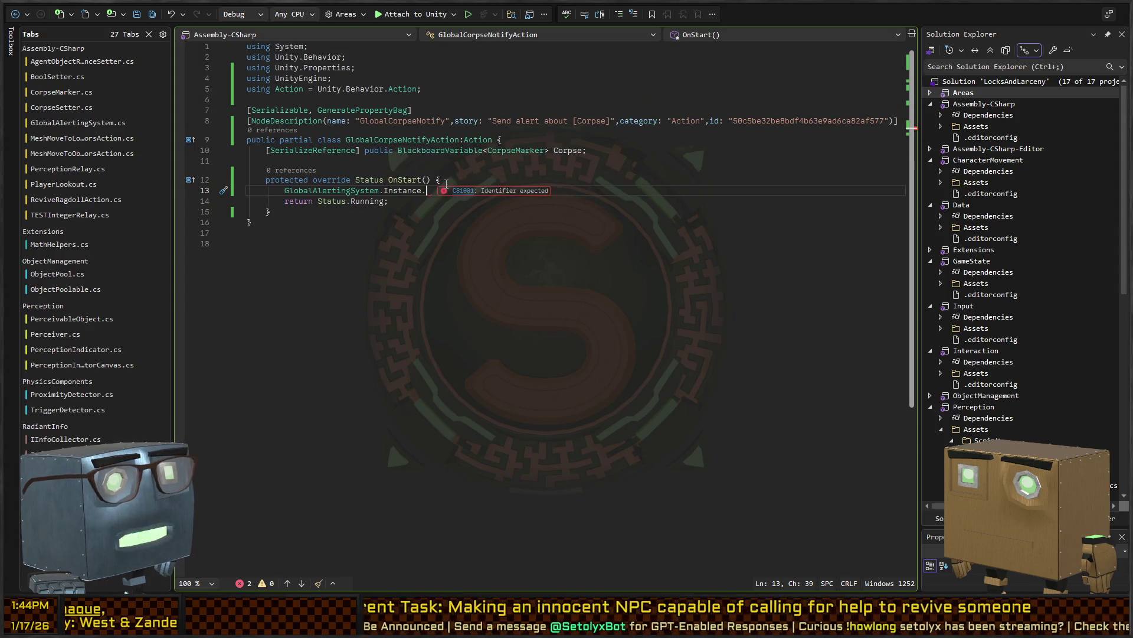
Complete OnStart's call as GlobalAlertingSystem.Instance.CorpseDetected(Corpse.Value)
key("Up")
key("Up")
key("Up")
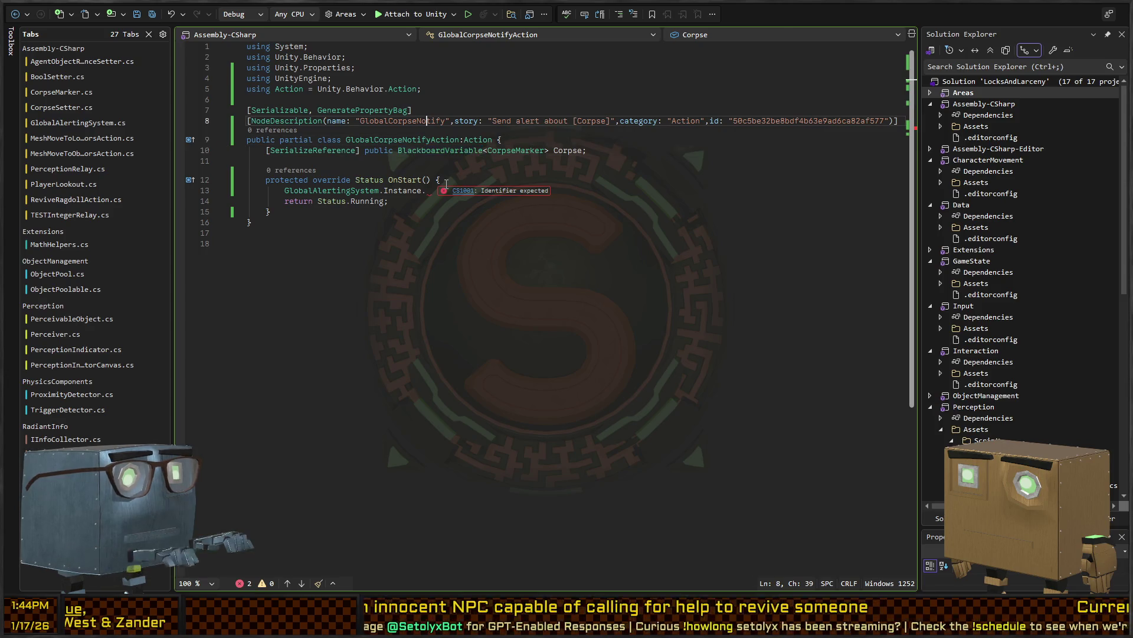
key("Down")
key("Down")
key("Down")
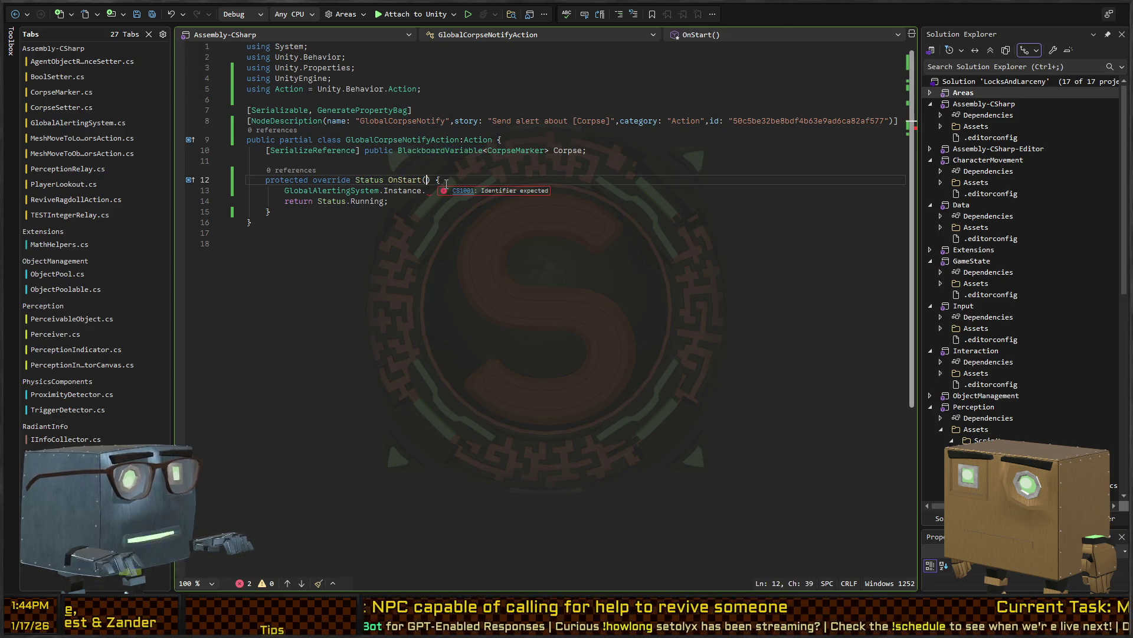
key("ctrl+Tab")
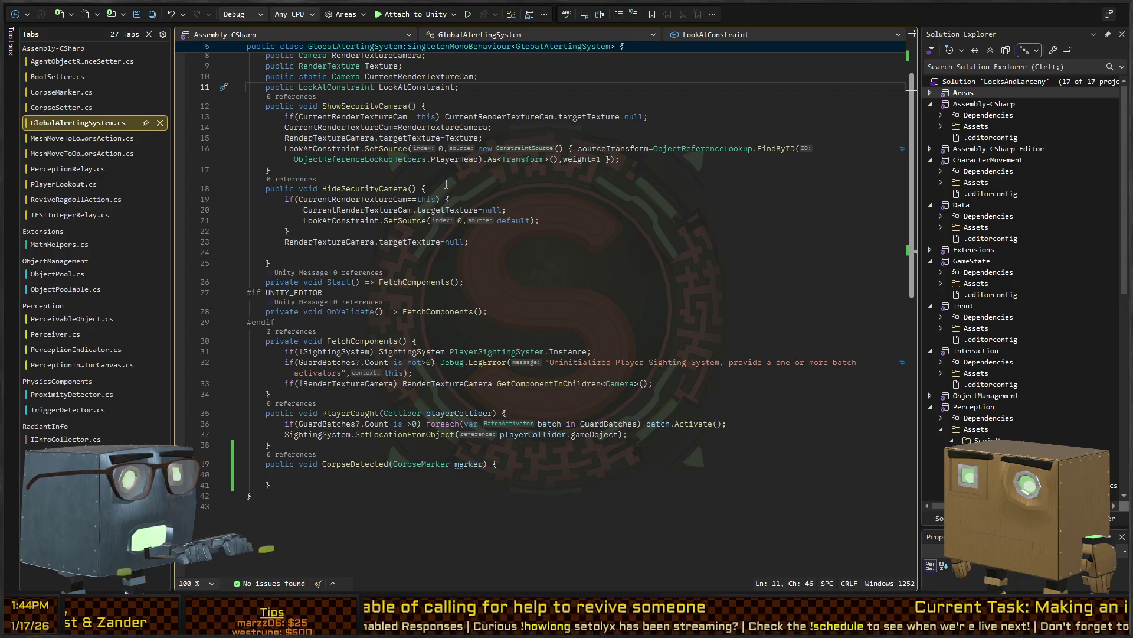
key("ctrl+Tab")
type("C")
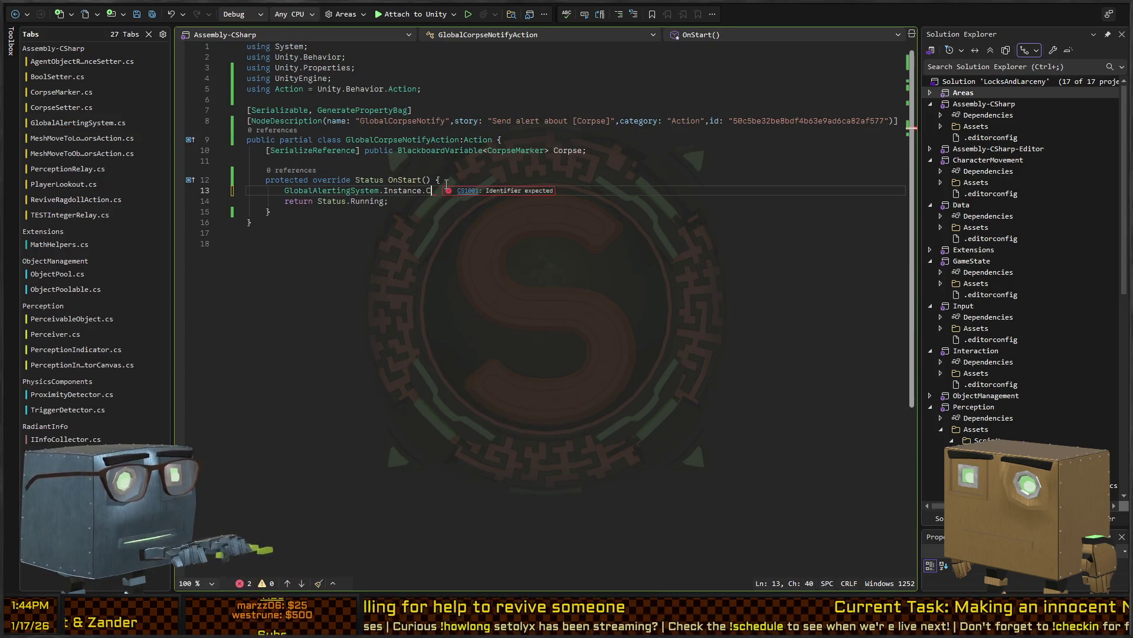
type("orpseDetected")
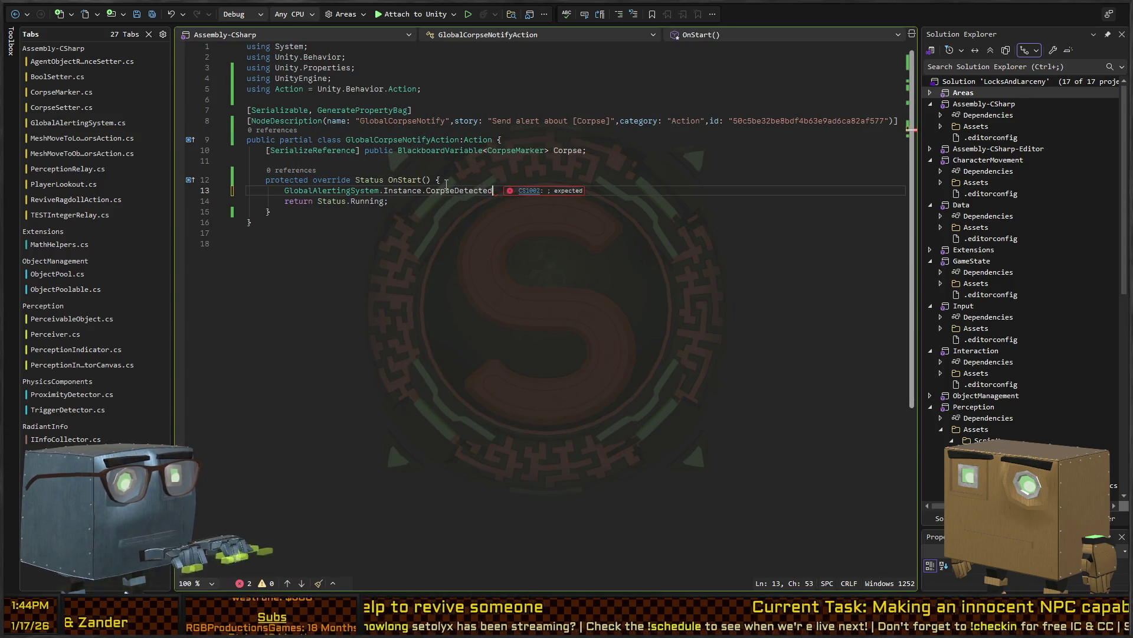
type("();")
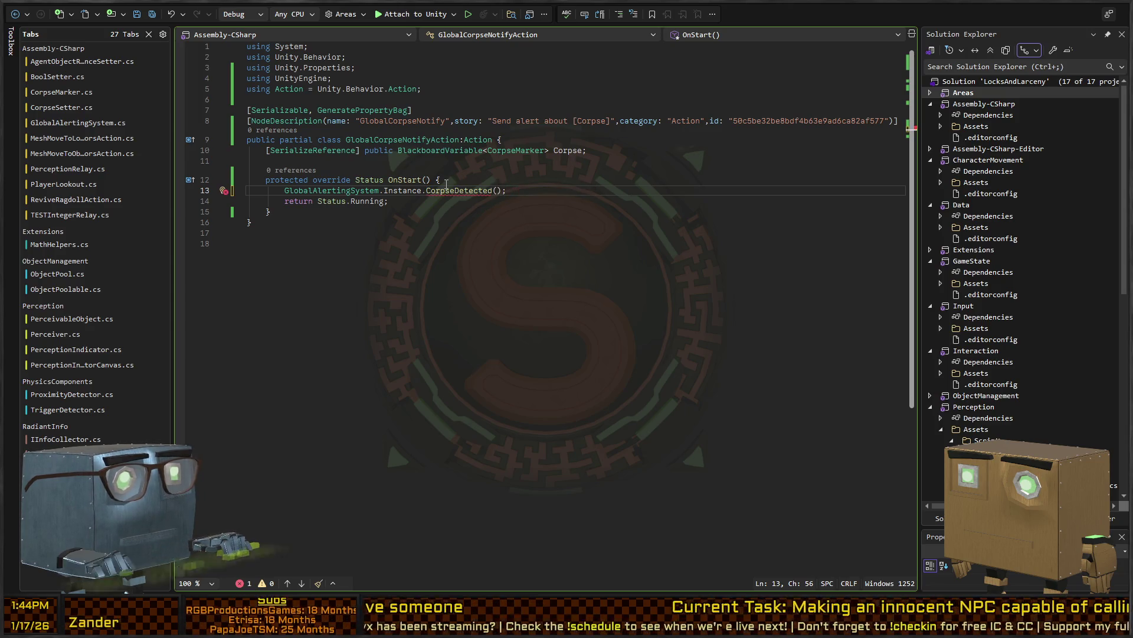
type(".Value")
Change OnStart's return value from Status.Running to Status.Success
key("Down")
key("ctrl+shift+Left")
type("Success")
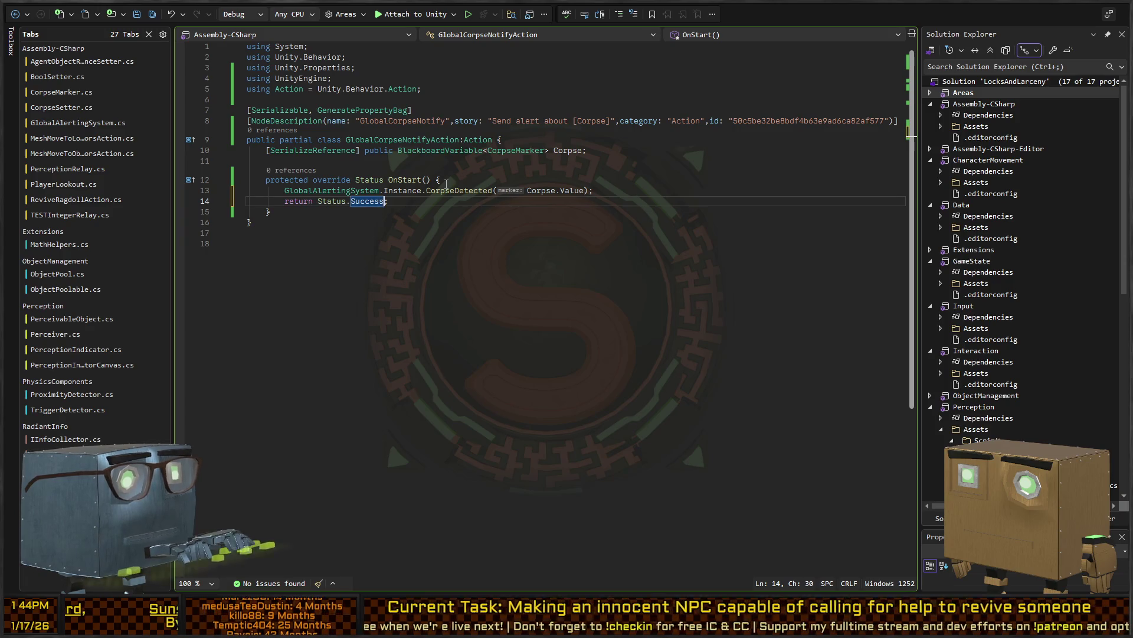
key("ctrl+Tab")
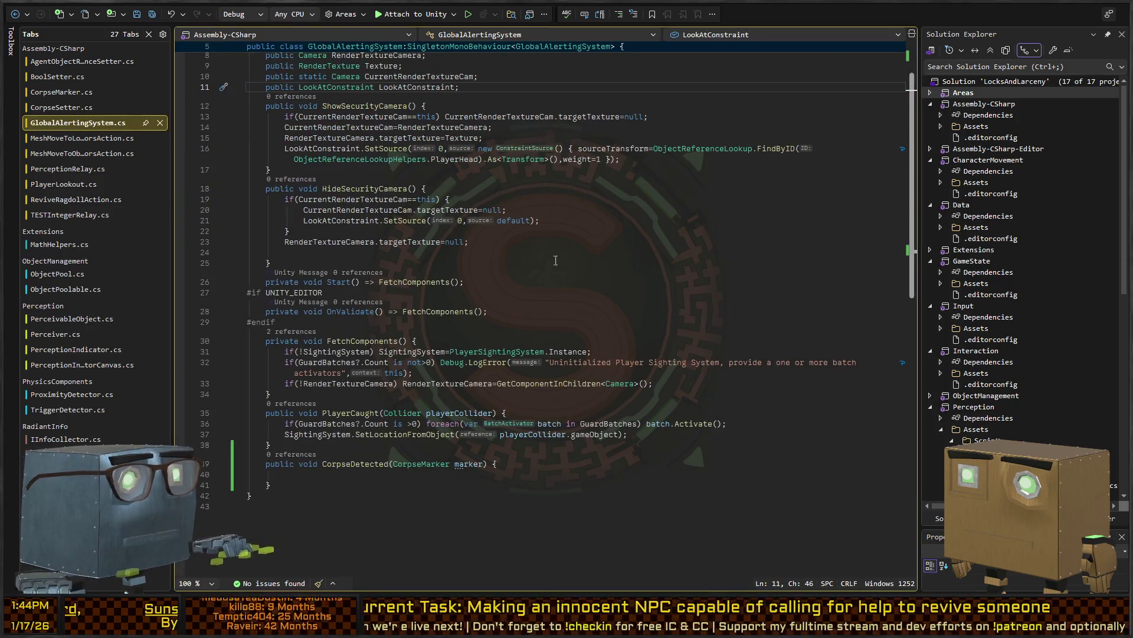
Copy PlayerCaught's guard-batch and sighting-location lines into CorpseDetected
left_click(383, 474)
scroll(329, 376, "down", 2)
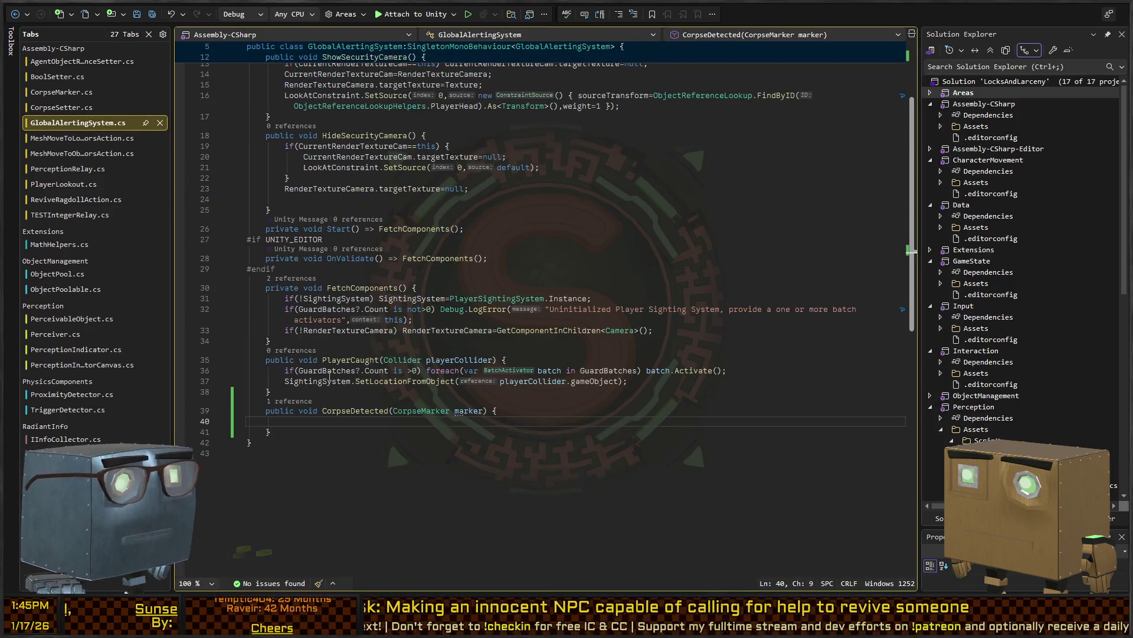
double_click(428, 370)
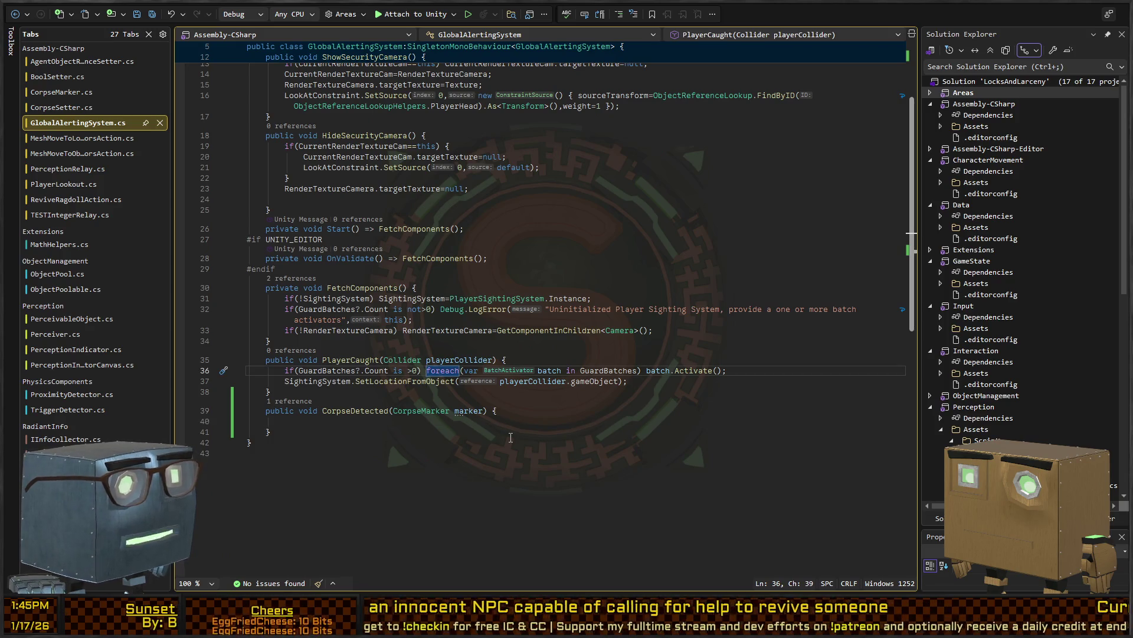
key("Home")
key("shift+End")
key("shift+Down")
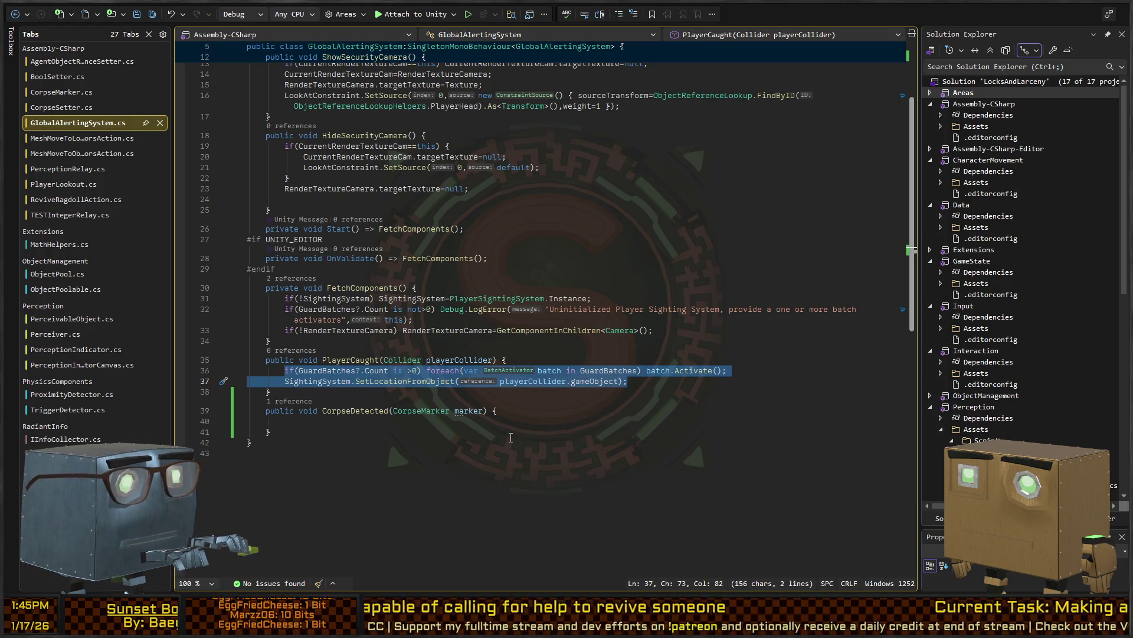
key("ctrl+c")
key("Down")
key("Down")
key("Down")
key("ctrl+v")
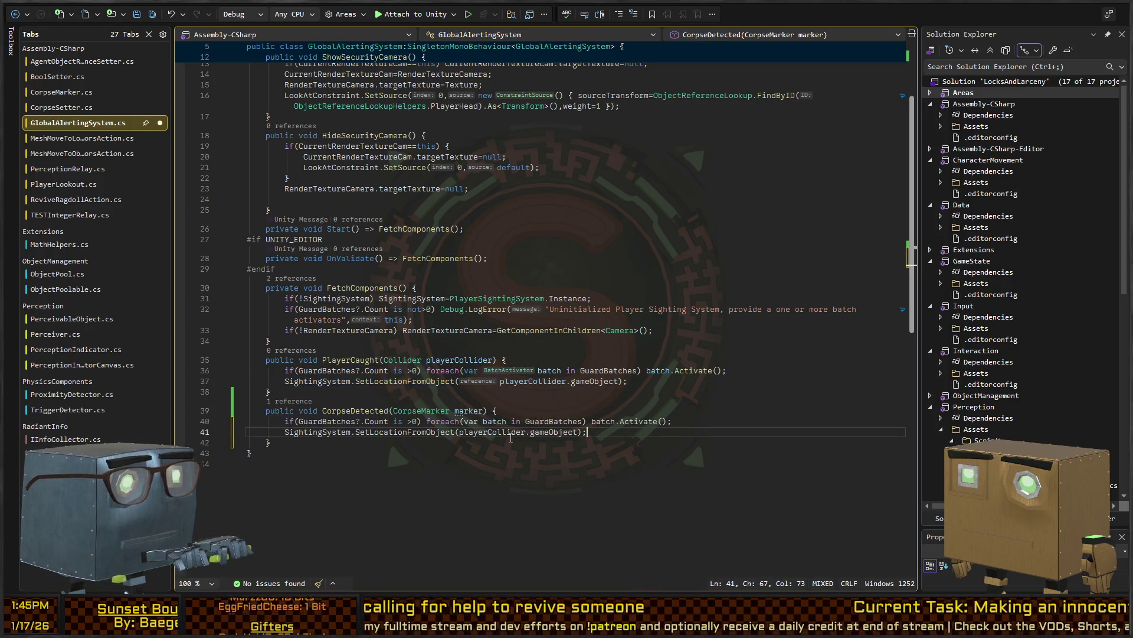
Replace playerCollider.gameObject with marker.gameObject in the pasted line and save
key("Left")
key("ctrl+shift+Right")
key("ctrl+shift+Right")
key("ctrl+shift+Right")
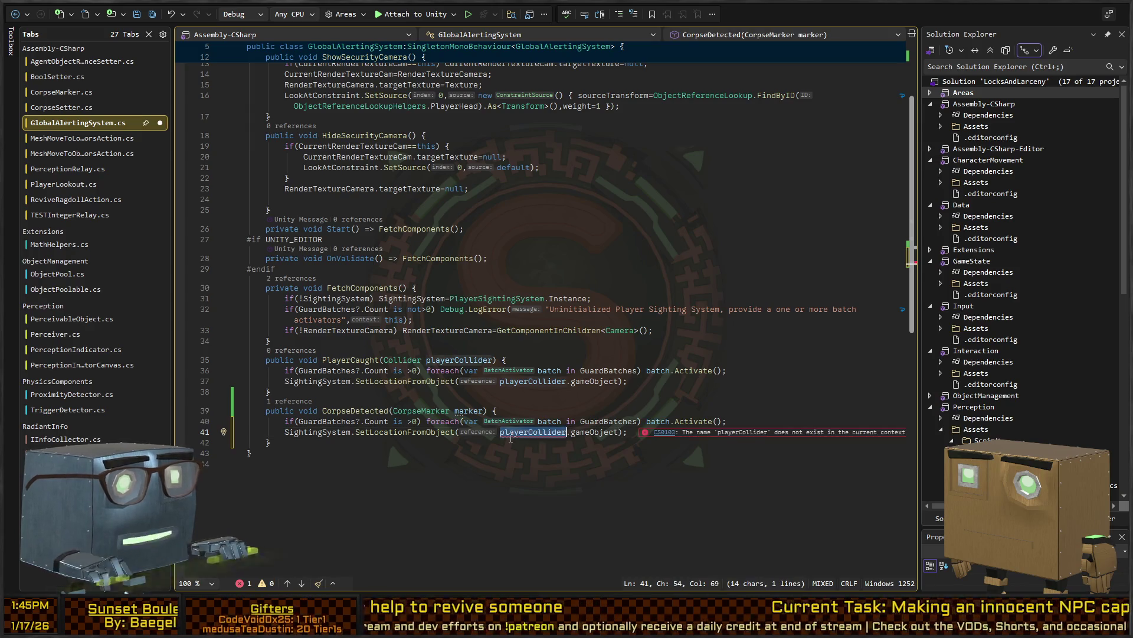
type("marker.gameO")
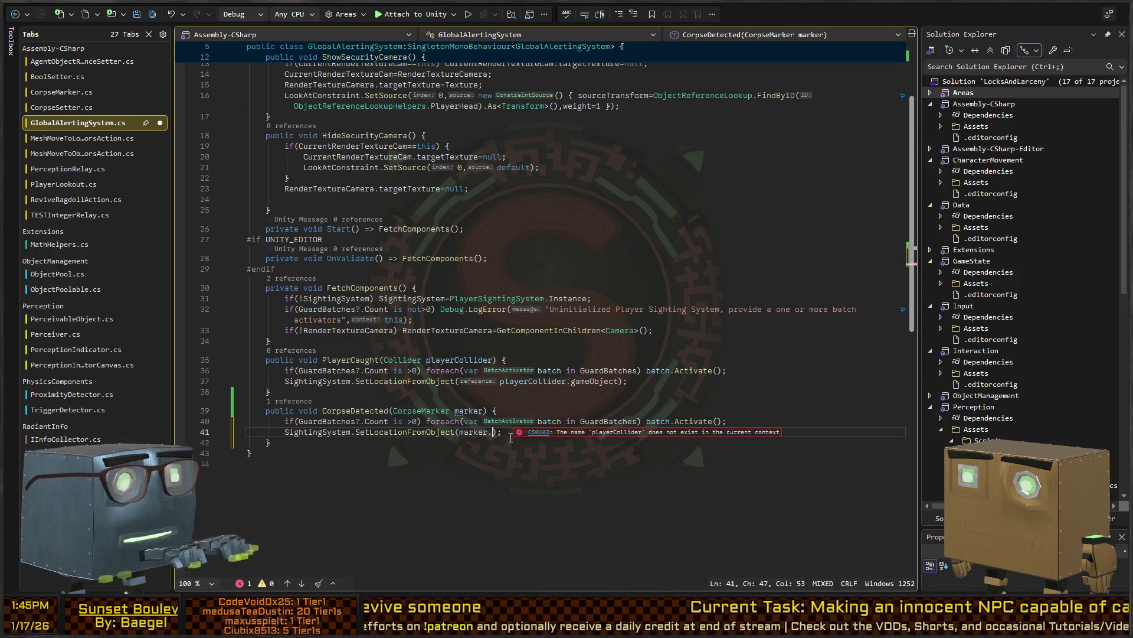
key("ctrl+s")
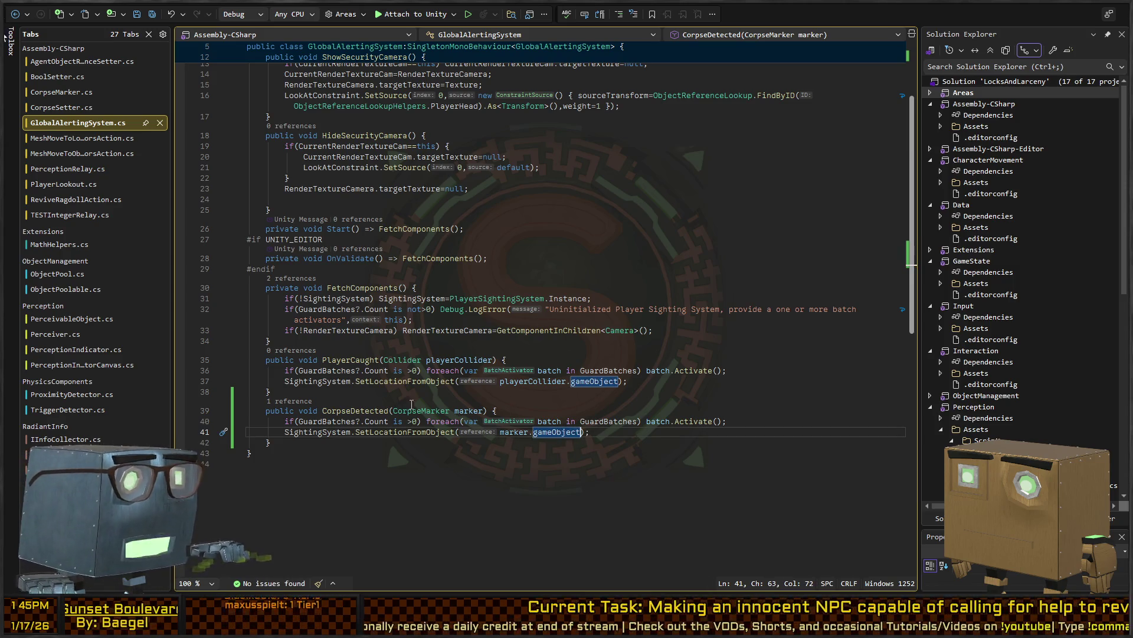
left_click(392, 342)
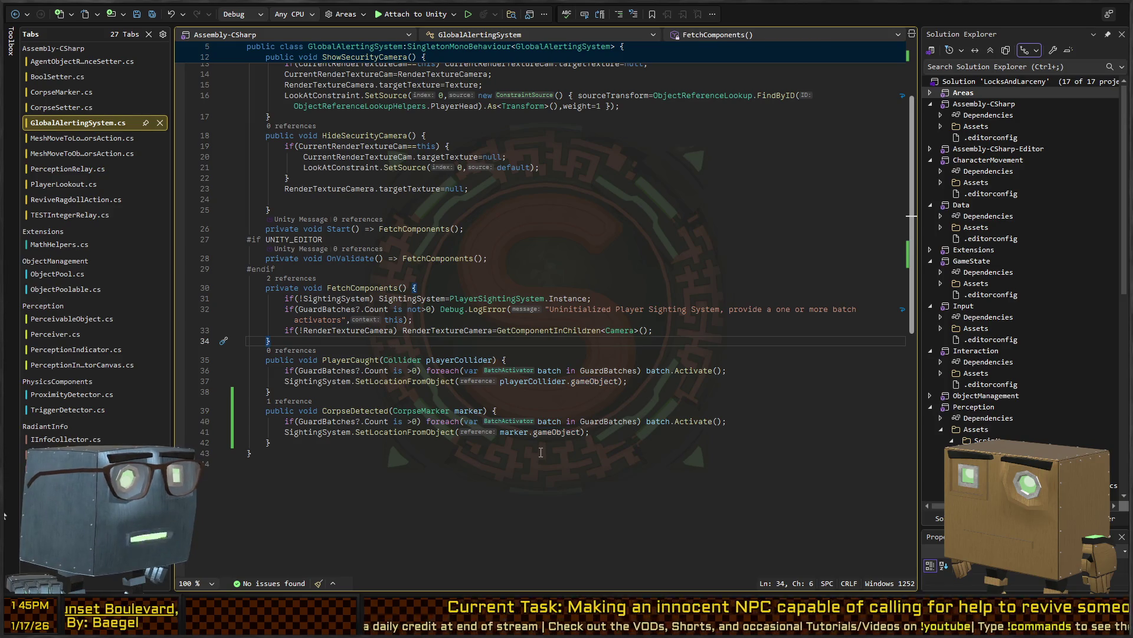
key("Return")
type("public void GlobalA")
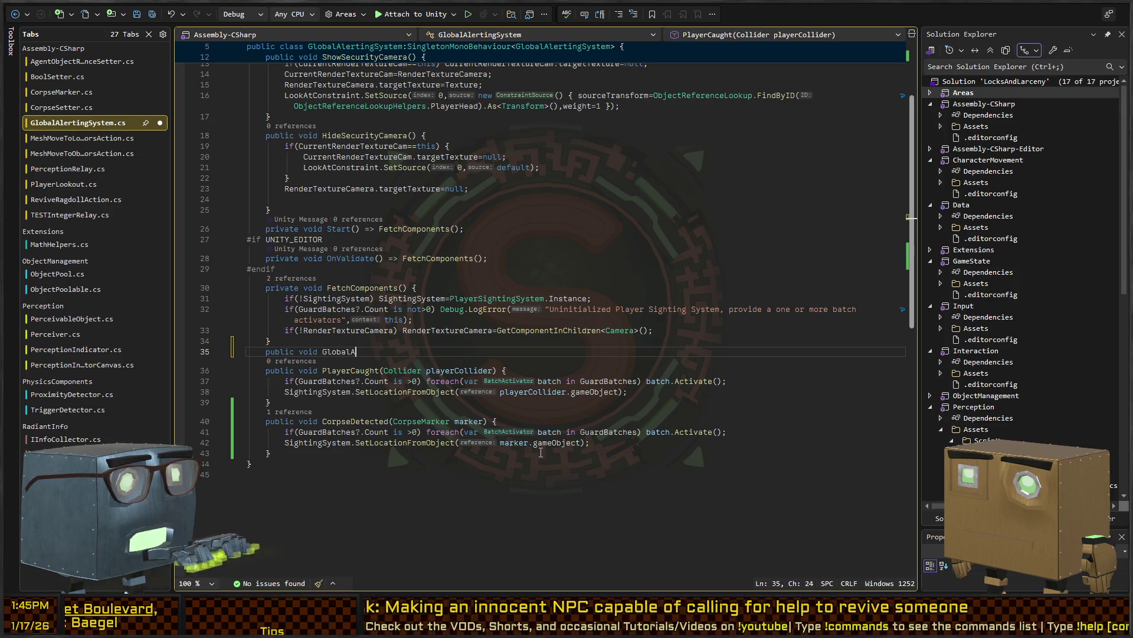
Add an empty GlobalObjectAlert(GameObject objectTarget) method
key("BackSpace")
key("BackSpace")
key("BackSpace")
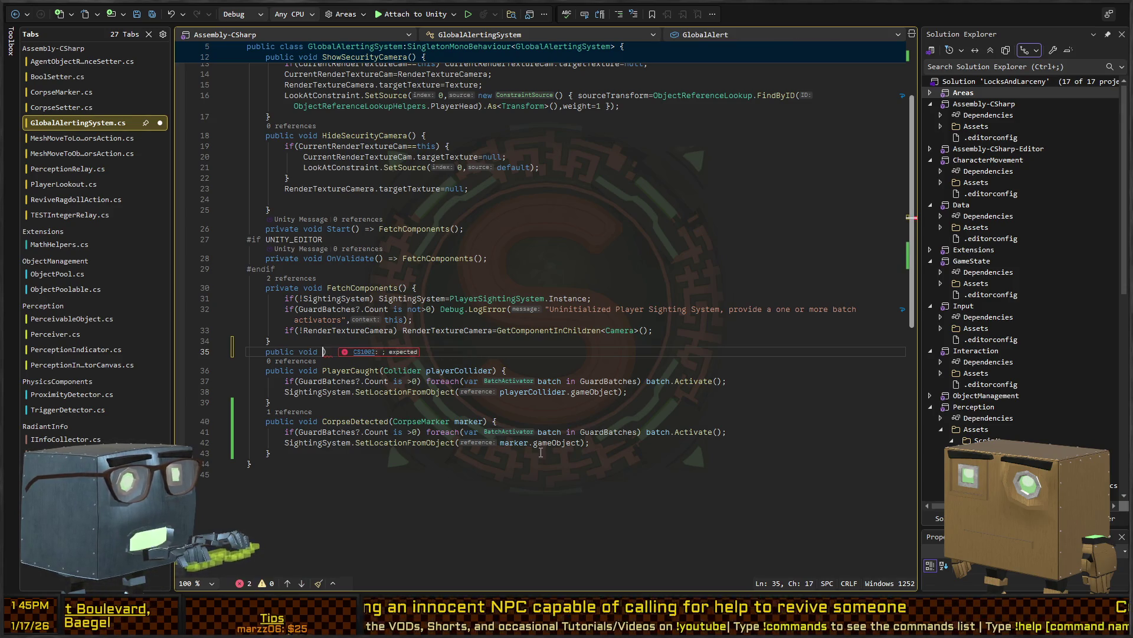
type("GlobalObjectAlert")
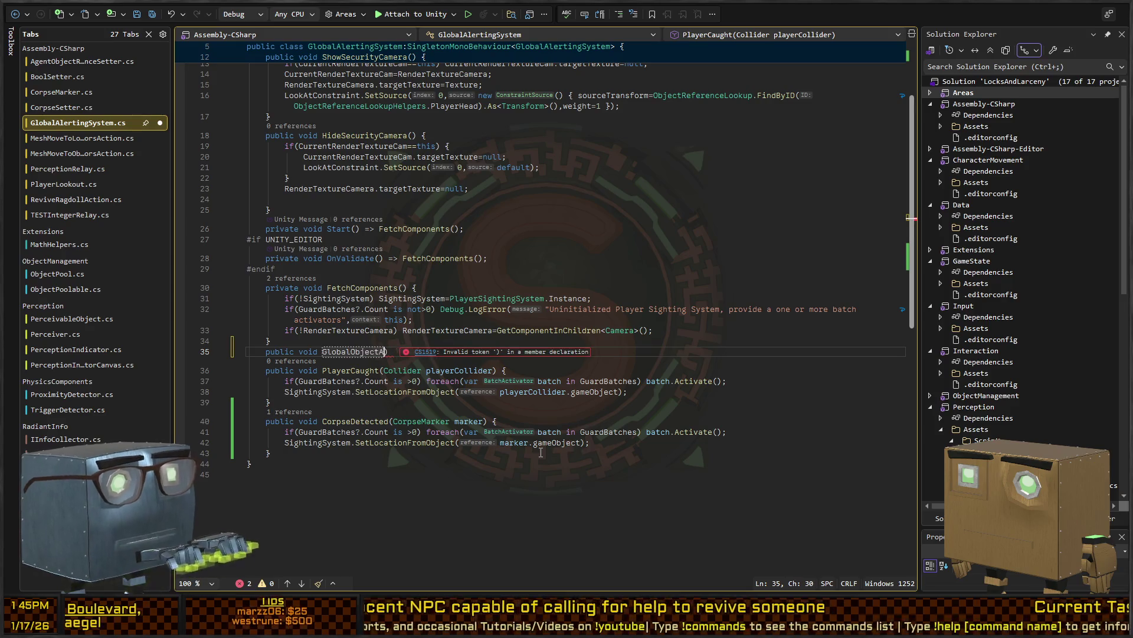
type("(GameOb")
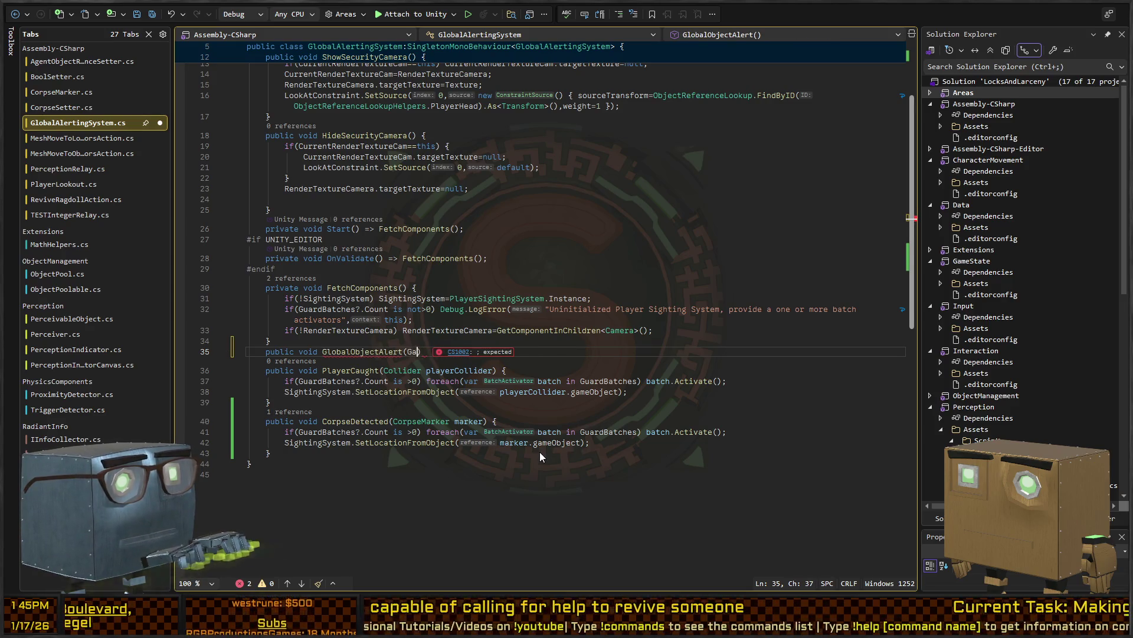
type("ject object")
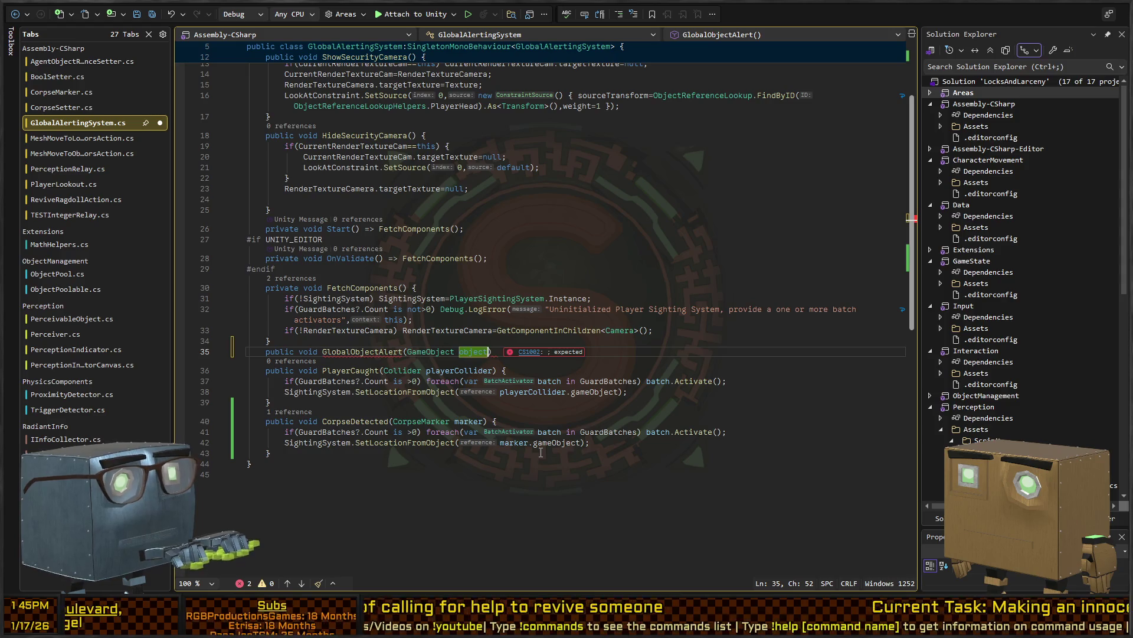
type("Target) {")
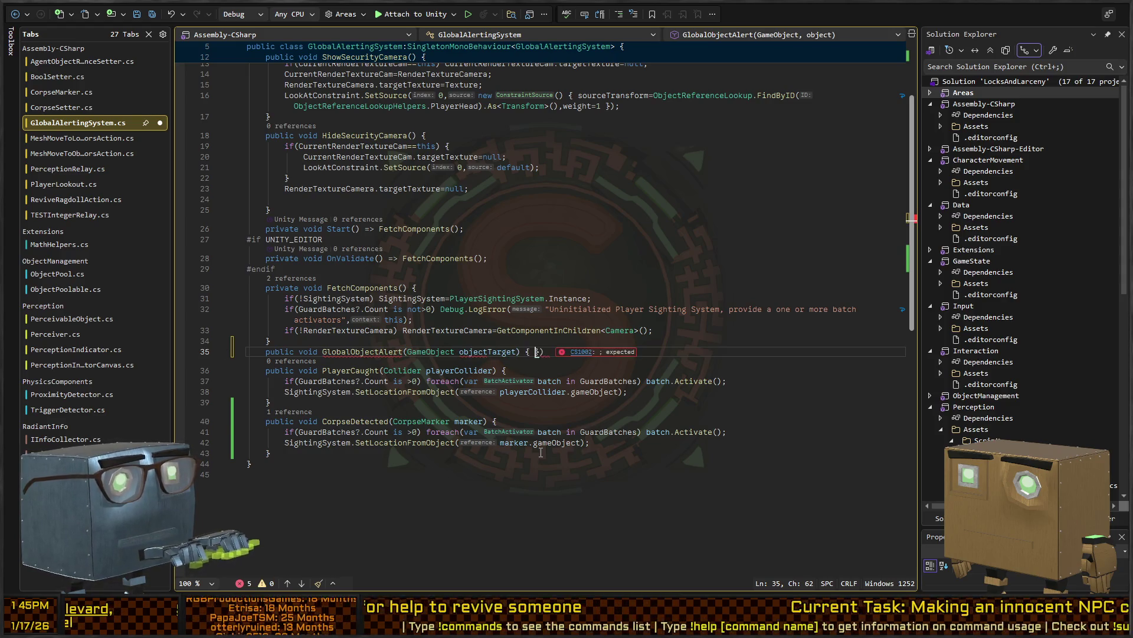
key("Return")
key("Down")
key("BackSpace")
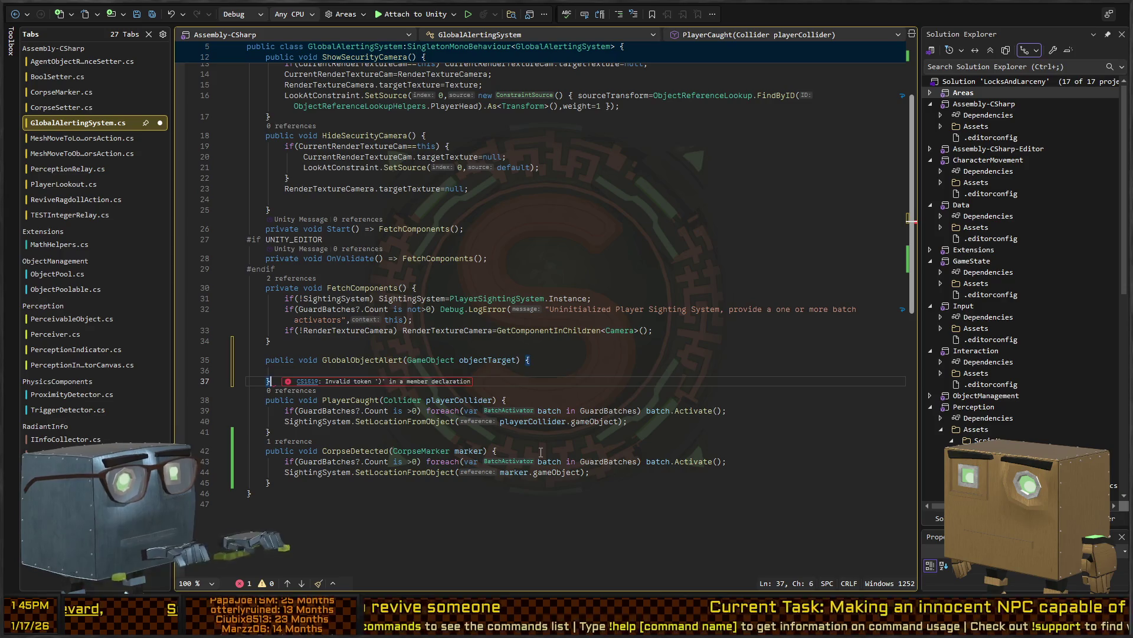
key("Down")
key("Down")
Copy PlayerCaught's two alert lines into GlobalObjectAlert, using objectTarget as the location
key("shift+Down")
key("shift+End")
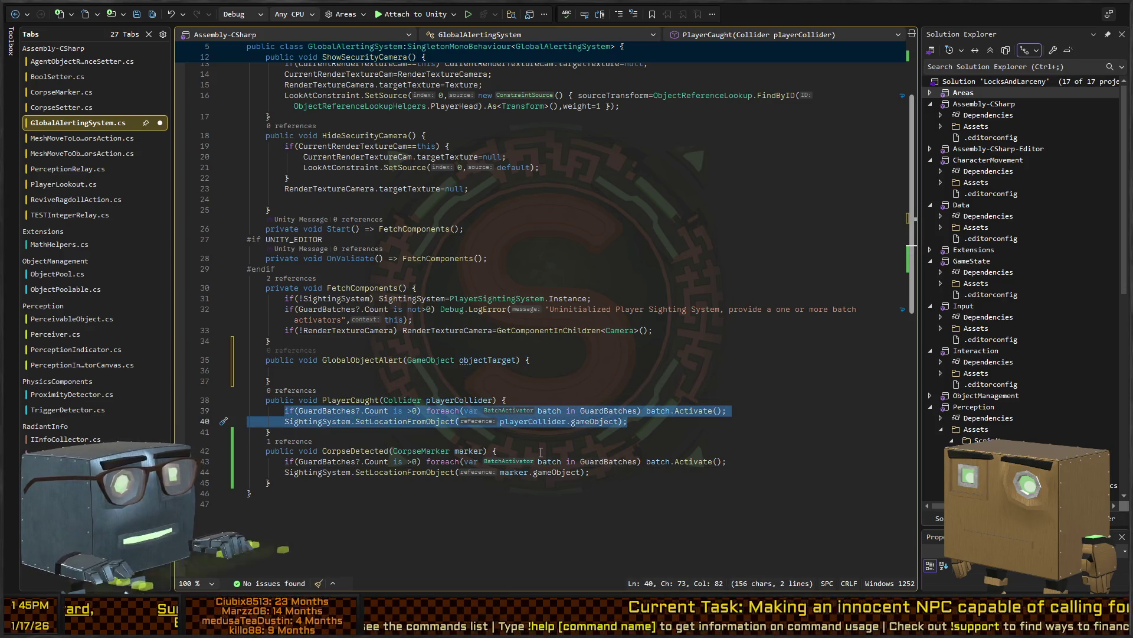
key("ctrl+c")
key("Up")
key("Up")
key("Up")
key("ctrl+v")
key("Up")
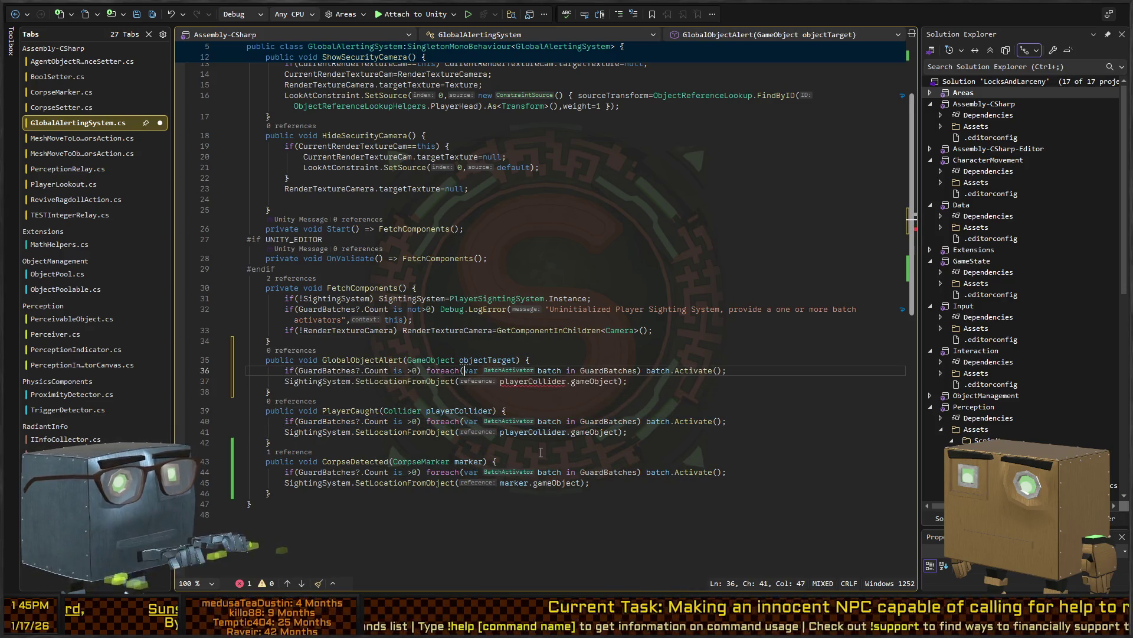
key("ctrl+shift+F12")
type("objectTarget")
Replace PlayerCaught's body with a GlobalObjectAlert(playerCollider.gameObject) call
key("Delete")
key("Down")
key("Down")
key("Down")
key("Home")
key("shift+Down")
key("shift+End")
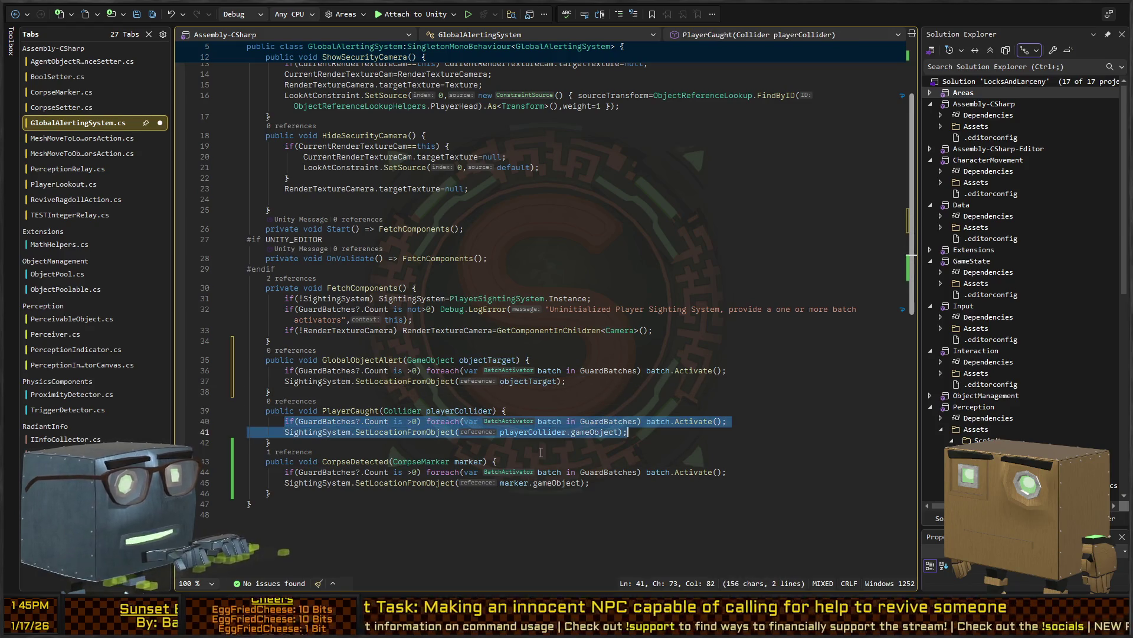
key("Delete")
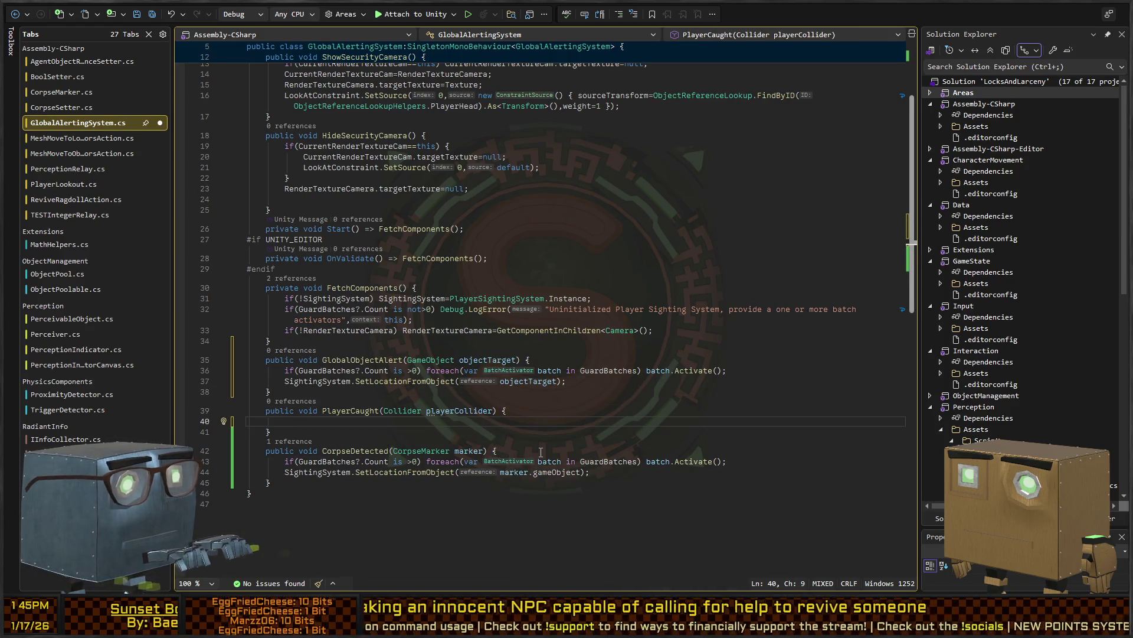
type("pl")
key("BackSpace")
key("BackSpace")
type("Global")
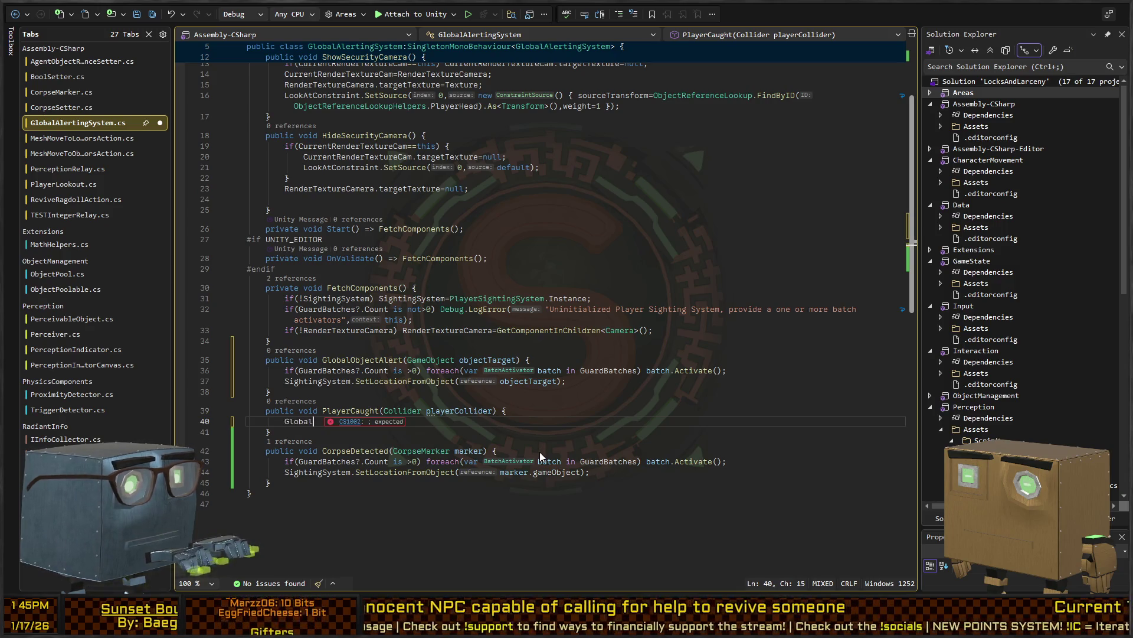
type("ObjectAlert(")
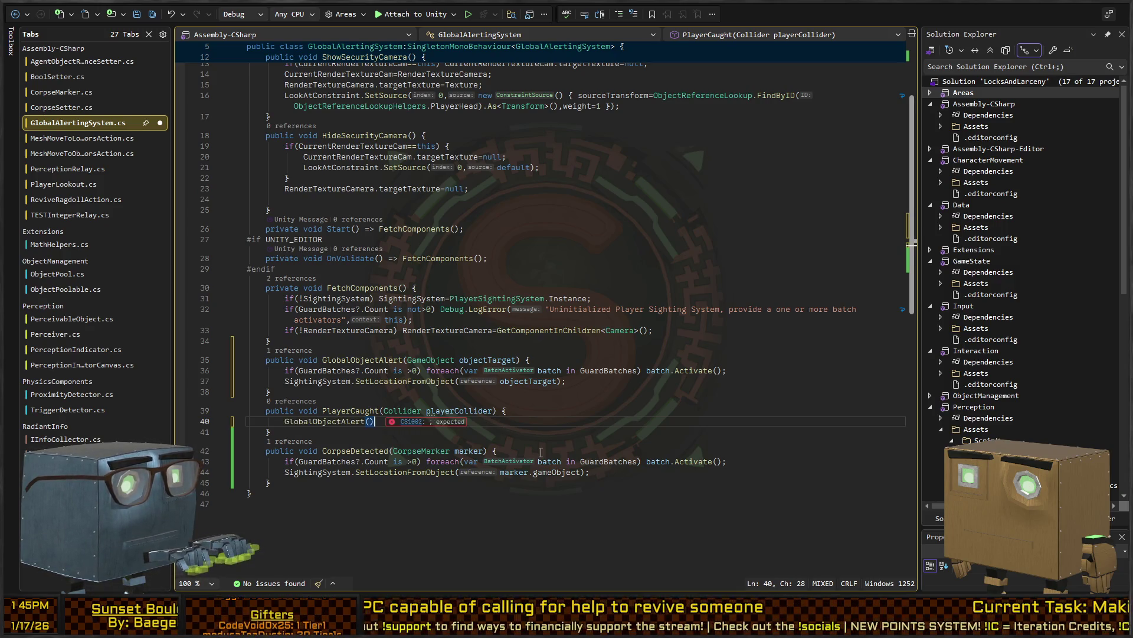
type("PlayerCollider")
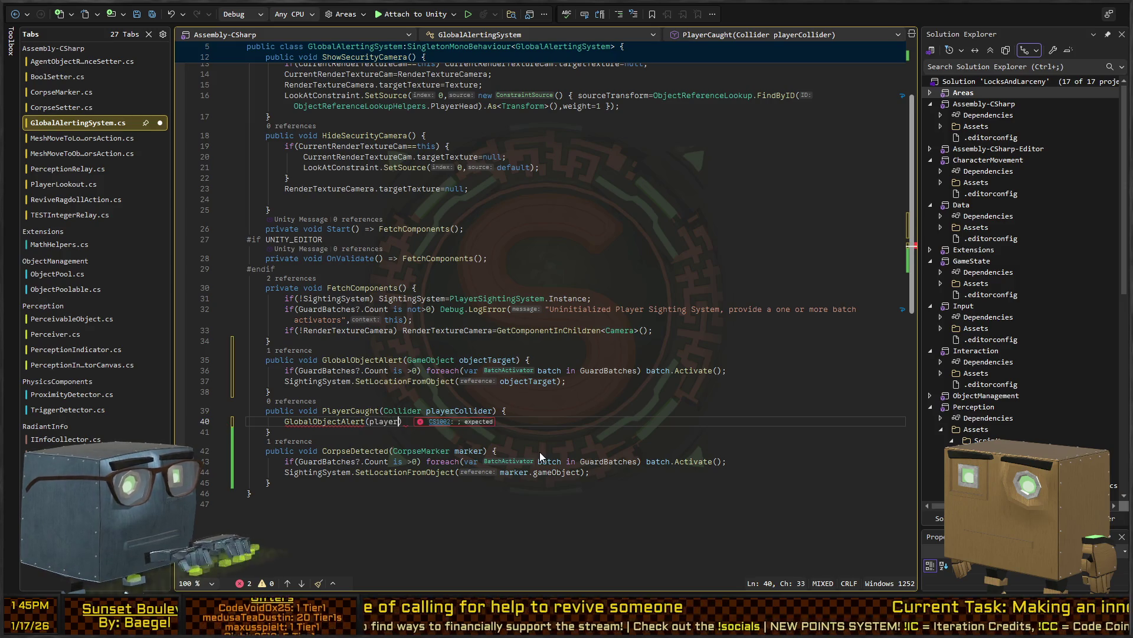
type(";")
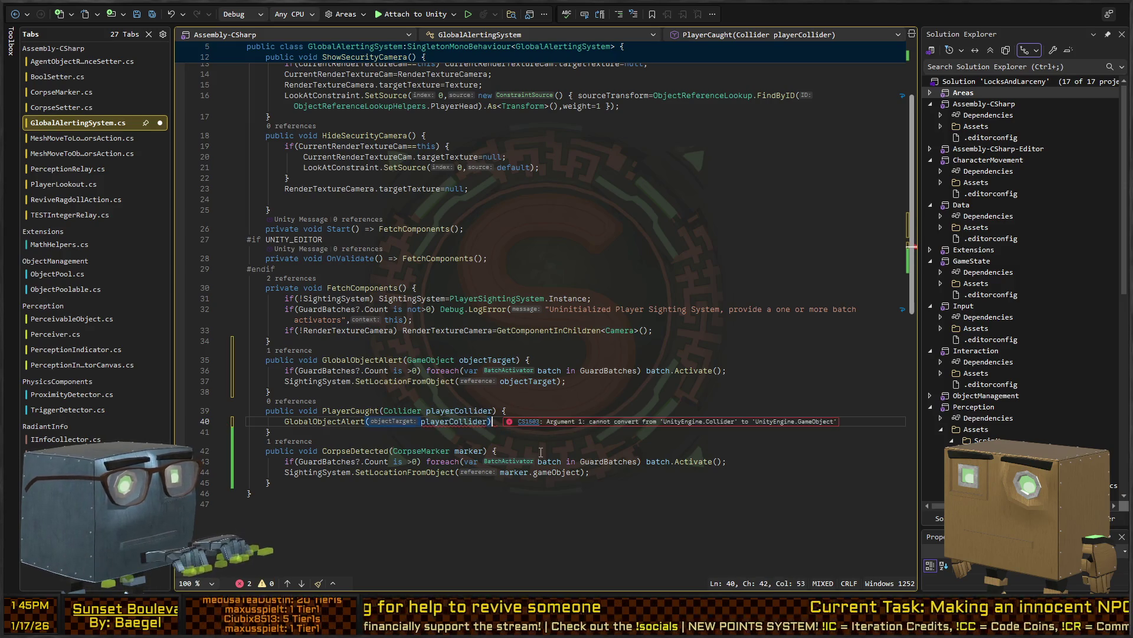
type(".gameObject")
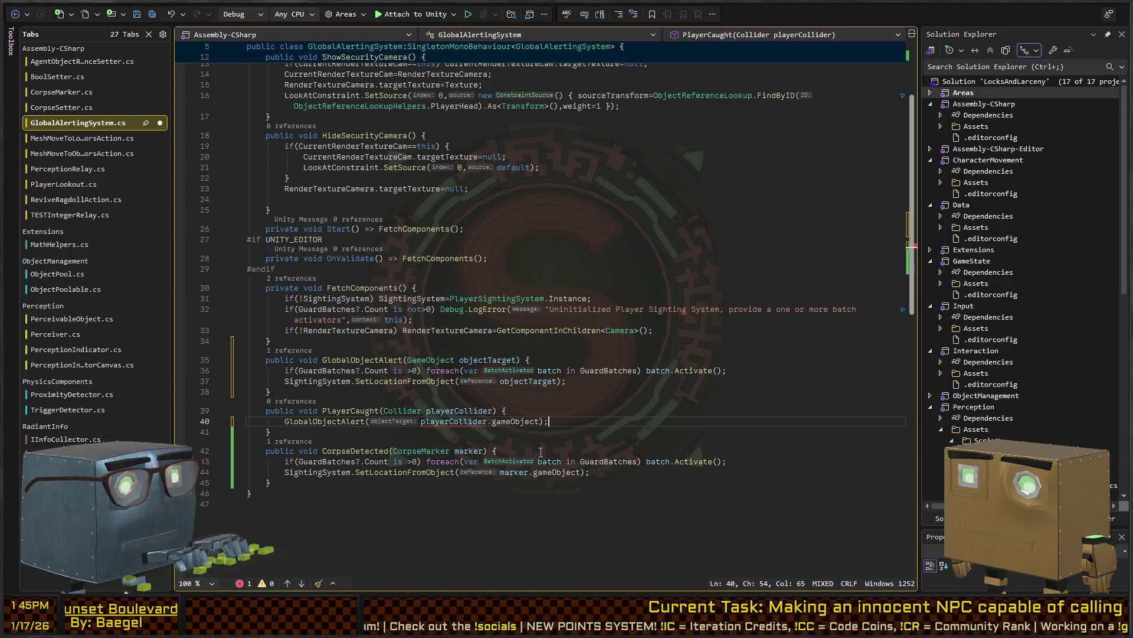
Replace CorpseDetected's body with GlobalObjectAlert(marker.gameObject) and start removing its braces
key("Down")
key("Down")
key("Down")
key("Home")
key("shift+Down")
key("shift+End")
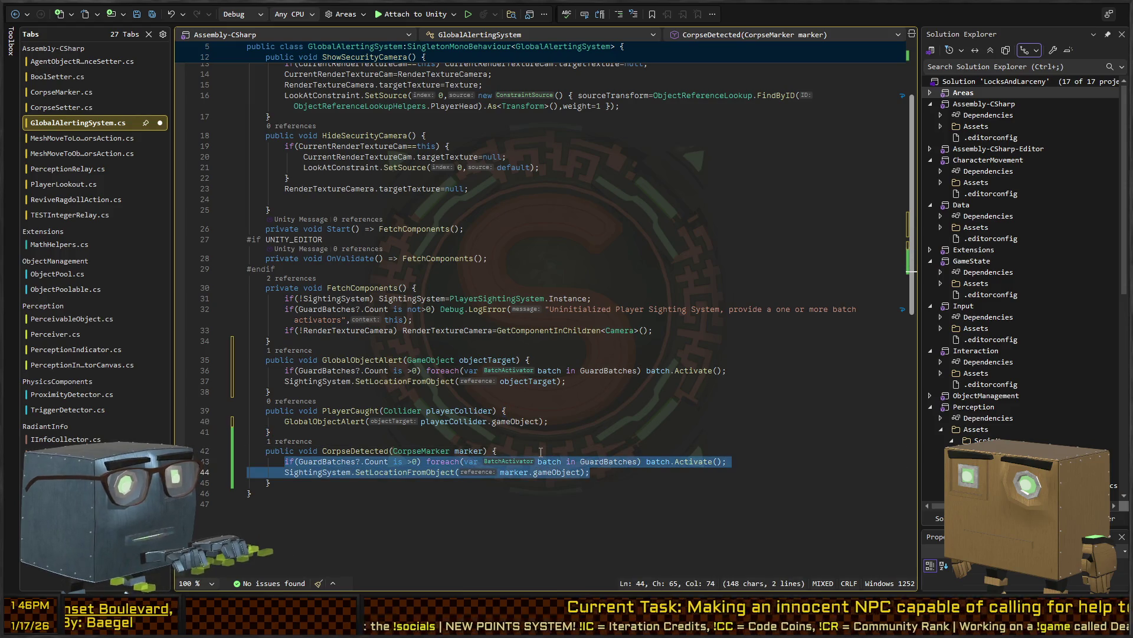
key("ctrl+v")
key("ctrl+Left")
key("ctrl+Left")
key("ctrl+Left")
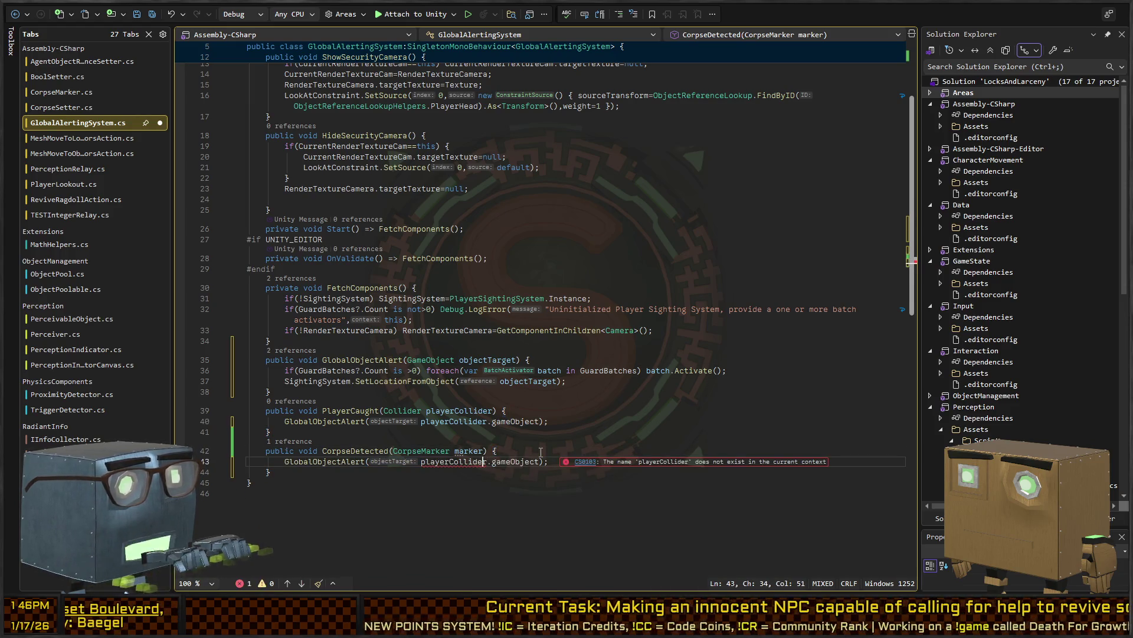
key("ctrl+shift+Left")
type("marker")
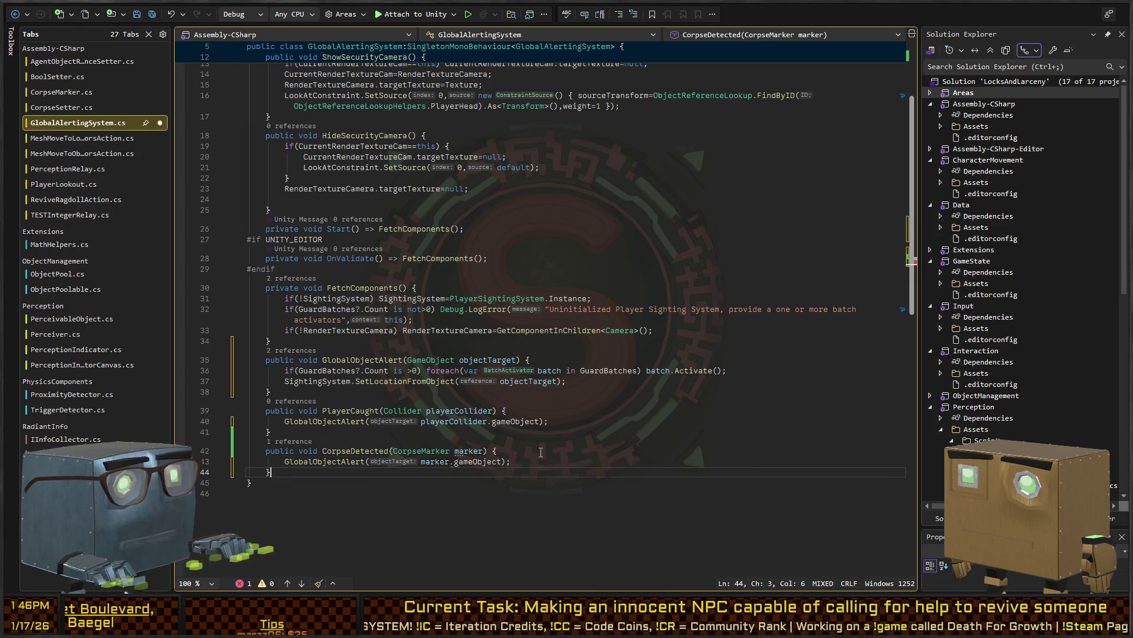
key("Down")
key("End")
key("BackSpace")
Replace CorpseDetected's and PlayerCaught's braces with => arrows, joining PlayerCaught onto one line
key("Up")
key("Up")
key("End")
key("BackSpace")
type("=>")
key("Up")
key("Up")
key("End")
key("Up")
key("End")
key("BackSpace")
type("=")
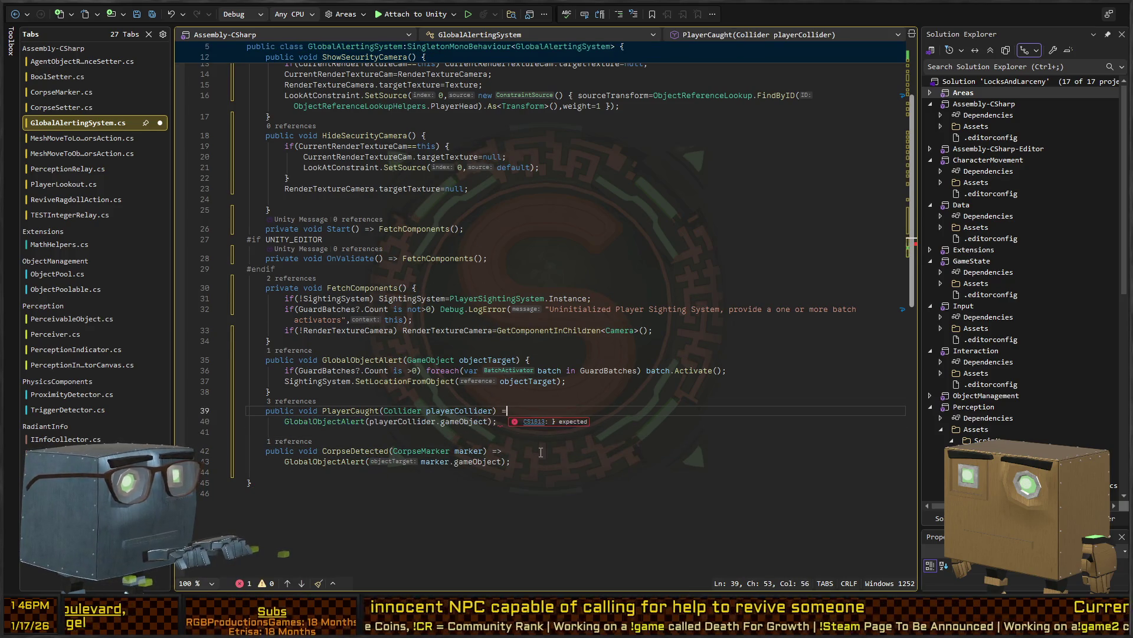
key("Delete")
key("Down")
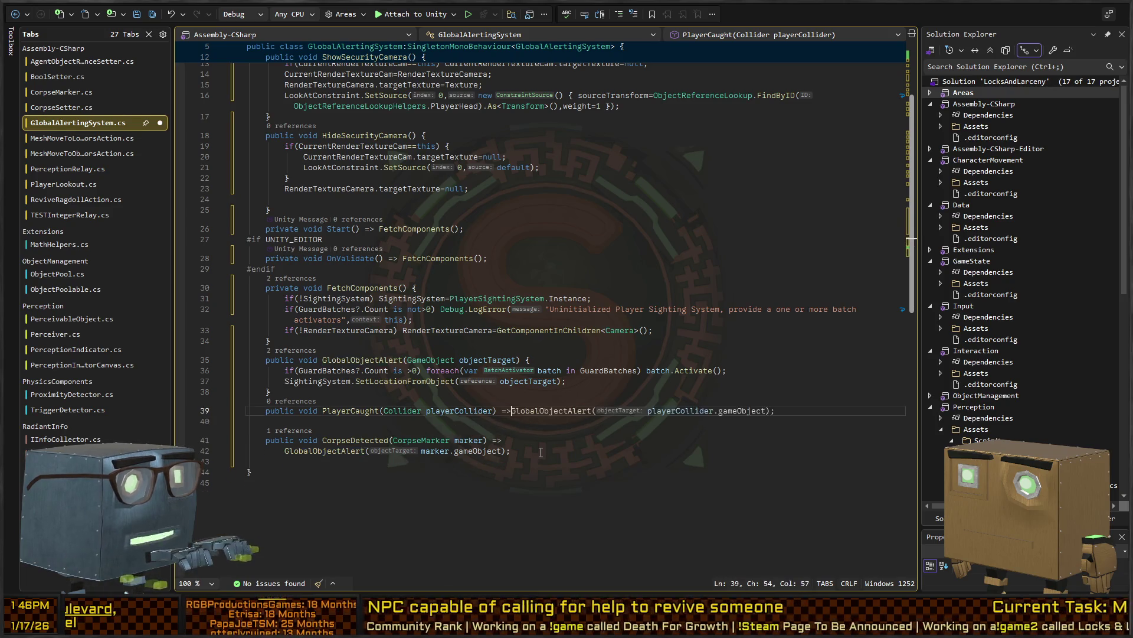
Join CorpseDetected onto one line, drop the blank line between methods, and save
key("Down")
key("End")
key("Delete")
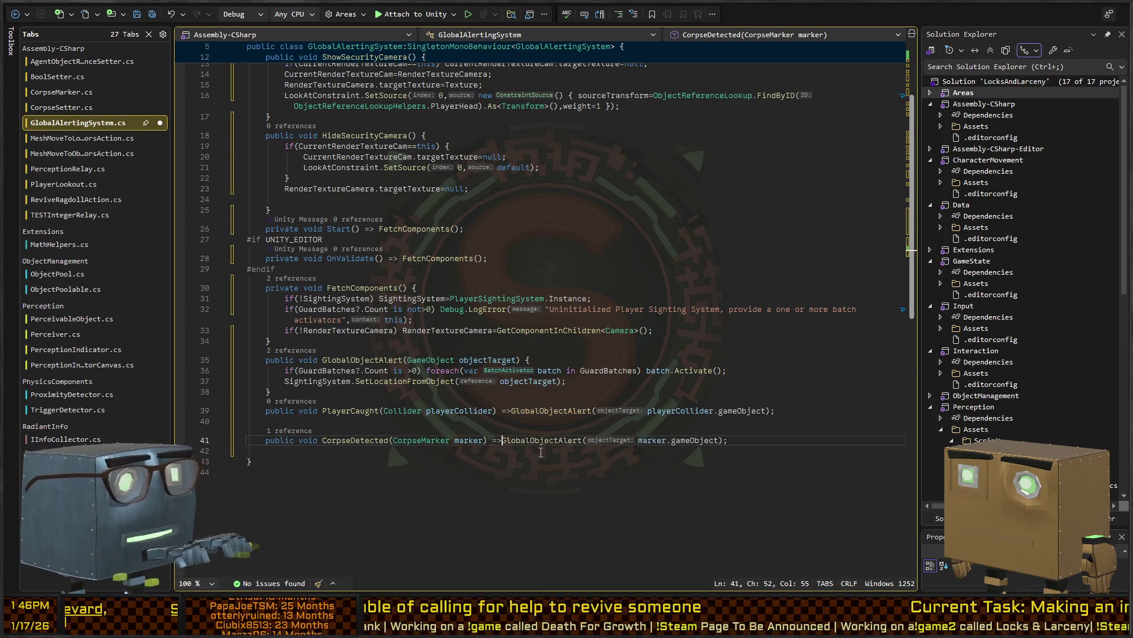
key("Up")
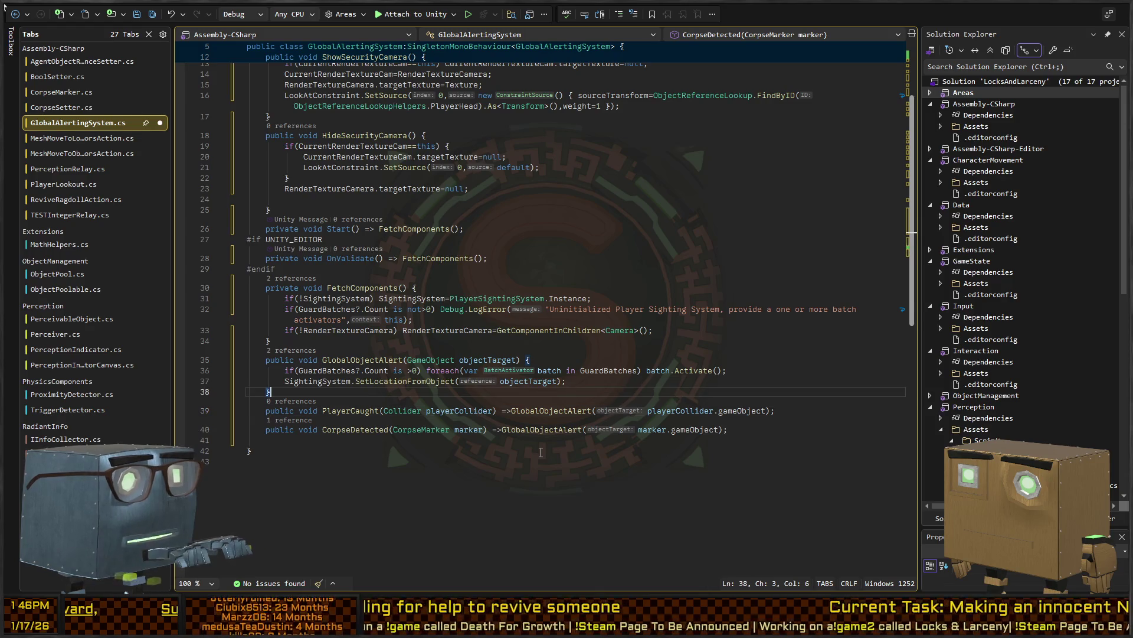
key("ctrl+s")
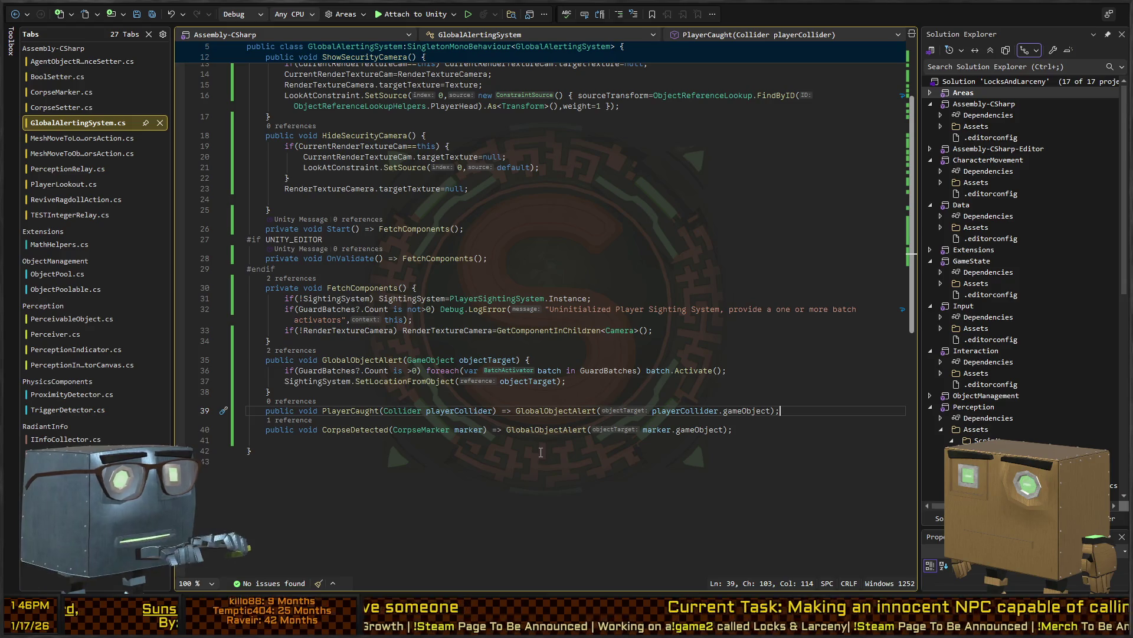
Inspect the Corpse.Value argument of the CorpseDetected call in GlobalCorpseNotifyAction
key("ctrl+Tab")
key("Up")
key("ctrl+Right")
key("ctrl+Right")
key("ctrl+Right")
key("Left")
key("Right")
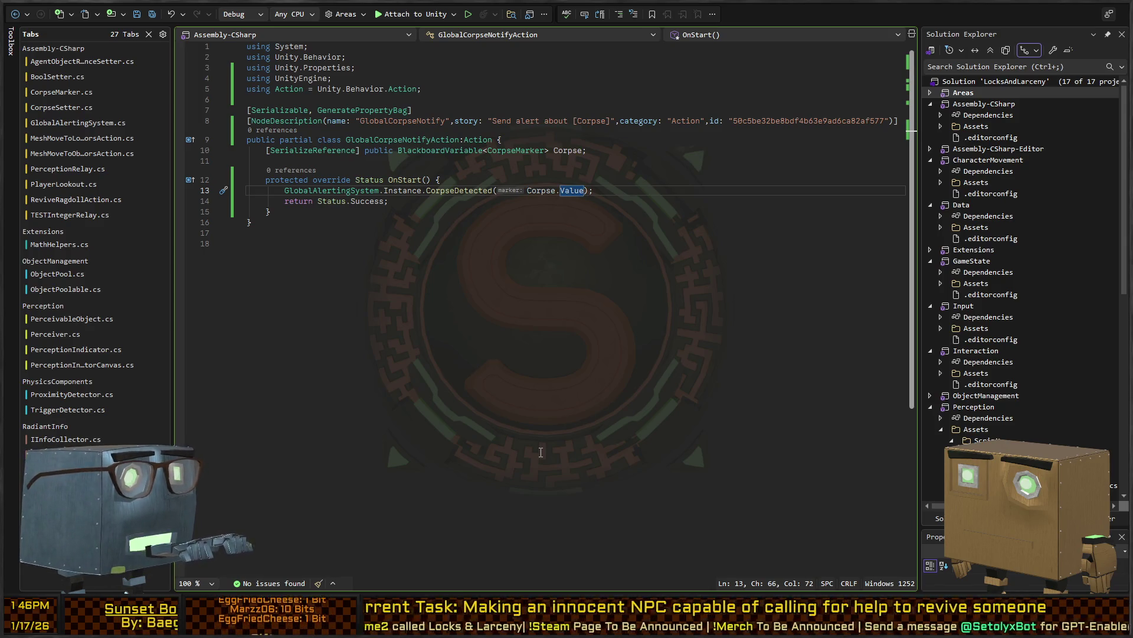
Navigate back to GlobalAlertingSystem.cs, then switch to Unity so it recompiles
key("ctrl+minus")
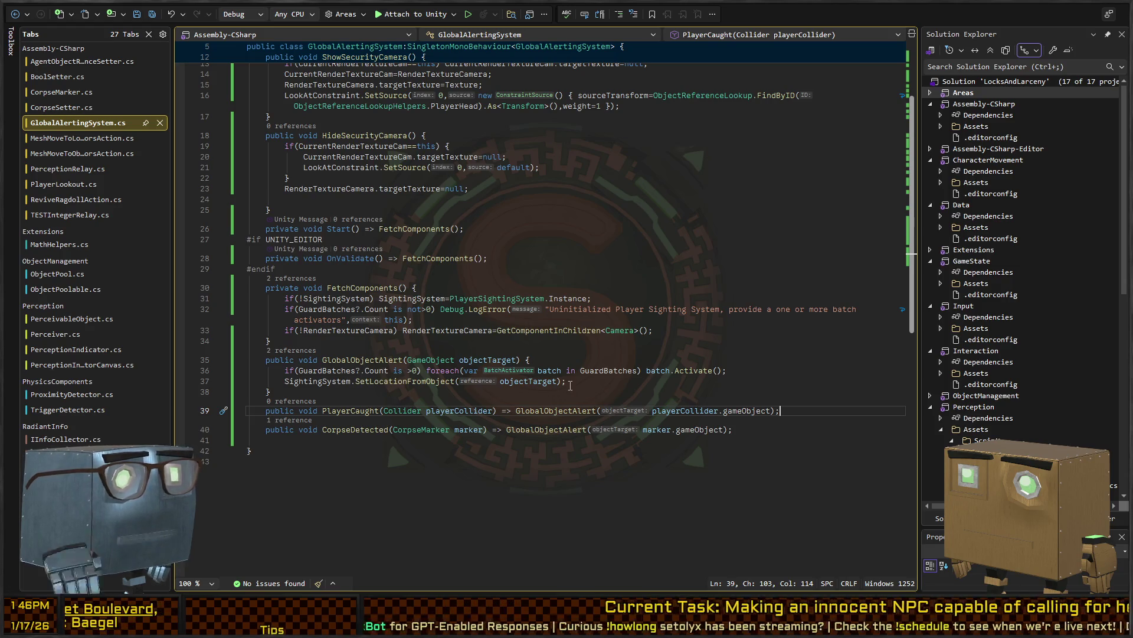
key("alt+Tab")
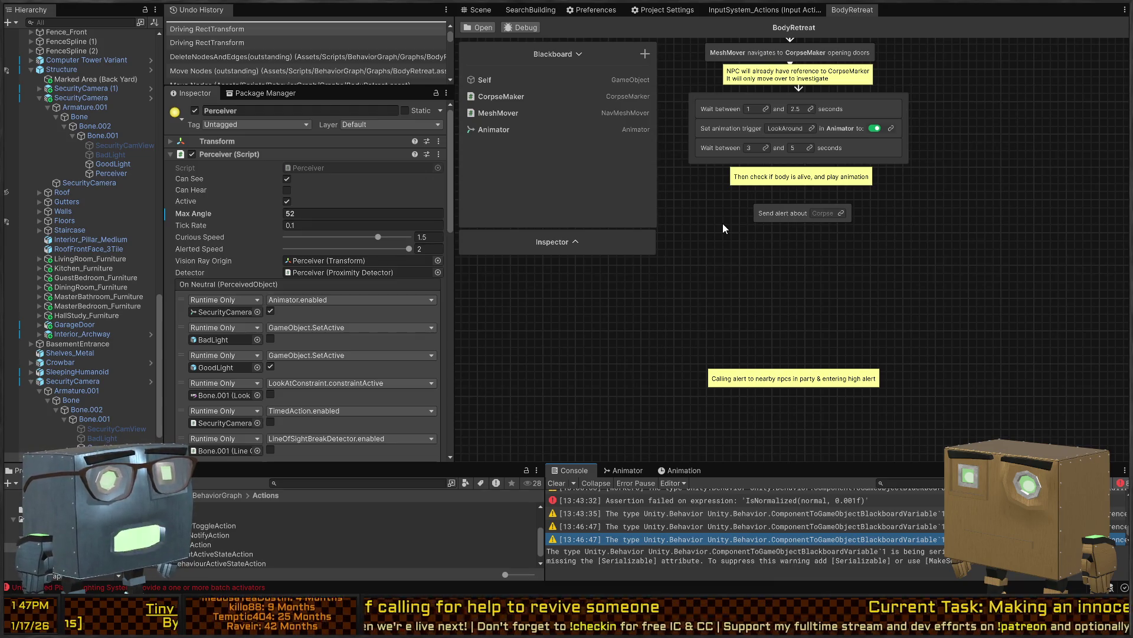
Rename BodyRetreat's LookAround animation trigger to Look to match the Animator's parameter
left_click_drag(898, 264, 884, 338)
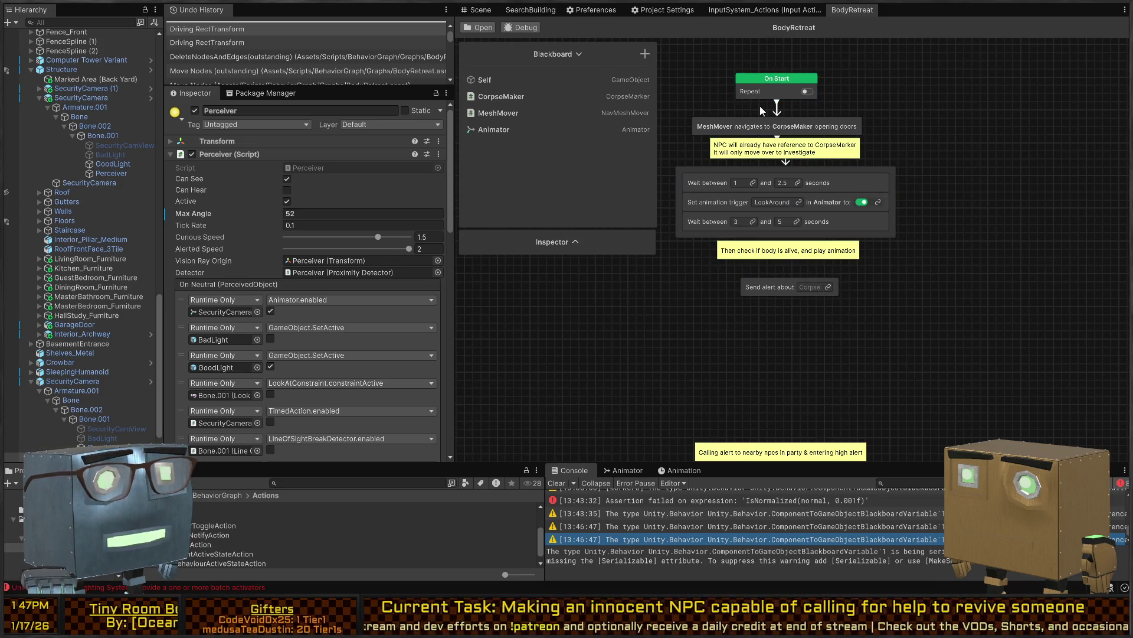
left_click(619, 471)
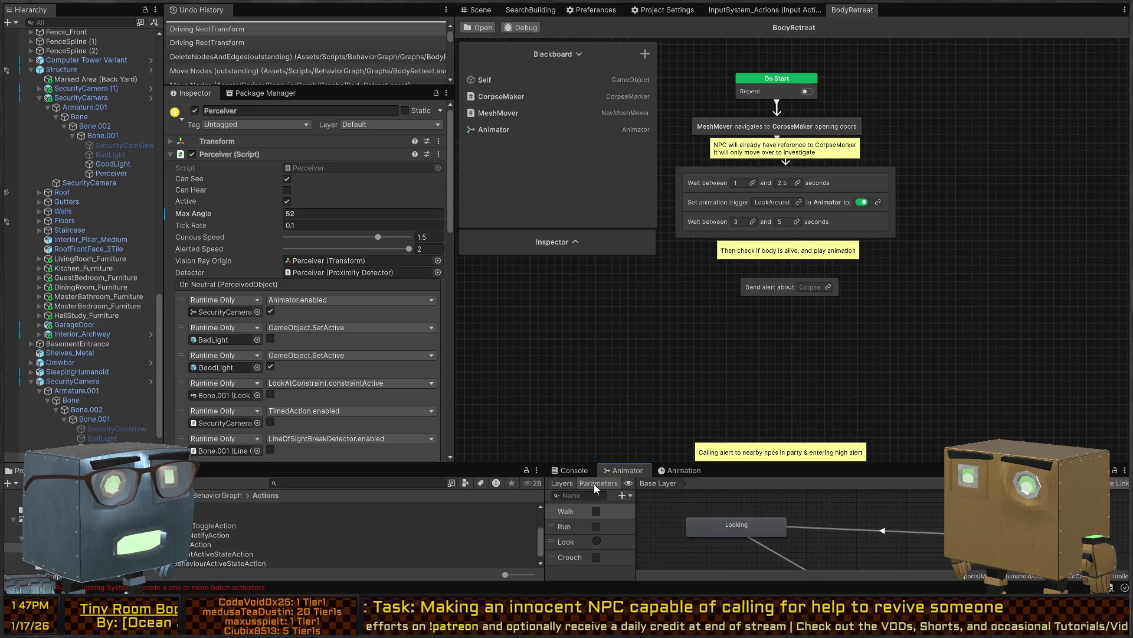
double_click(762, 202)
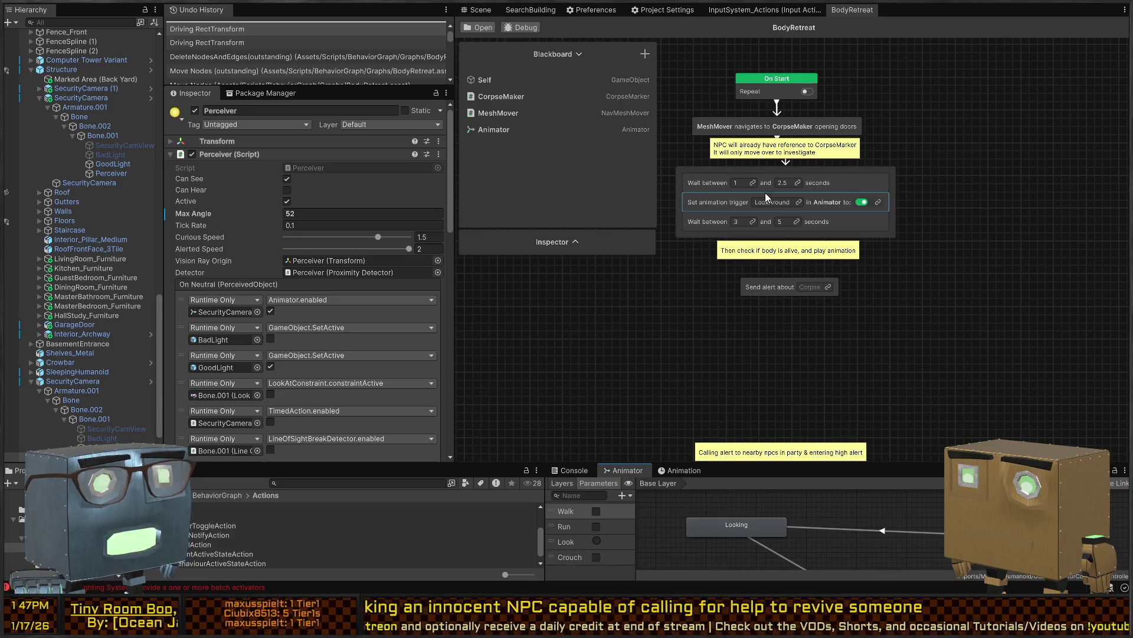
type("Look")
key("Return")
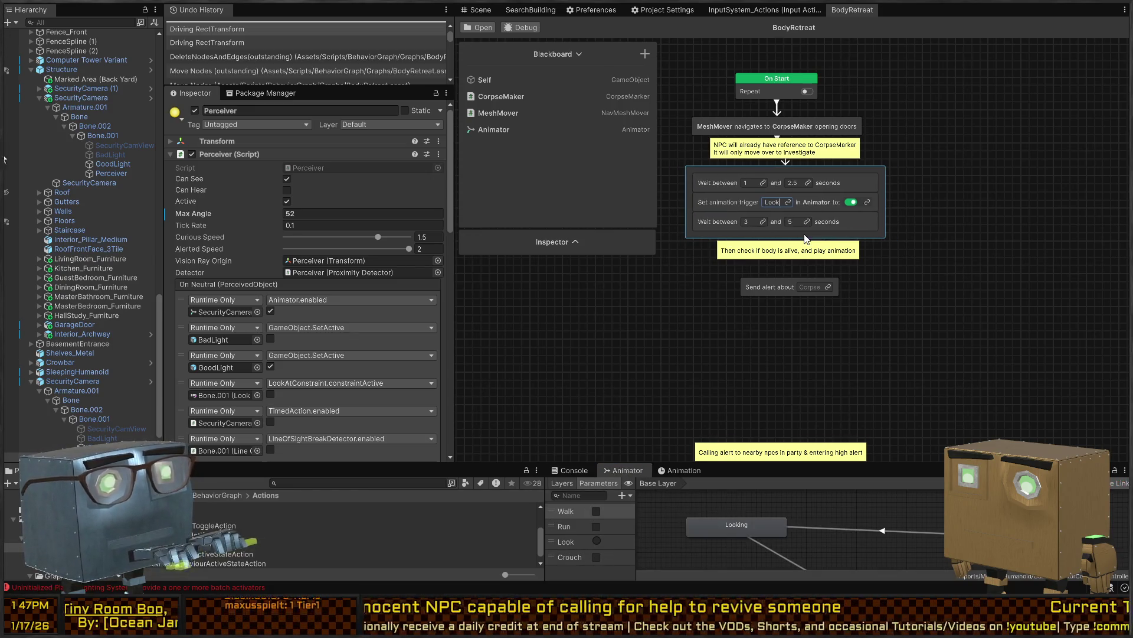
left_click(493, 30)
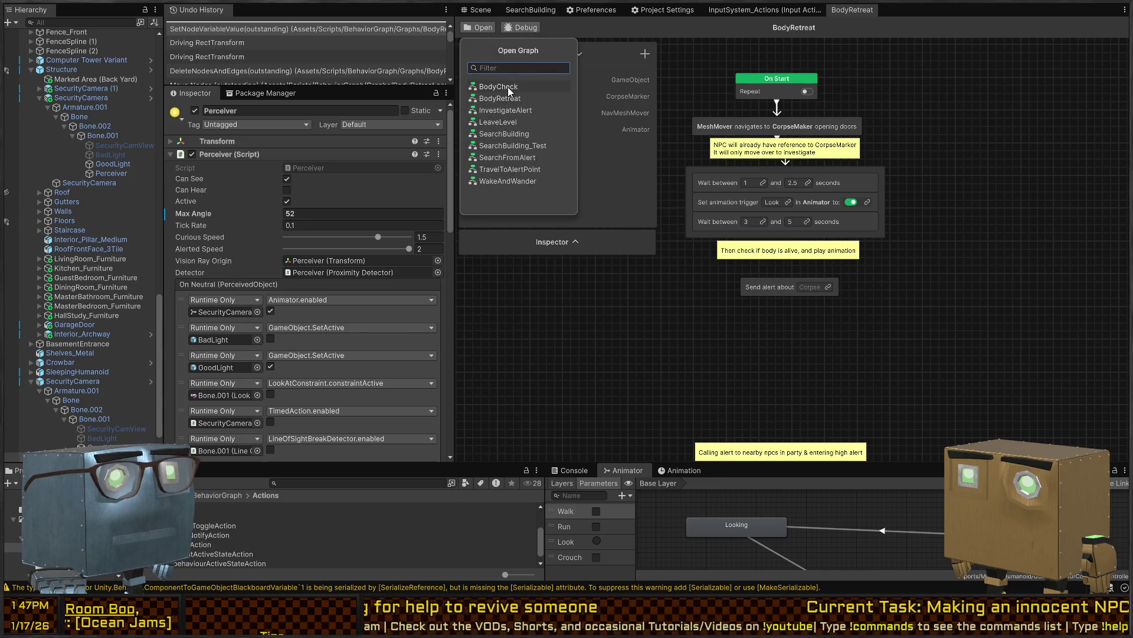
Change the BodyCheck graph's LookAround trigger to Look, then close the BodyCheck graph
left_click(509, 92)
double_click(810, 185)
type("Look")
key("Return")
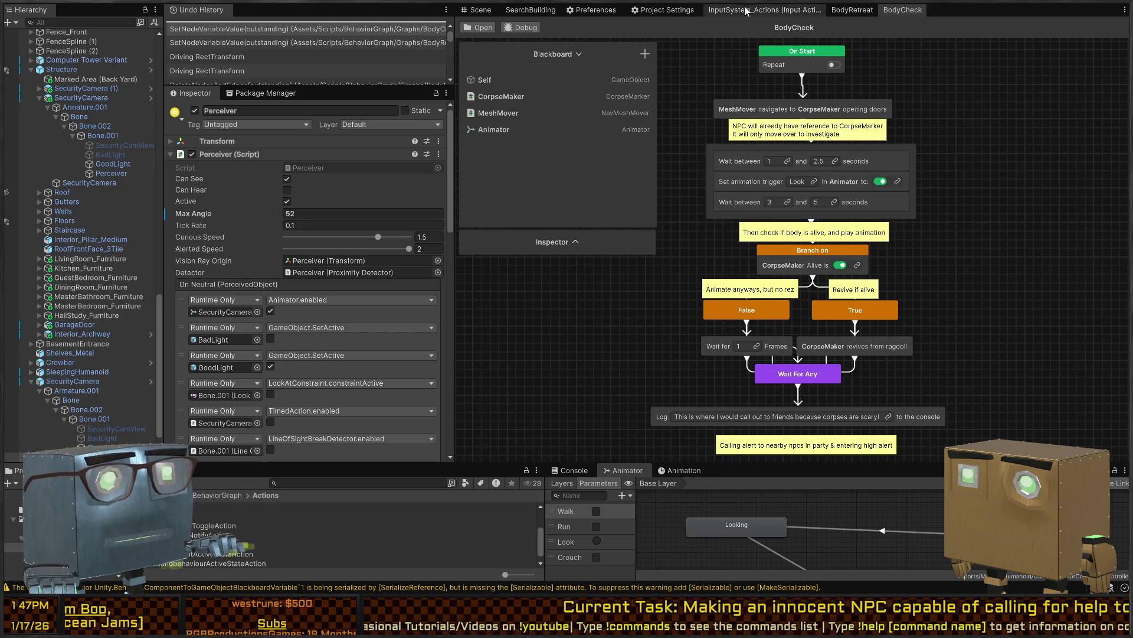
middle_click(903, 10)
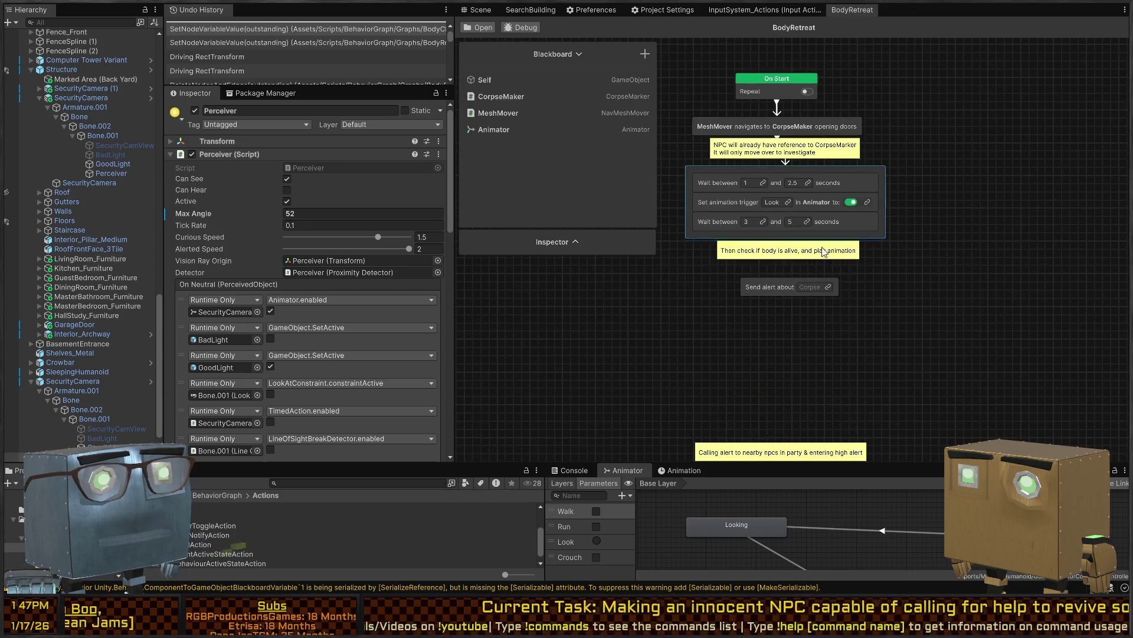
Move the Send alert node under the animation step and target CorpseMaker
left_click_drag(771, 287, 781, 269)
mouse_move(490, 99)
left_mouse_down()
mouse_move(808, 274)
mouse_move(785, 312)
left_mouse_up()
type("wait")
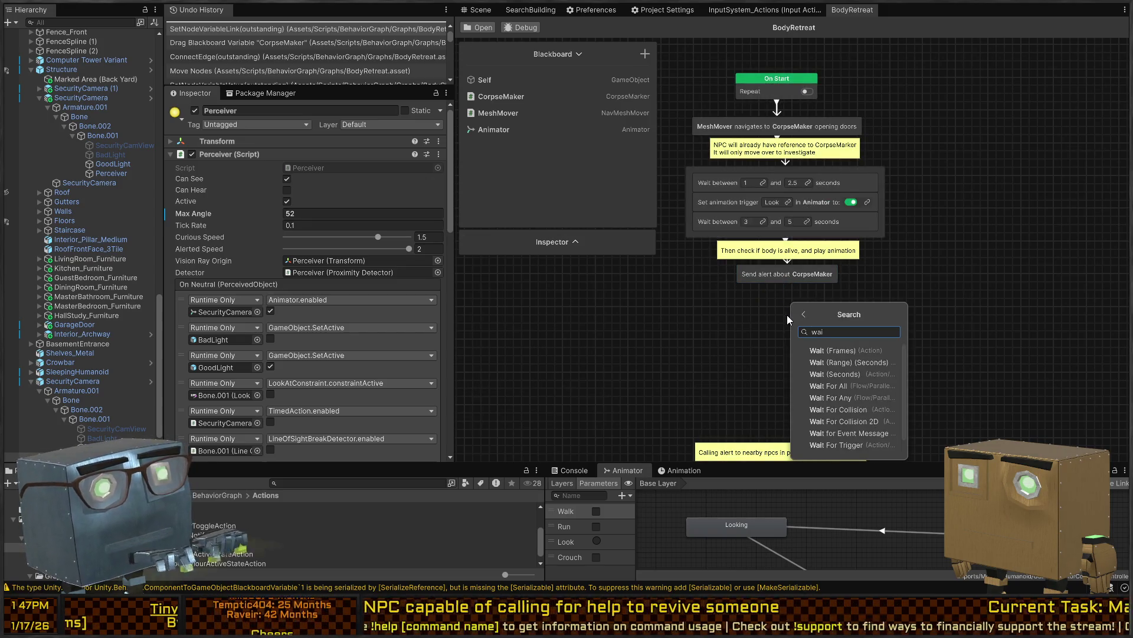
key("Escape")
Copy the Wait/Set-trigger/Wait group and place the copy under the send-alert node
left_click(869, 170)
key("ctrl+c")
left_click(812, 339)
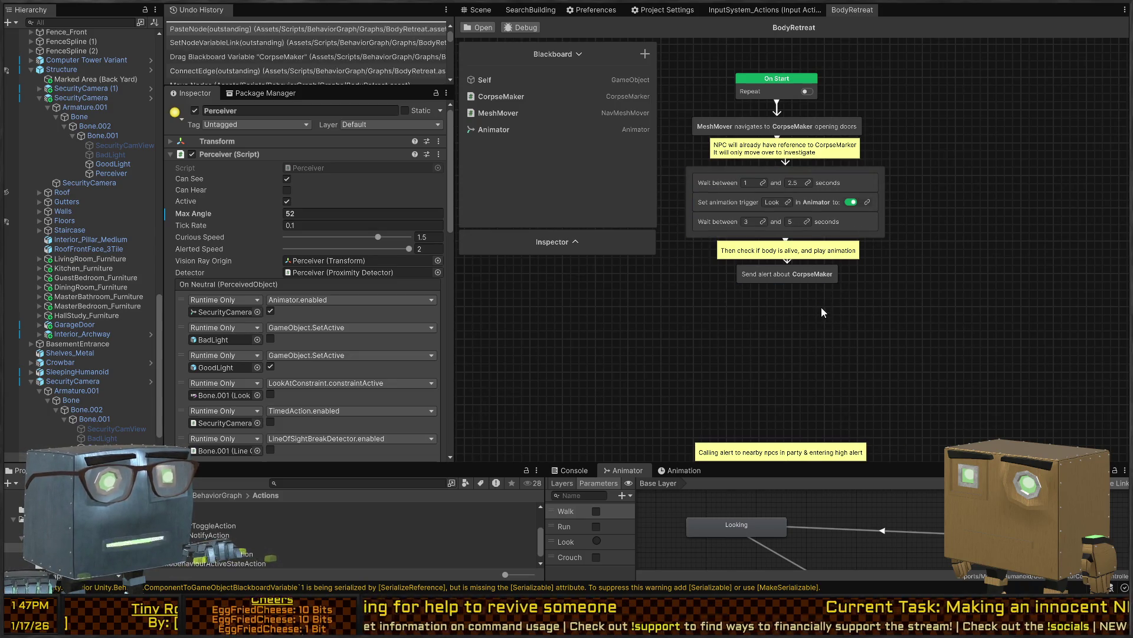
key("ctrl+v")
left_click_drag(843, 306, 735, 298)
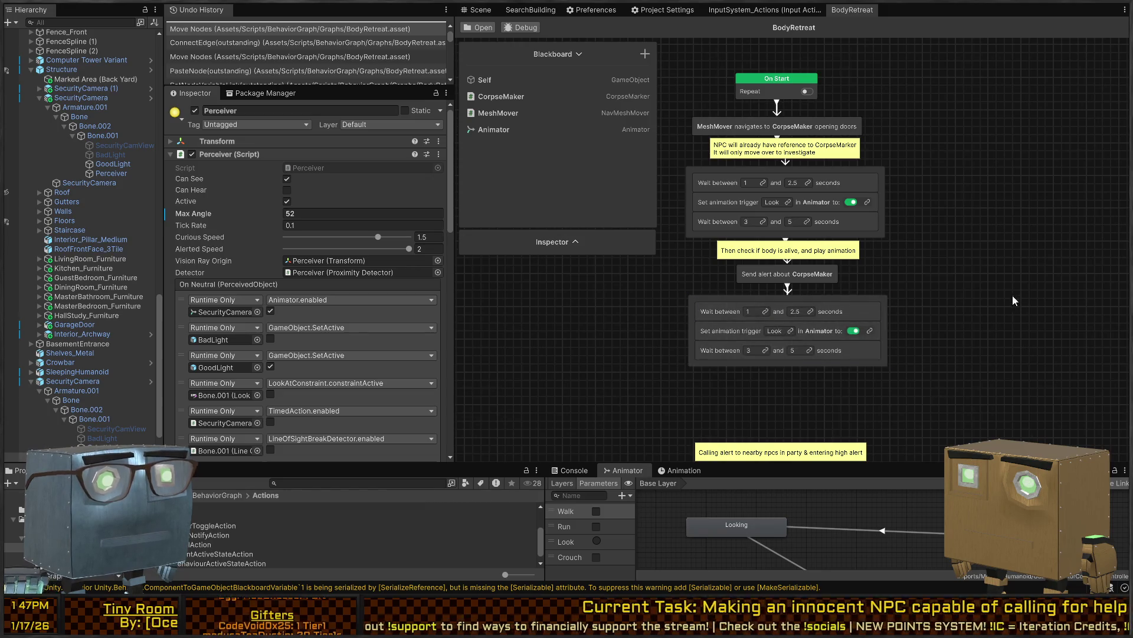
scroll(933, 230, "down", 3)
left_click(827, 312)
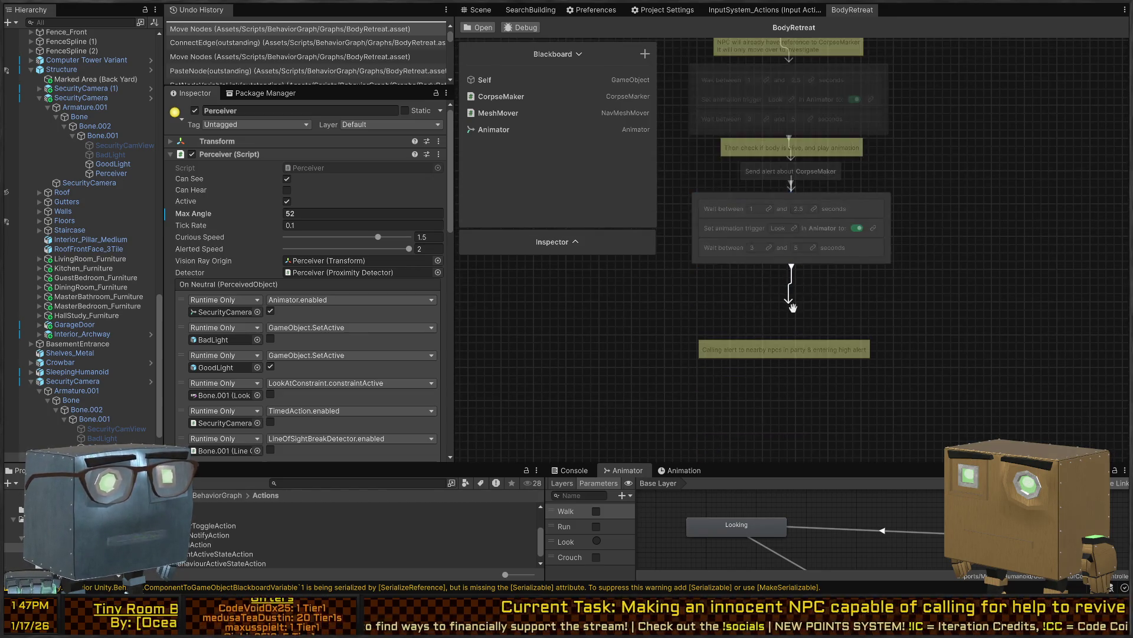
Add a MeshMove With Doors node below the copied group, replacing the Nav Agent variant
key("space")
type("to")
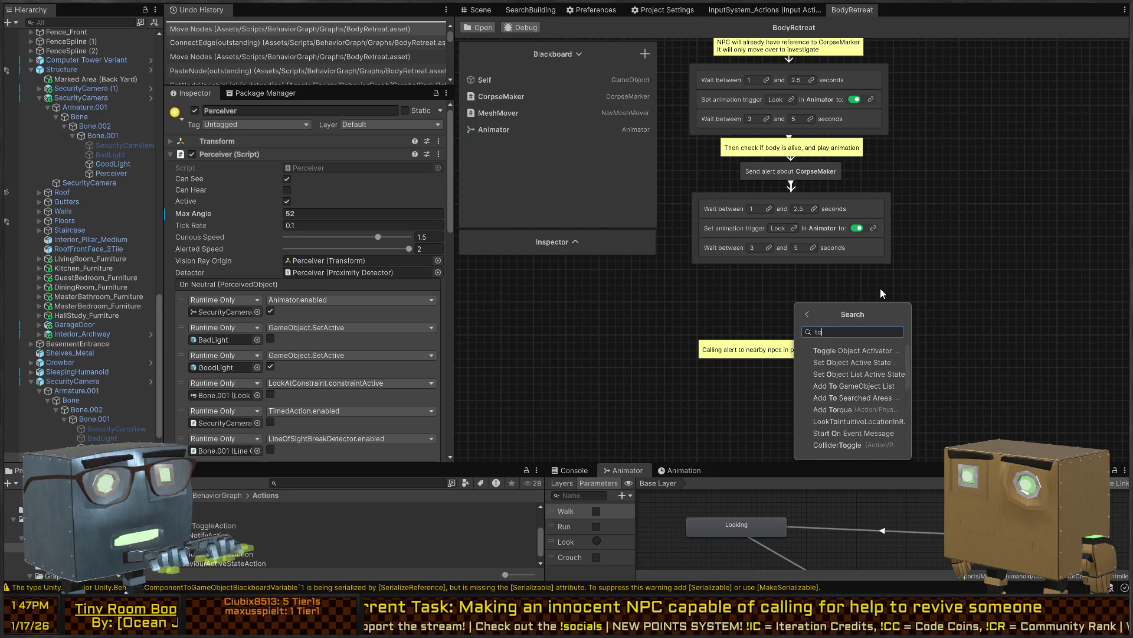
type(" object")
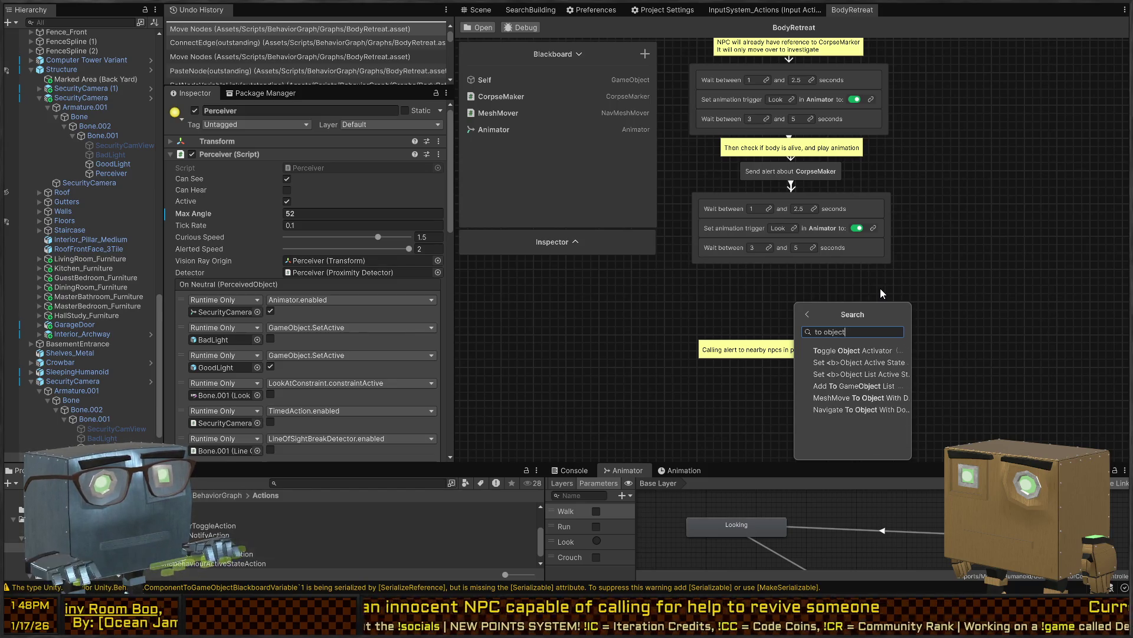
key("Down")
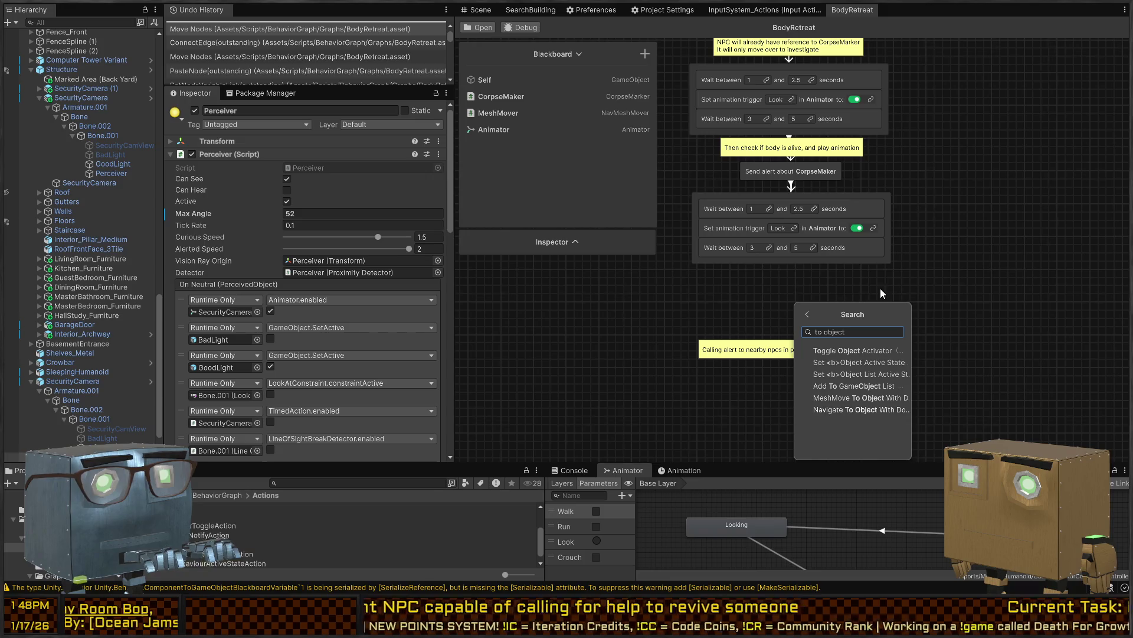
key("Return")
mouse_move(780, 317)
left_mouse_down()
mouse_move(797, 286)
mouse_move(783, 296)
left_mouse_up()
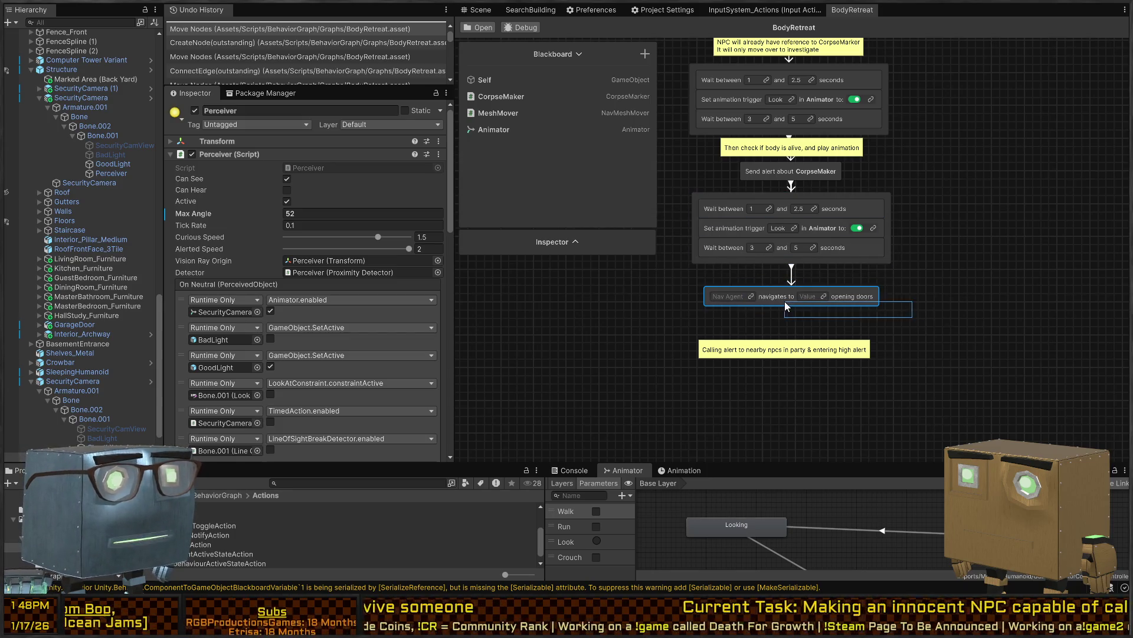
key("Delete")
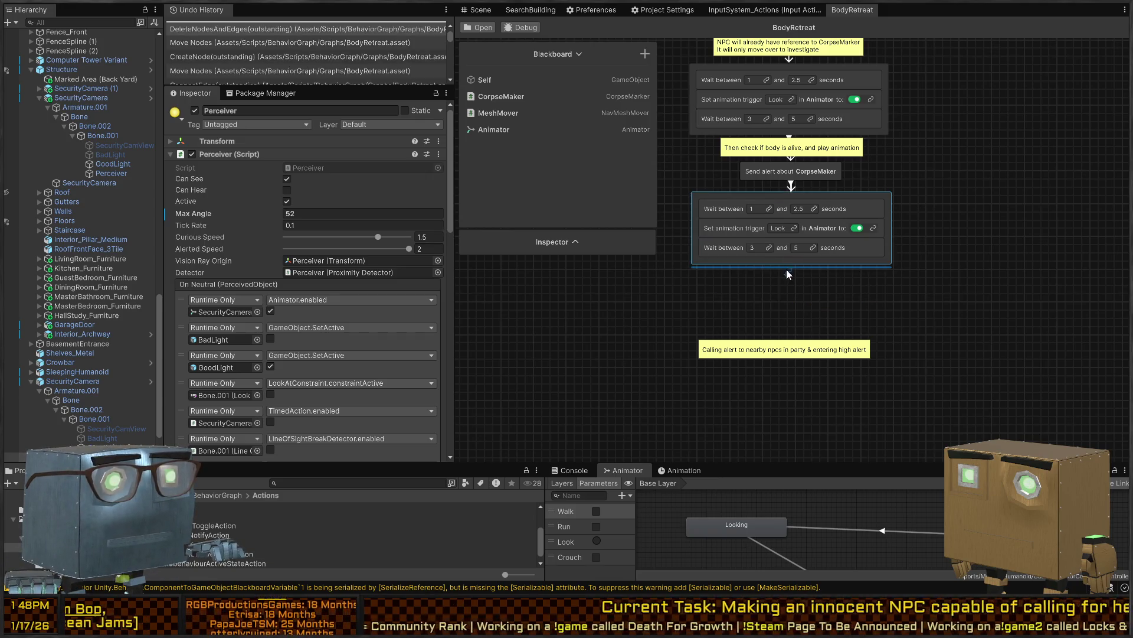
key("space")
type("meshmove")
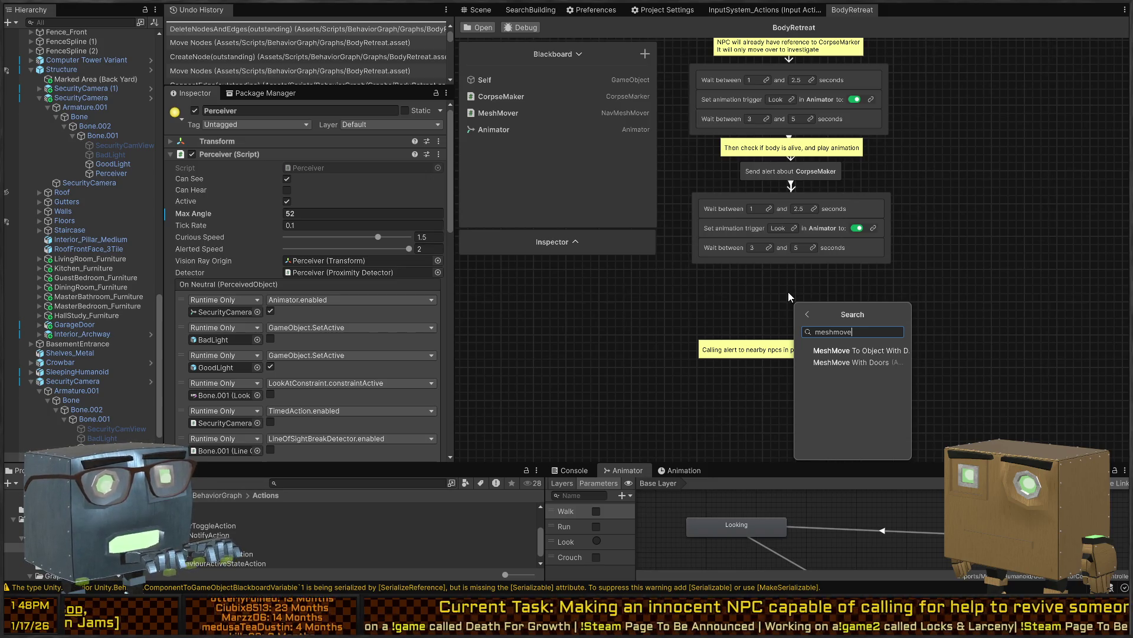
key("Return")
left_click_drag(781, 302, 788, 301)
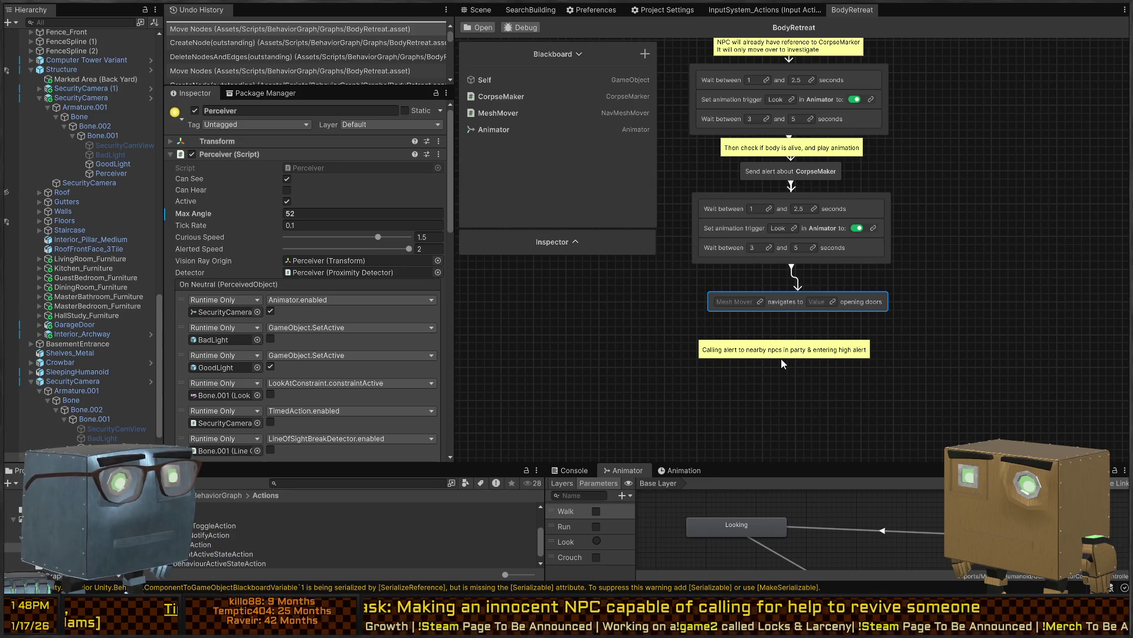
Review the Mesh Mover node's script in the code editor, then return to Unity
double_click(797, 302)
scroll(487, 303, "down", 2)
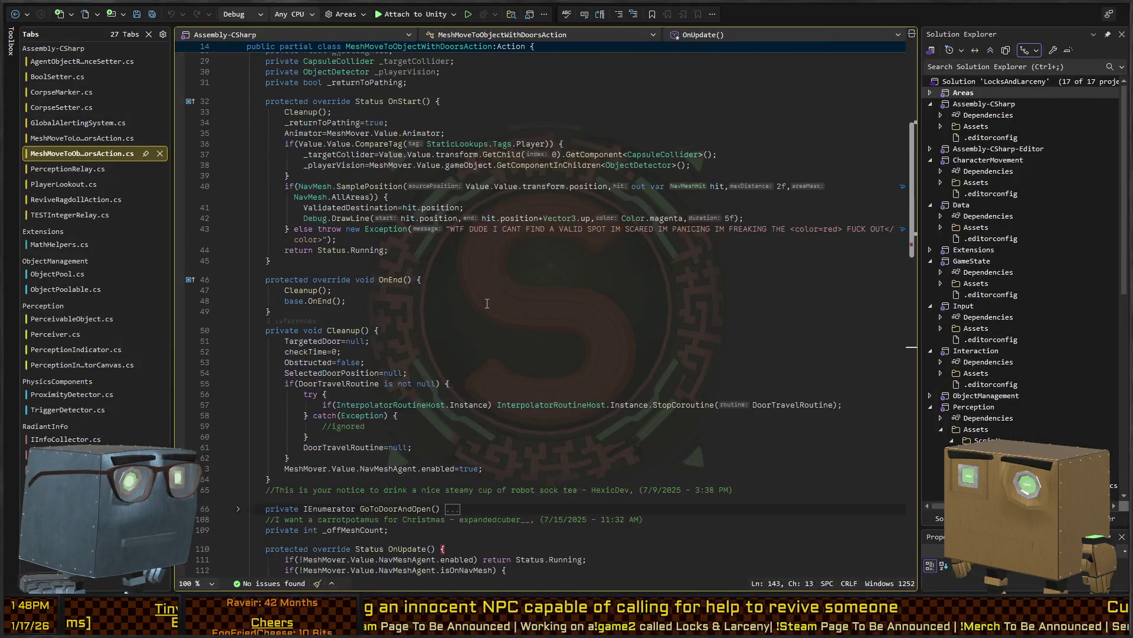
scroll(423, 309, "down", 5)
scroll(449, 305, "down", 7)
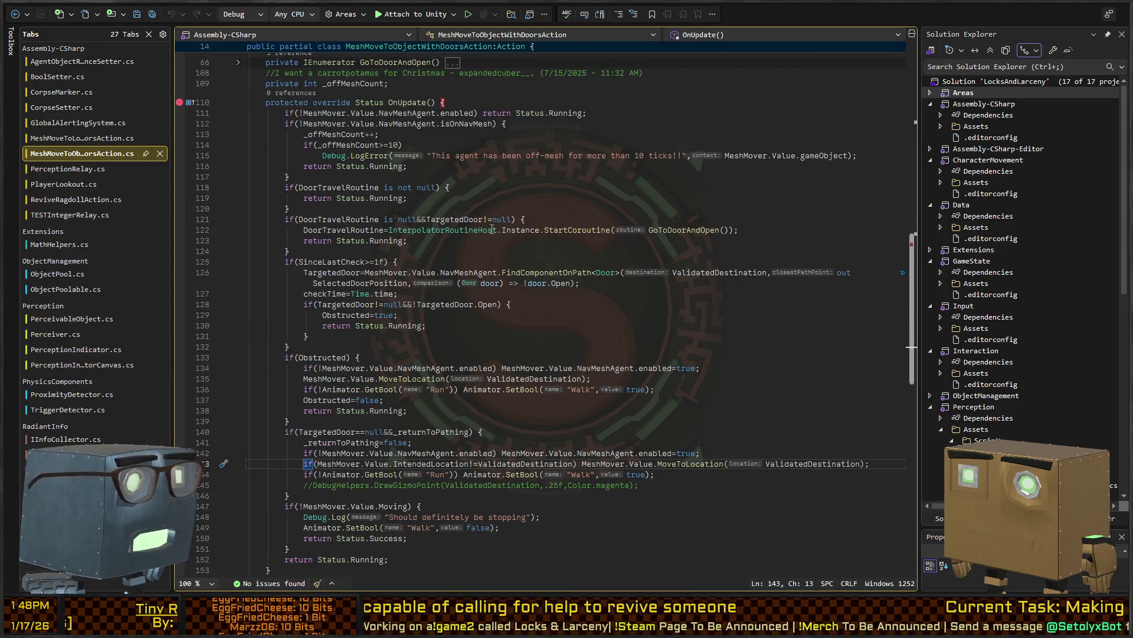
key("alt+Tab")
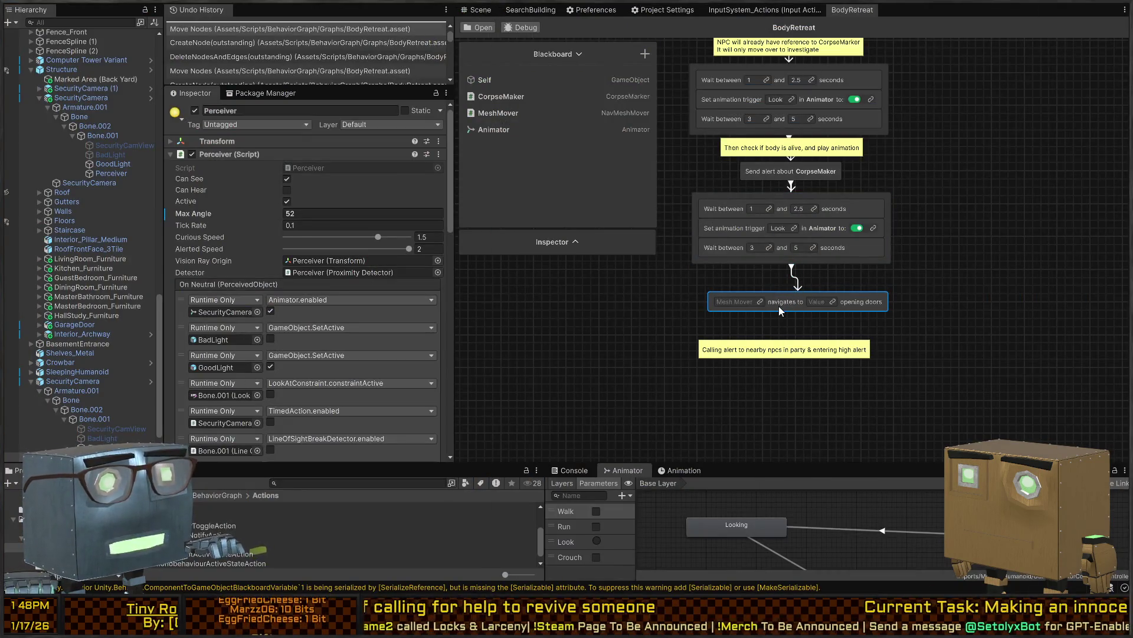
Link the MeshMover blackboard variable as the navigating agent, discarding an extra NavMeshMover variable
left_click_drag(771, 306, 643, 180)
left_click(634, 52)
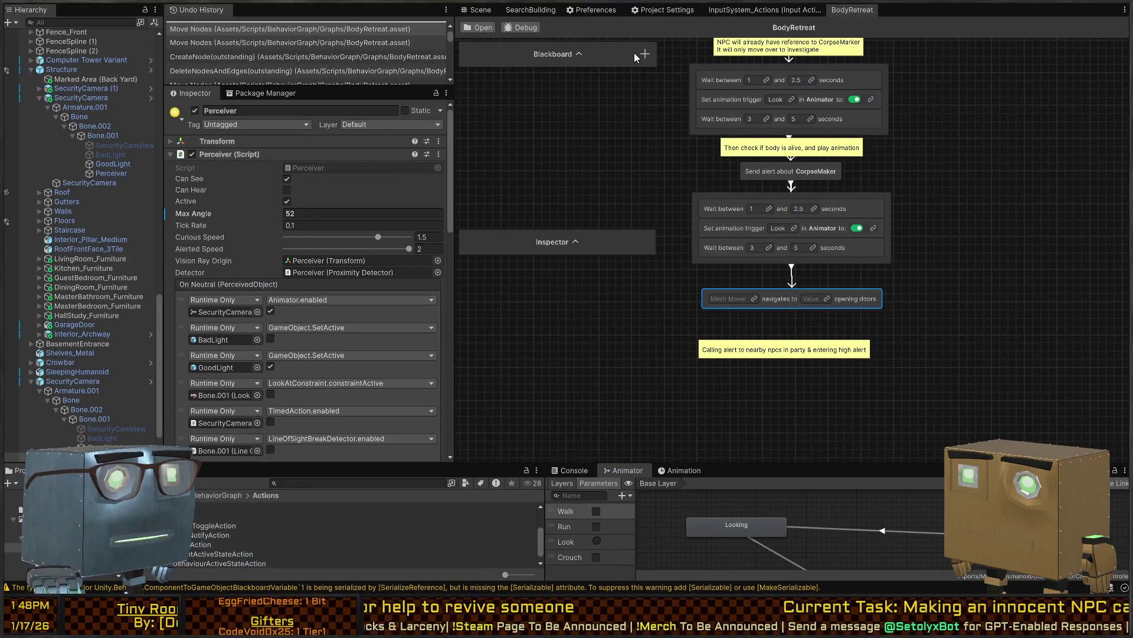
left_click(580, 55)
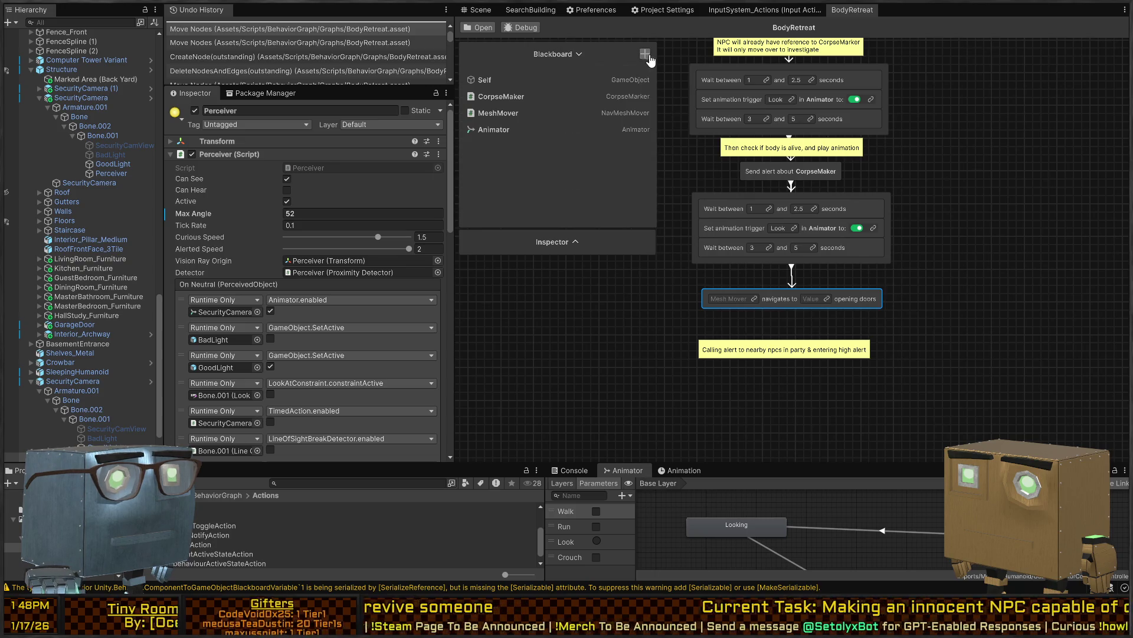
left_click(645, 54)
type("NavMeshMover")
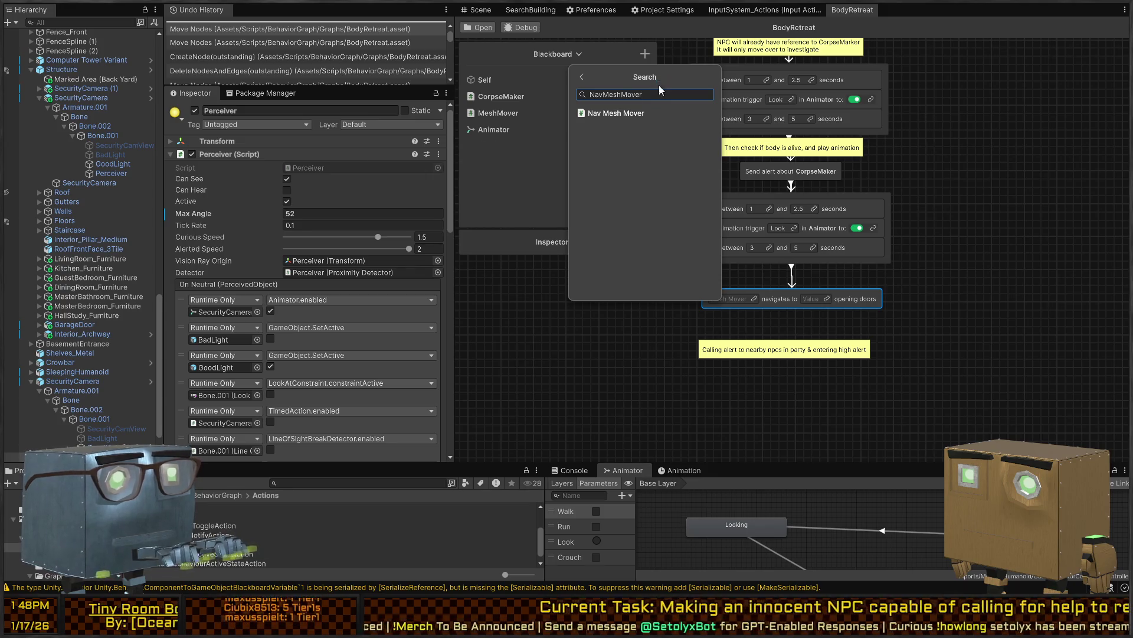
key("Return")
left_click(590, 194)
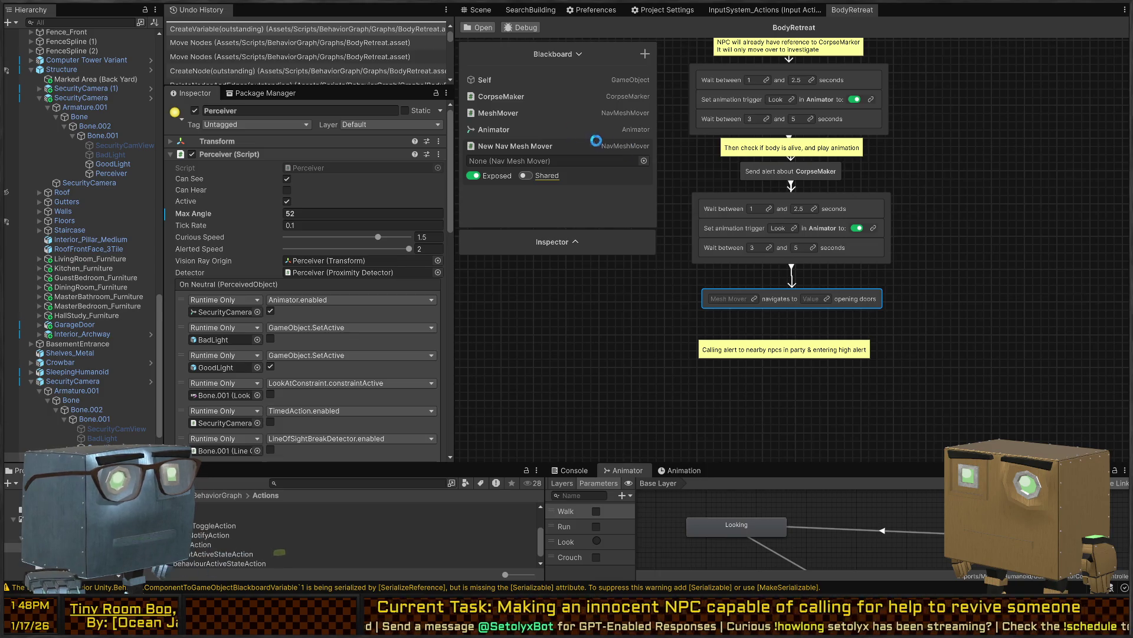
key("Delete")
left_click_drag(498, 112, 742, 298)
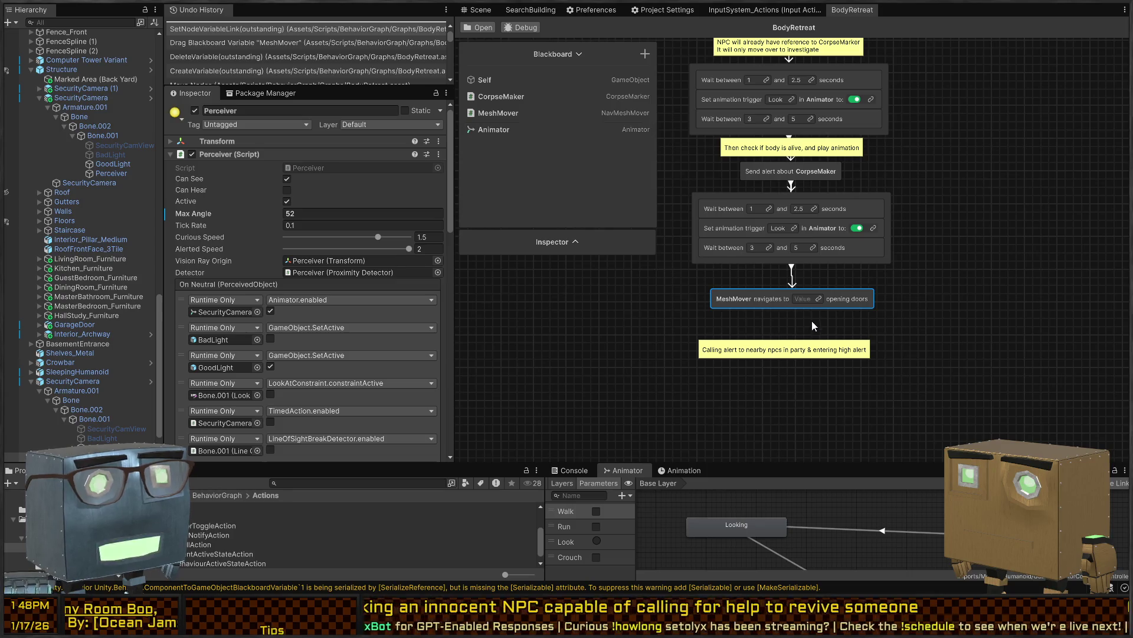
Create an ExitPoint GameObject variable and set it as the navigation destination
left_click(644, 54)
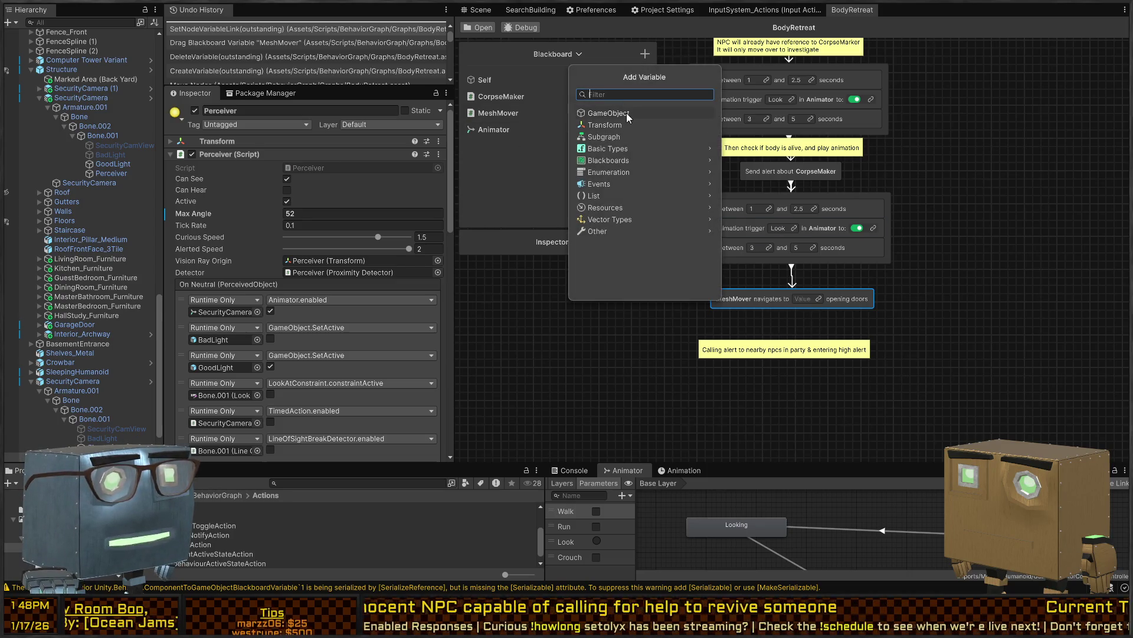
left_click(626, 112)
type("ExitPoint")
key("Return")
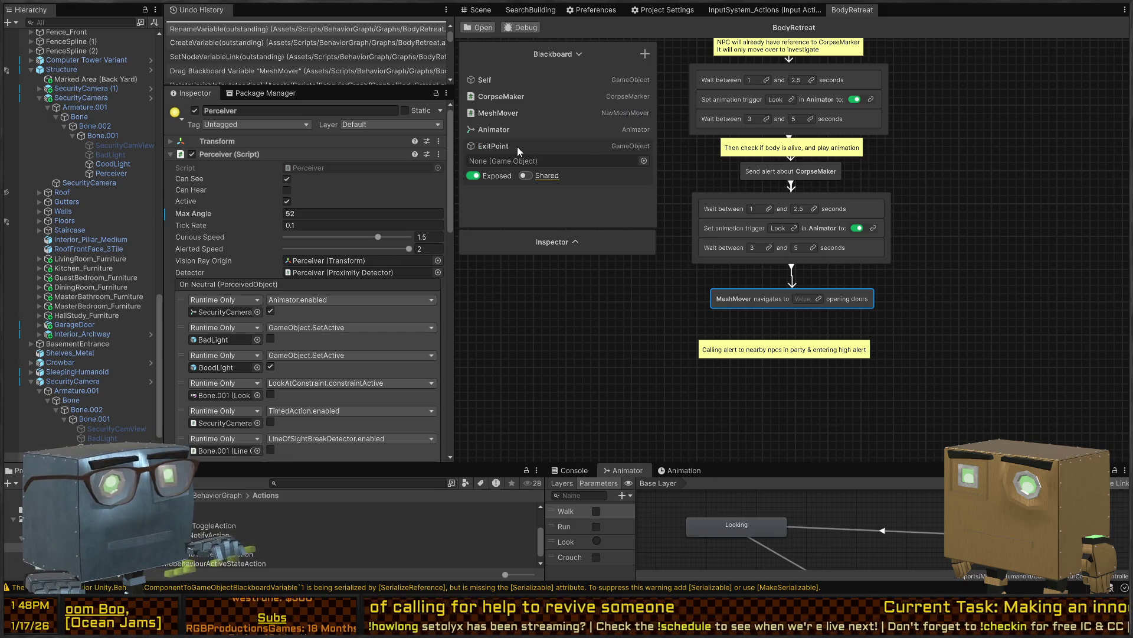
mouse_move(638, 205)
left_mouse_down()
mouse_move(804, 299)
mouse_move(799, 355)
left_mouse_up()
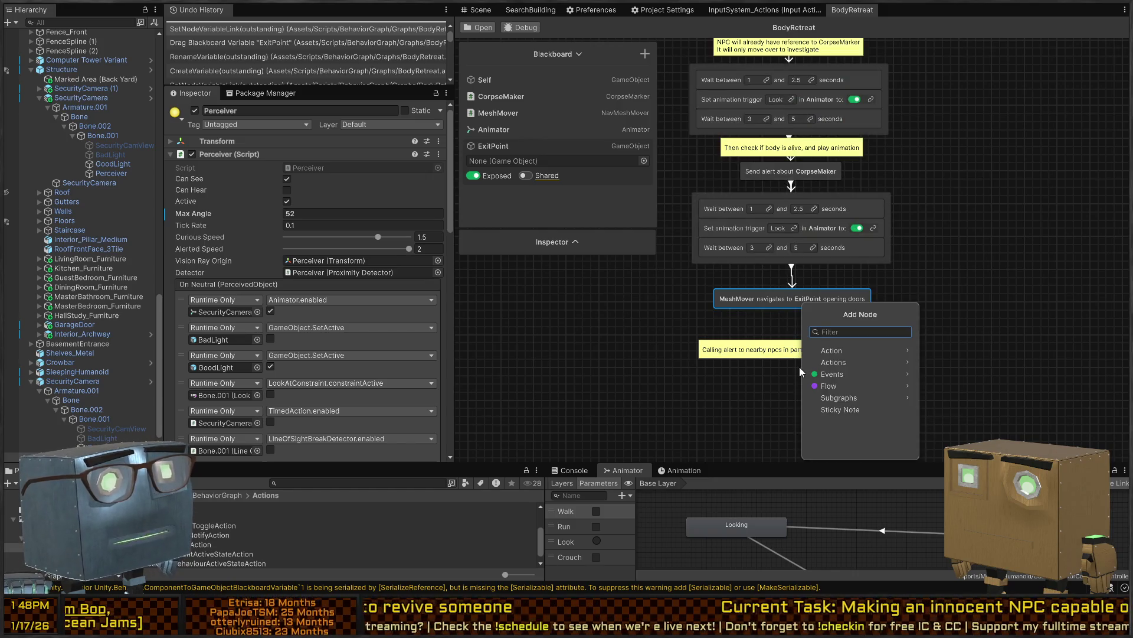
Try a Toggle Object Activator node from the search and delete it
type("seta")
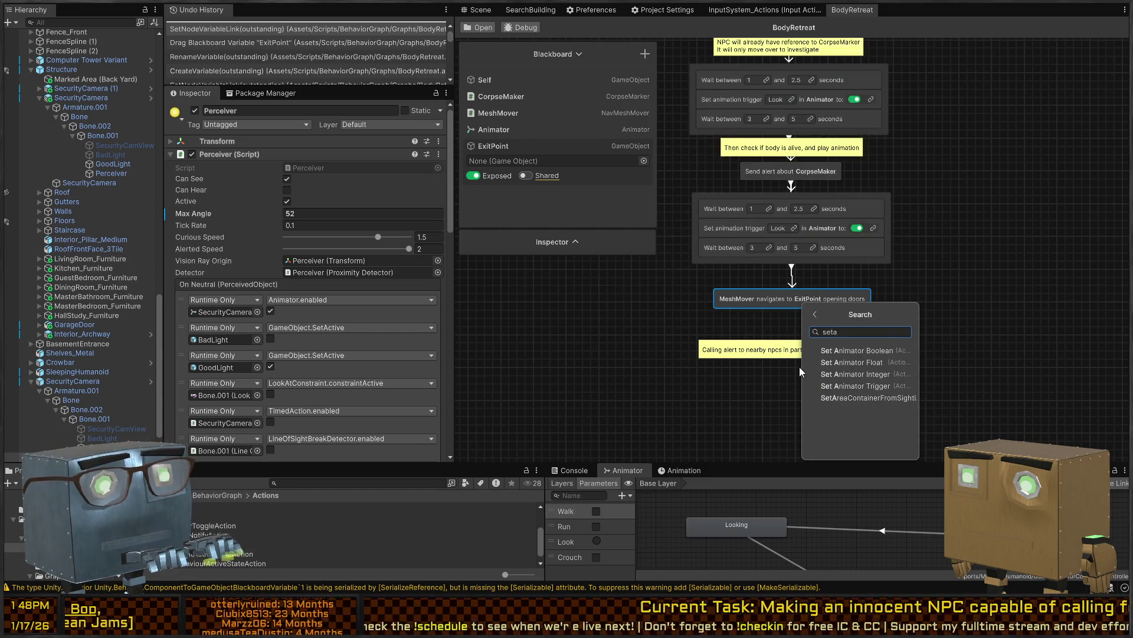
key("BackSpace")
key("BackSpace")
key("BackSpace")
type("en")
key("BackSpace")
key("BackSpace")
type("toggle")
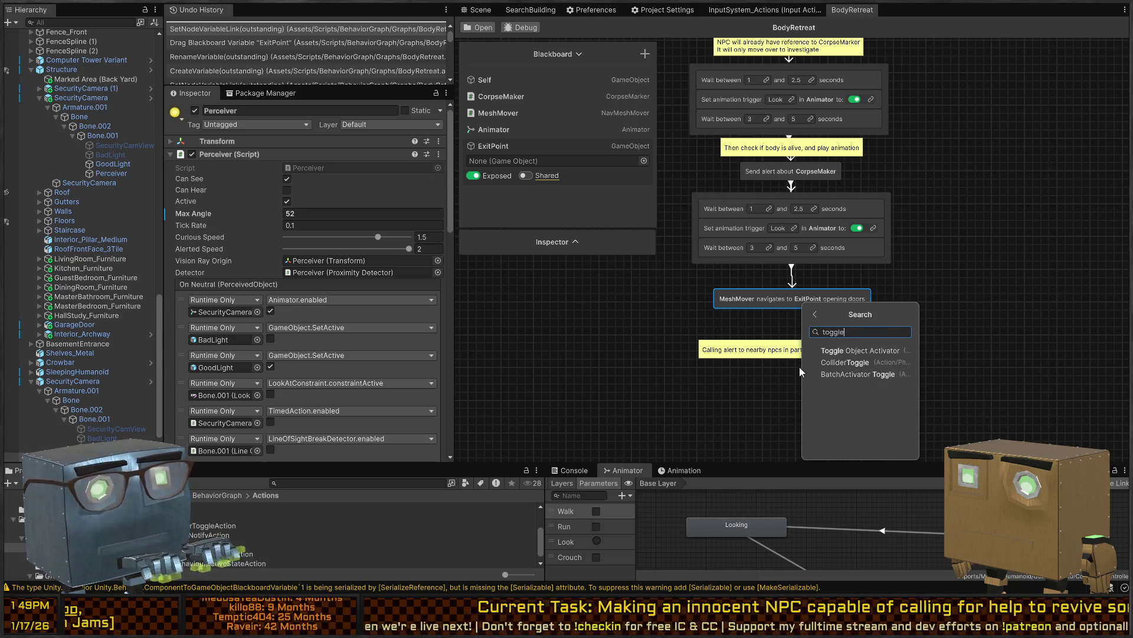
key("Return")
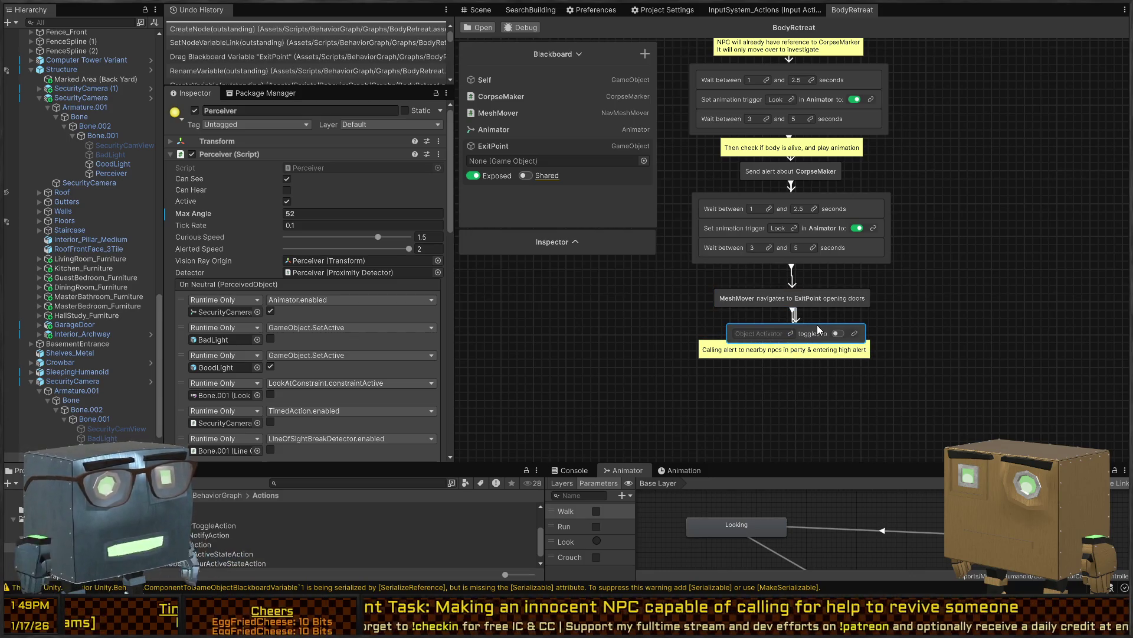
key("Delete")
Add Action > GameObject > Set Object Active State under the navigation node, with Self as object
key("space")
type("set")
key("BackSpace")
key("BackSpace")
key("BackSpace")
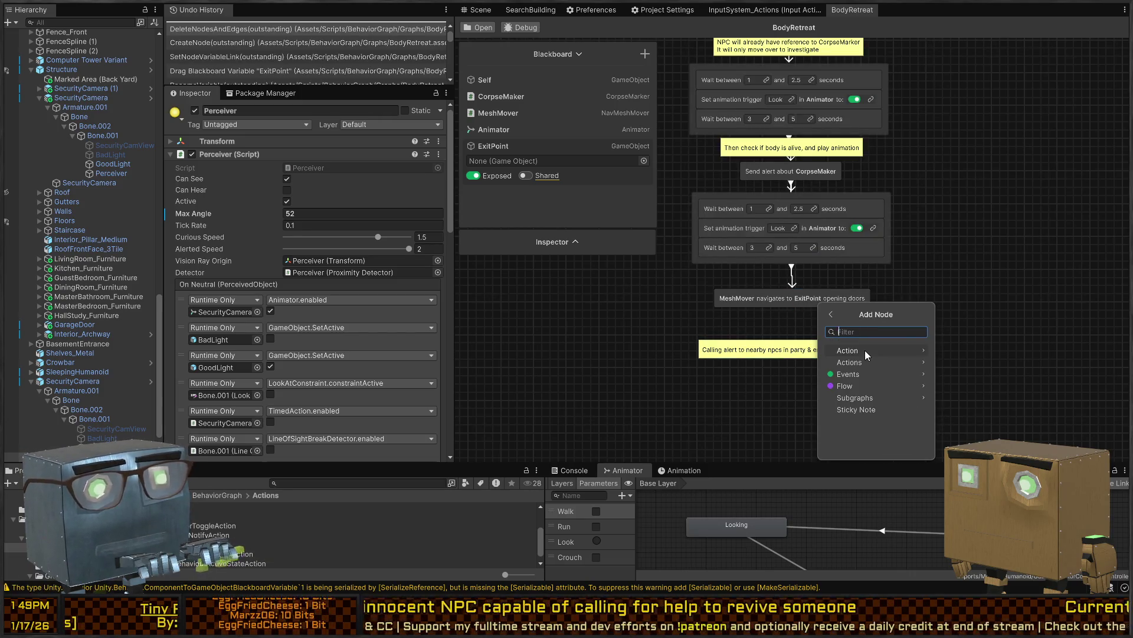
left_click(865, 352)
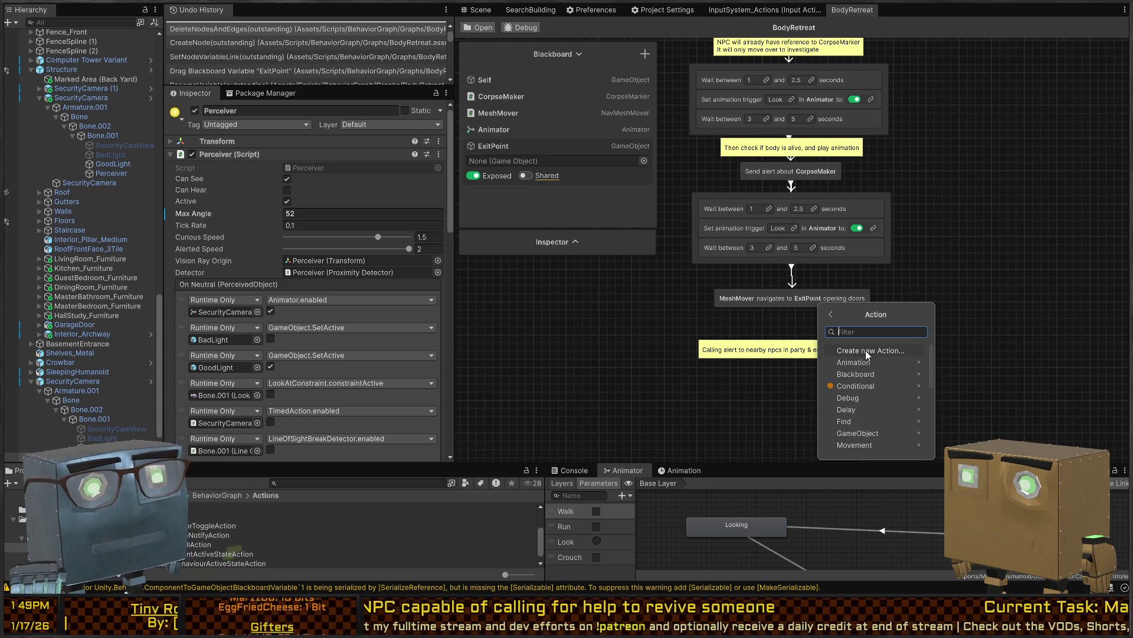
scroll(874, 371, "down", 3)
scroll(880, 377, "down", 2)
left_click(881, 376)
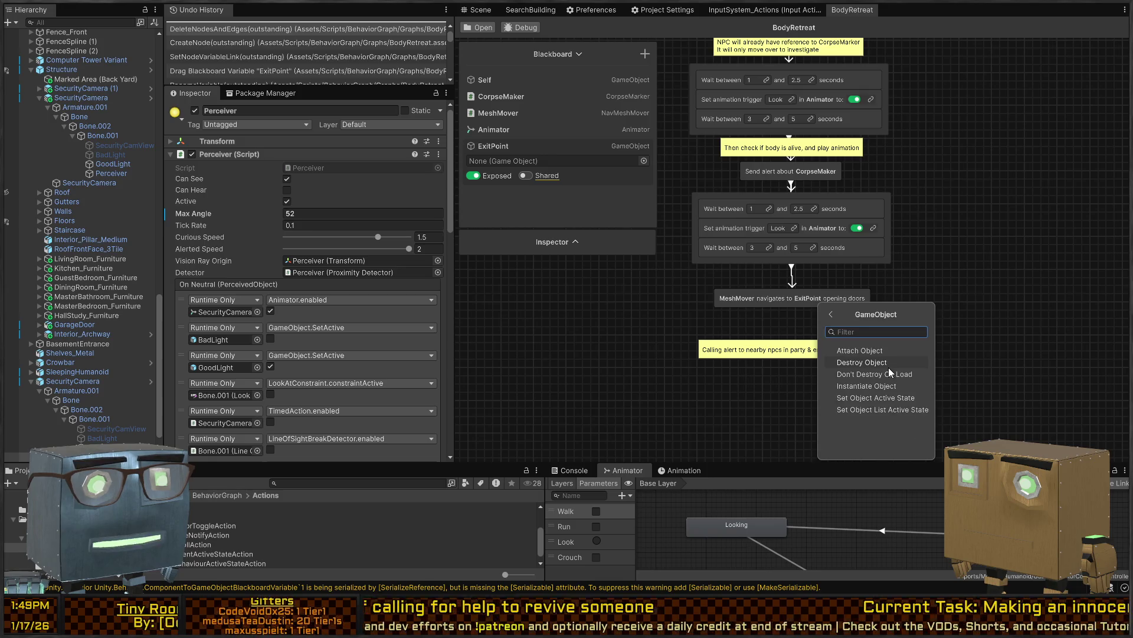
left_click(867, 398)
left_click_drag(798, 339, 776, 322)
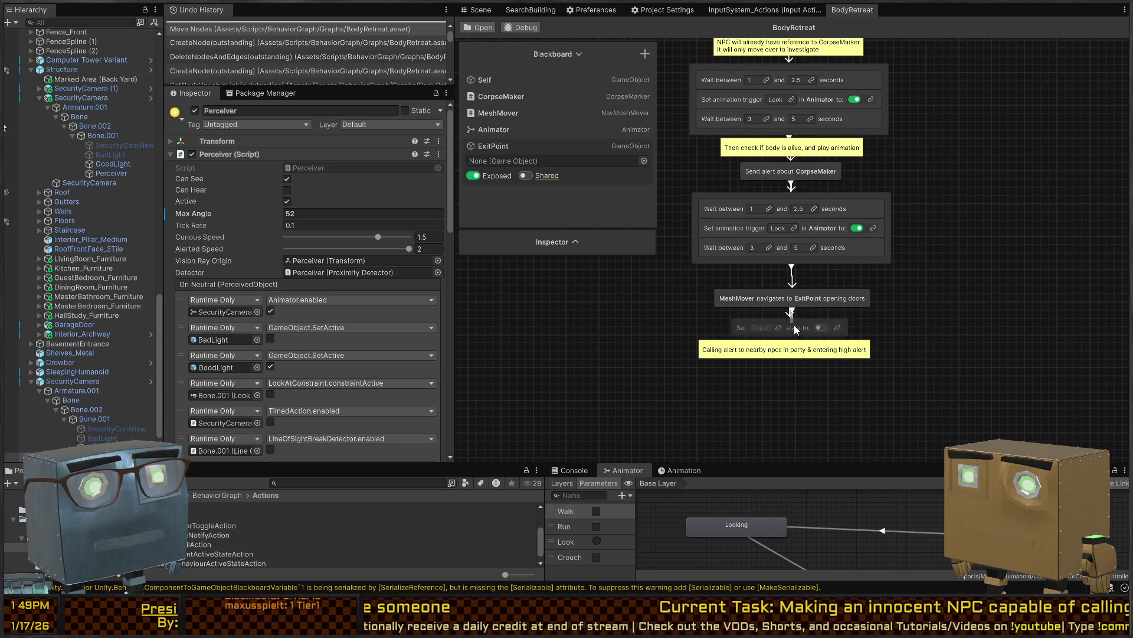
mouse_move(486, 80)
left_mouse_down()
mouse_move(759, 291)
mouse_move(771, 328)
mouse_move(806, 286)
left_mouse_up()
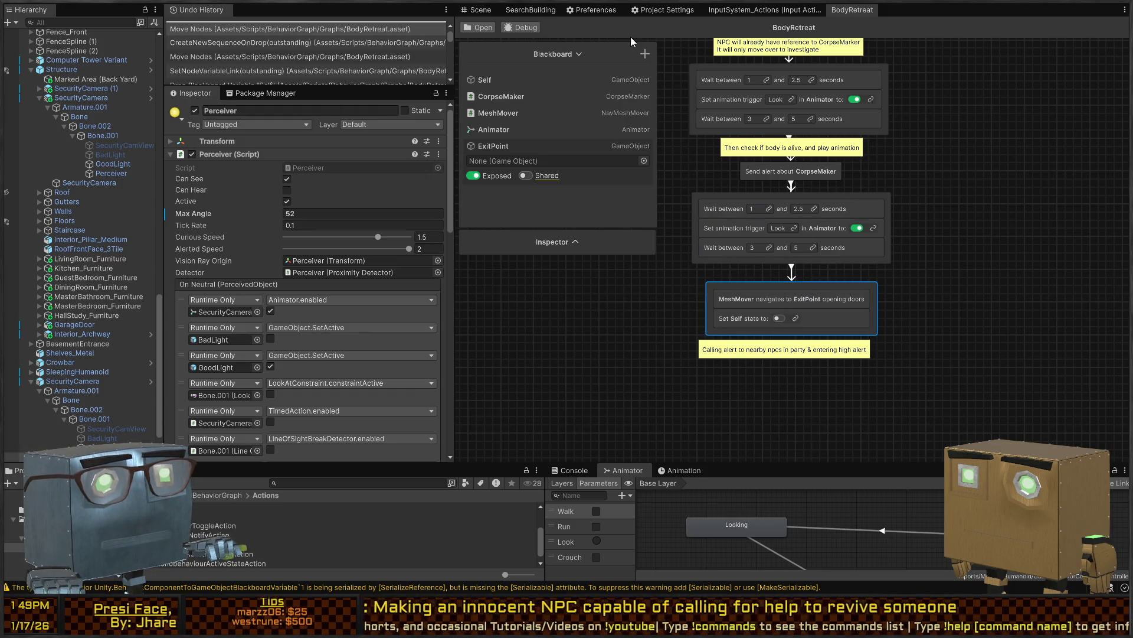
left_click(482, 10)
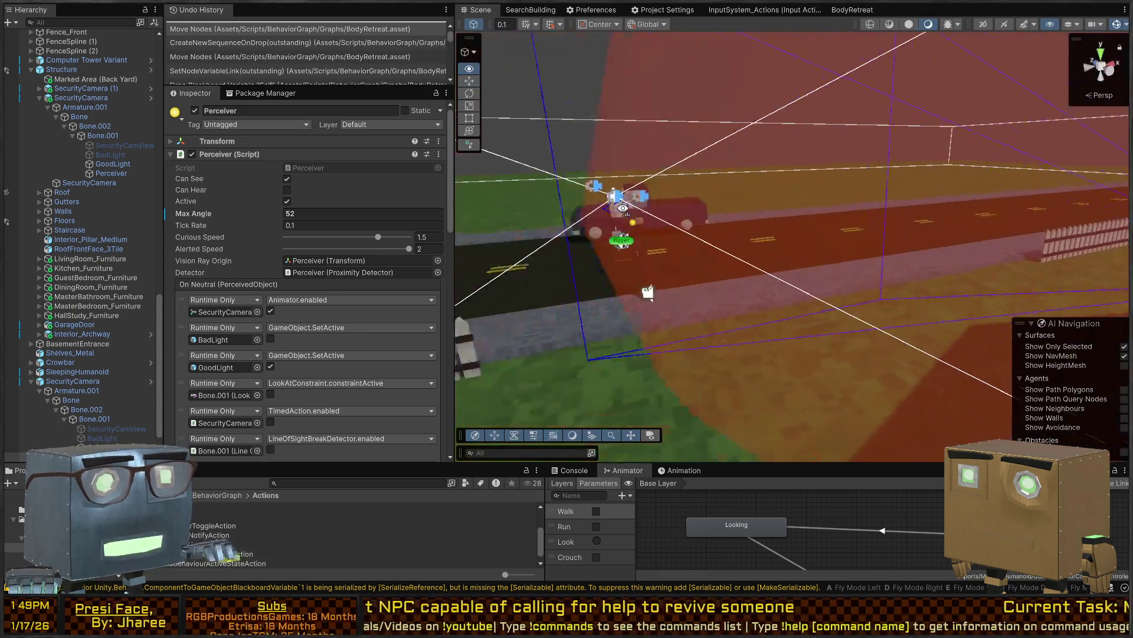
Select Guard_PerceptionRelay (1) and trigger its ragdoll from the Ragdoll Manager
left_click_drag(627, 206, 532, 218)
left_click_drag(329, 227, 791, 206)
left_click_drag(799, 251, 697, 266)
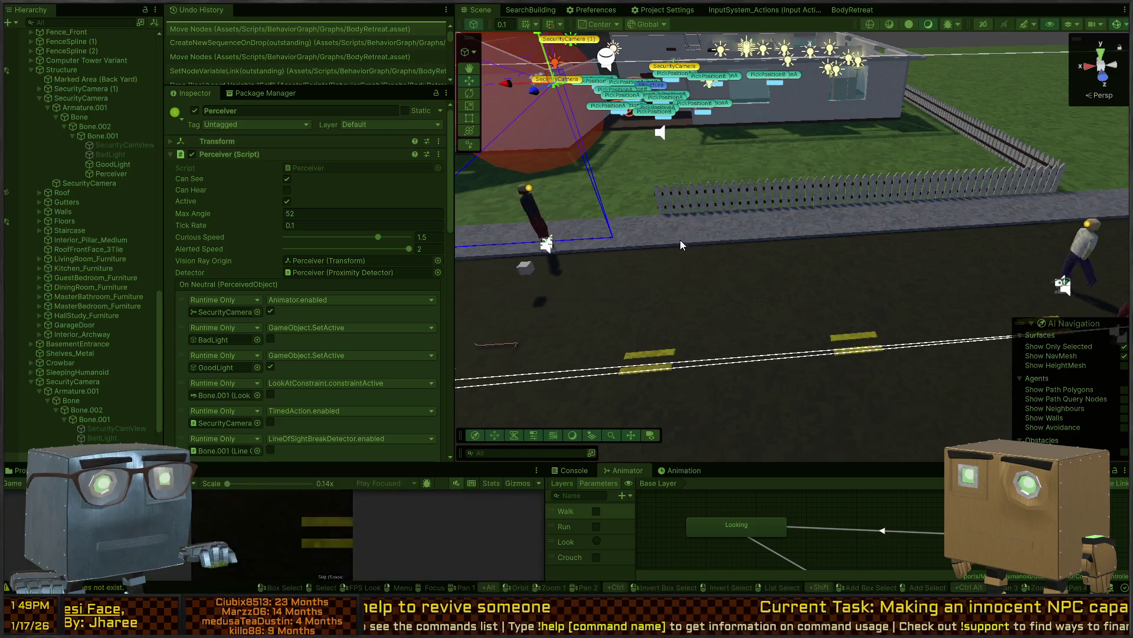
left_click(552, 243)
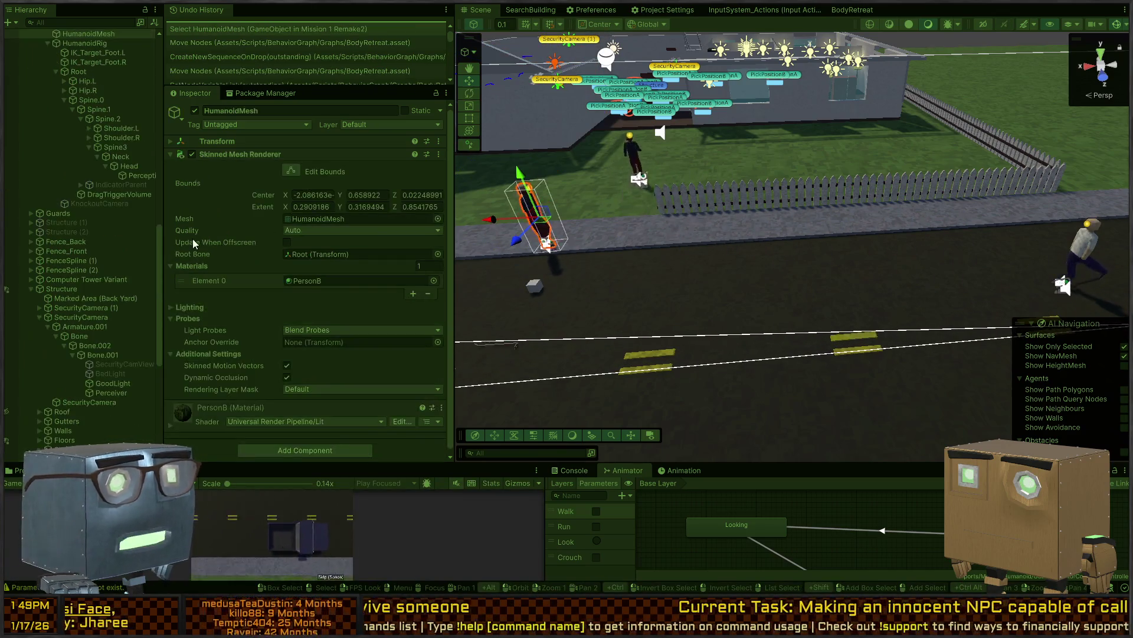
scroll(35, 170, "up", 4)
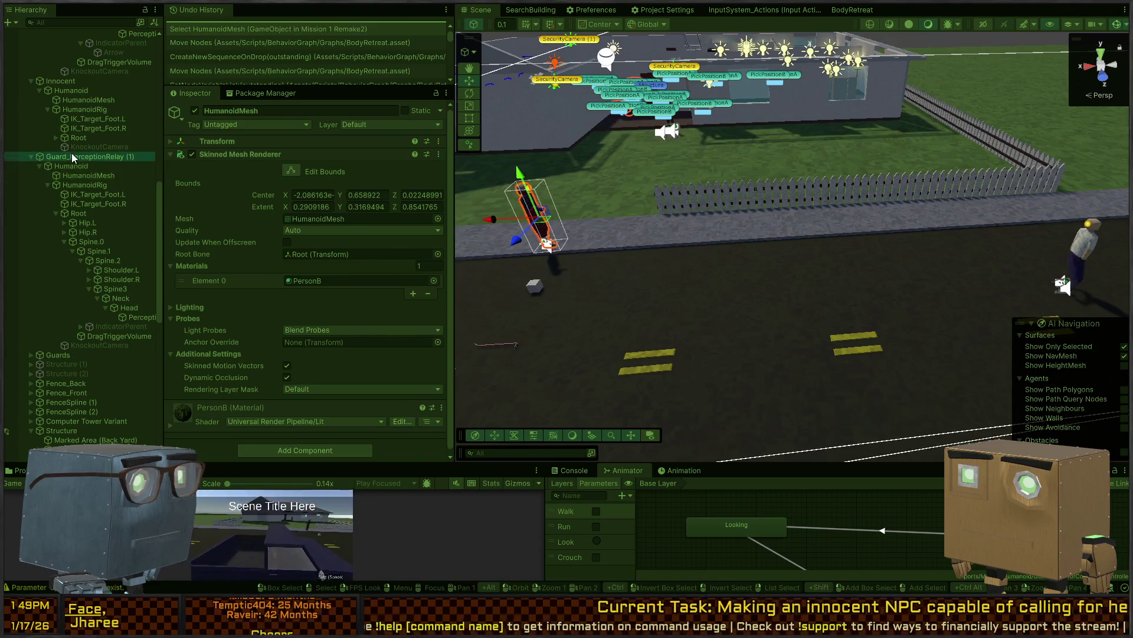
left_click(72, 155)
scroll(284, 271, "down", 5)
scroll(268, 256, "down", 5)
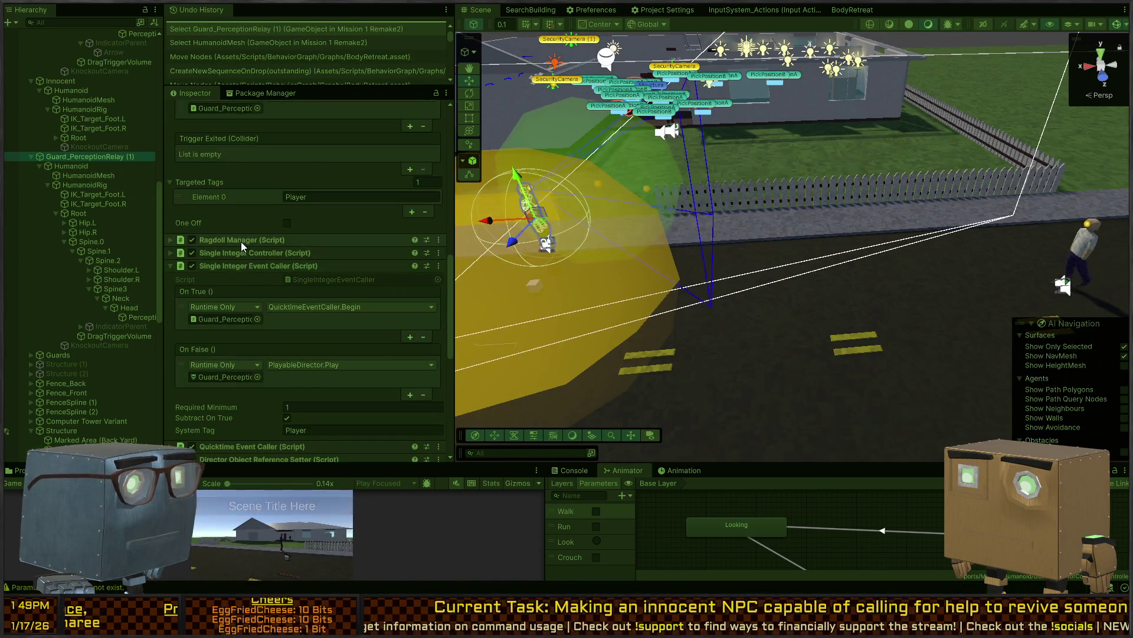
left_click(241, 242)
scroll(282, 298, "down", 4)
scroll(282, 298, "down", 12)
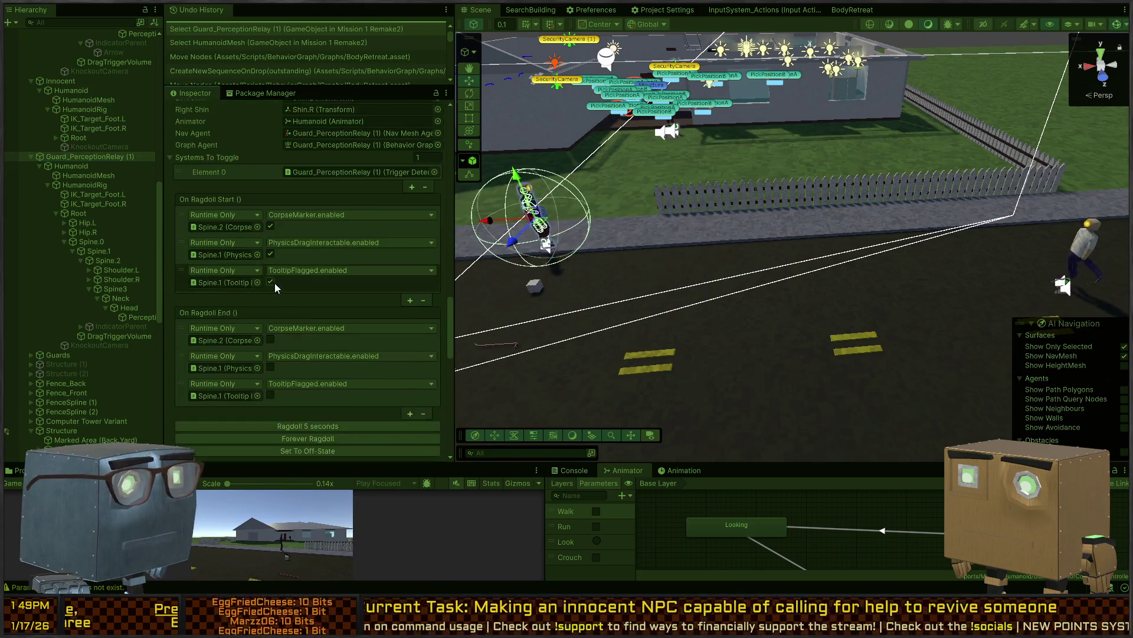
left_click(310, 279)
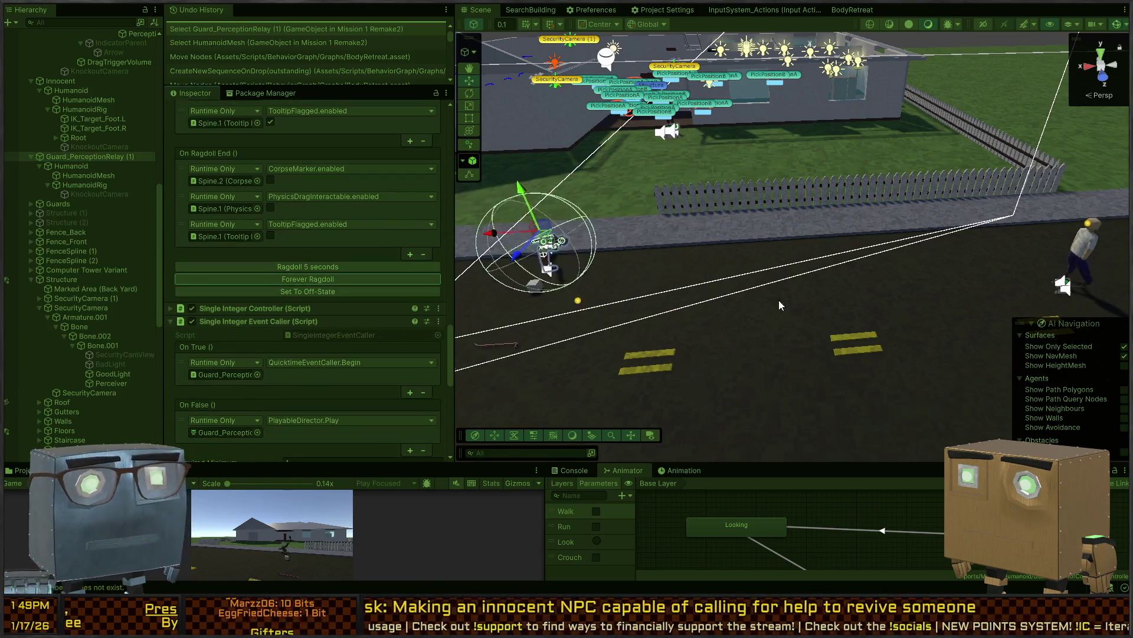
Frame the Innocent character's HumanoidMesh up close and select the Innocent NPC object
left_click(1078, 247)
key("f")
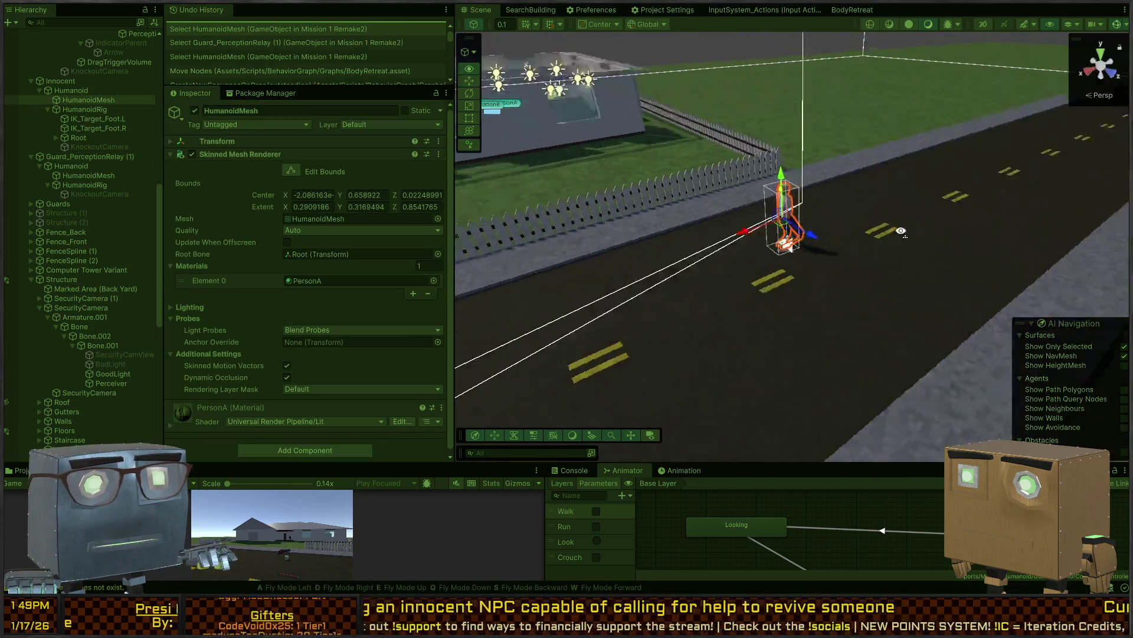
key("w")
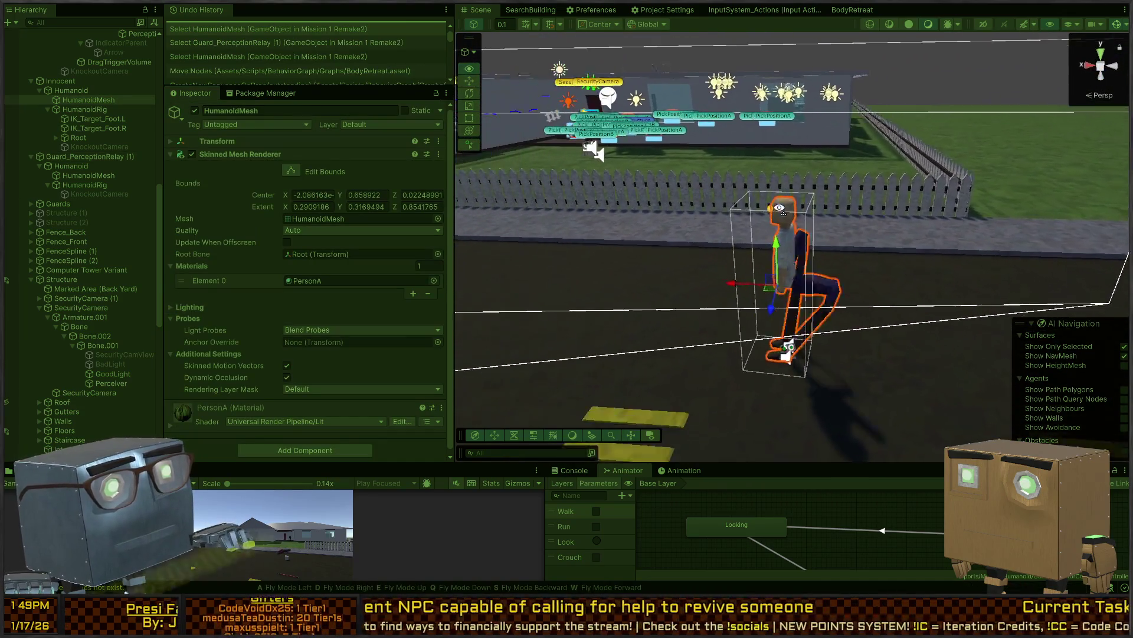
key("a")
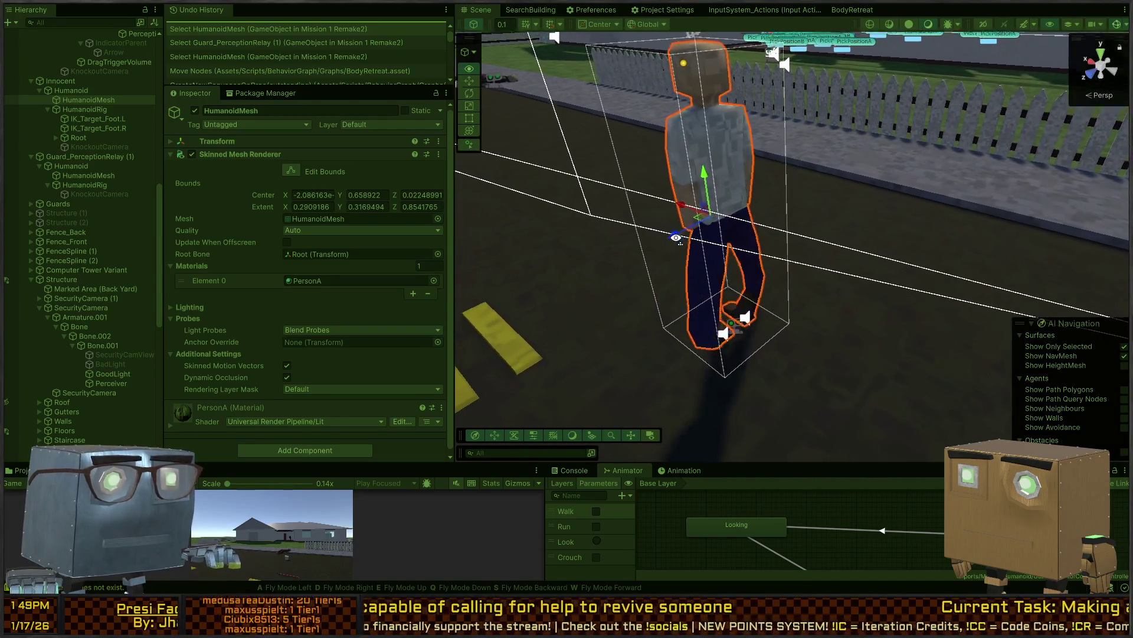
scroll(227, 254, "down", 1)
left_click(87, 83)
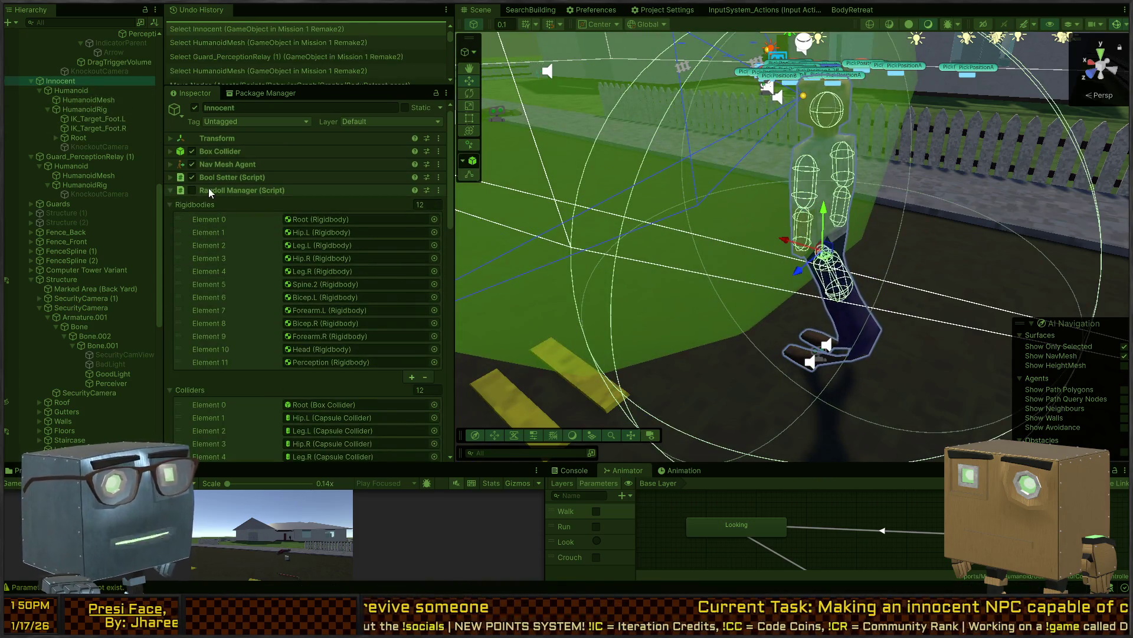
Enable Innocent's Ragdoll Manager and test its Set To Off-State and Forever Ragdoll buttons
left_click(192, 189)
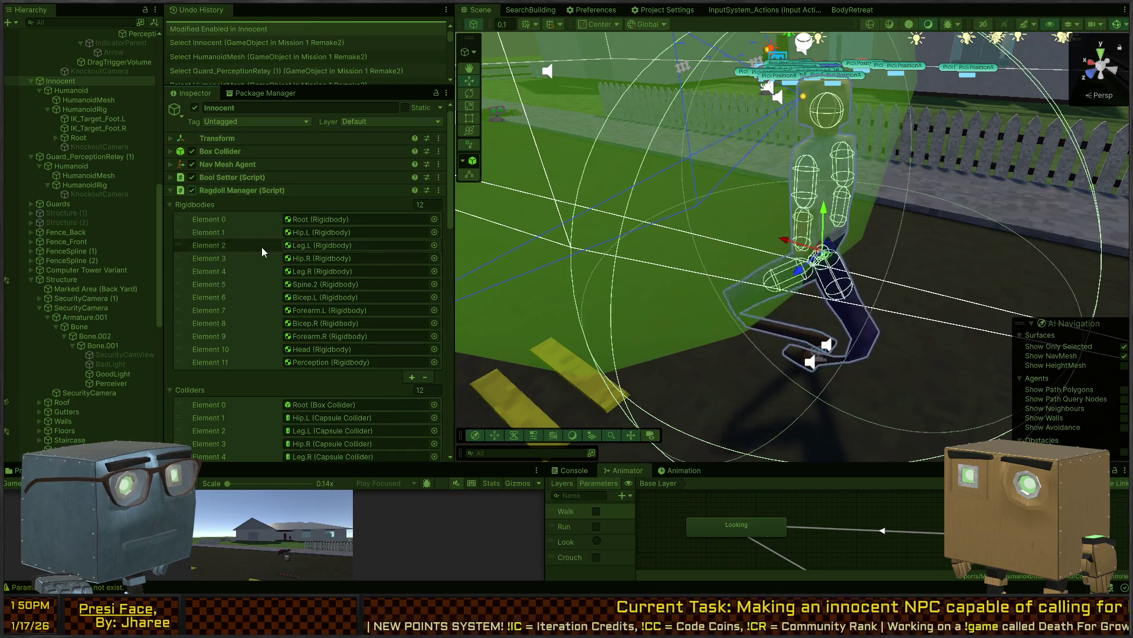
scroll(261, 246, "down", 10)
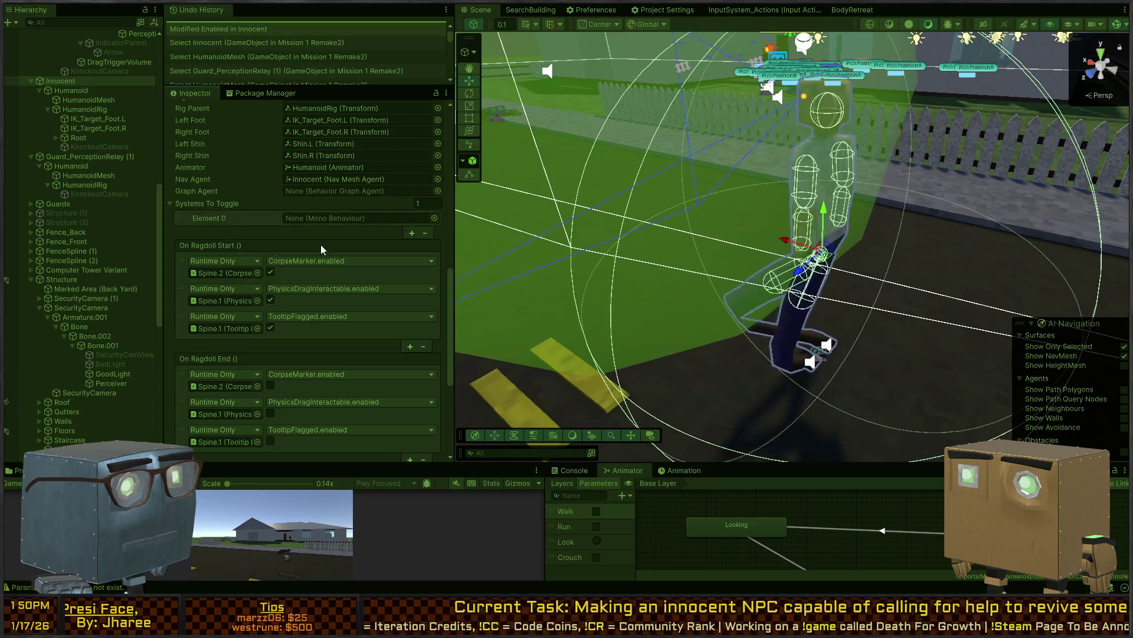
scroll(255, 247, "down", 5)
left_click(319, 369)
left_click(321, 372)
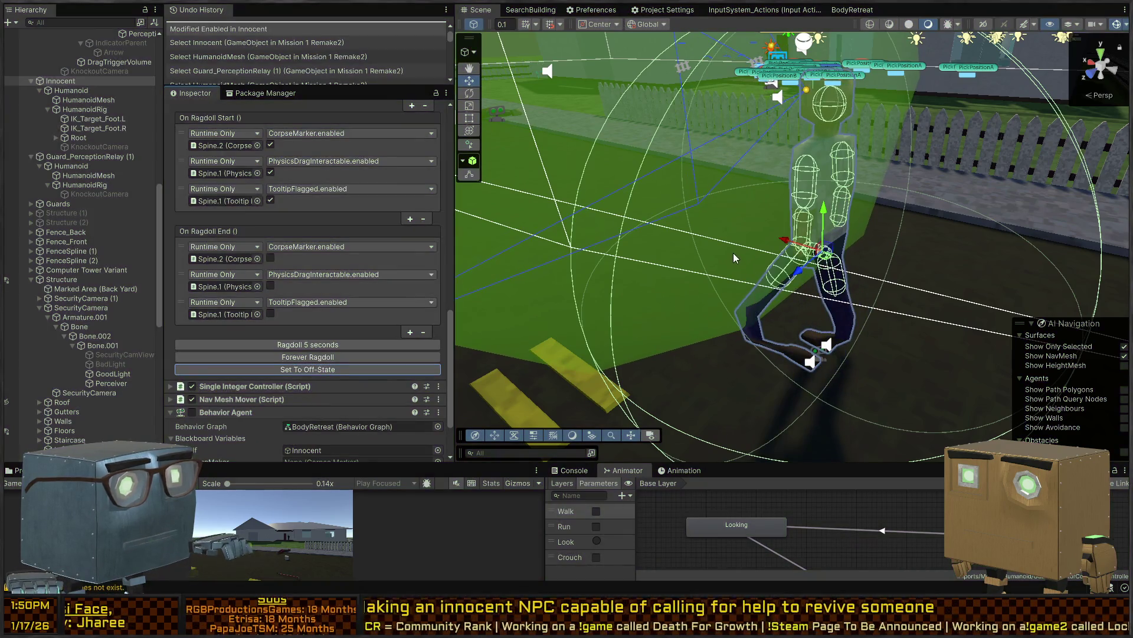
Inspect the guard's Perception object, then clear the selection
left_click(733, 254)
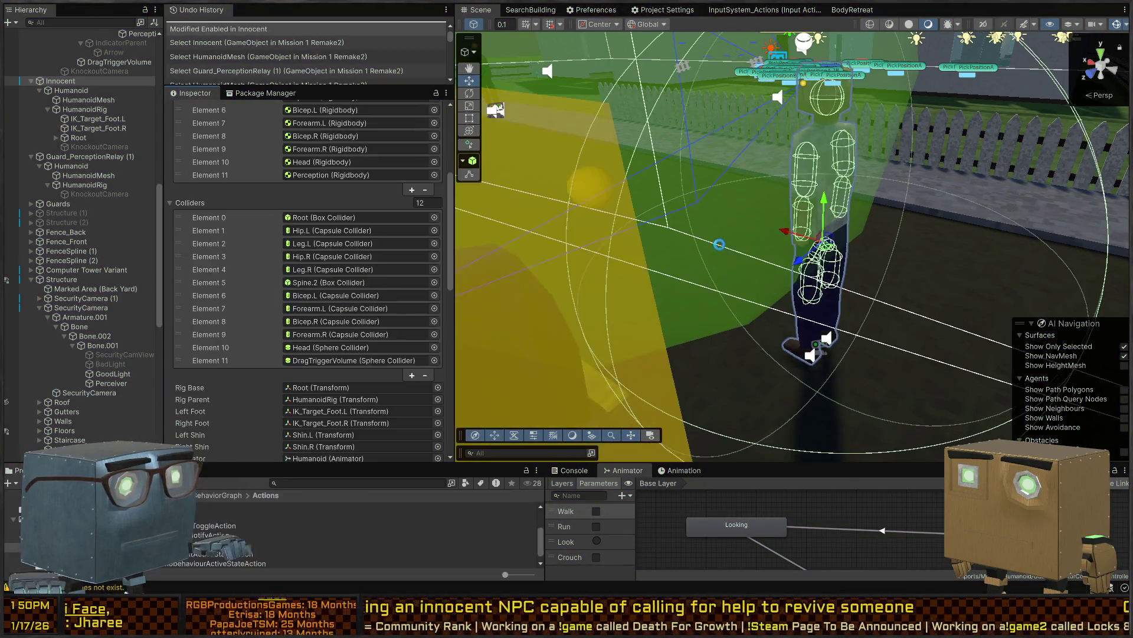
key("s")
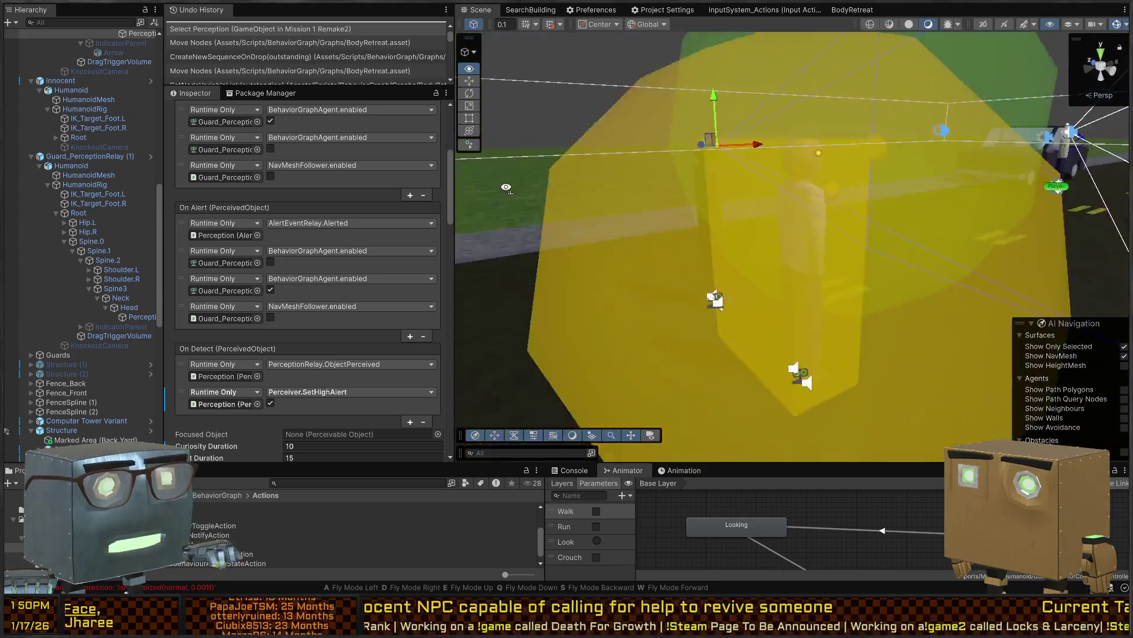
left_click(650, 104)
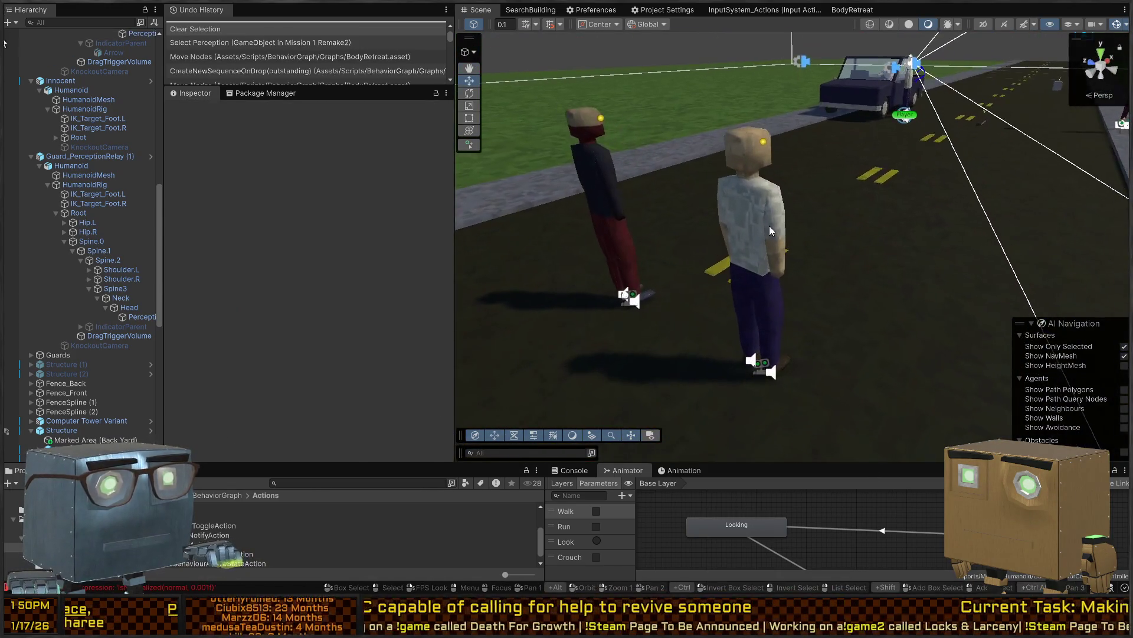
Reselect and frame the Innocent character, then enter Play mode with Ctrl+P
left_click(770, 225)
key("f")
scroll(262, 249, "down", 15)
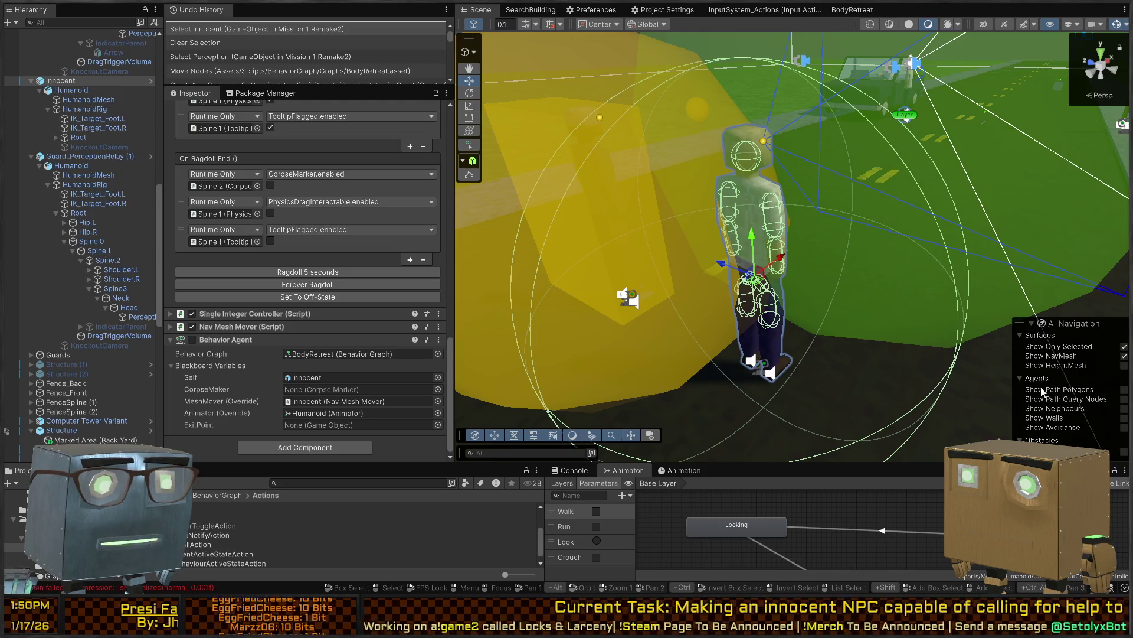
scroll(972, 326, "up", 3)
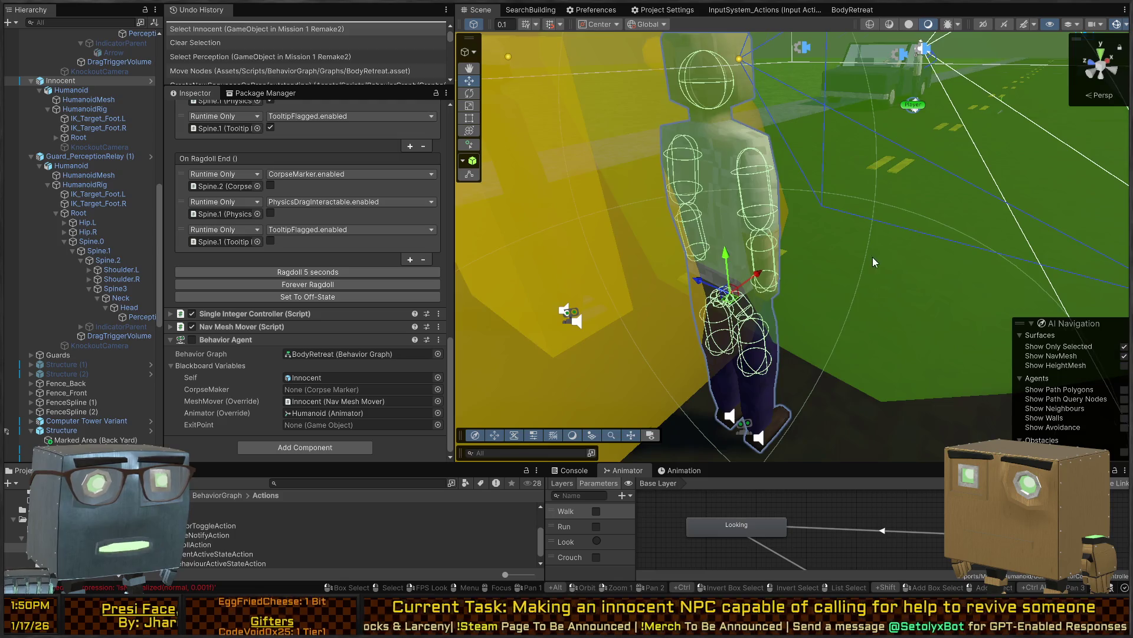
scroll(874, 261, "down", 2)
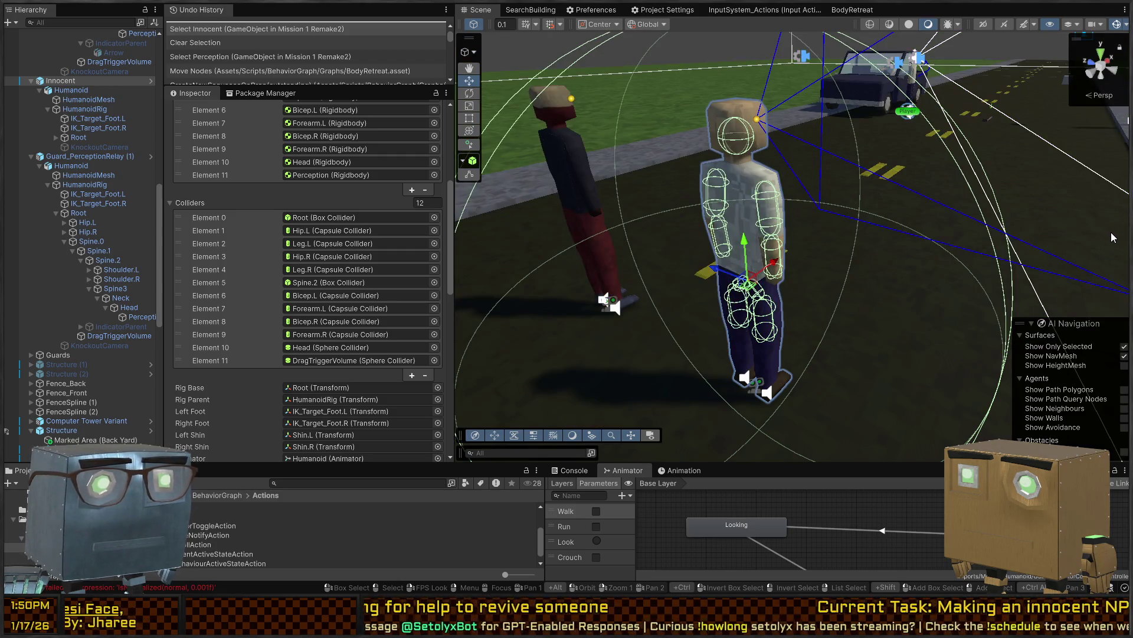
mouse_move(712, 192)
left_mouse_down()
mouse_move(819, 186)
mouse_move(879, 217)
left_mouse_up()
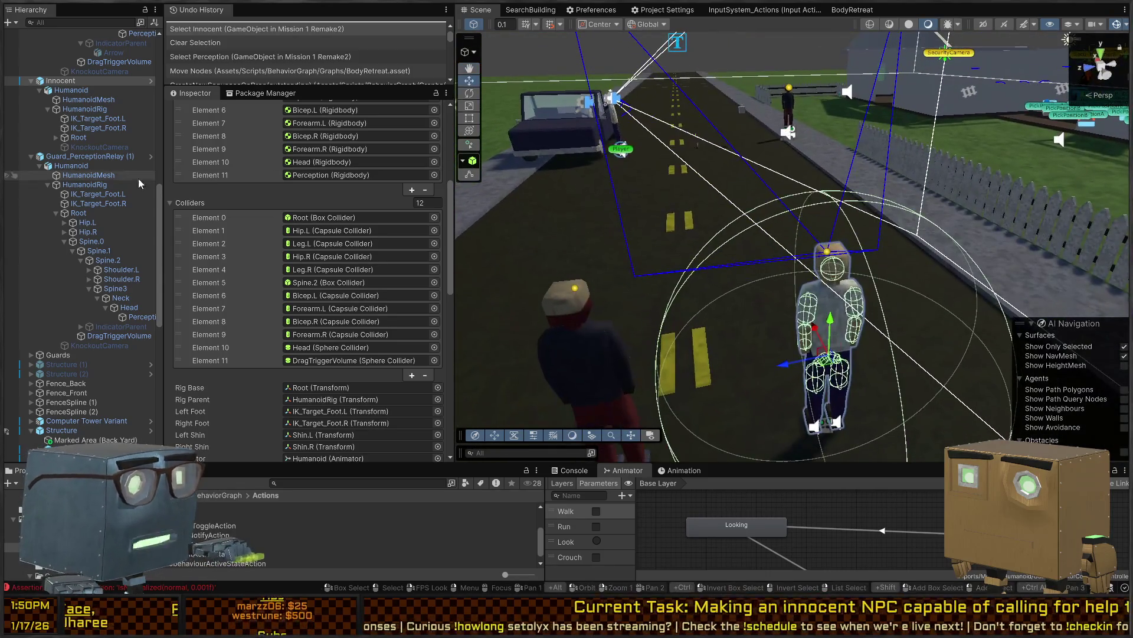
scroll(167, 238, "up", 5)
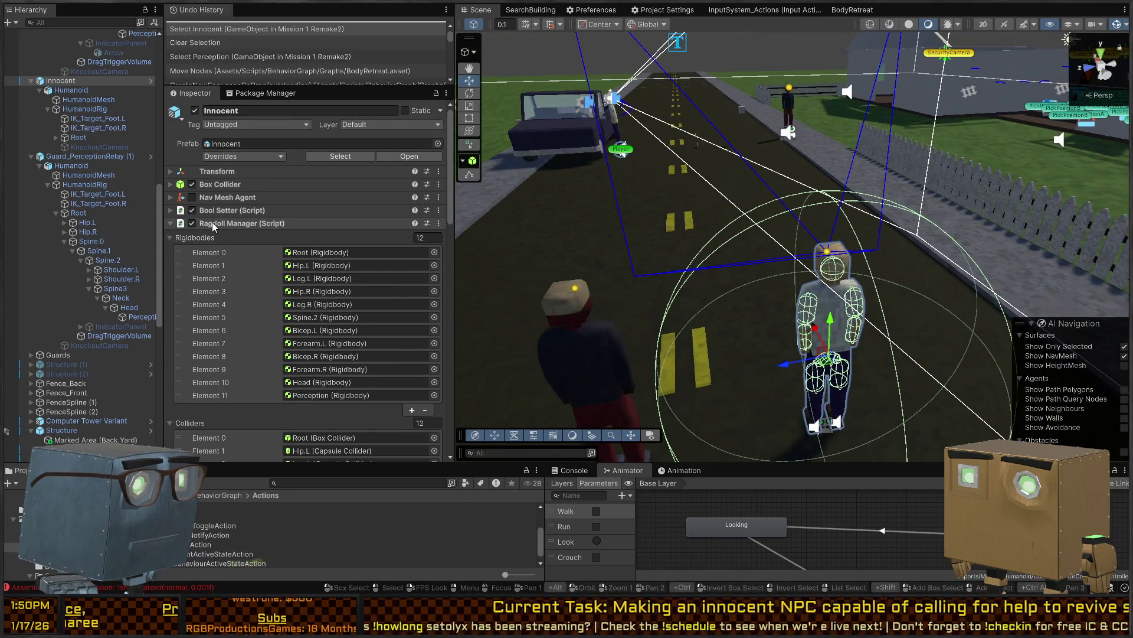
key("ctrl+p")
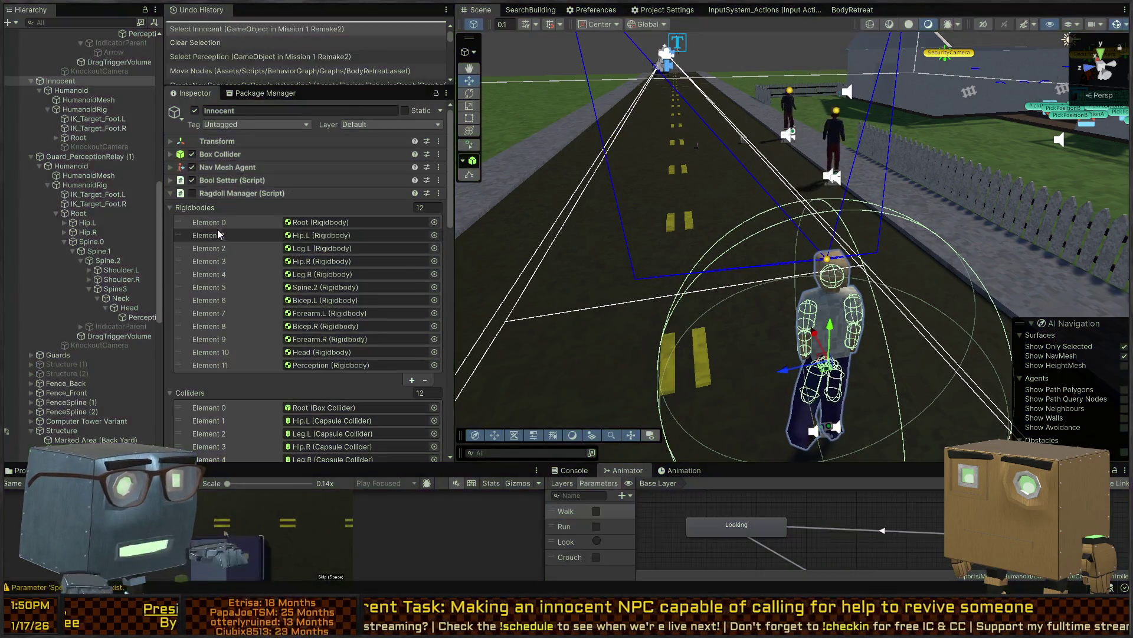
scroll(210, 213, "down", 15)
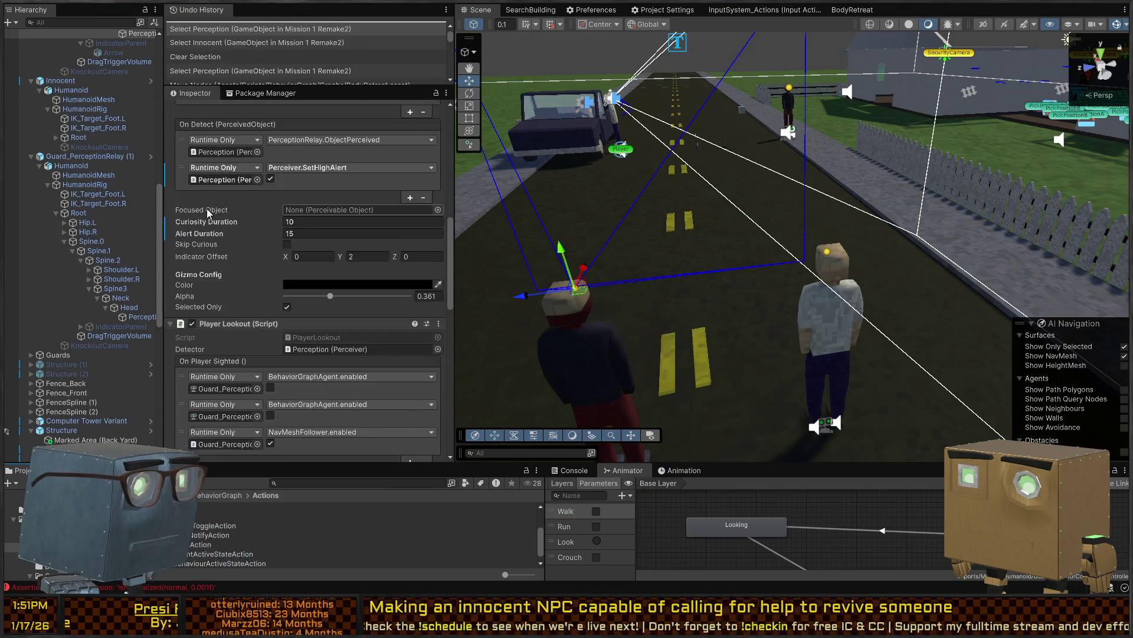
Scroll through the Perception object's Inspector components
scroll(206, 208, "down", 5)
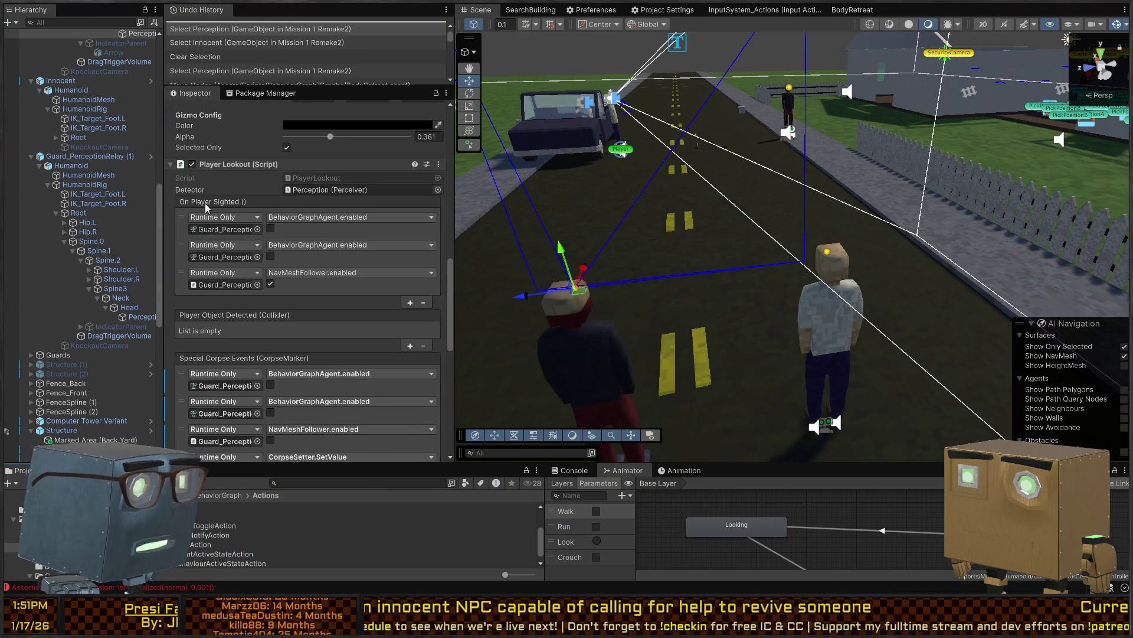
scroll(195, 233, "down", 11)
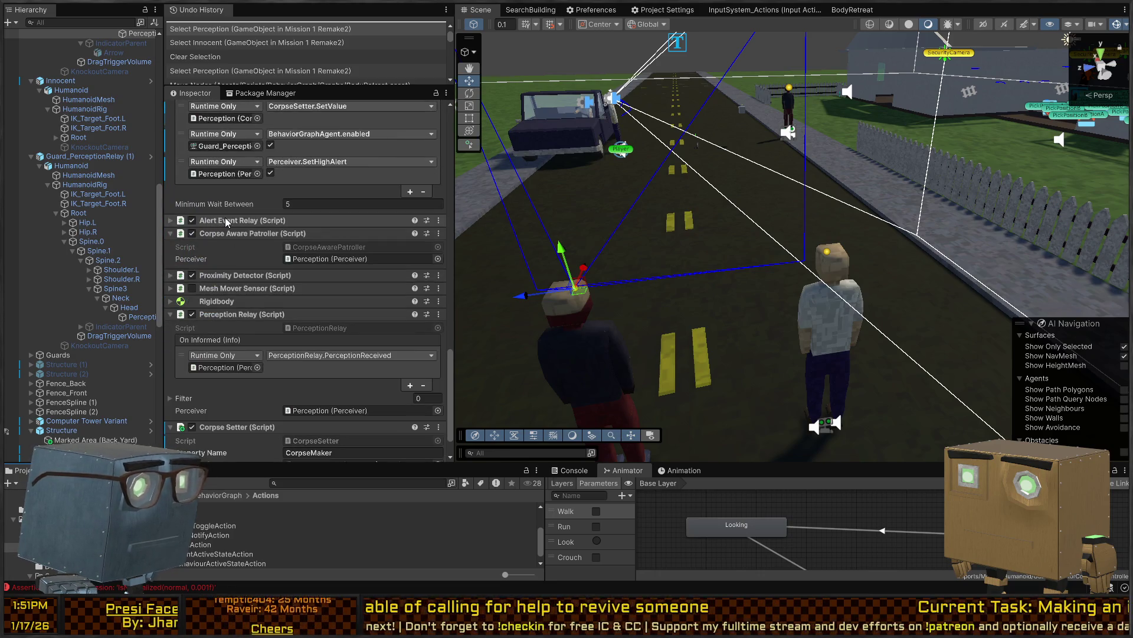
scroll(250, 253, "down", 2)
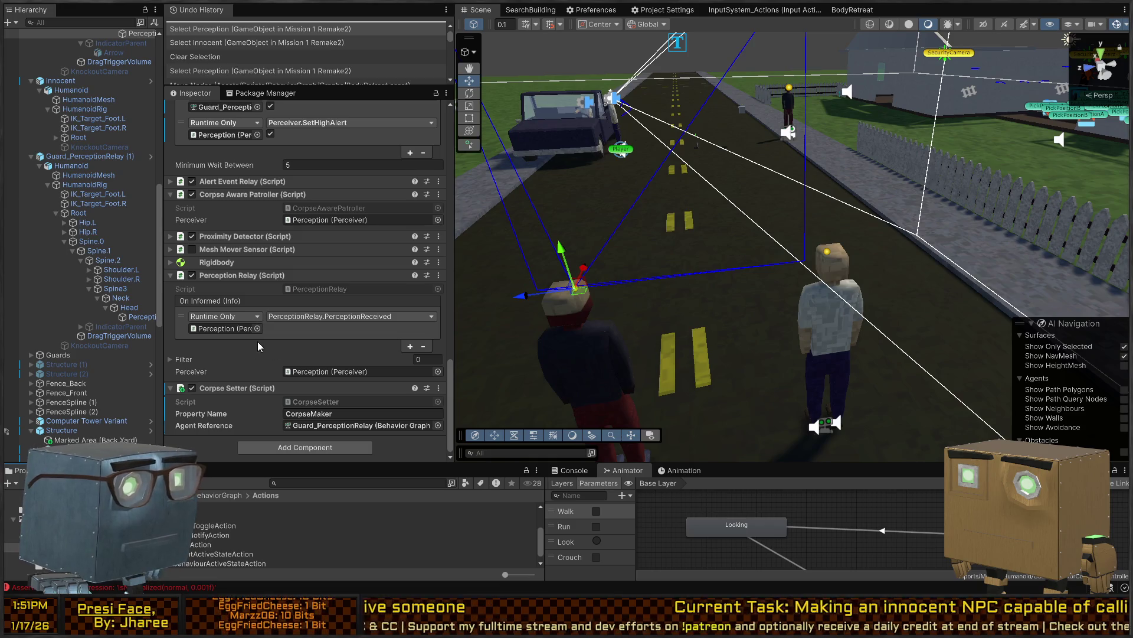
scroll(317, 330, "up", 10)
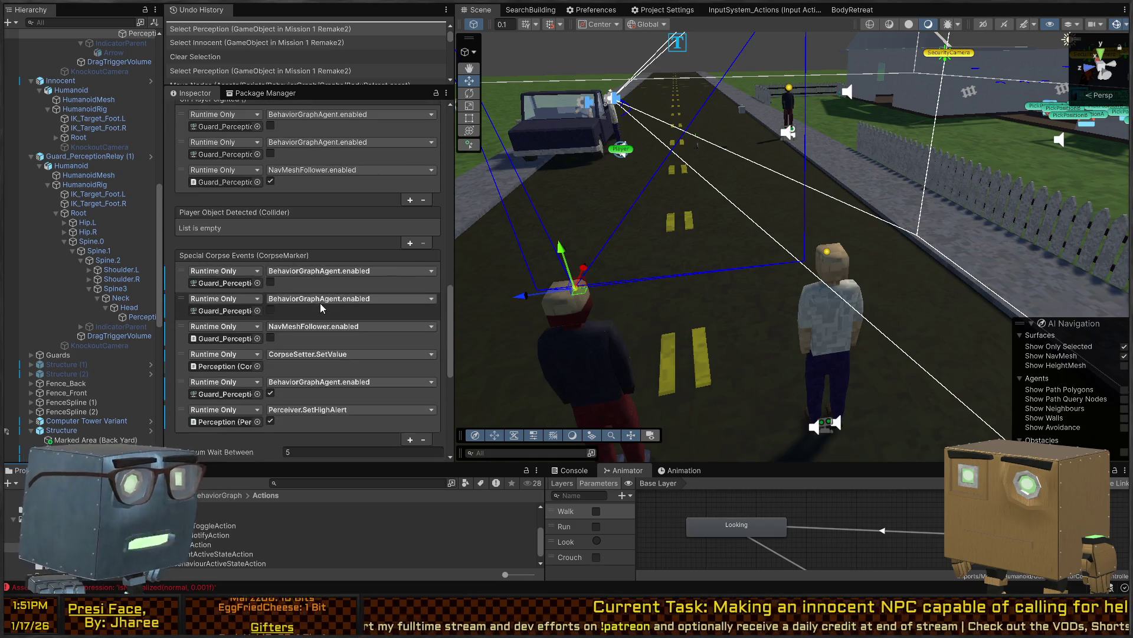
scroll(318, 307, "up", 15)
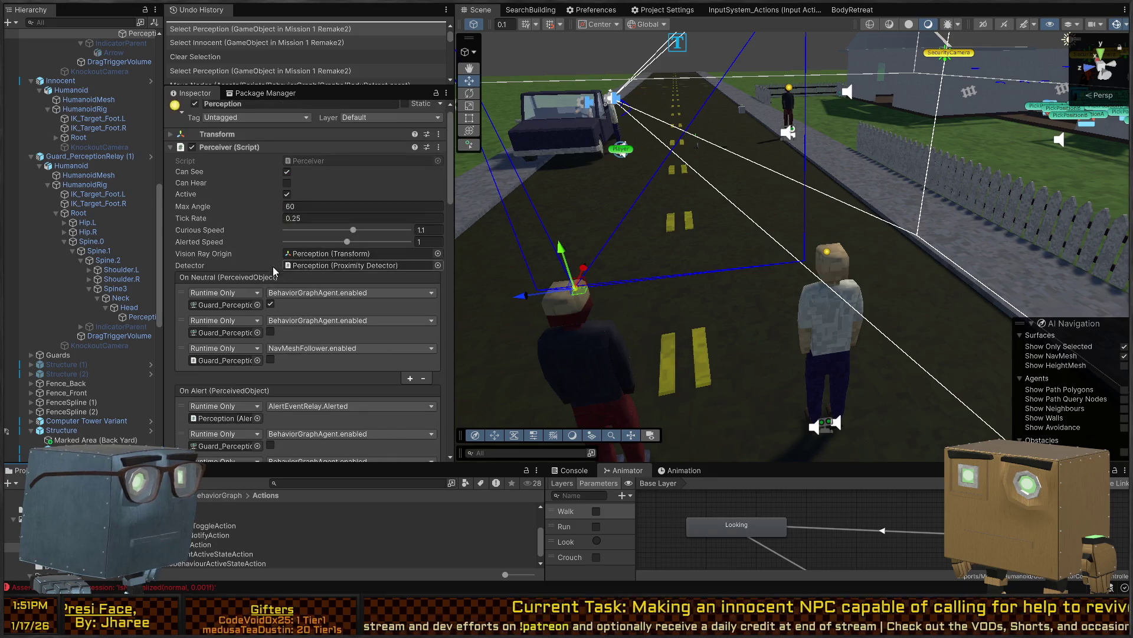
scroll(254, 159, "down", 12)
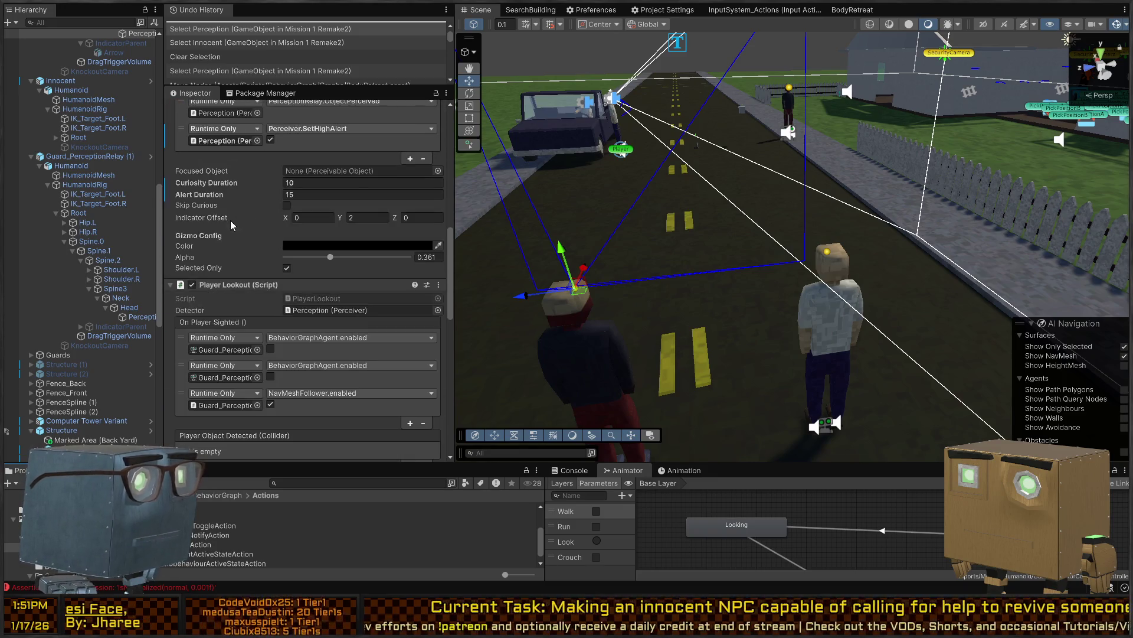
Reselect Innocent and scroll to its Ragdoll Manager's Systems To Toggle list
left_click(832, 323)
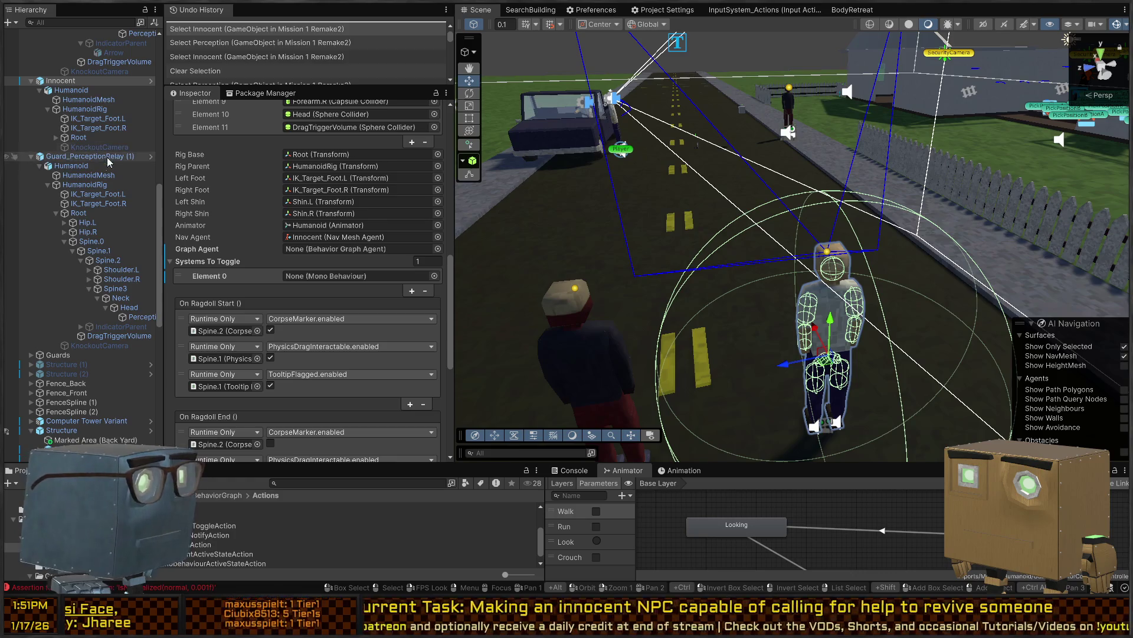
scroll(248, 251, "up", 10)
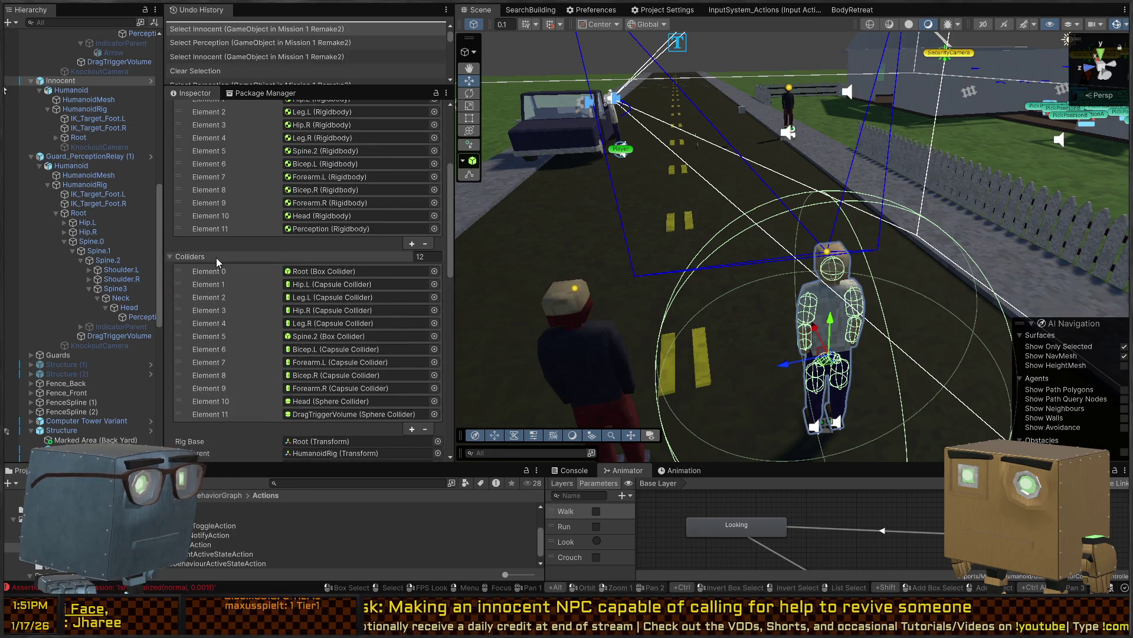
scroll(213, 254, "down", 10)
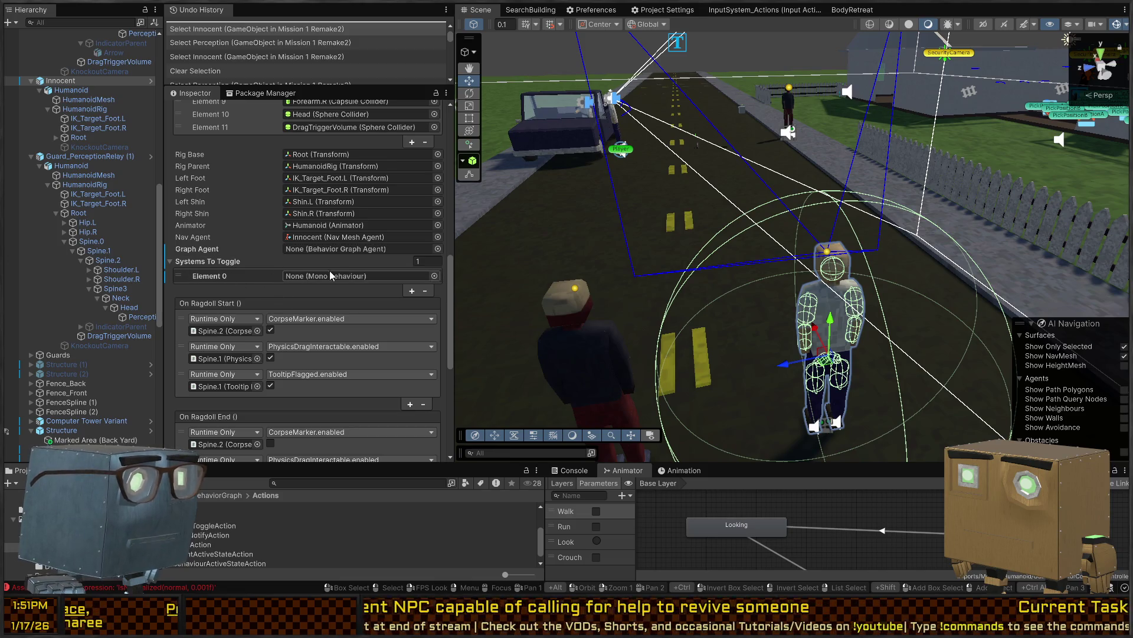
Remove a Systems To Toggle entry and assign Innocent as the ragdoll's Graph Agent
left_click(425, 291)
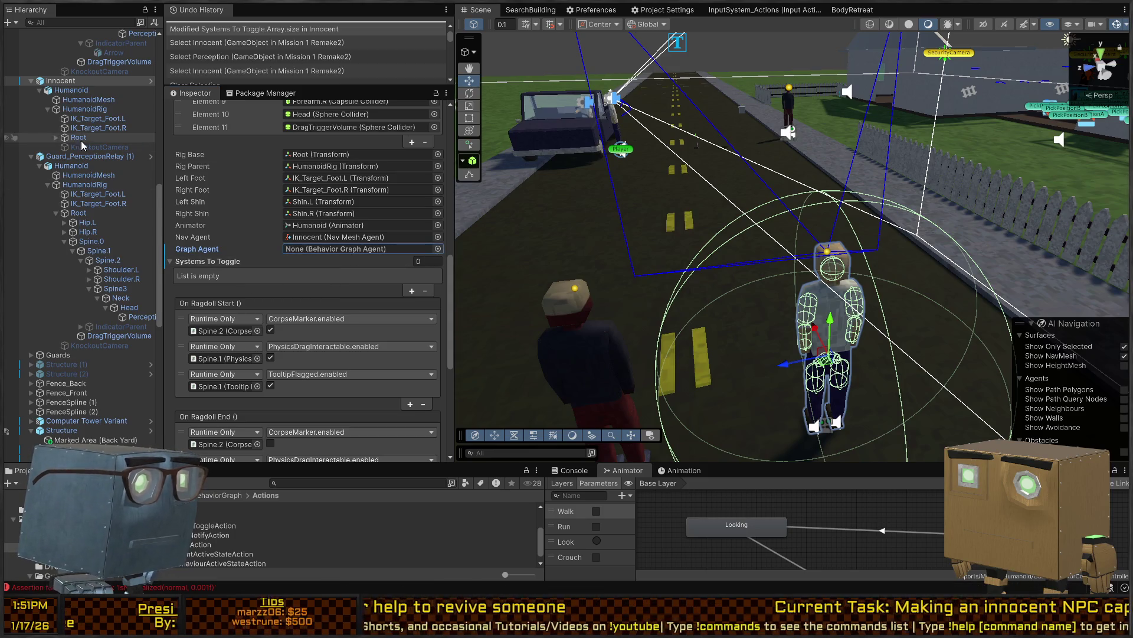
left_click_drag(59, 80, 303, 250)
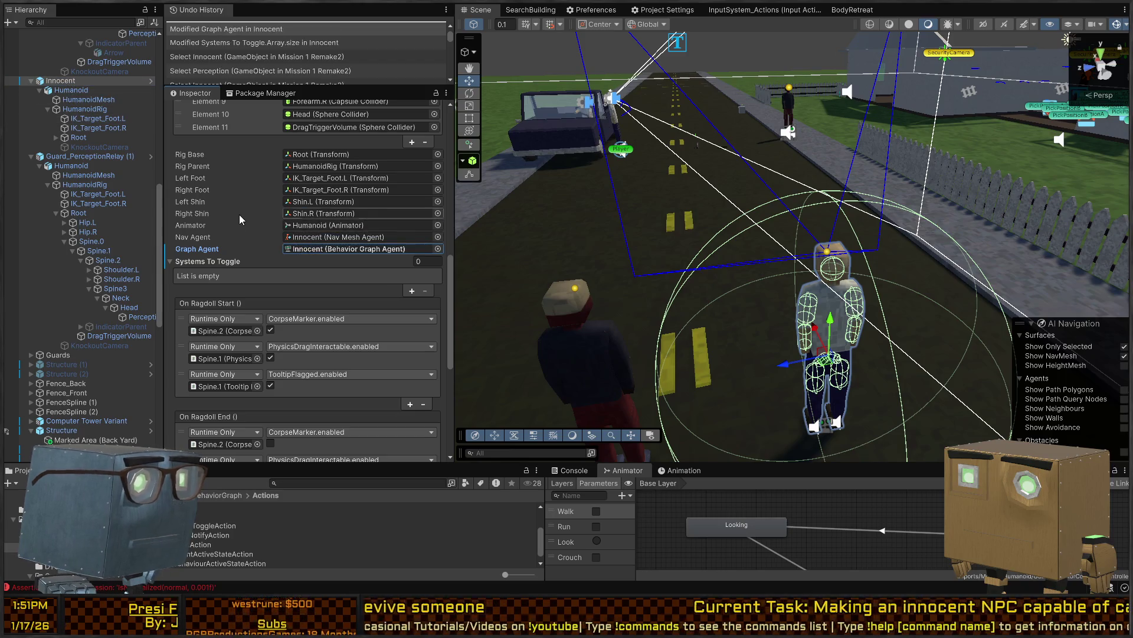
scroll(239, 218, "up", 15)
scroll(248, 248, "down", 15)
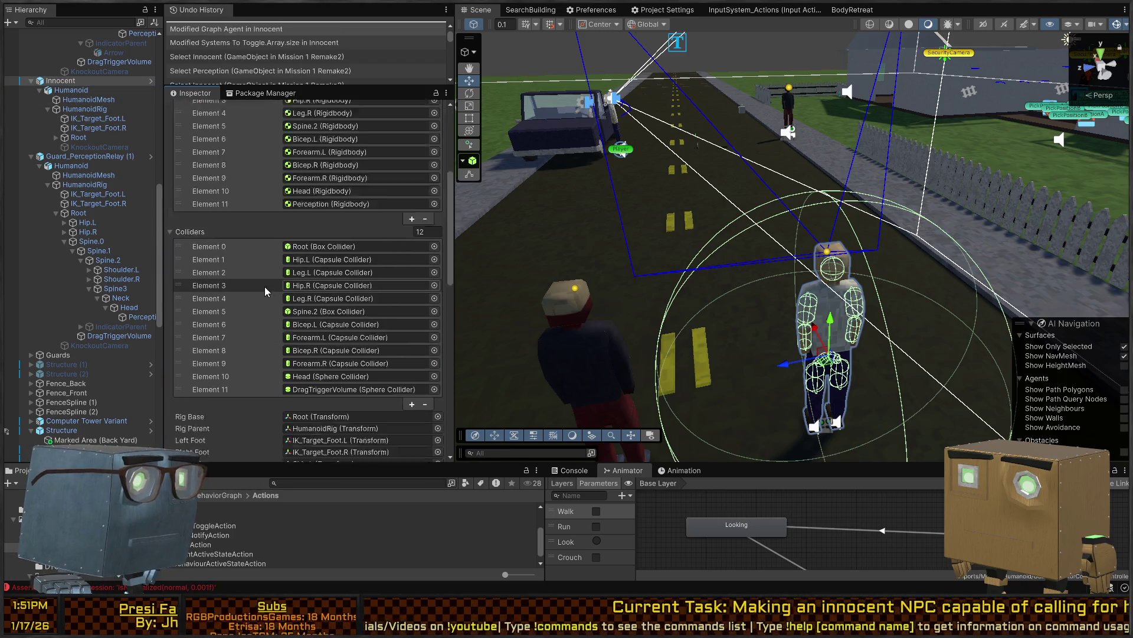
Collapse the Console to errors only and open the NullReferenceException's source in code
left_click(573, 470)
scroll(826, 531, "up", 3)
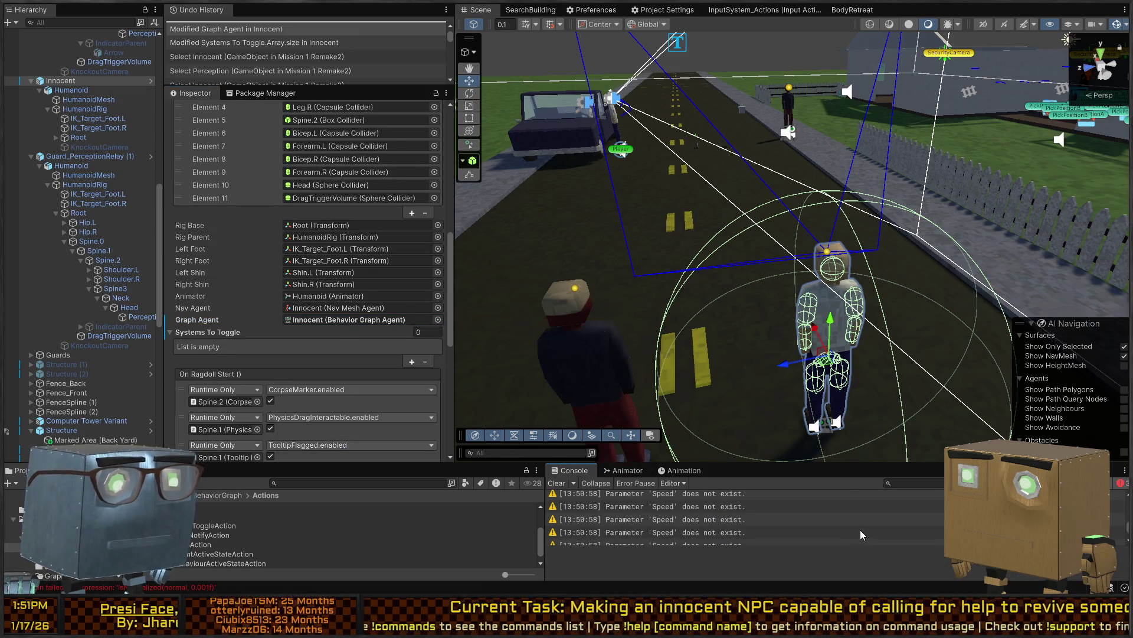
left_click(596, 483)
left_click(1085, 483)
left_click(1103, 483)
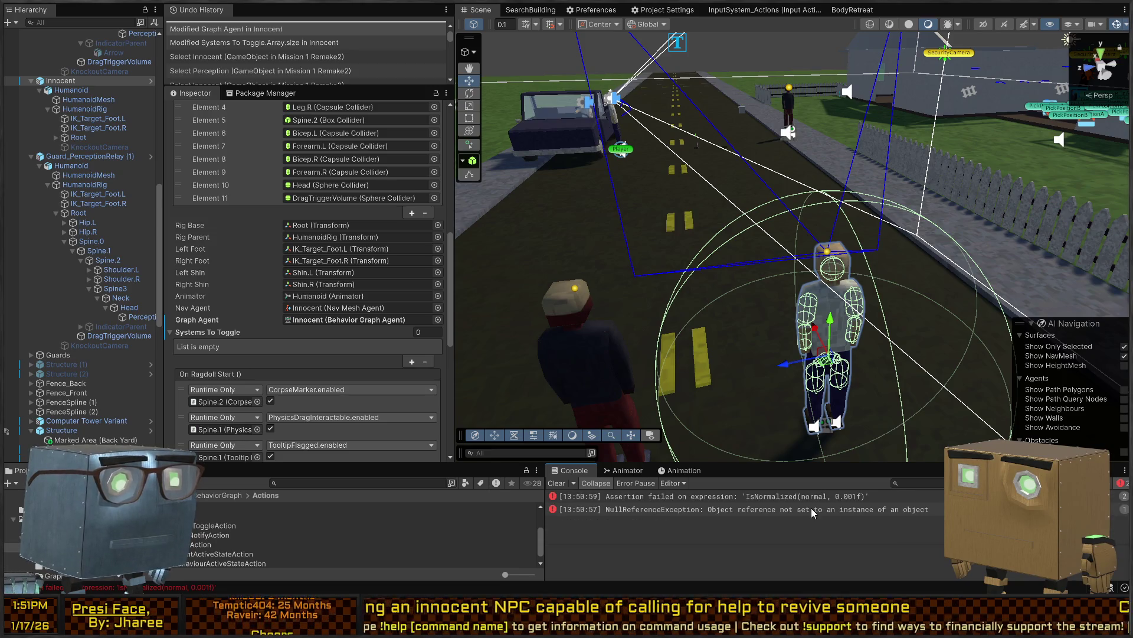
left_click(806, 508)
double_click(807, 509)
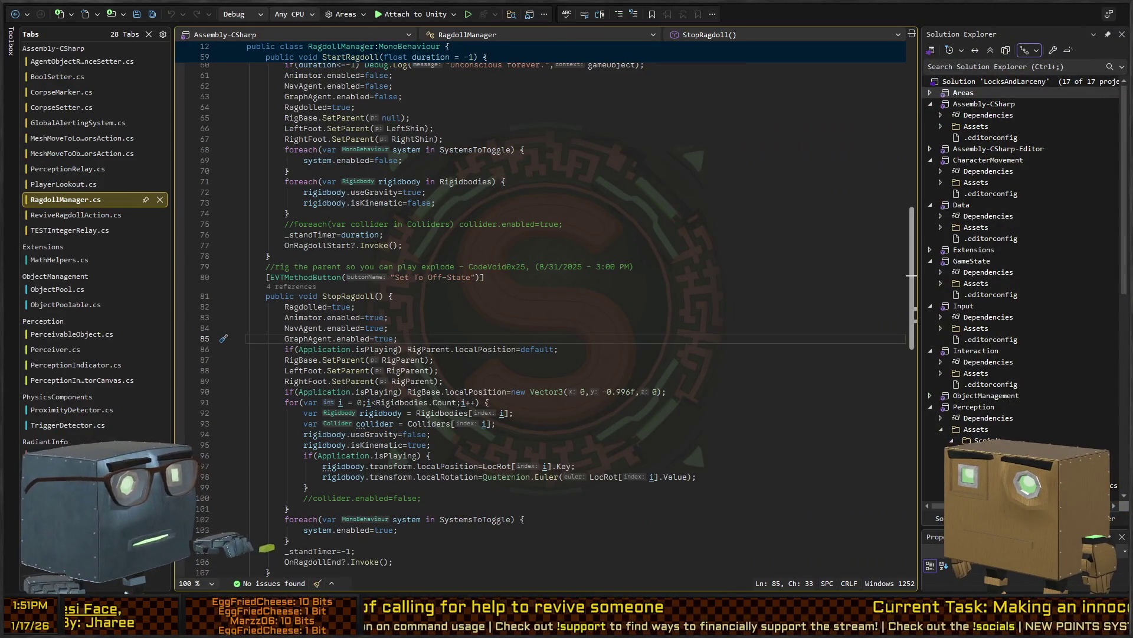
Return to Unity and start Play mode with Ctrl+P
key("alt+Tab")
key("ctrl+p")
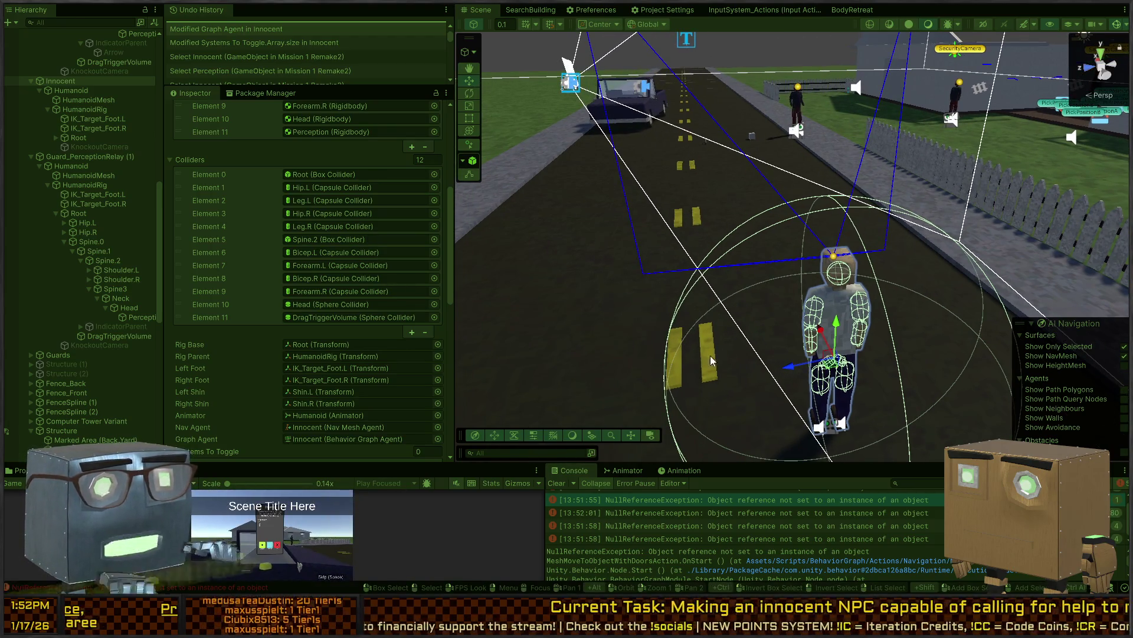
Stop the play test and open the 13:52:01 NullReferenceException in MeshMoveToObjectWithDoorsAction.cs
key("ctrl+p")
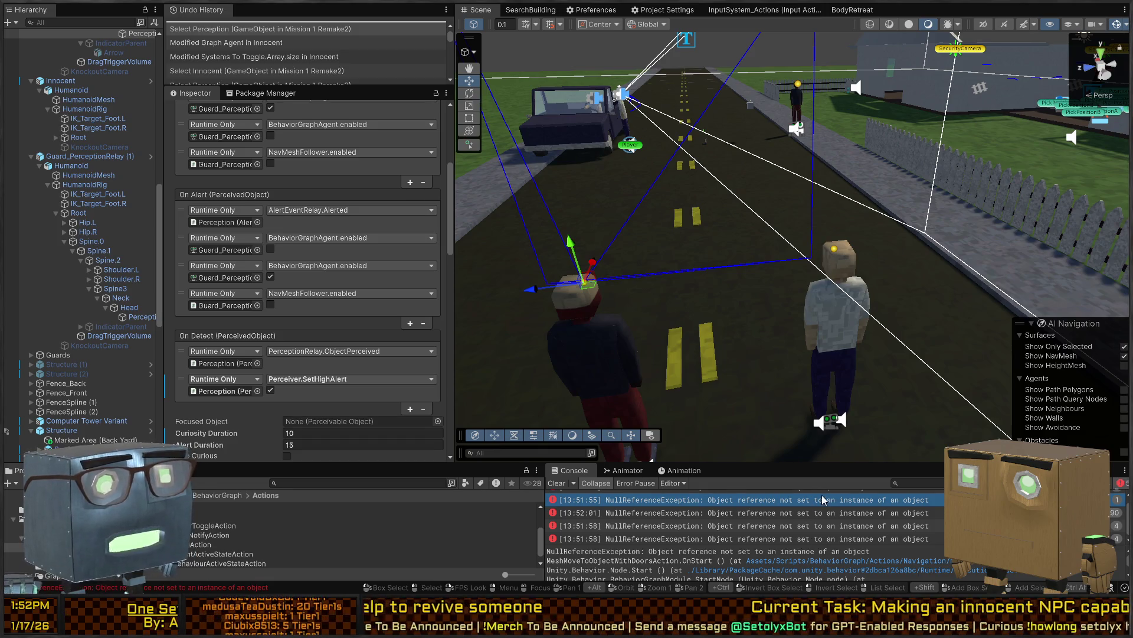
left_click(834, 512)
left_click(837, 506)
left_click(842, 514)
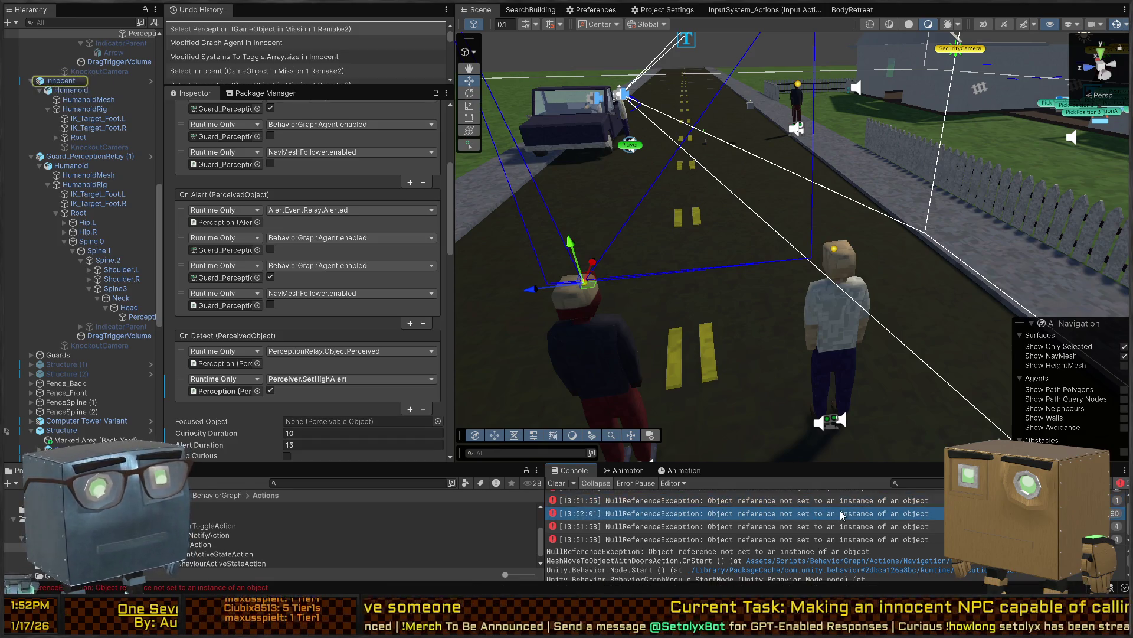
double_click(841, 512)
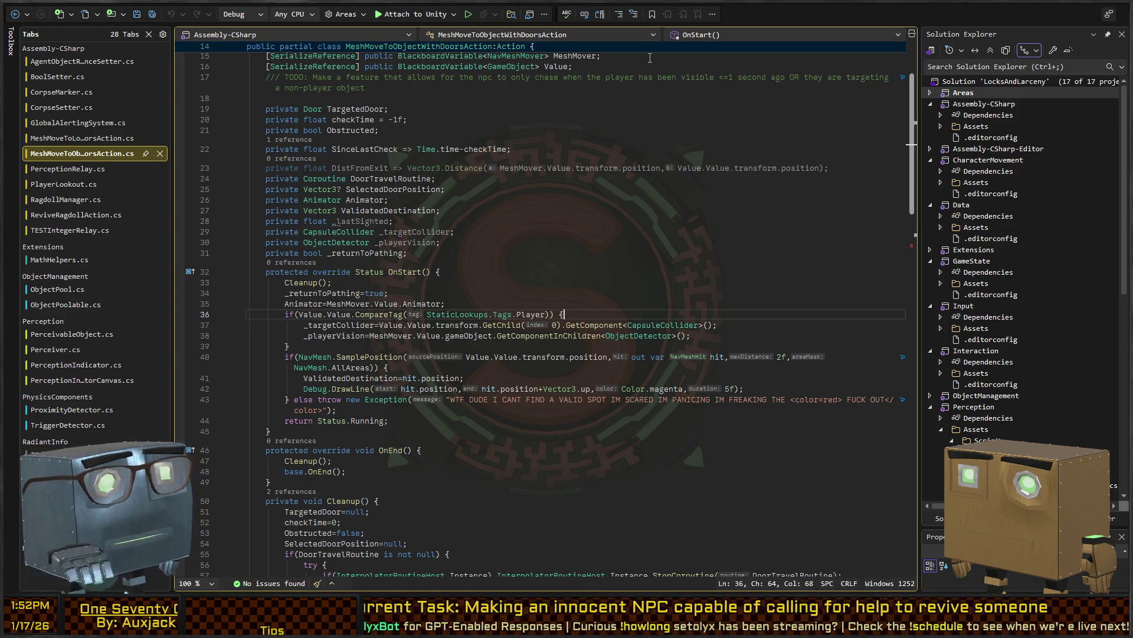
Return to Unity to view the guard's Perceiver with Max Angle 60 and Tick Rate 0.25
key("alt+Tab")
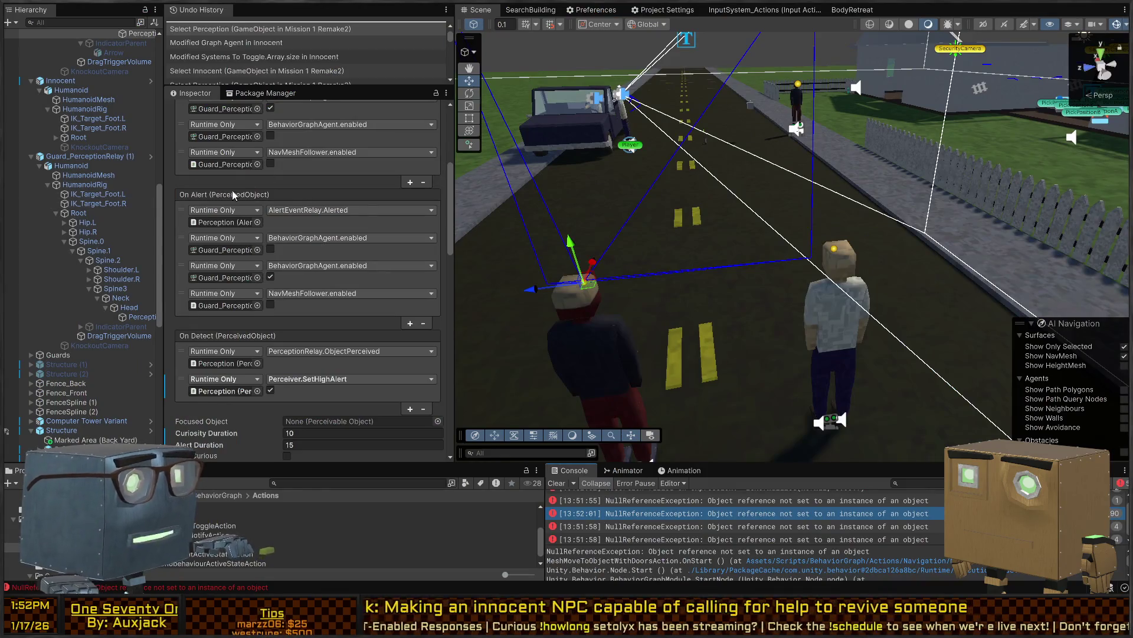
scroll(239, 195, "up", 5)
scroll(133, 156, "up", 10)
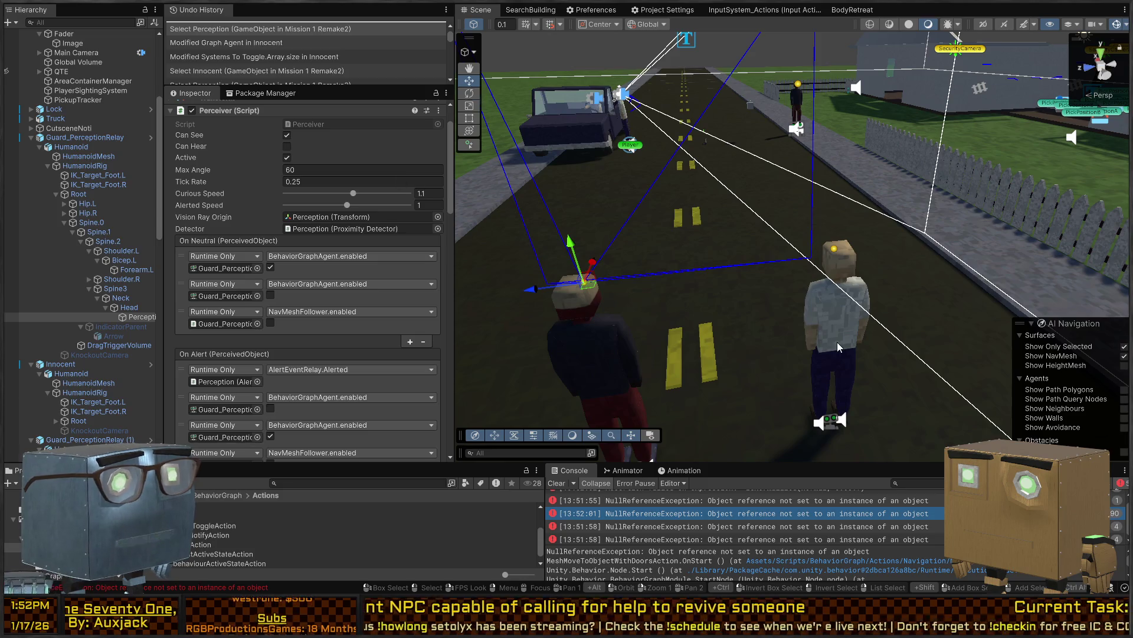
Open the Innocent prefab and set BodyRetreat's CorpseMaker to Spine.2 (Corpse Marker)
left_click(765, 514)
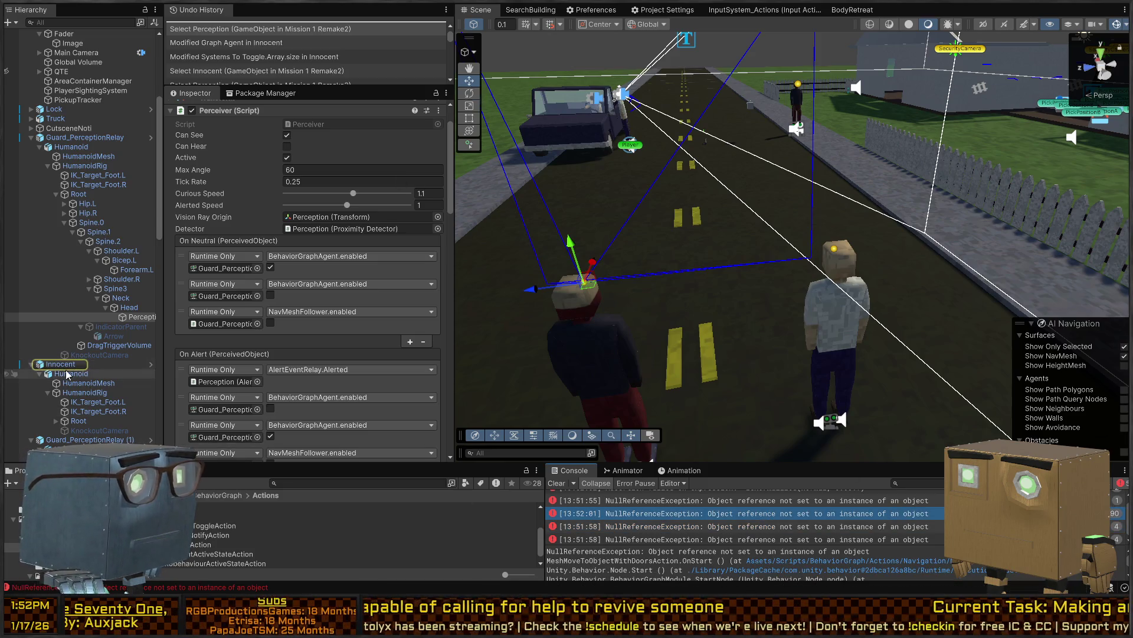
left_click(151, 363)
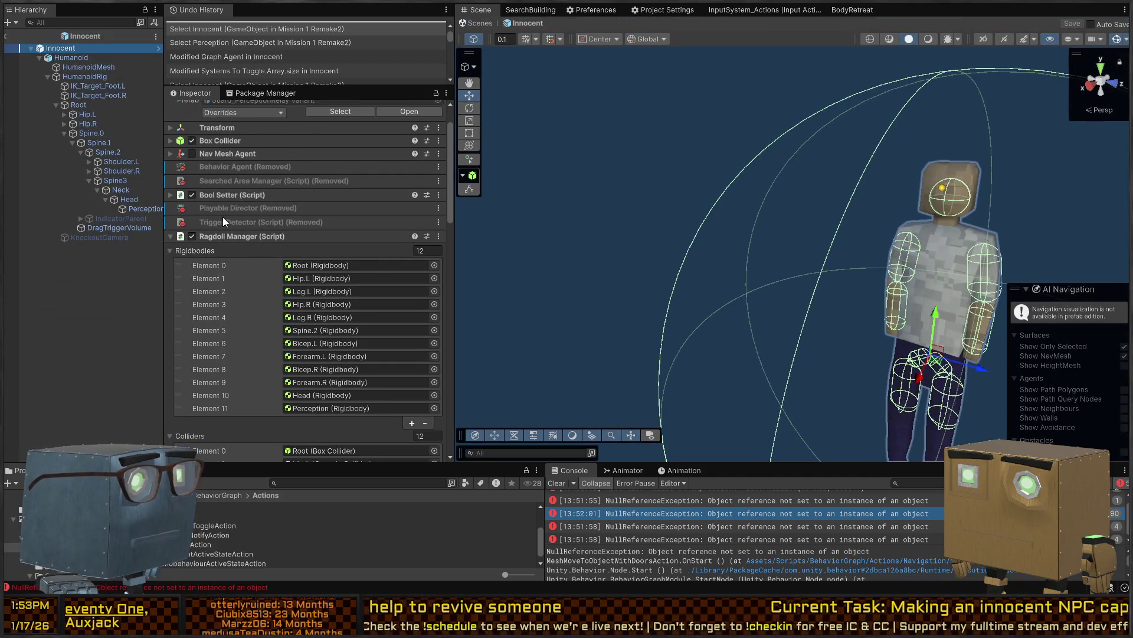
scroll(223, 221, "down", 15)
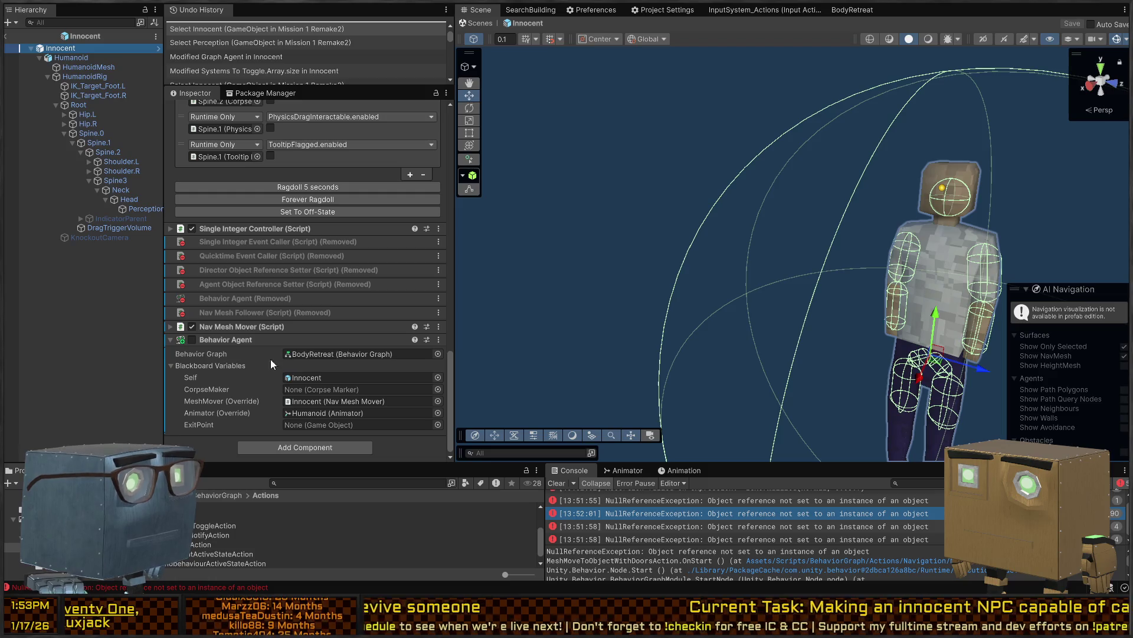
left_click(437, 389)
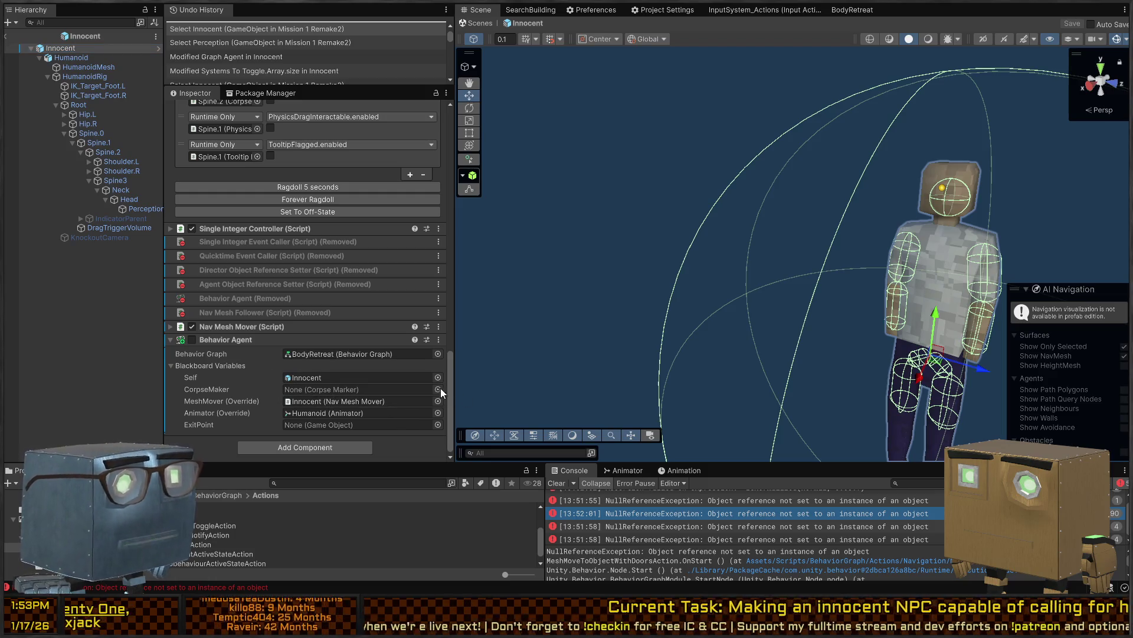
double_click(484, 233)
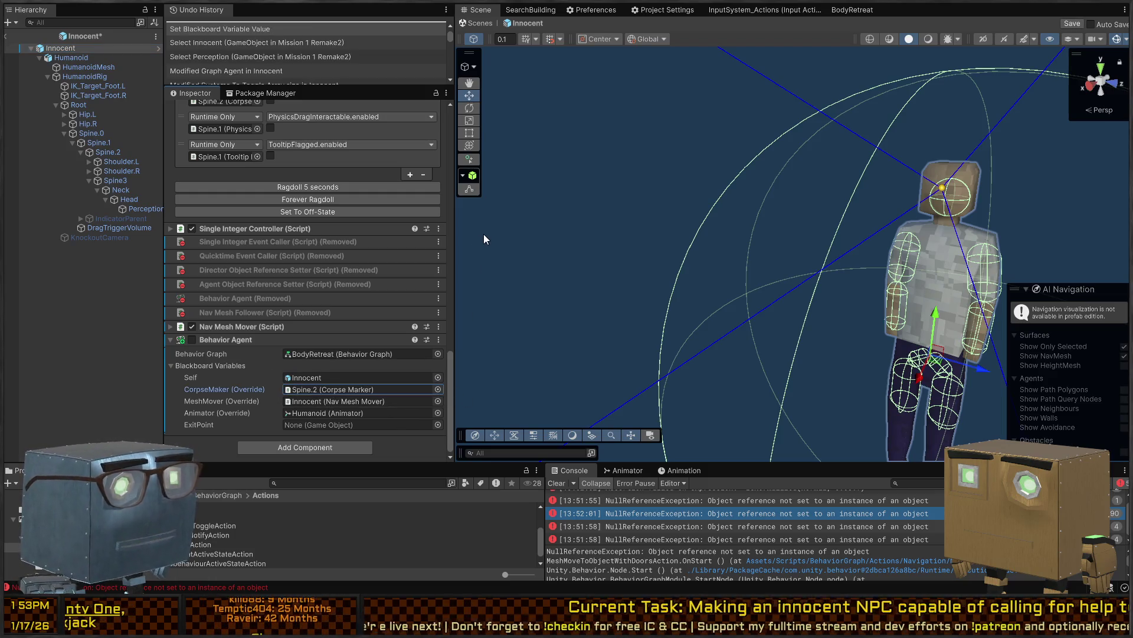
Save the Innocent prefab and go back to the main scene
left_click(438, 423)
key("ctrl+s")
left_click(476, 24)
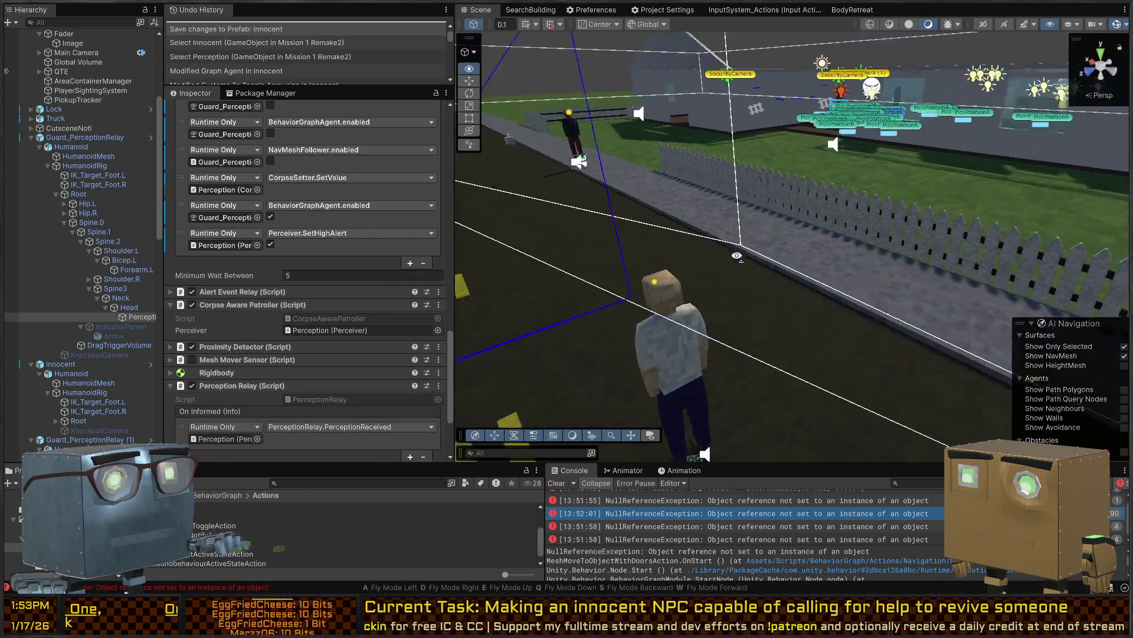
Select Guard_PerceptionRelay and review its components
scroll(286, 373, "down", 3)
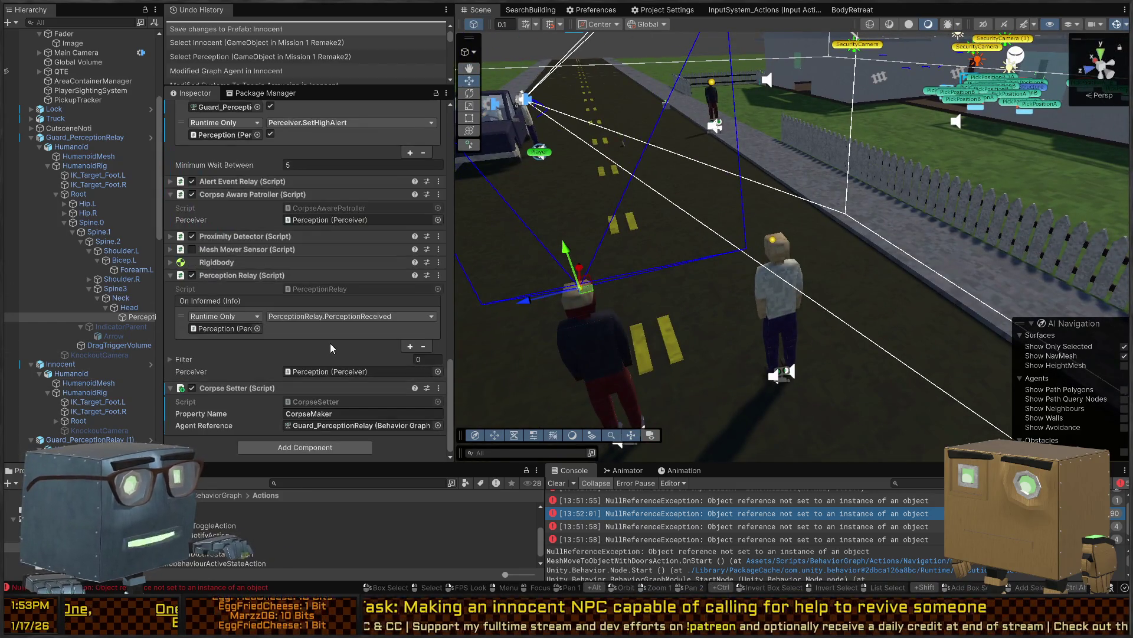
scroll(286, 373, "up", 10)
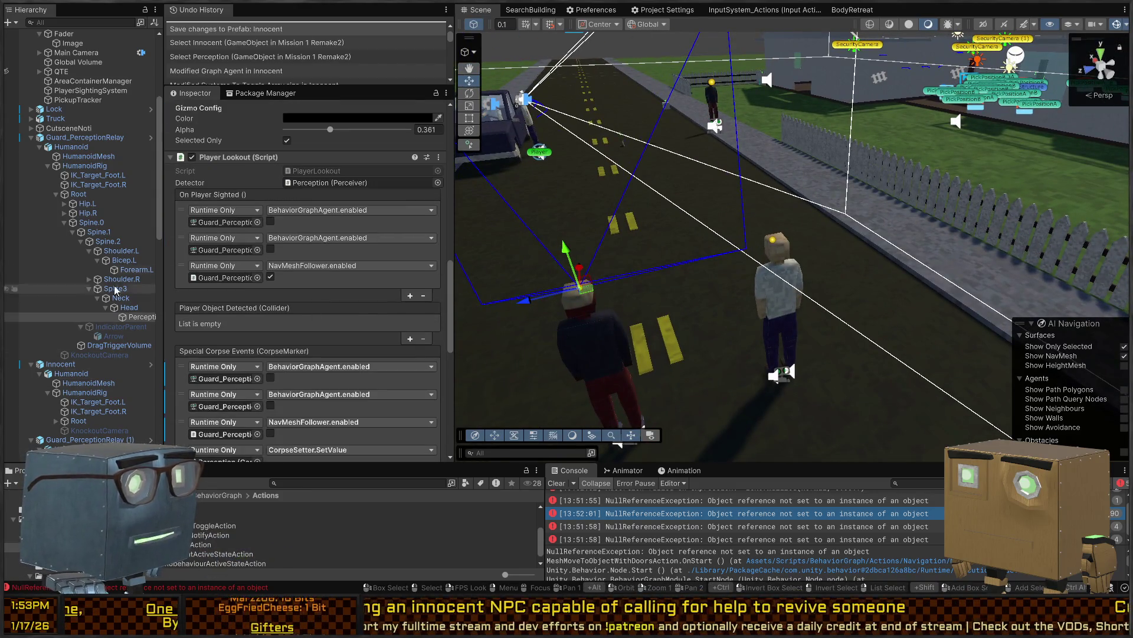
left_click(65, 139)
scroll(329, 304, "down", 10)
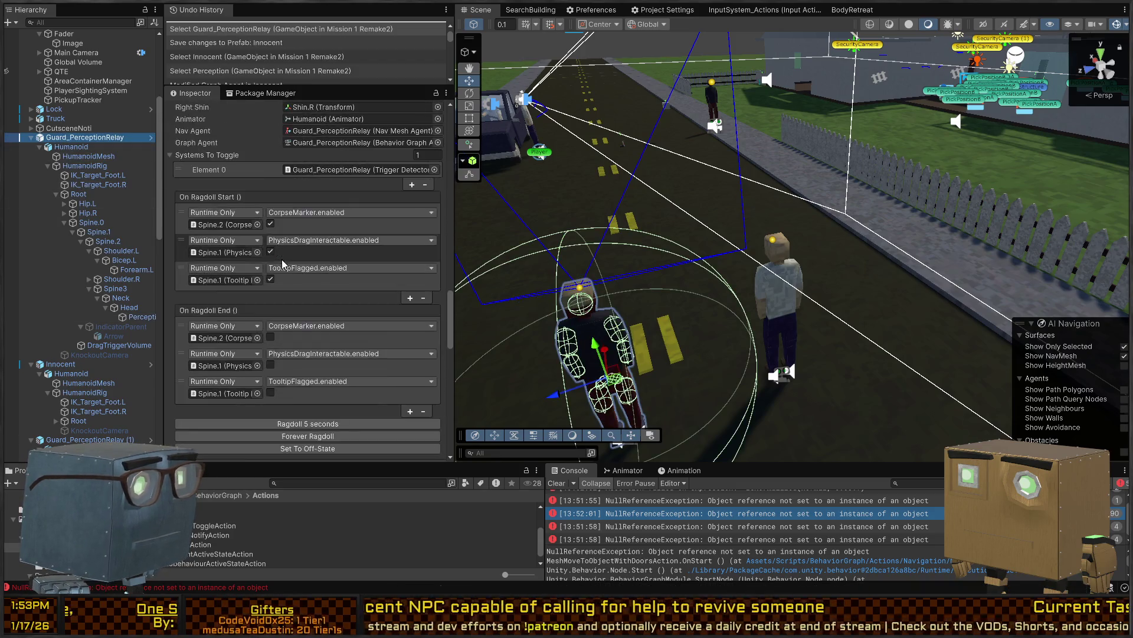
scroll(330, 303, "down", 10)
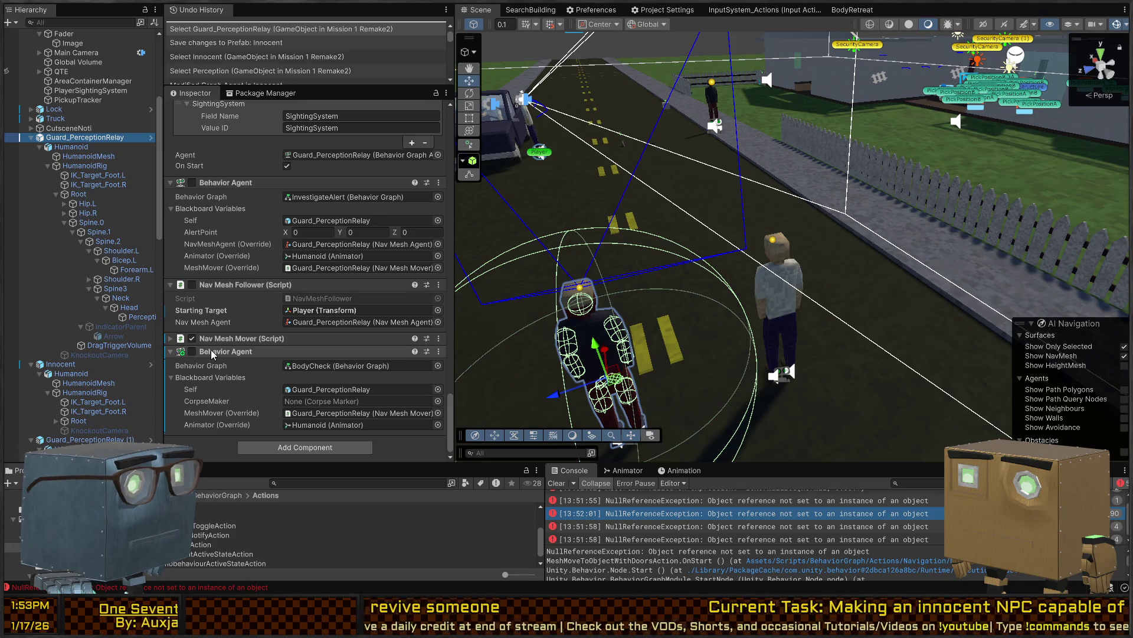
Trial-assign Spine.2 to the guard's BodyCheck CorpseMaker, ping the assets, then undo it
left_click(222, 402)
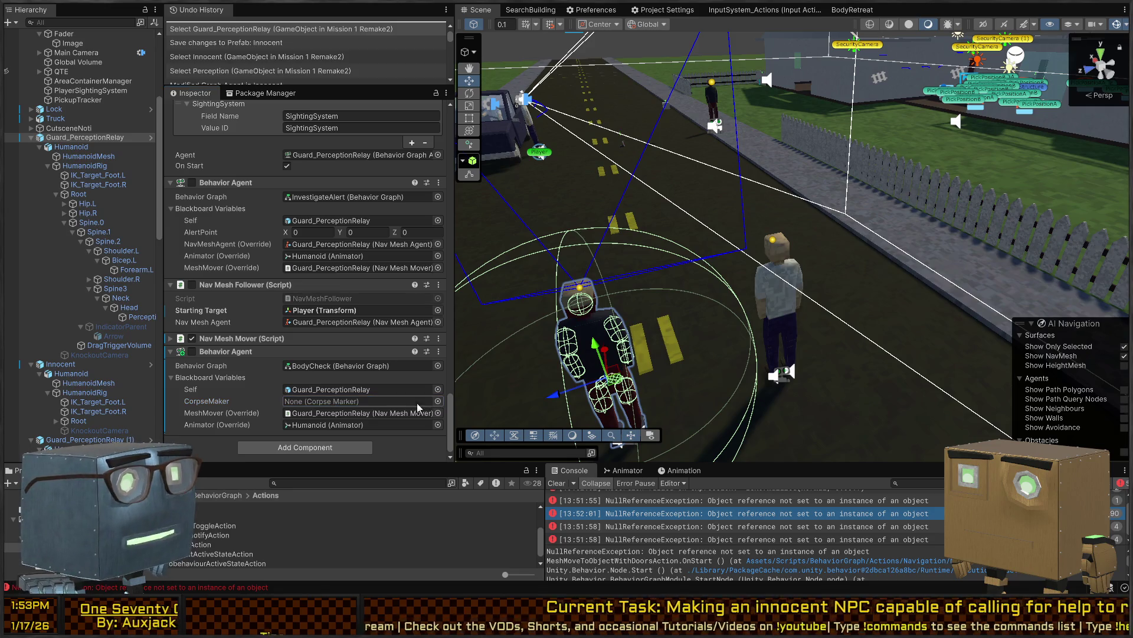
left_click_drag(105, 242, 355, 403)
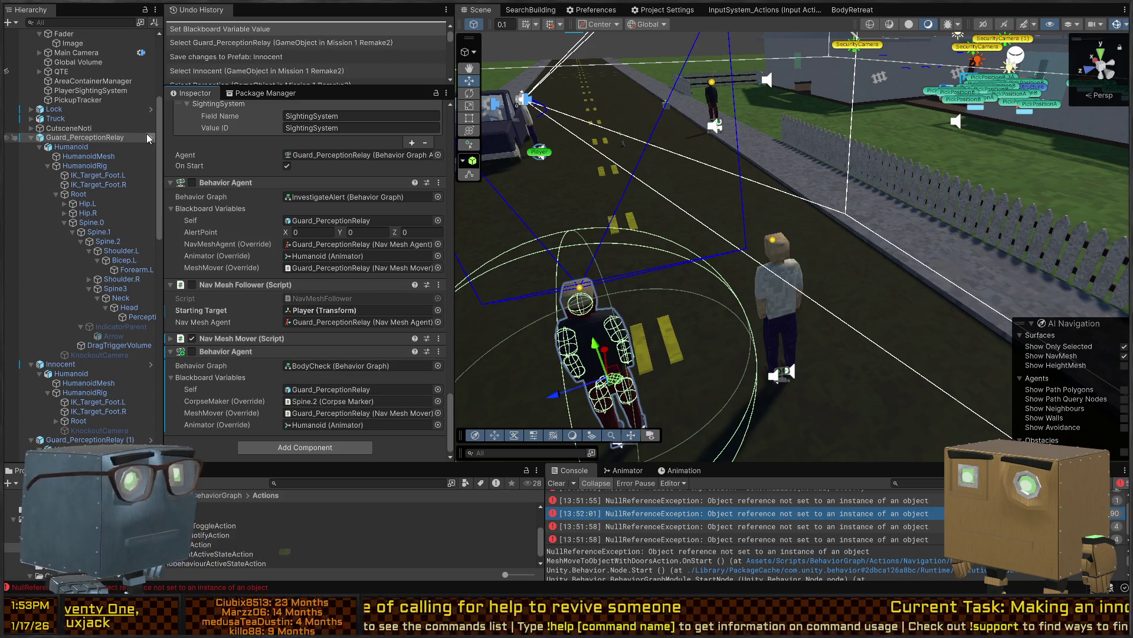
left_click(304, 366)
left_click(330, 401)
key("ctrl+z")
key("ctrl+z")
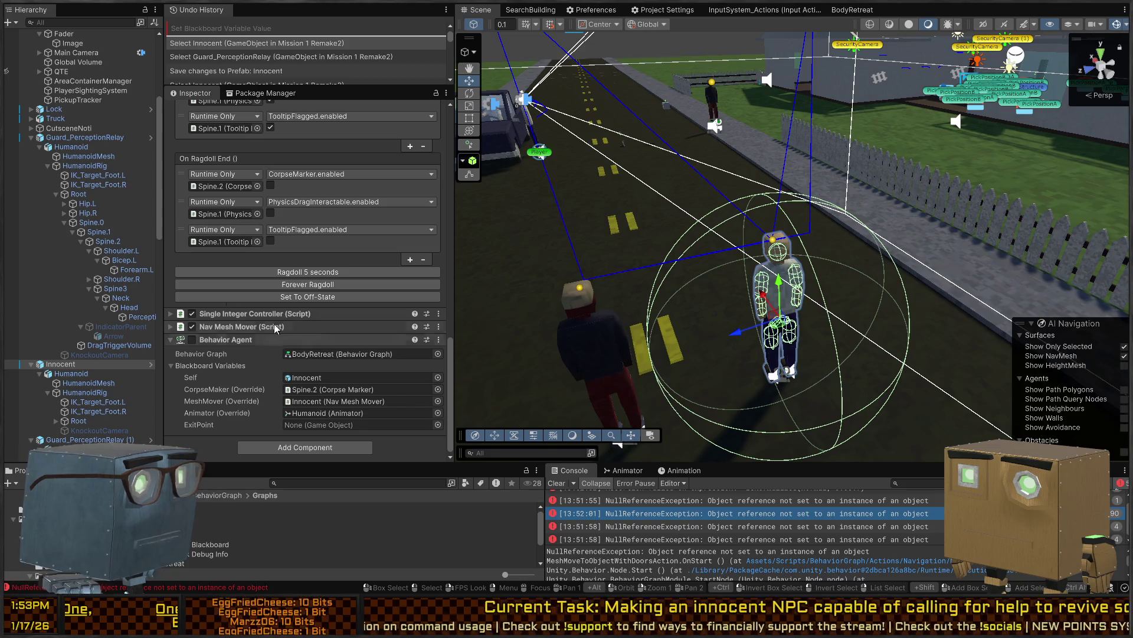
scroll(80, 230, "down", 10)
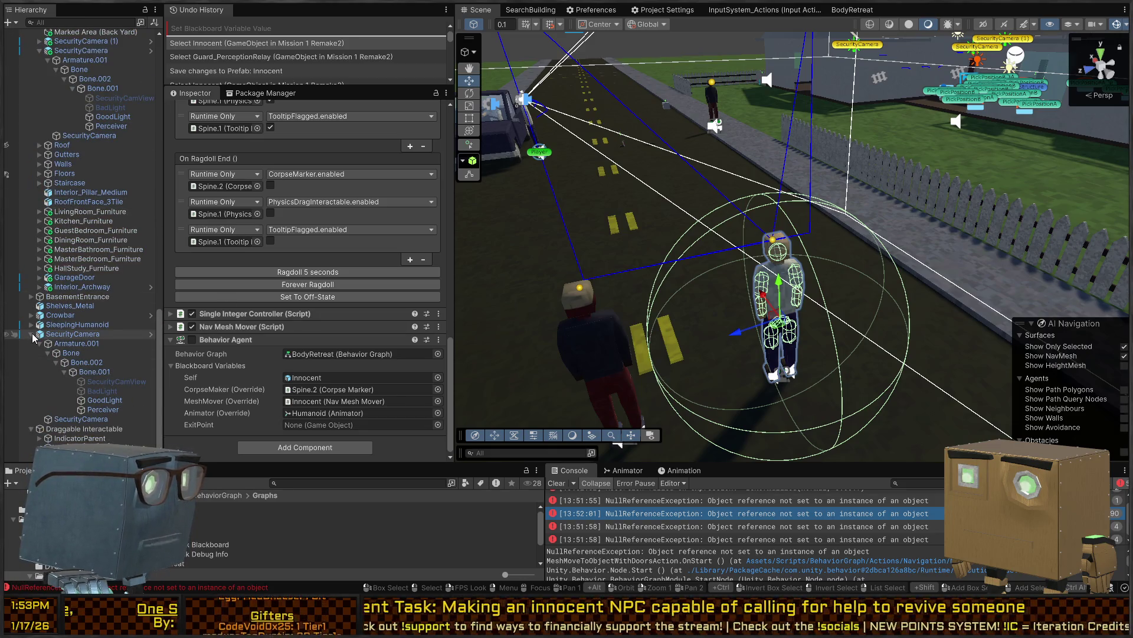
scroll(33, 325, "up", 10)
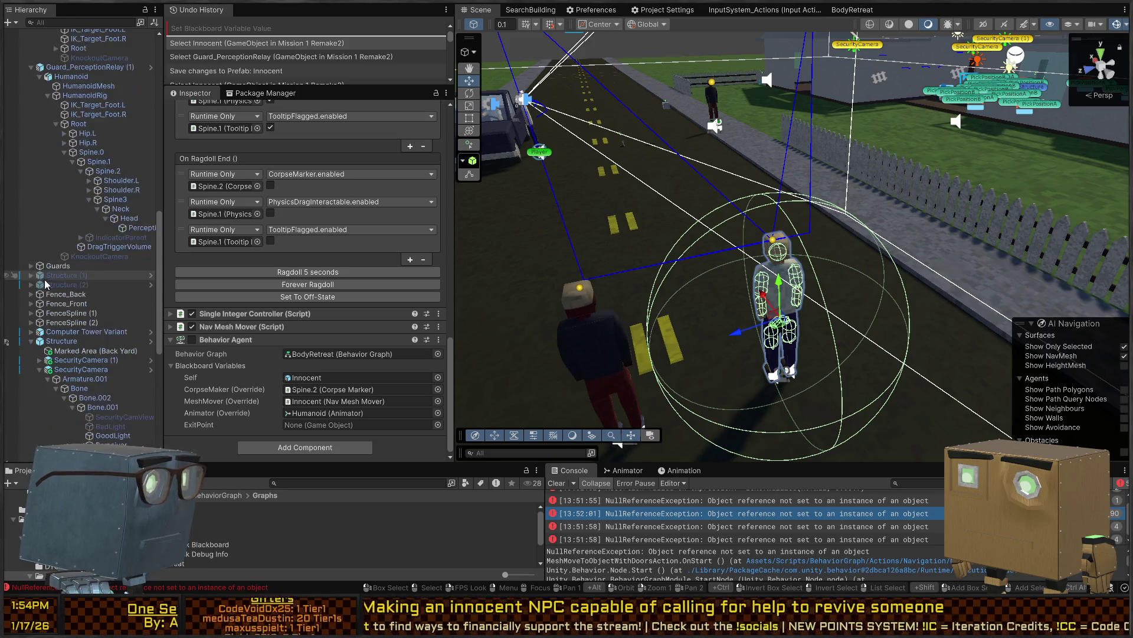
Set the Innocent's ExitPoint to Guards and start the play test
scroll(48, 311, "up", 2)
left_click_drag(51, 302, 371, 426)
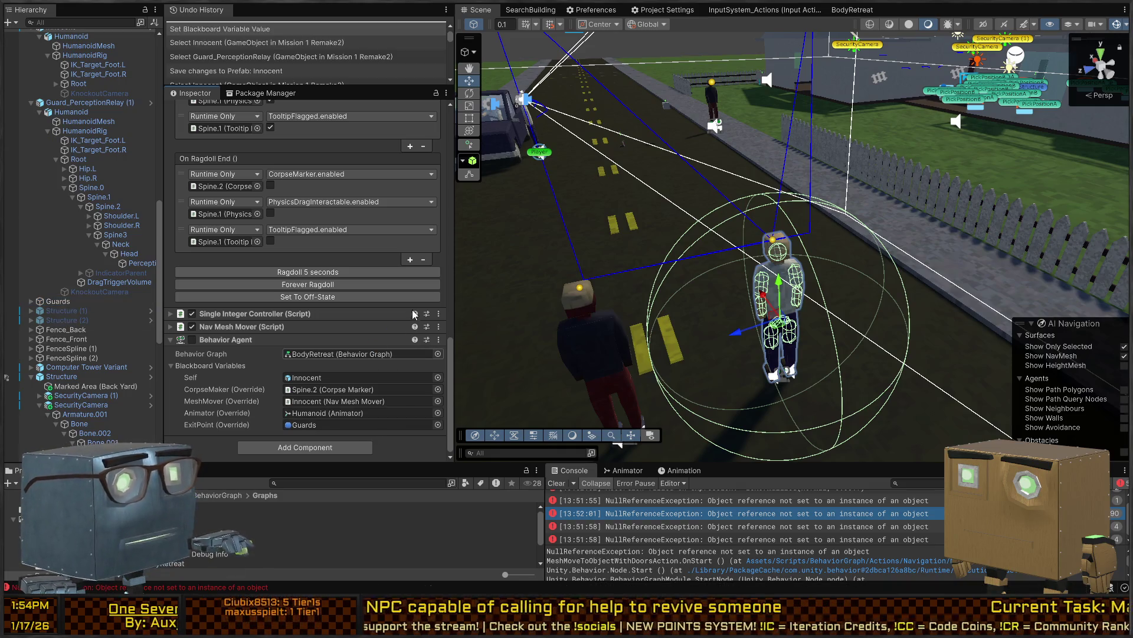
key("ctrl+p")
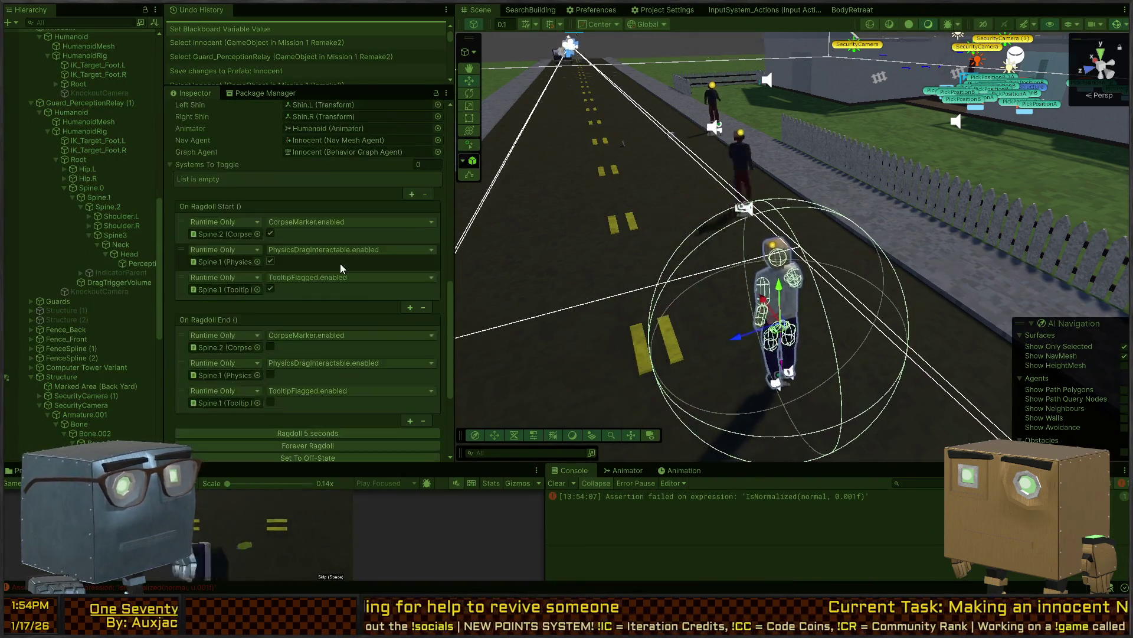
key("s")
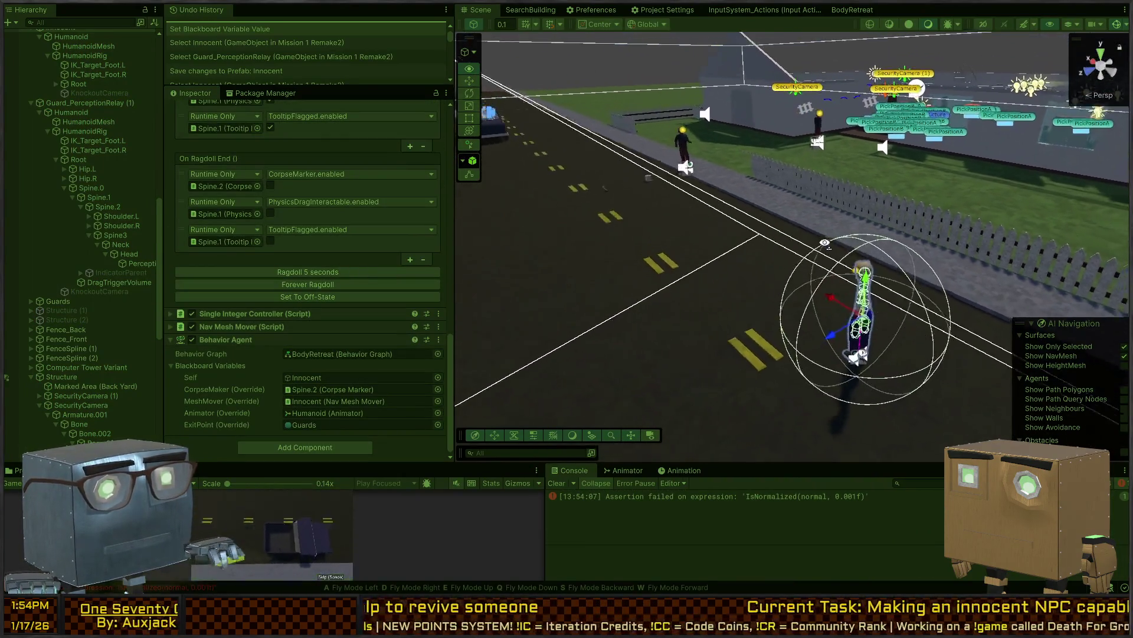
key("s")
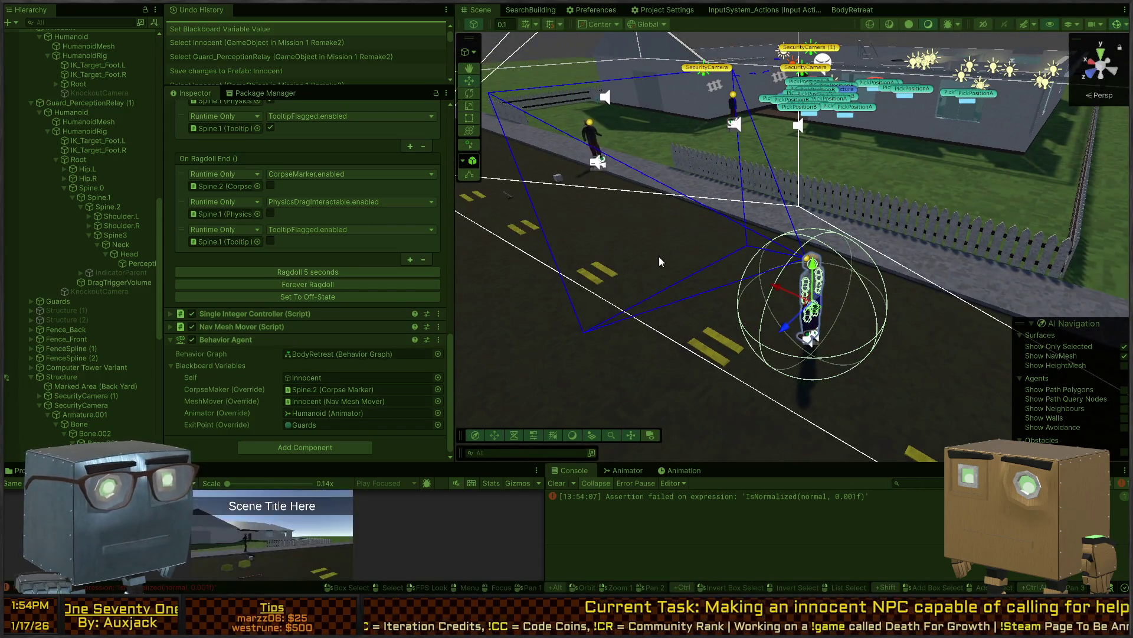
Select the Innocent object and toggle it inactive with Alt+Shift+A, then undo
left_click(597, 128)
left_click(595, 135)
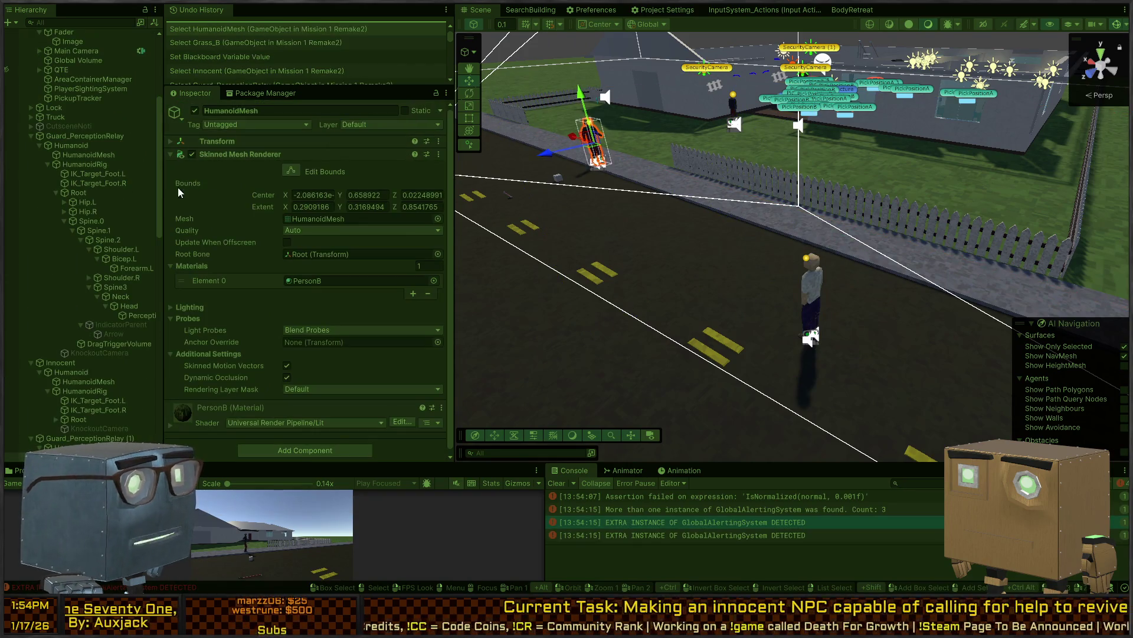
scroll(89, 176, "down", 10)
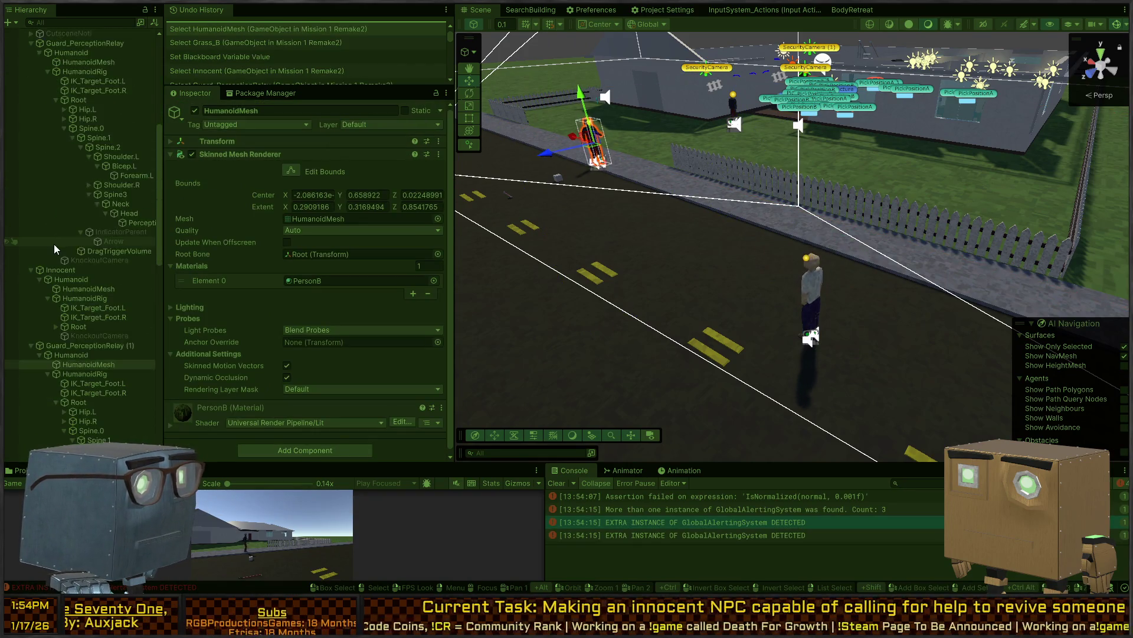
left_click(48, 94)
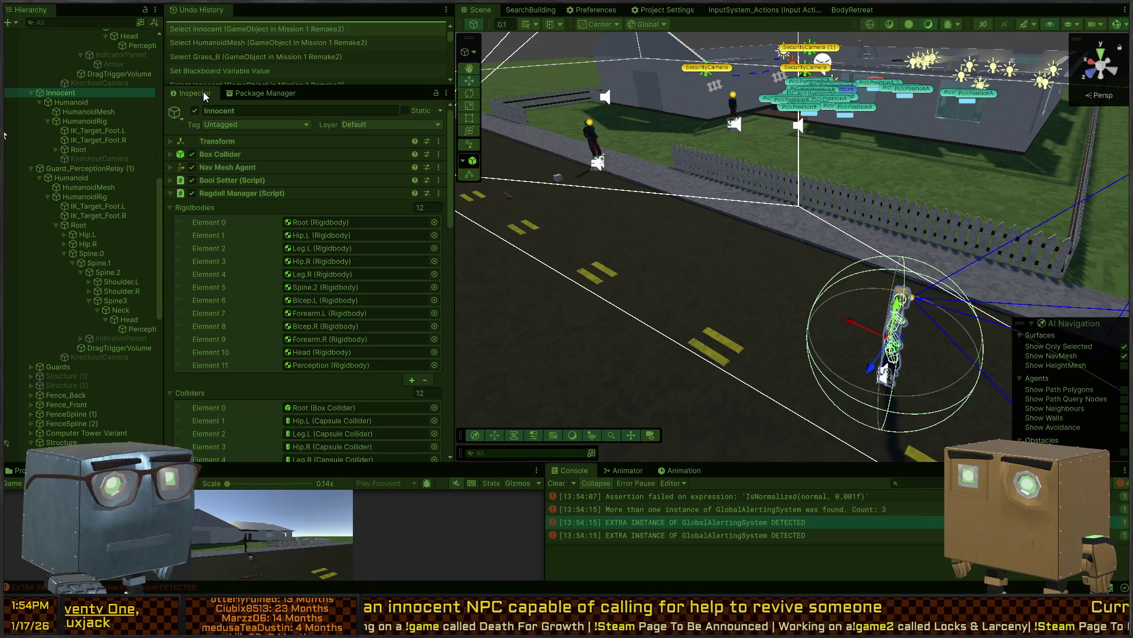
mouse_move(614, 266)
left_mouse_down()
mouse_move(797, 273)
mouse_move(649, 331)
mouse_move(523, 405)
mouse_move(717, 258)
mouse_move(924, 217)
mouse_move(856, 230)
mouse_move(801, 295)
mouse_move(745, 330)
mouse_move(748, 243)
mouse_move(973, 243)
left_mouse_up()
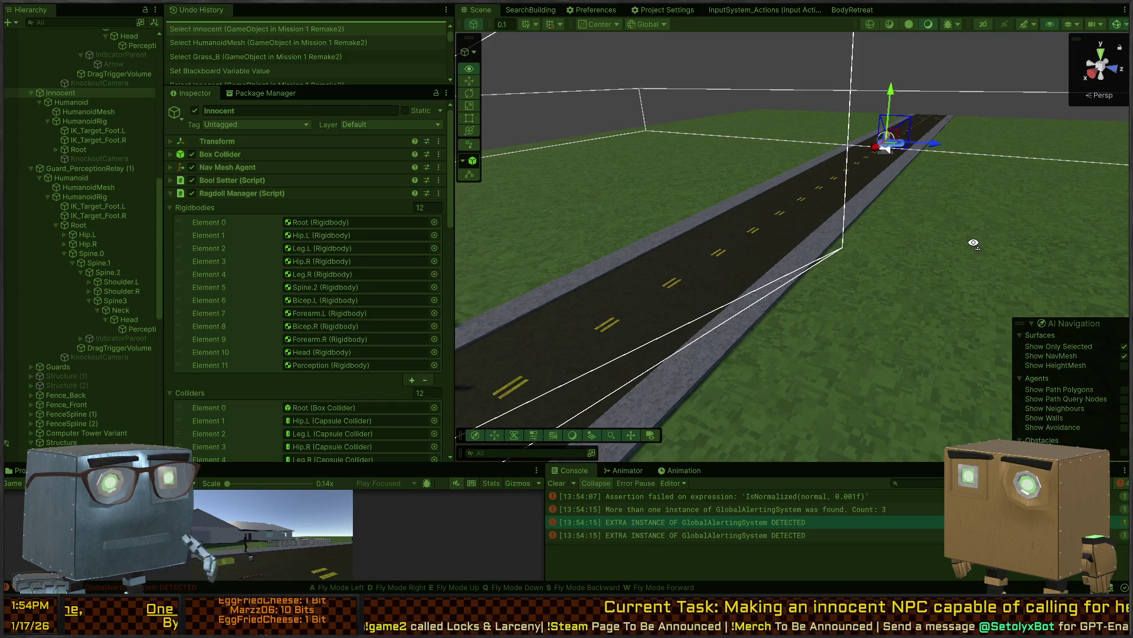
key("alt+shift+a")
mouse_move(974, 243)
left_mouse_down()
mouse_move(709, 278)
mouse_move(677, 230)
mouse_move(598, 232)
mouse_move(812, 184)
left_mouse_up()
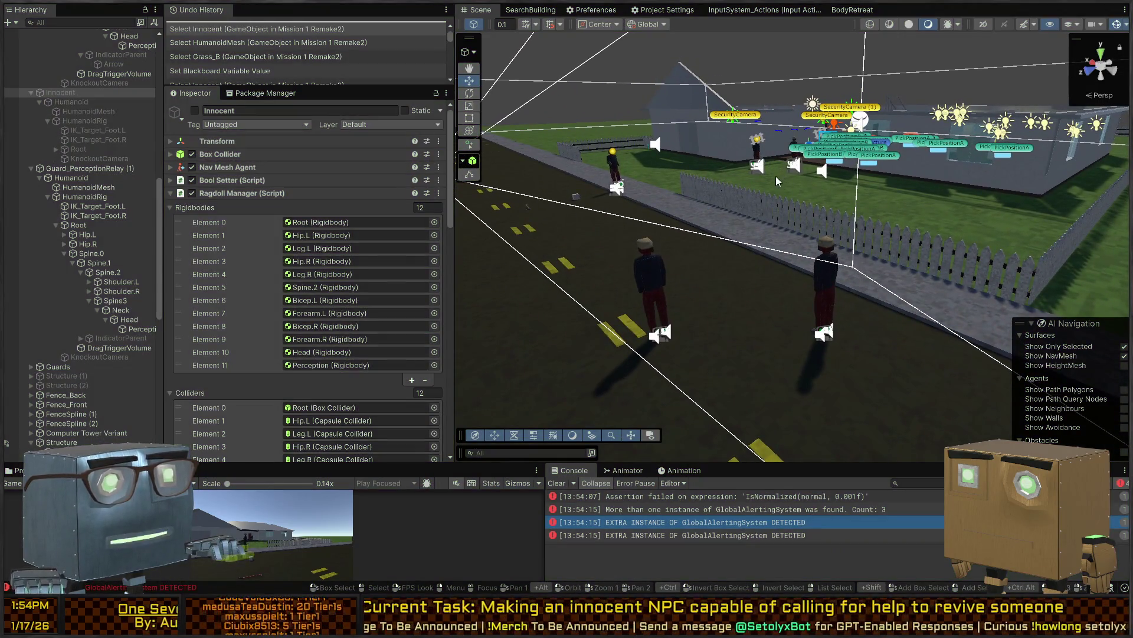
key("ctrl+z")
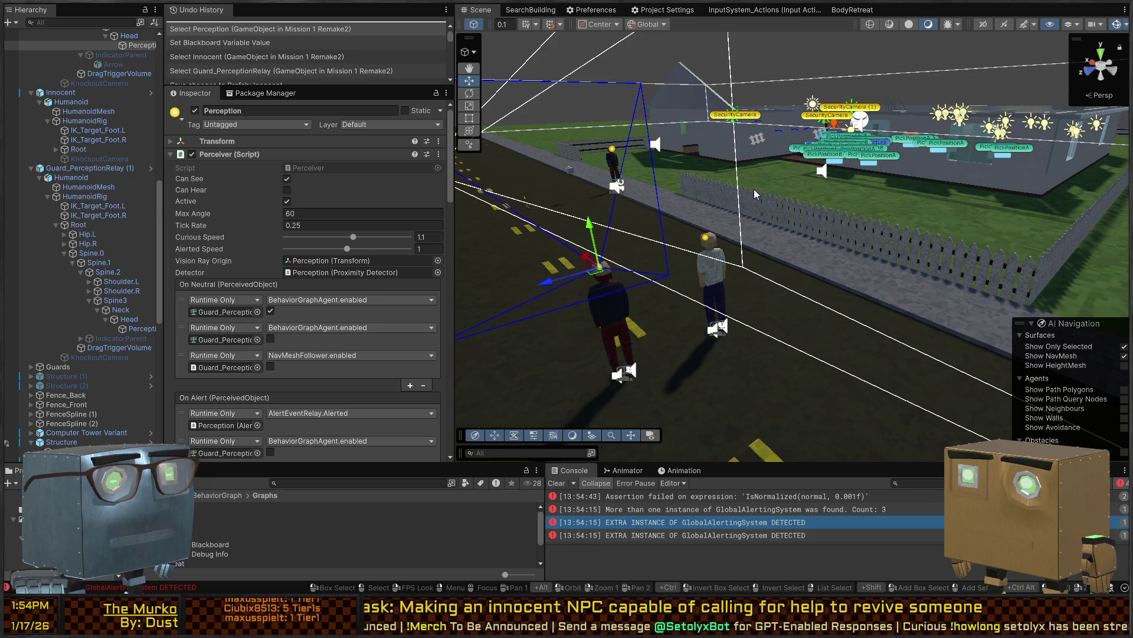
Open the house's SecurityCamera prefab and select its Perceiver object
scroll(773, 222, "up", 10)
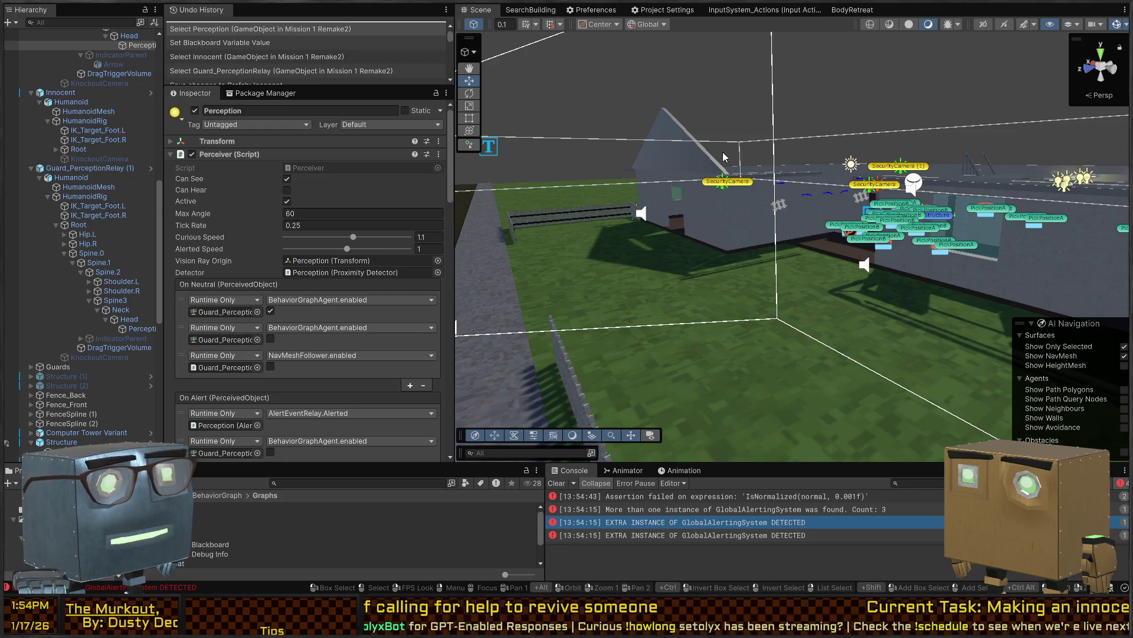
left_click(745, 184)
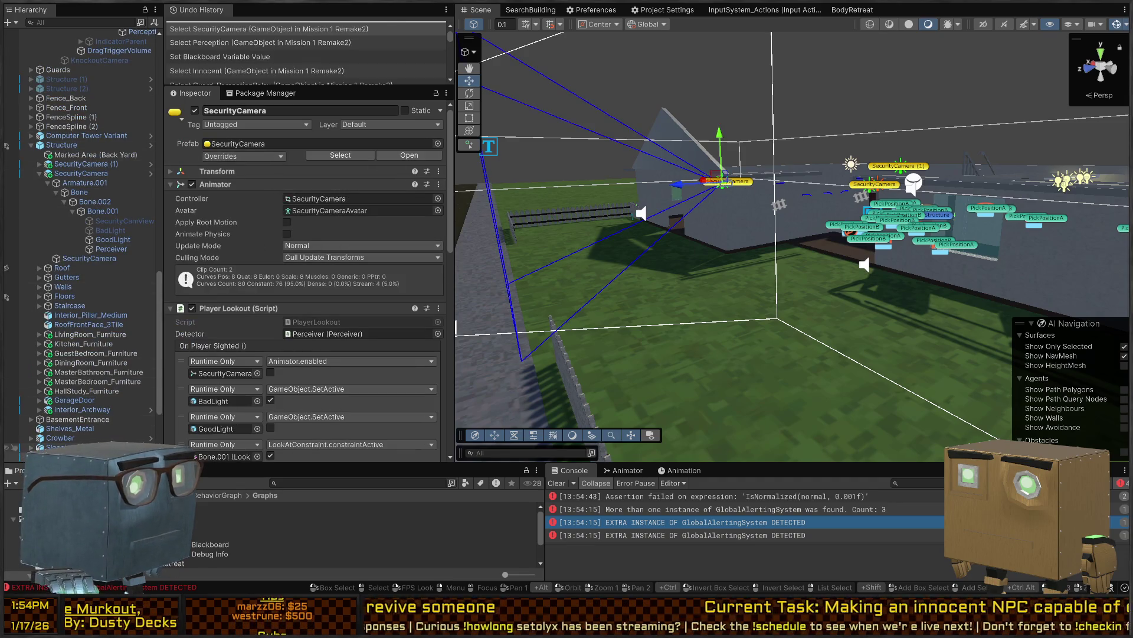
left_click(151, 173)
left_click(88, 122)
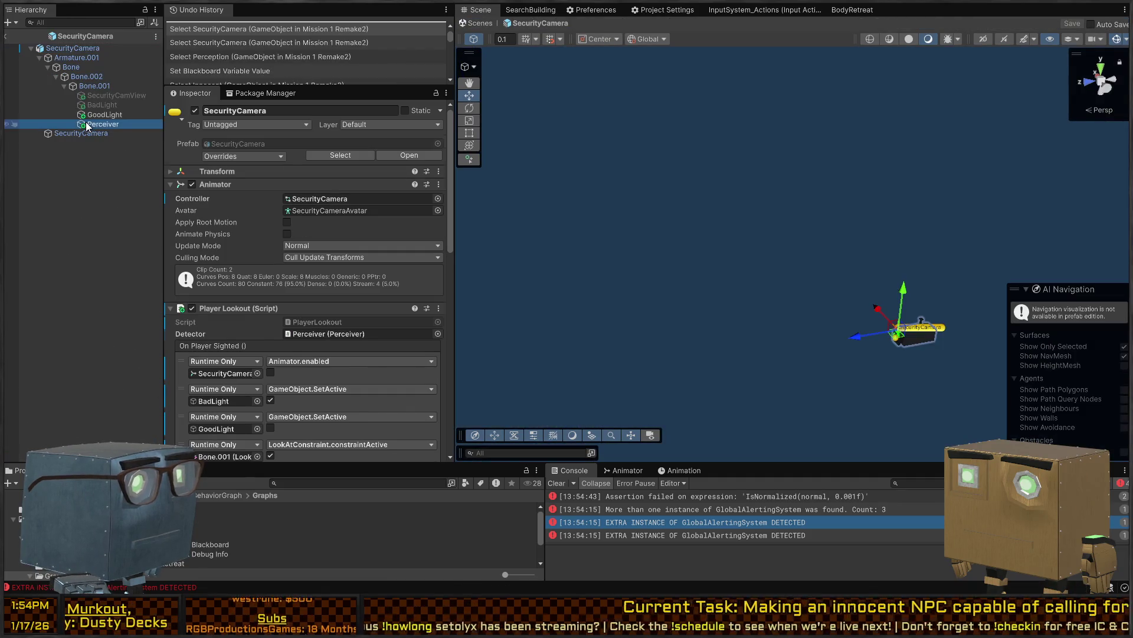
scroll(264, 204, "down", 10)
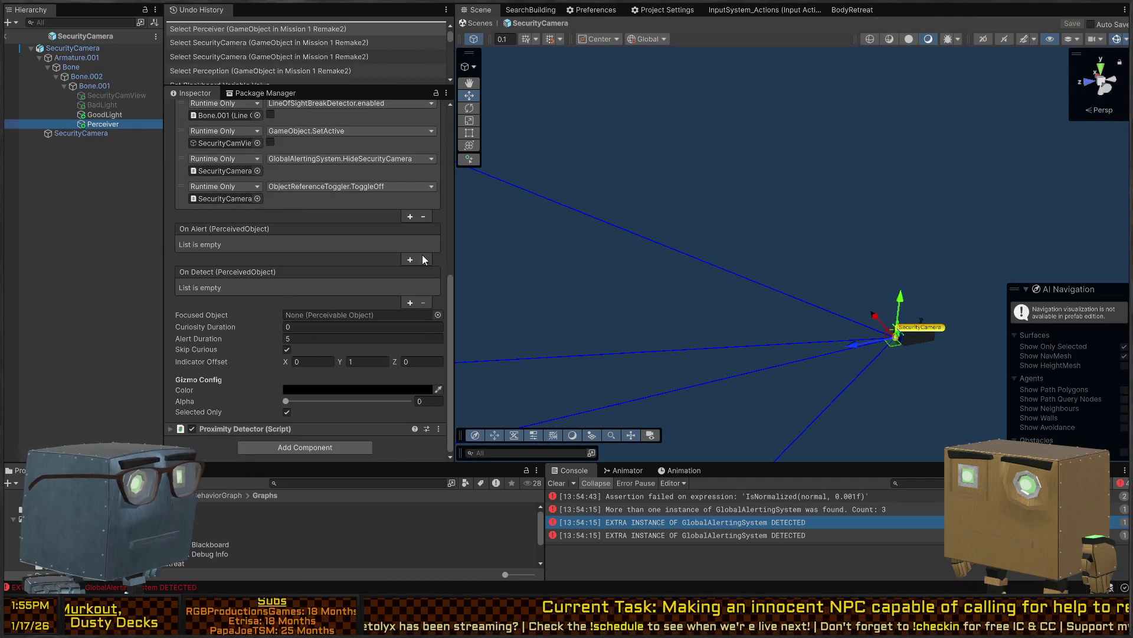
scroll(204, 334, "up", 10)
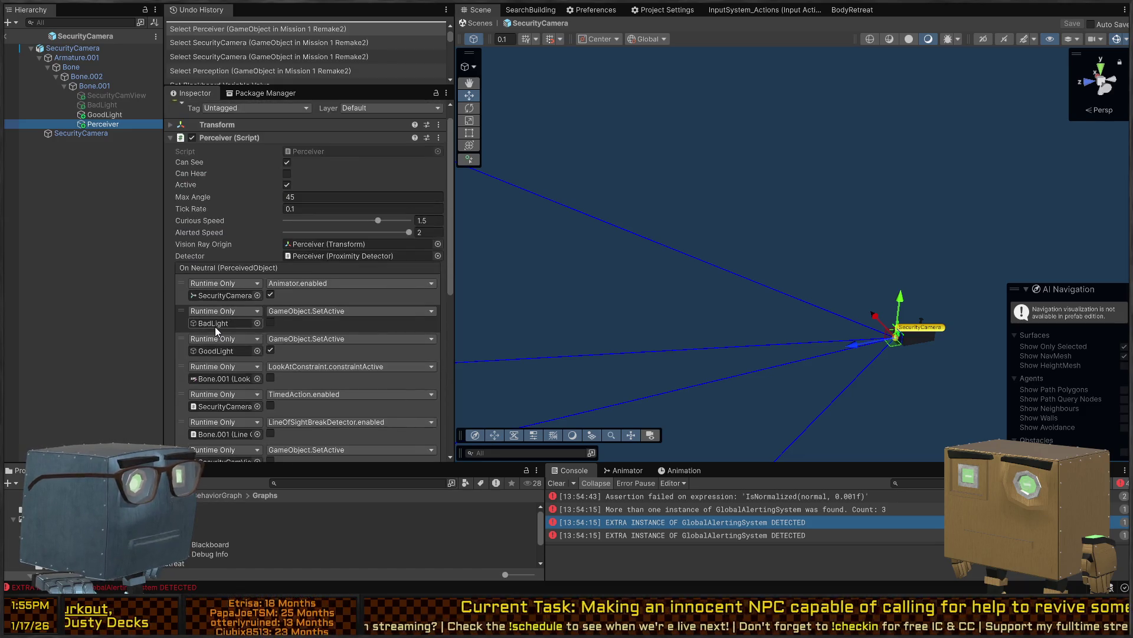
scroll(208, 247, "down", 10)
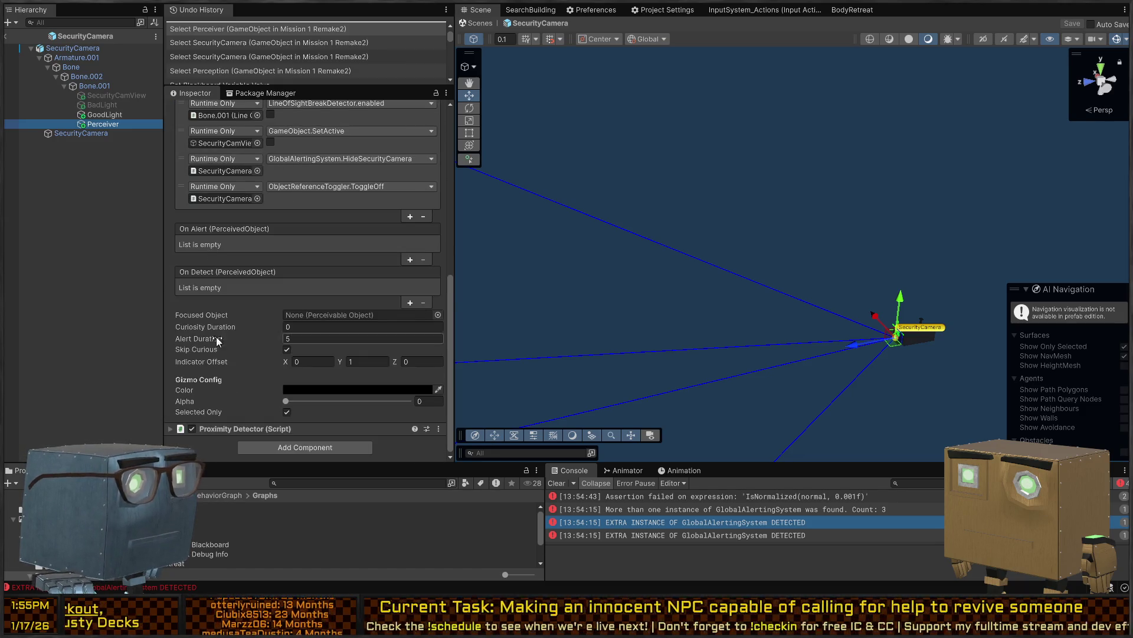
Add 'Player' to the Proximity Detector's Tag Mask and save the prefab back to the scene
left_click(232, 426)
scroll(348, 249, "down", 8)
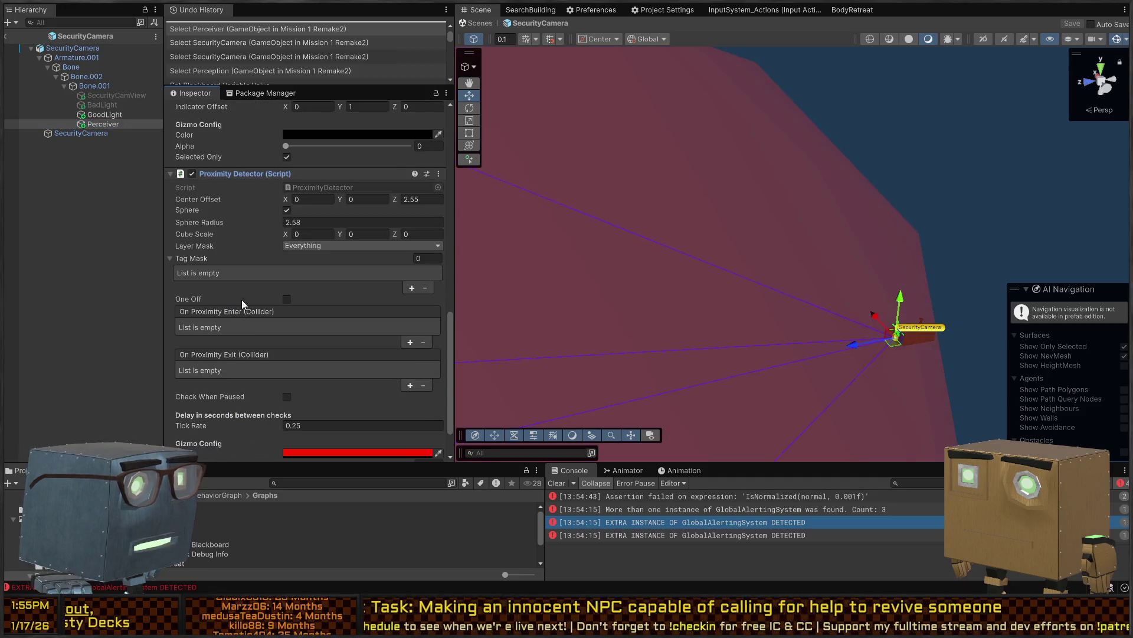
left_click(412, 287)
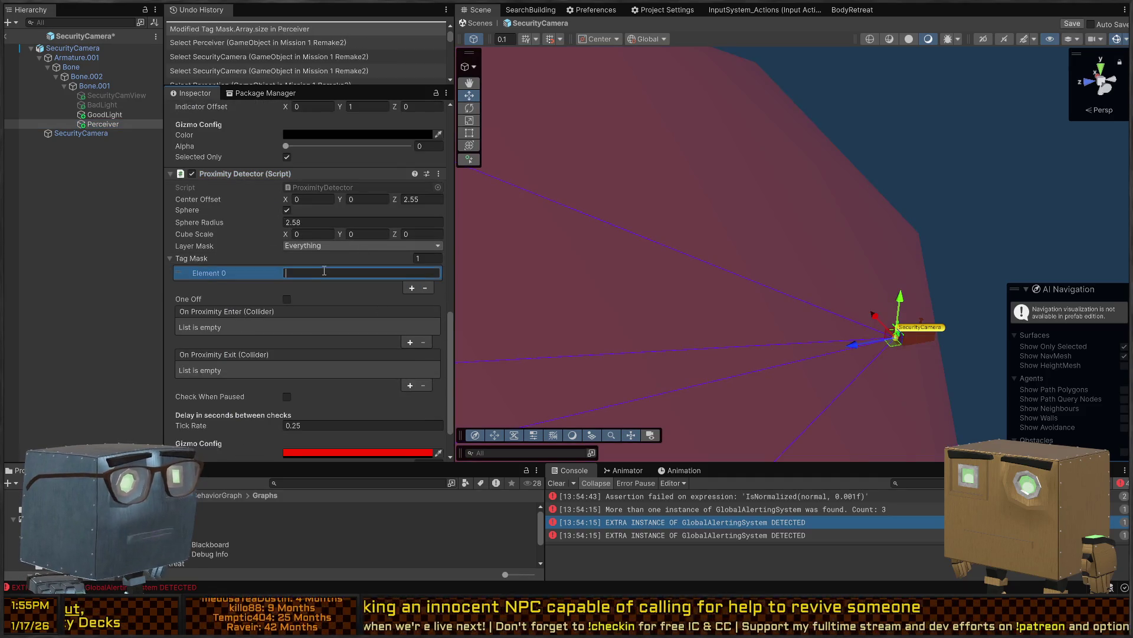
type("Player")
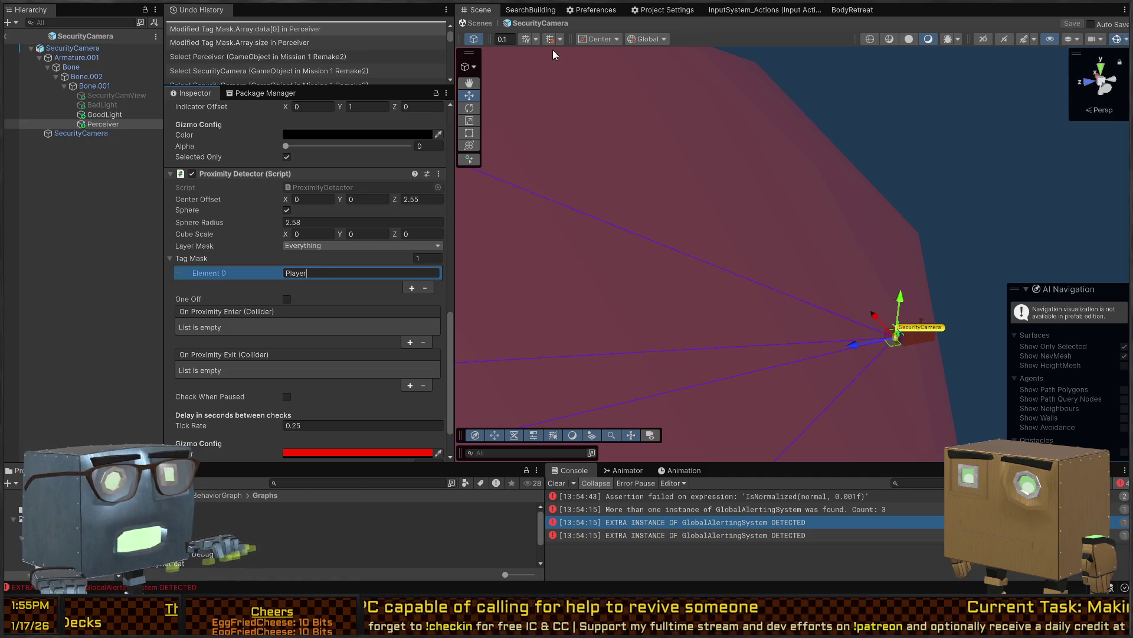
left_click(478, 23)
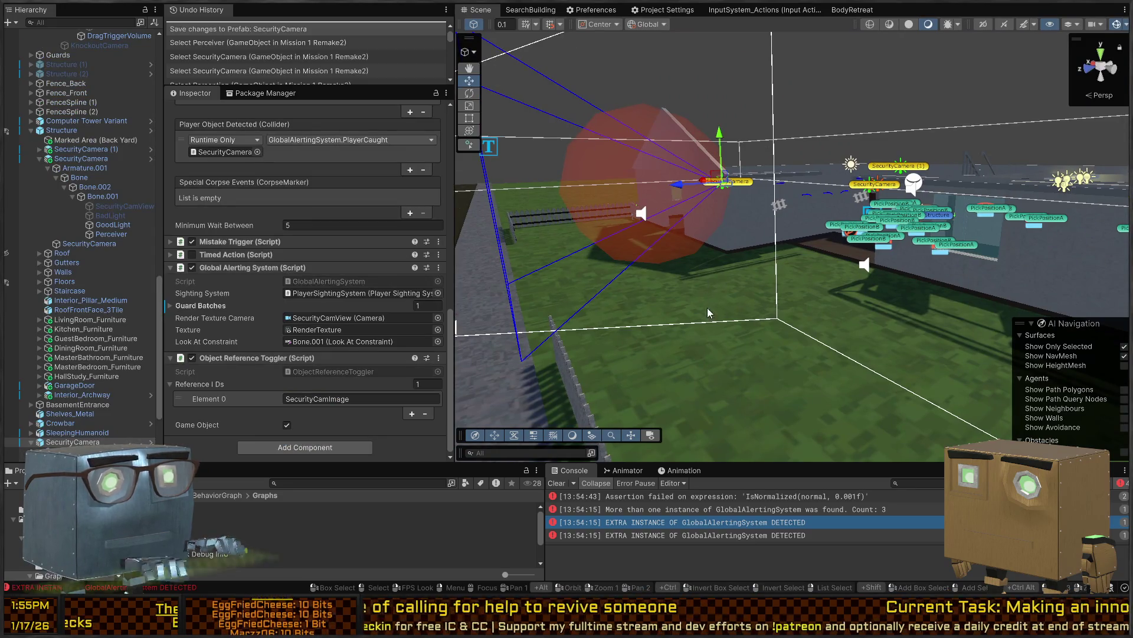
Select the NPC lying on the road and stop the play test
mouse_move(753, 247)
left_mouse_down()
mouse_move(851, 274)
mouse_move(759, 279)
mouse_move(759, 268)
mouse_move(930, 274)
mouse_move(883, 328)
left_mouse_up()
left_click(879, 330)
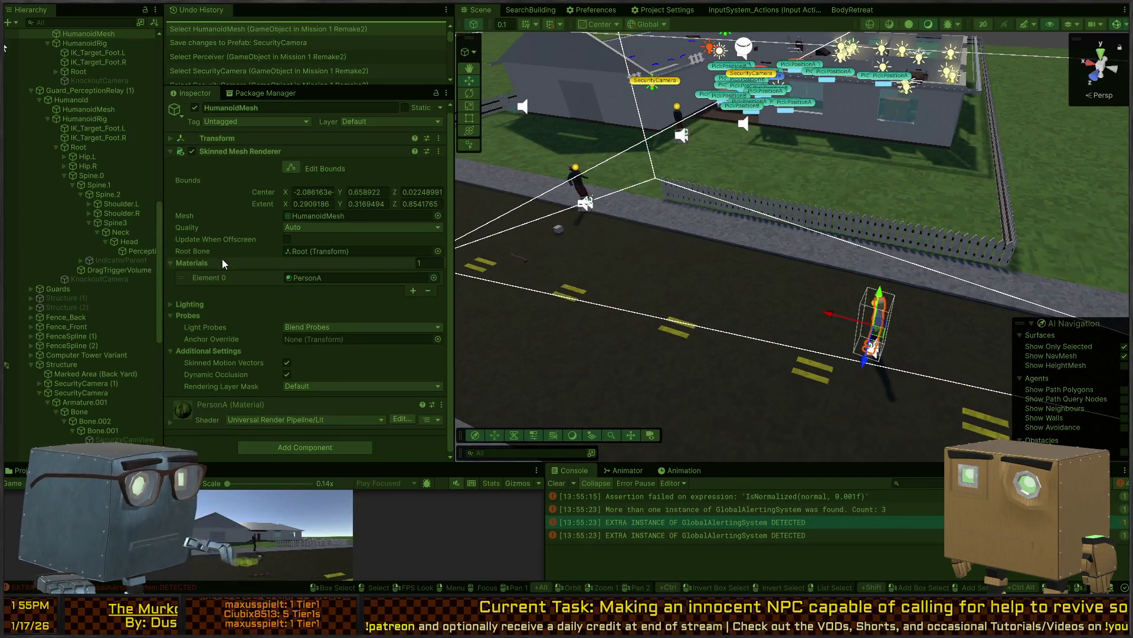
key("ctrl+p")
Disable the Innocent's Behavior Agent component
left_click(137, 251)
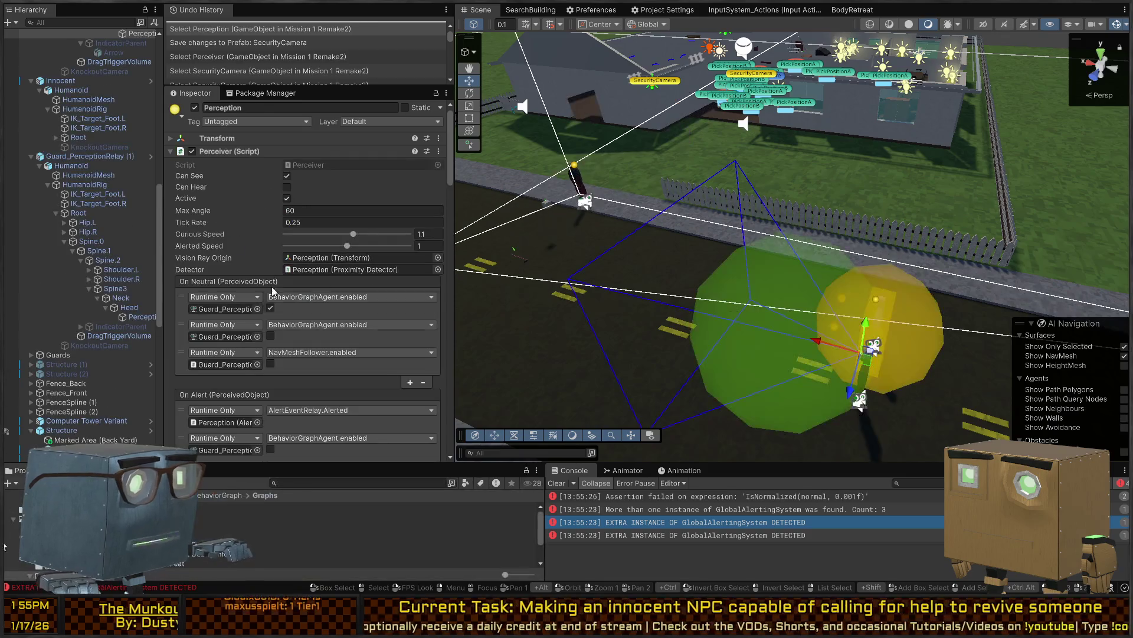
scroll(71, 265, "down", 5)
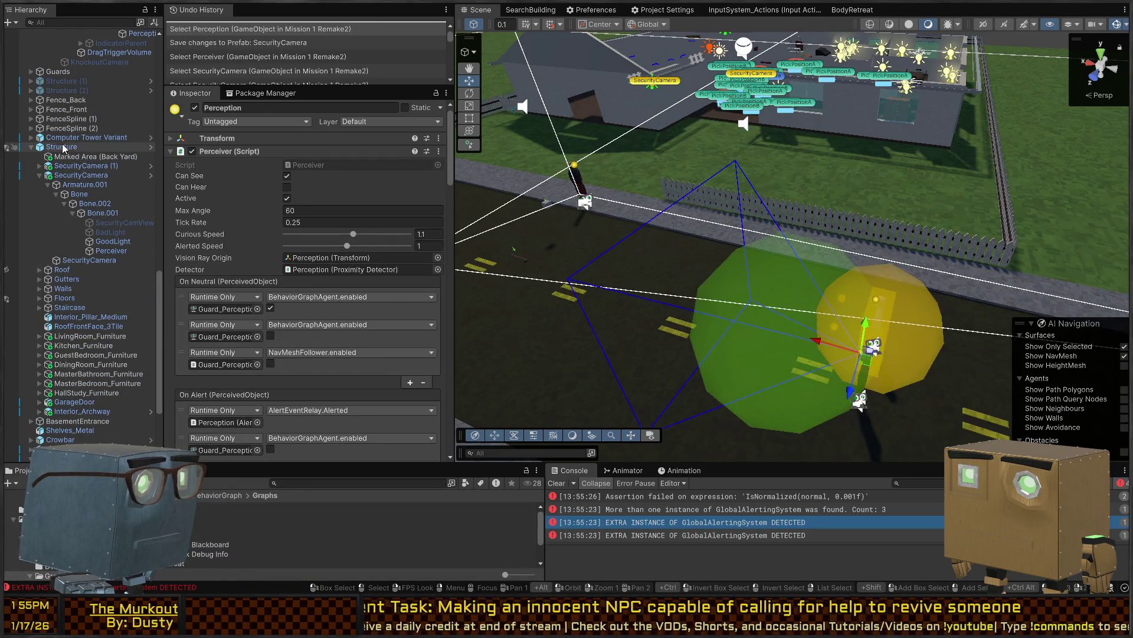
scroll(95, 265, "up", 10)
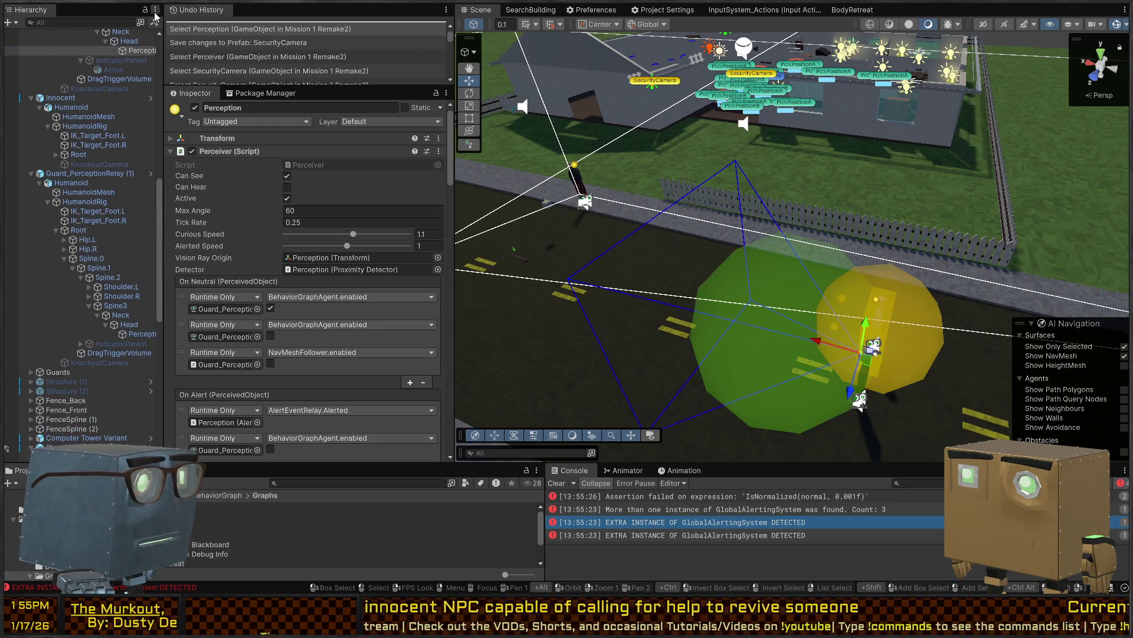
scroll(88, 88, "up", 10)
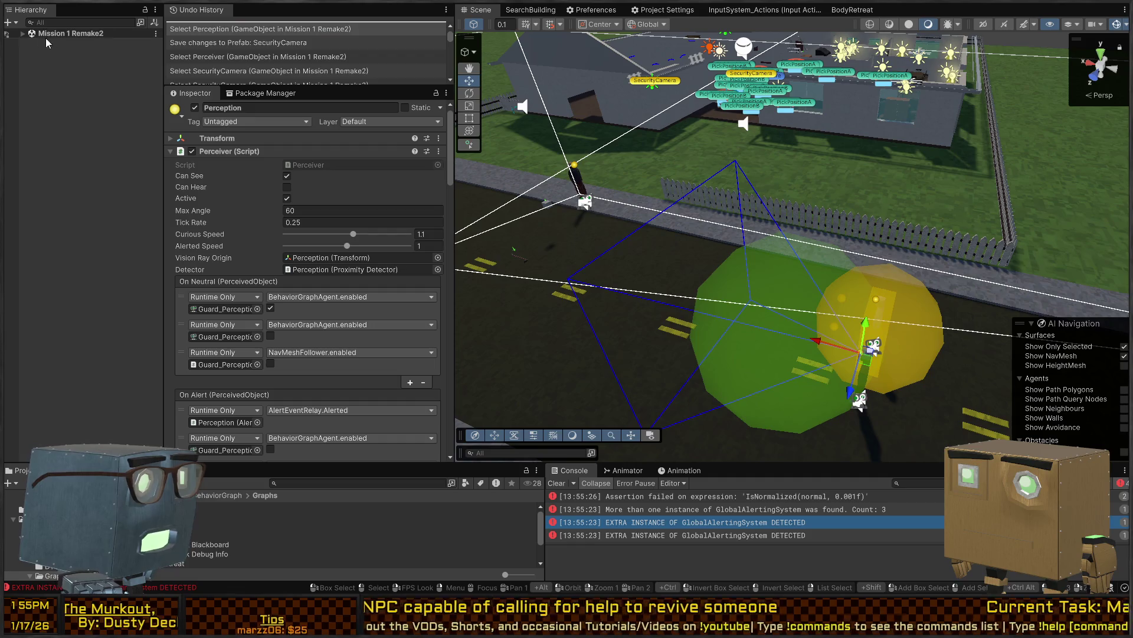
left_click(22, 33, "alt")
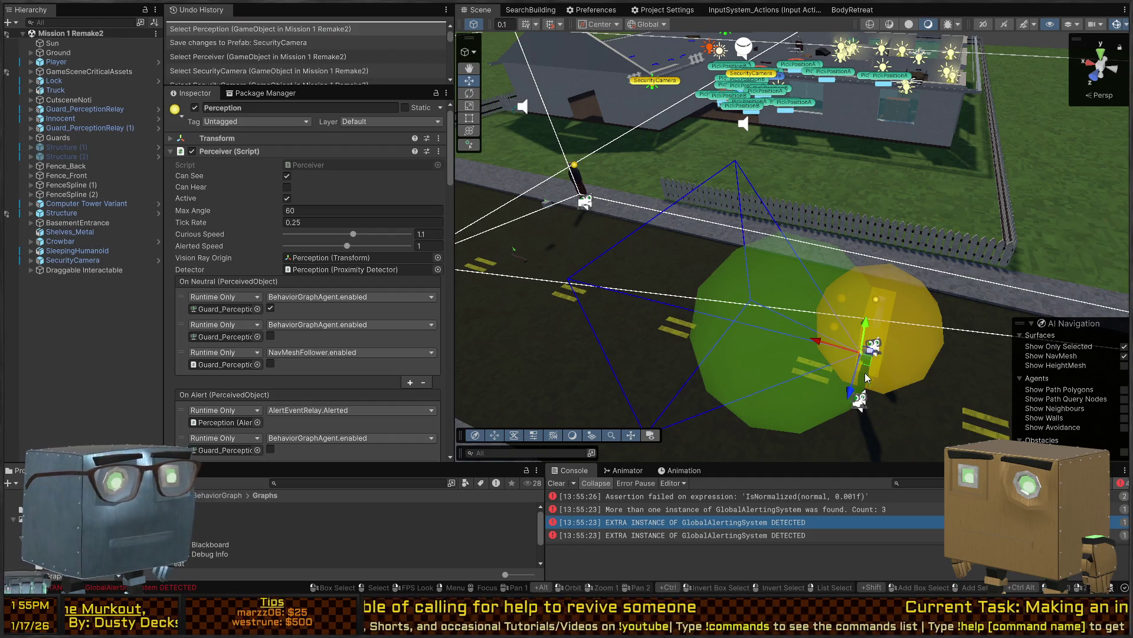
left_click(61, 118)
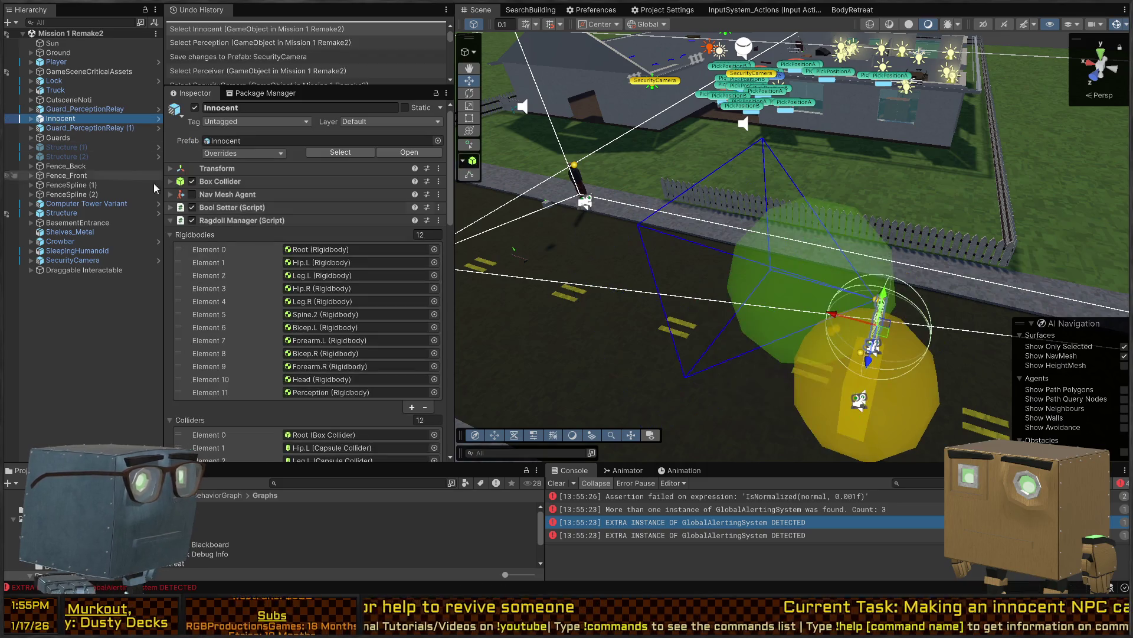
left_click(246, 221)
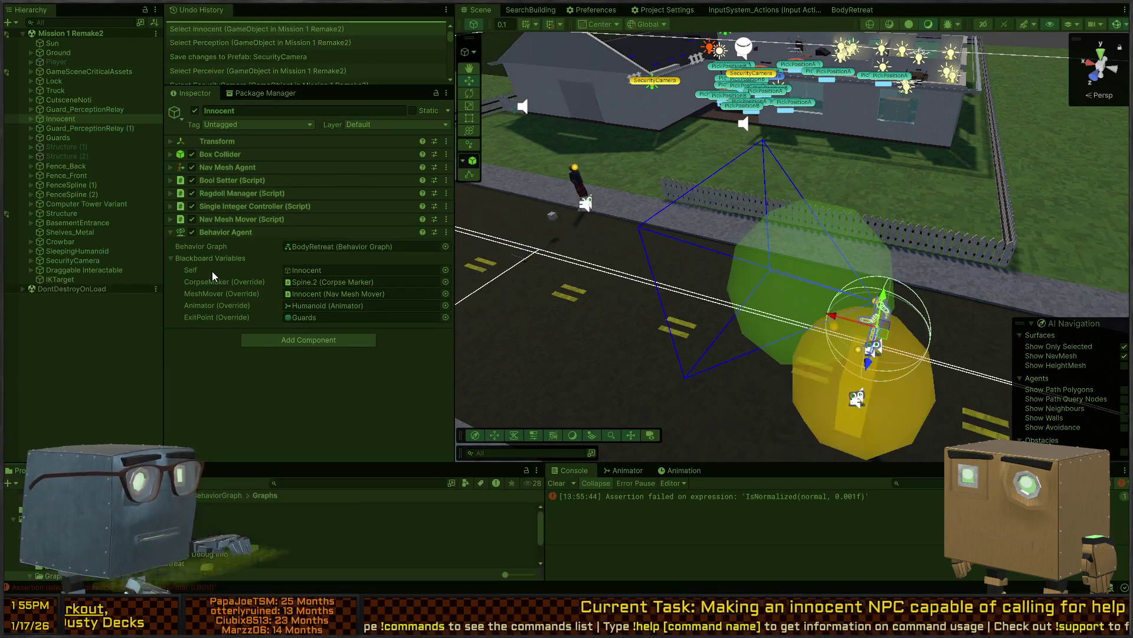
left_click(191, 234)
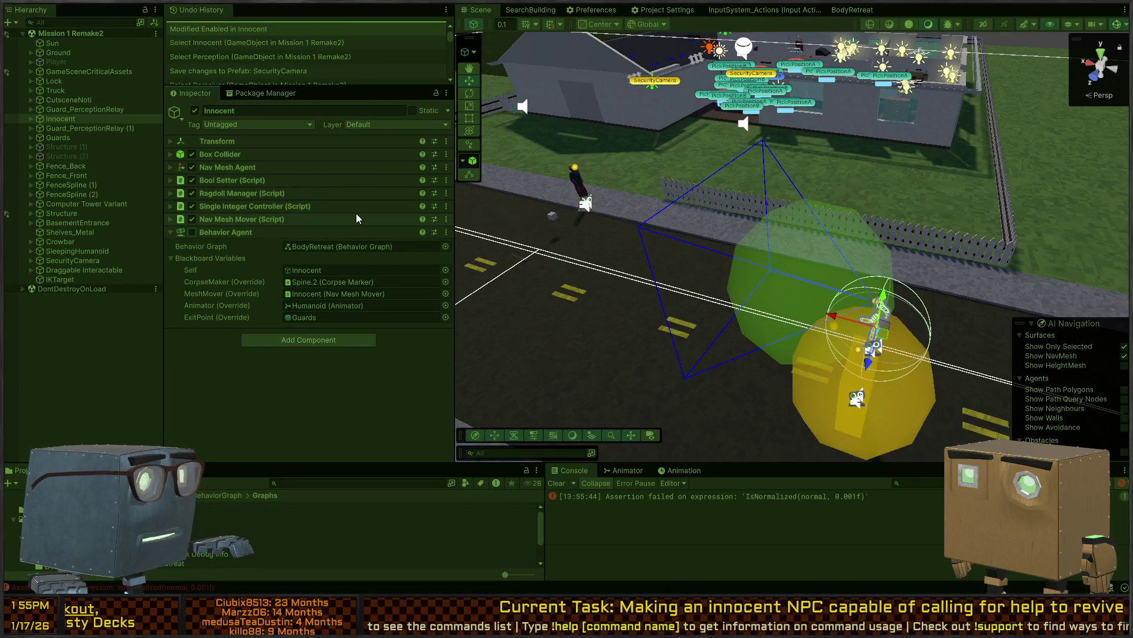
Play-test again, moving the Innocent further up the road and disabling its Nav Mesh Agent
key("w")
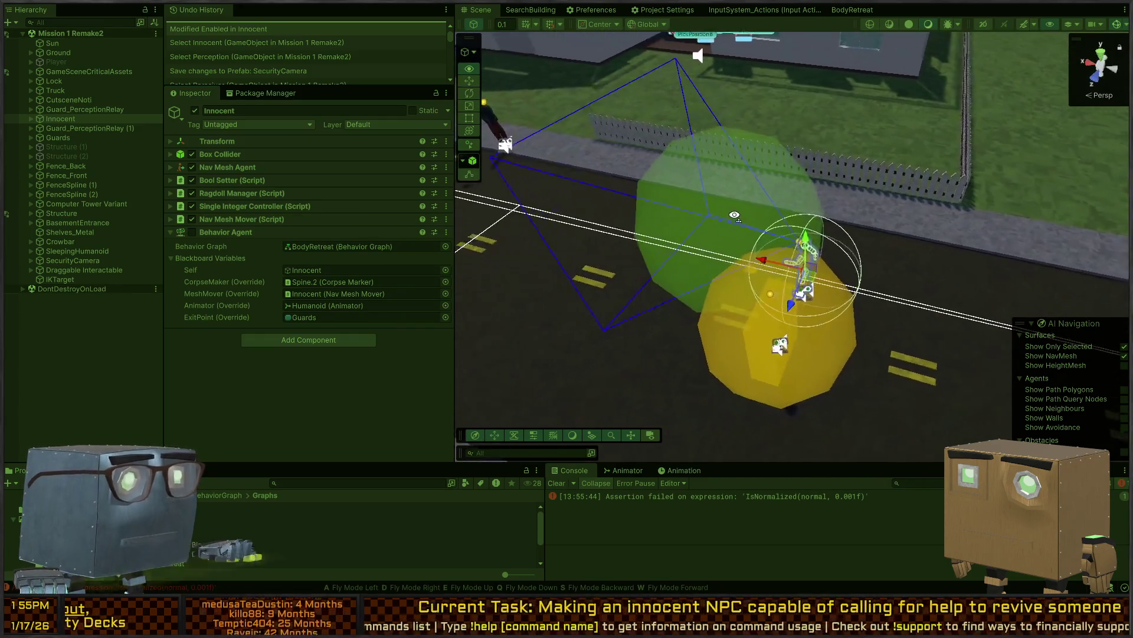
key("w")
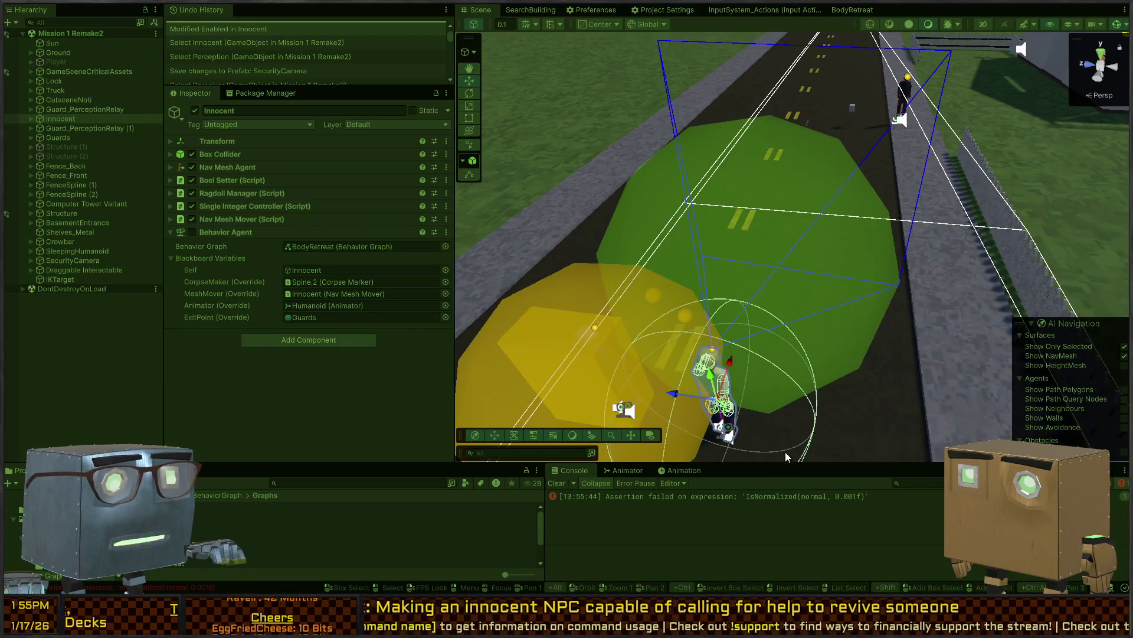
key("ctrl+p")
mouse_move(715, 383)
left_mouse_down()
mouse_move(690, 378)
mouse_move(820, 310)
mouse_move(710, 395)
left_mouse_up()
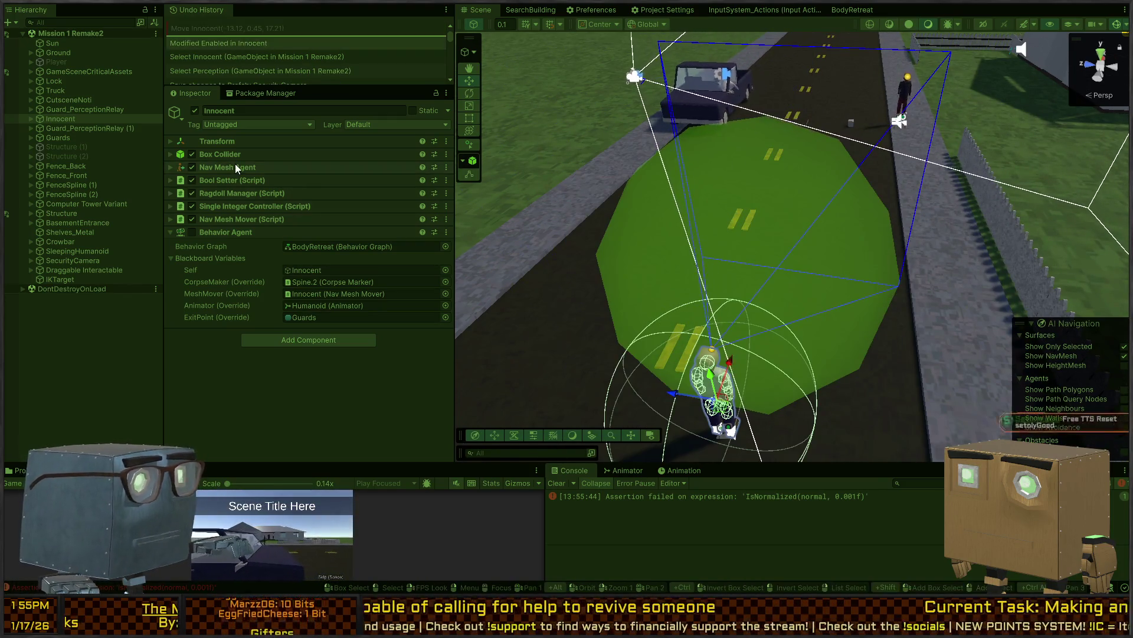
left_click(191, 167)
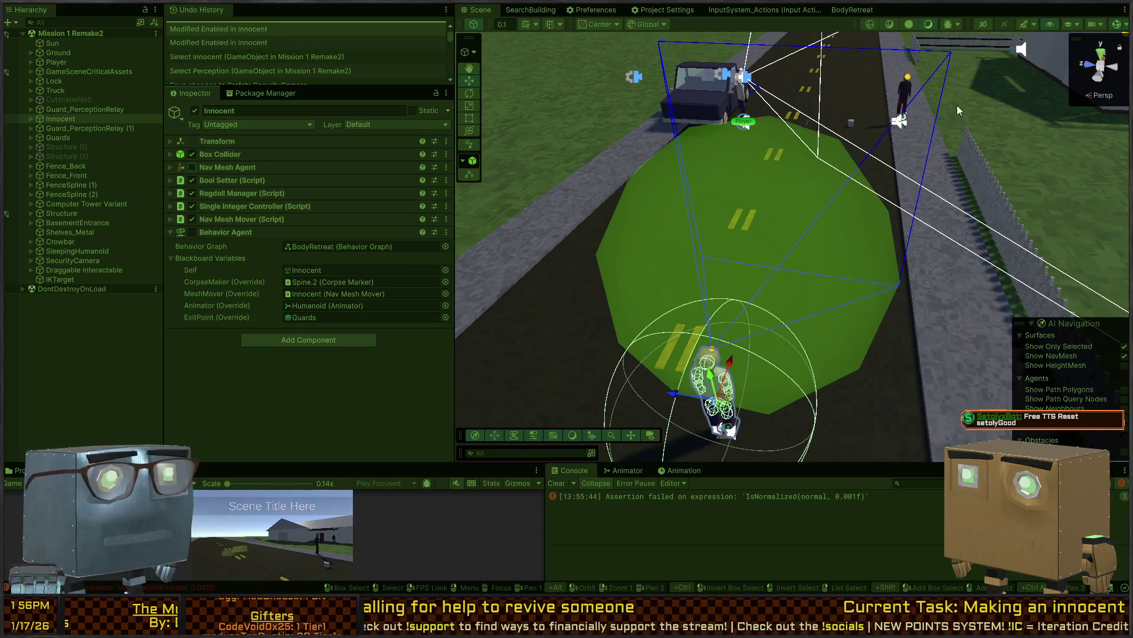
left_click(906, 96)
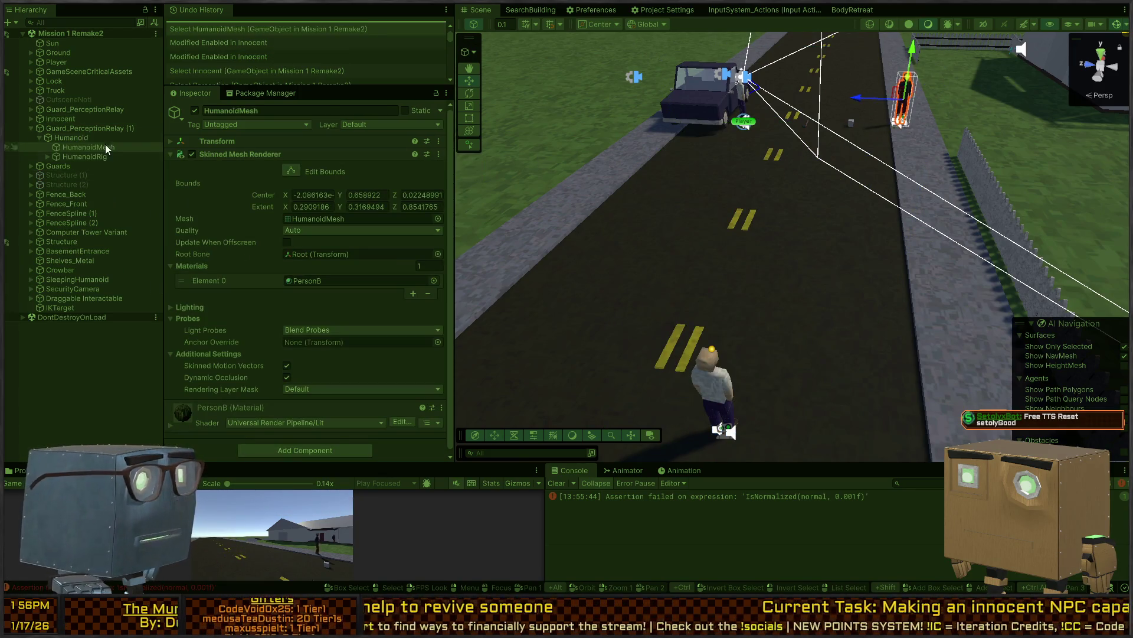
Put Guard_PerceptionRelay (1) into a permanent ragdoll via Ragdoll Manager's Forever Ragdoll
left_click(86, 126)
left_click(31, 128)
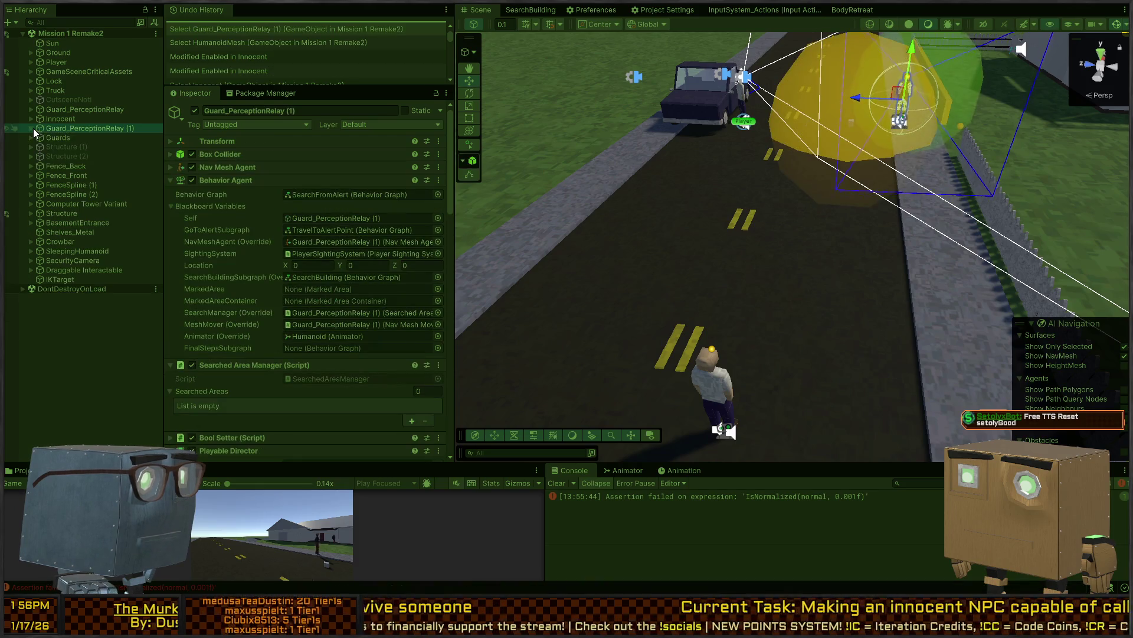
scroll(247, 304, "down", 3)
scroll(247, 303, "down", 3)
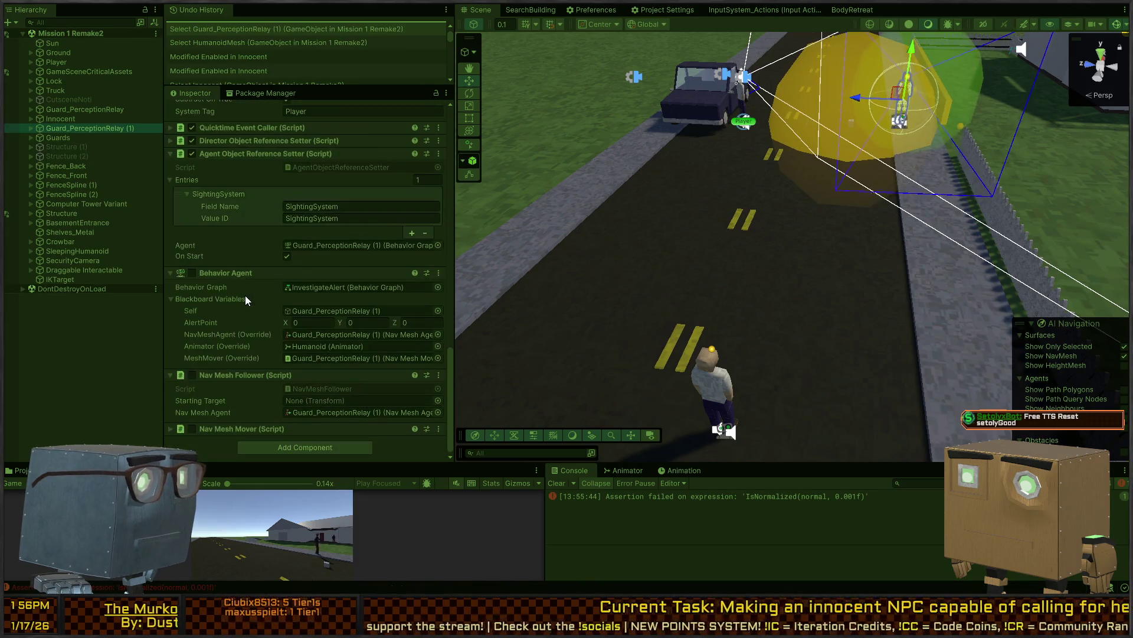
scroll(228, 264, "down", 2)
scroll(216, 263, "up", 6)
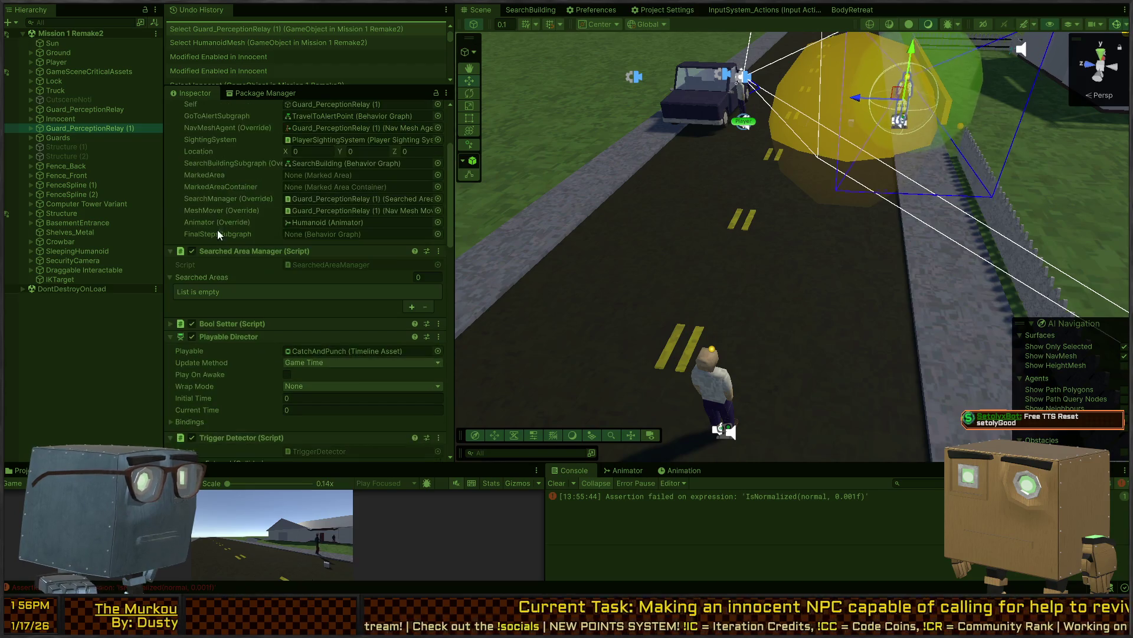
scroll(234, 261, "down", 10)
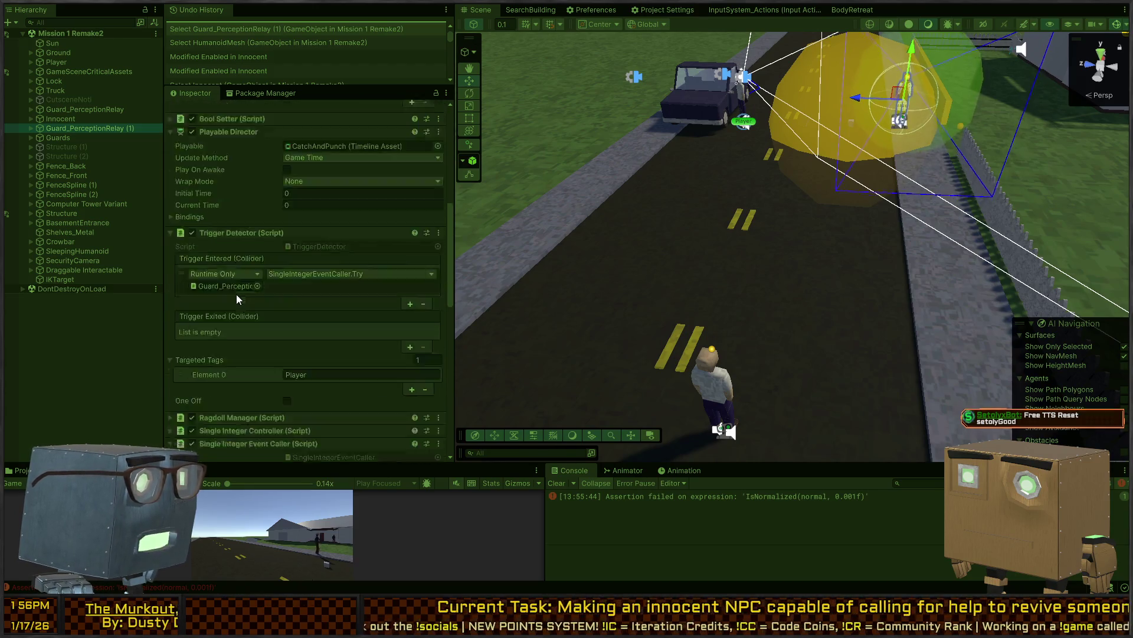
left_click(228, 227)
scroll(258, 278, "down", 5)
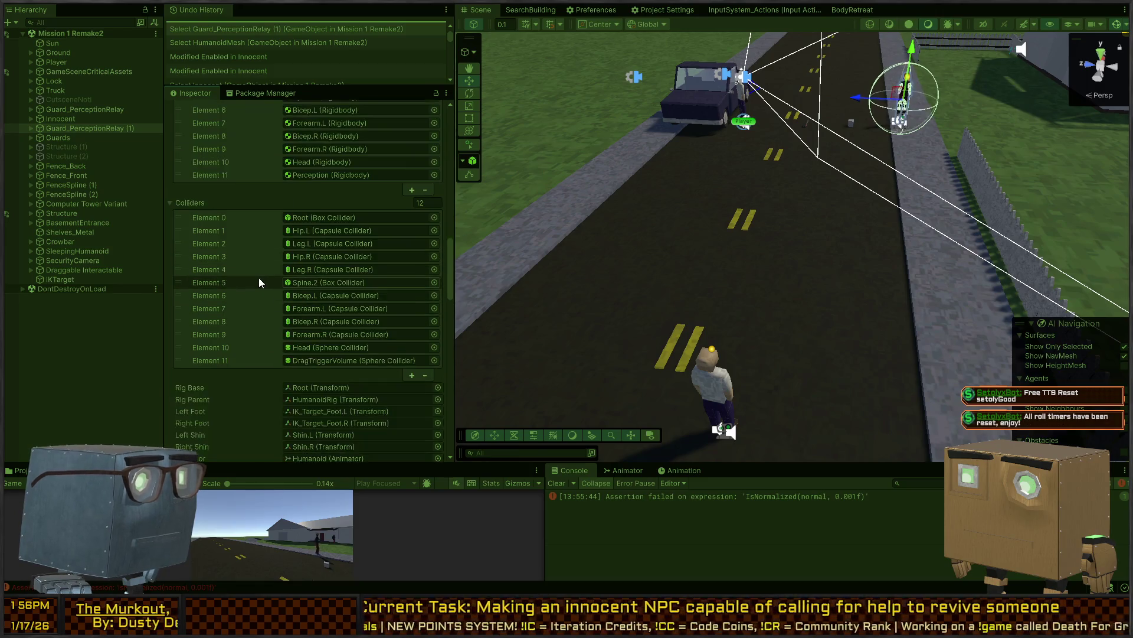
scroll(258, 271, "down", 5)
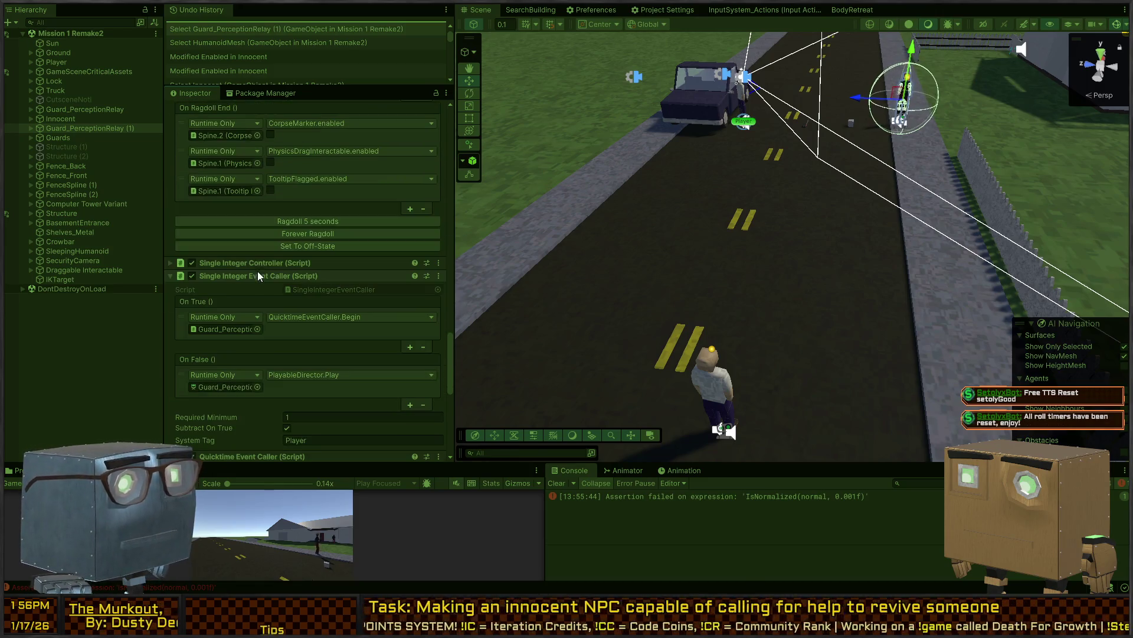
left_click(313, 232)
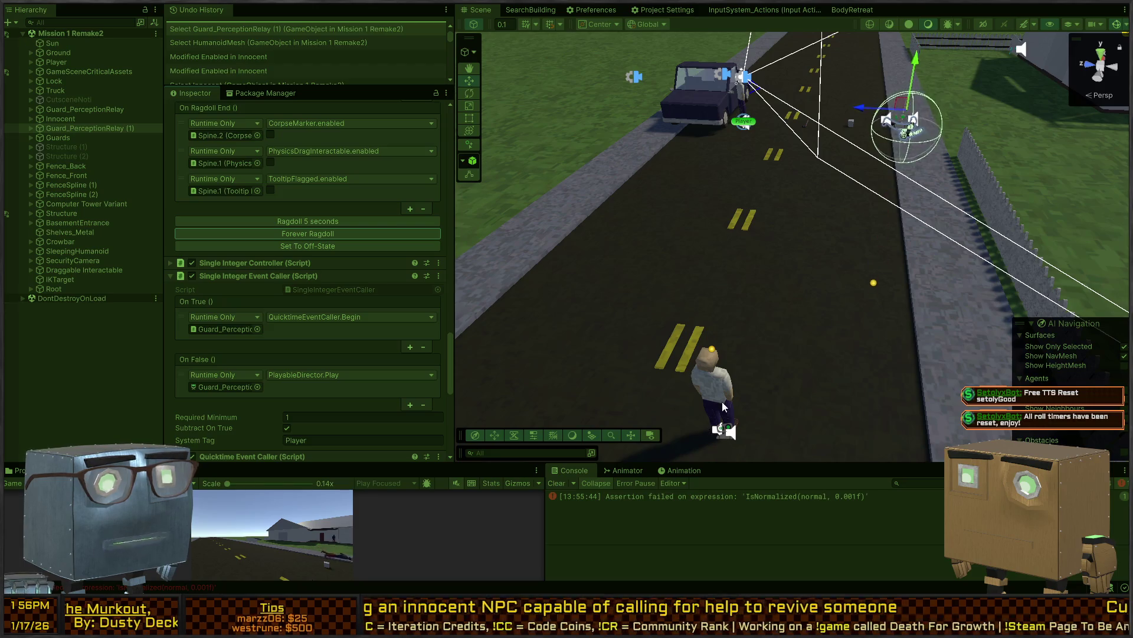
Move the Innocent up the road toward the fallen guard
left_click(725, 395)
left_click(61, 119)
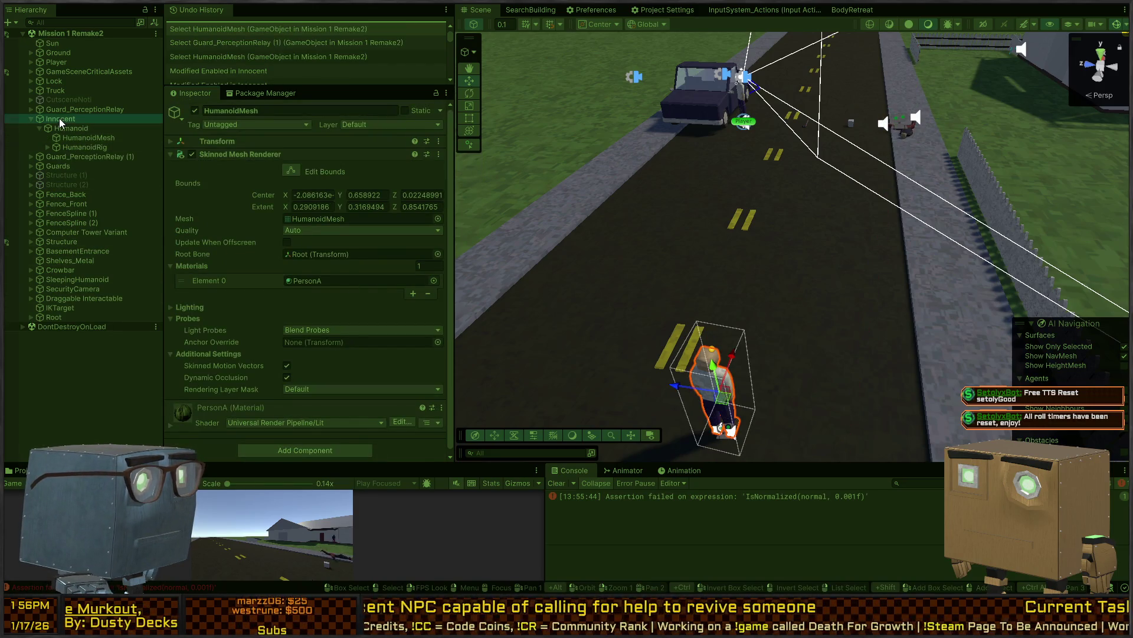
mouse_move(727, 411)
left_mouse_down()
mouse_move(762, 326)
mouse_move(857, 208)
mouse_move(869, 152)
mouse_move(884, 151)
left_mouse_up()
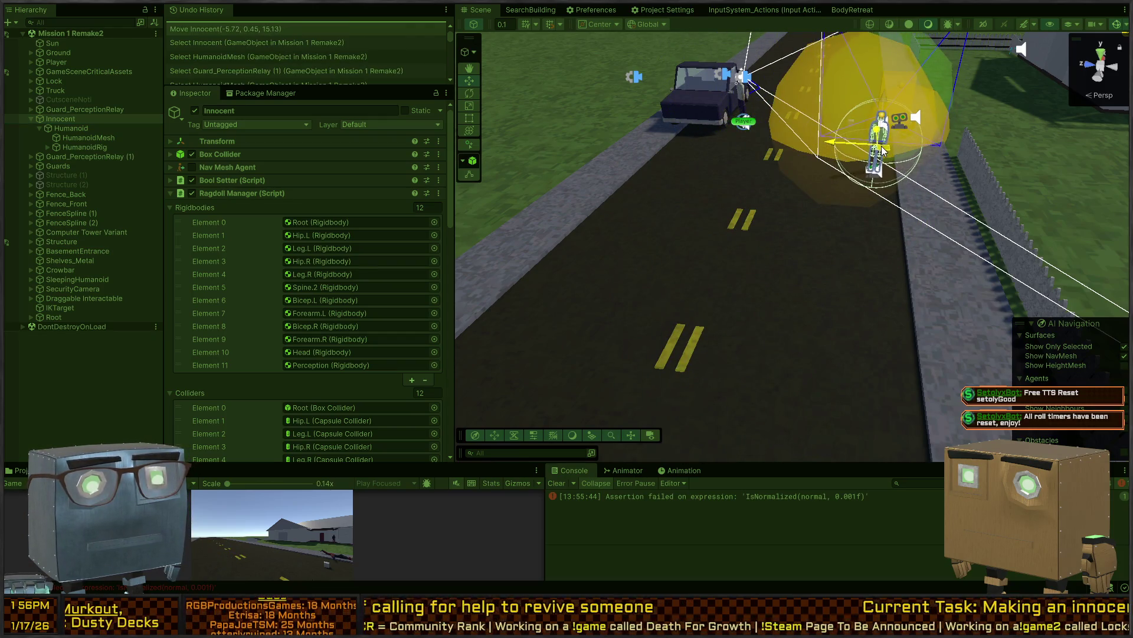
key("f")
mouse_move(972, 143)
left_mouse_down()
mouse_move(682, 141)
mouse_move(703, 126)
left_mouse_up()
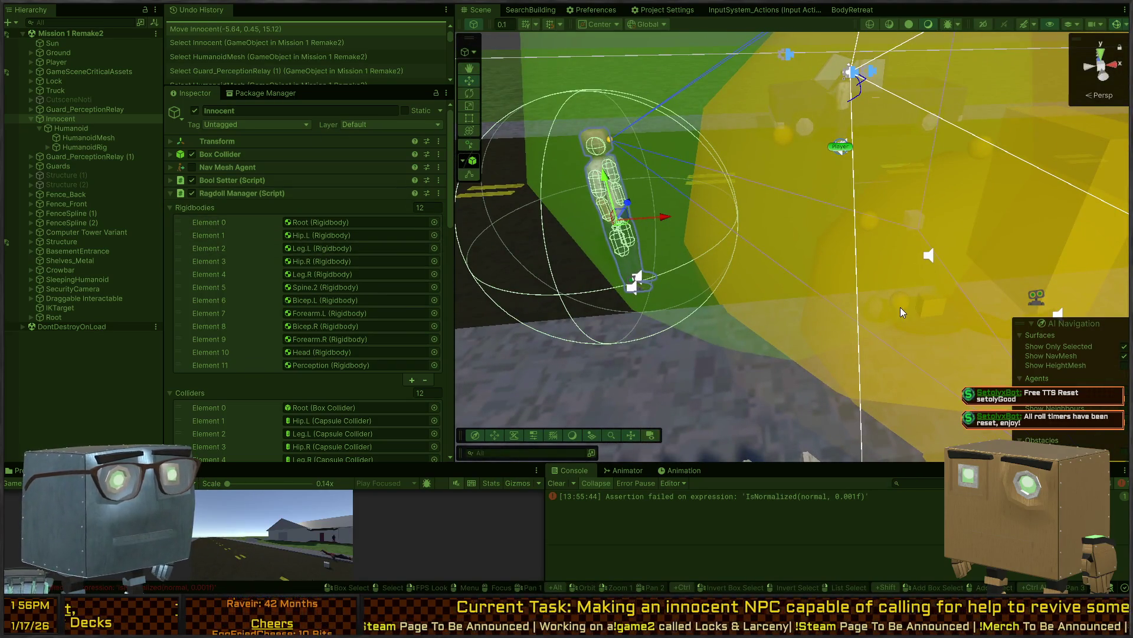
scroll(273, 241, "down", 20)
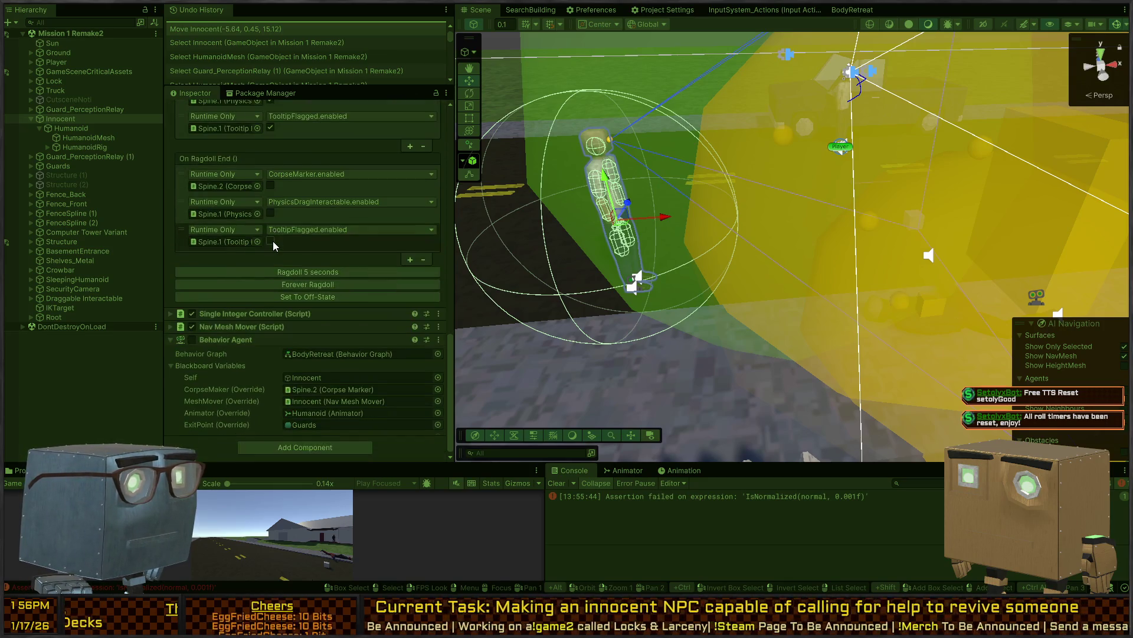
Show all console messages and view the 'Unconscious forever.' log details
left_click(1089, 483)
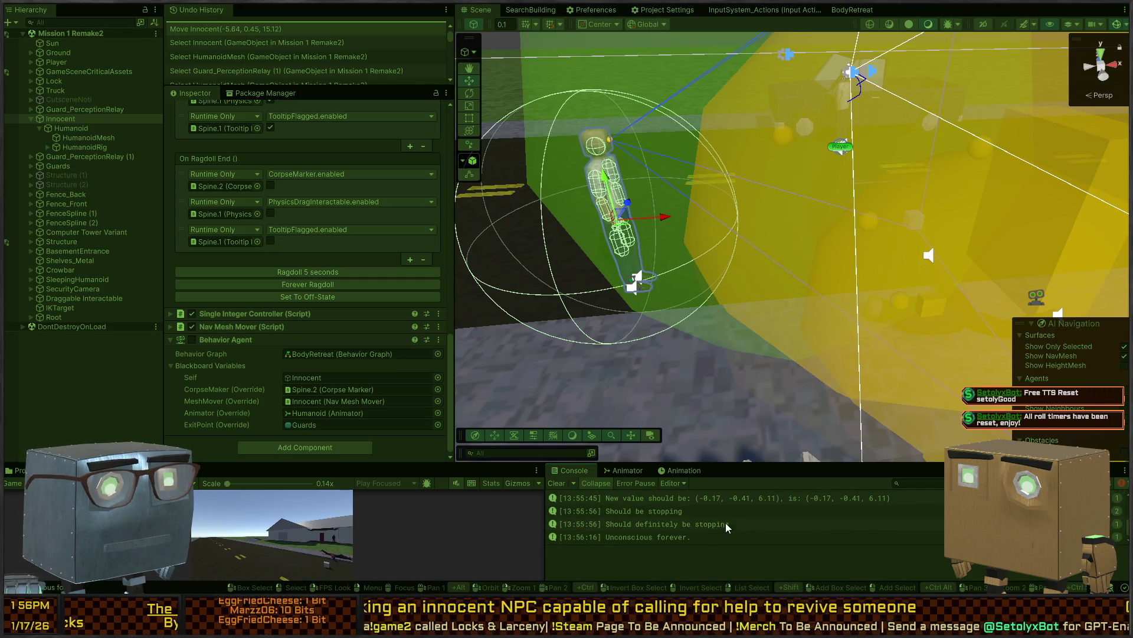
left_click(664, 535)
left_click_drag(733, 460, 726, 359)
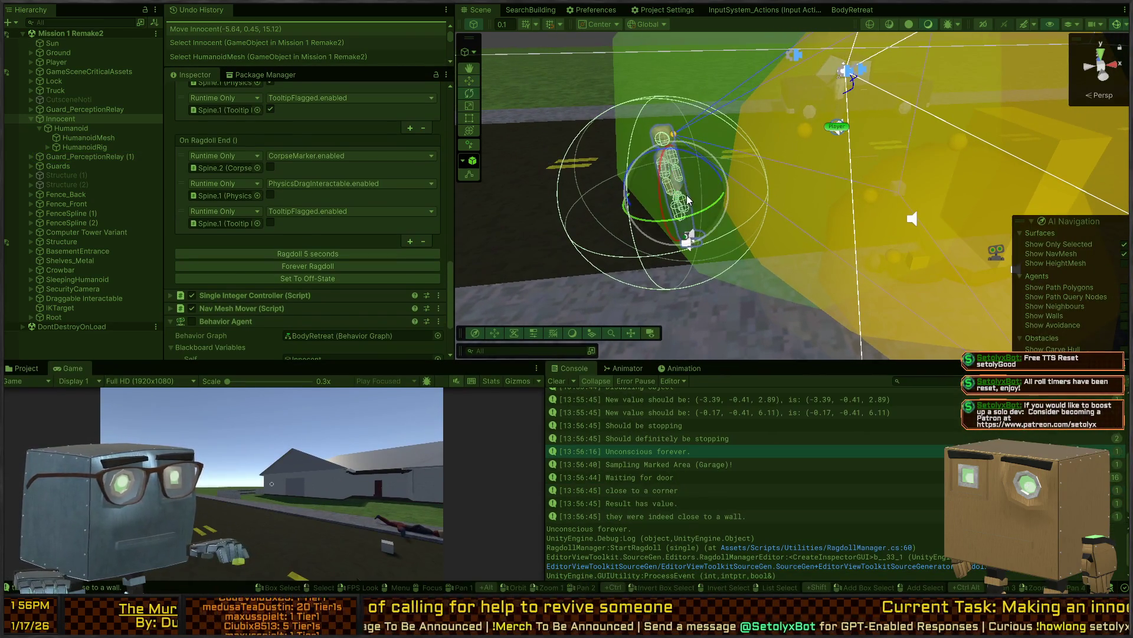
Rotate and reposition the Innocent right beside the fallen guard
mouse_move(649, 225)
left_mouse_down()
mouse_move(505, 236)
mouse_move(683, 235)
left_mouse_up()
key("w")
mouse_move(684, 188)
left_mouse_down()
mouse_move(756, 207)
mouse_move(655, 260)
mouse_move(649, 307)
mouse_move(700, 213)
mouse_move(762, 209)
mouse_move(655, 195)
mouse_move(693, 199)
left_mouse_up()
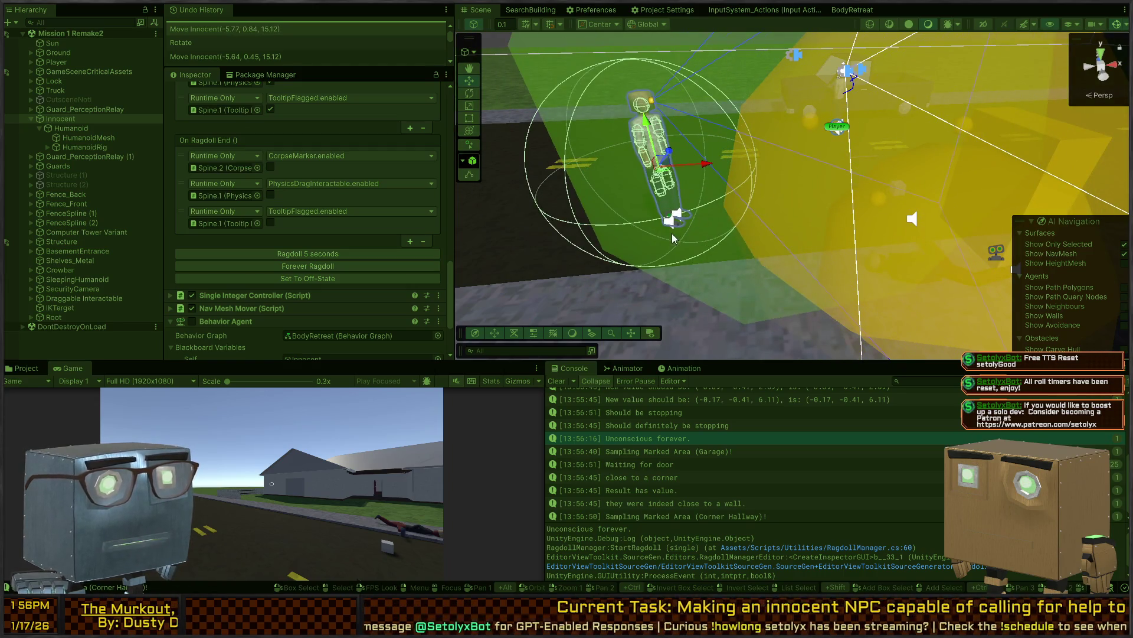
mouse_move(877, 198)
left_mouse_down()
mouse_move(749, 226)
mouse_move(827, 236)
left_mouse_up()
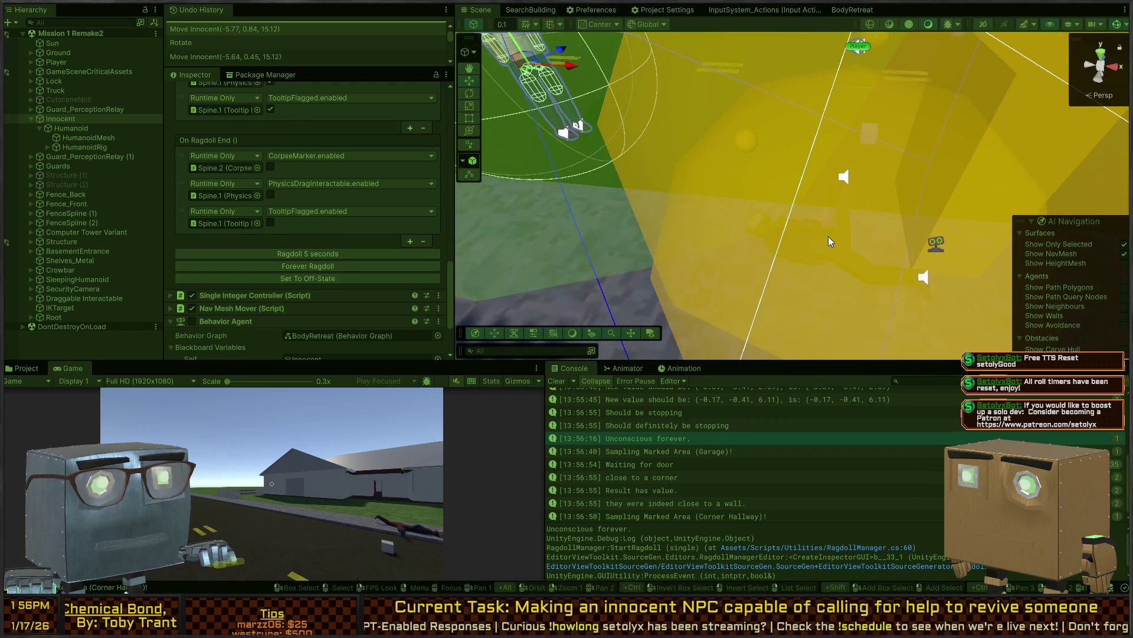
left_click(828, 236)
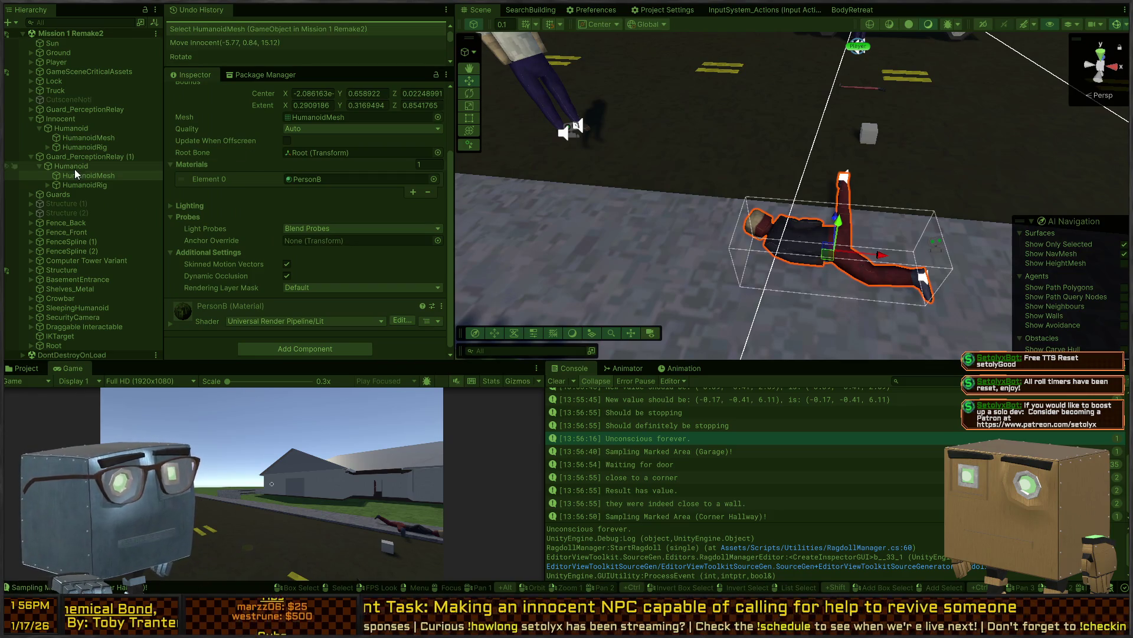
Stop the play test and review the Guard_PerceptionRelay Variant prefab's Perception setup
key("ctrl+p")
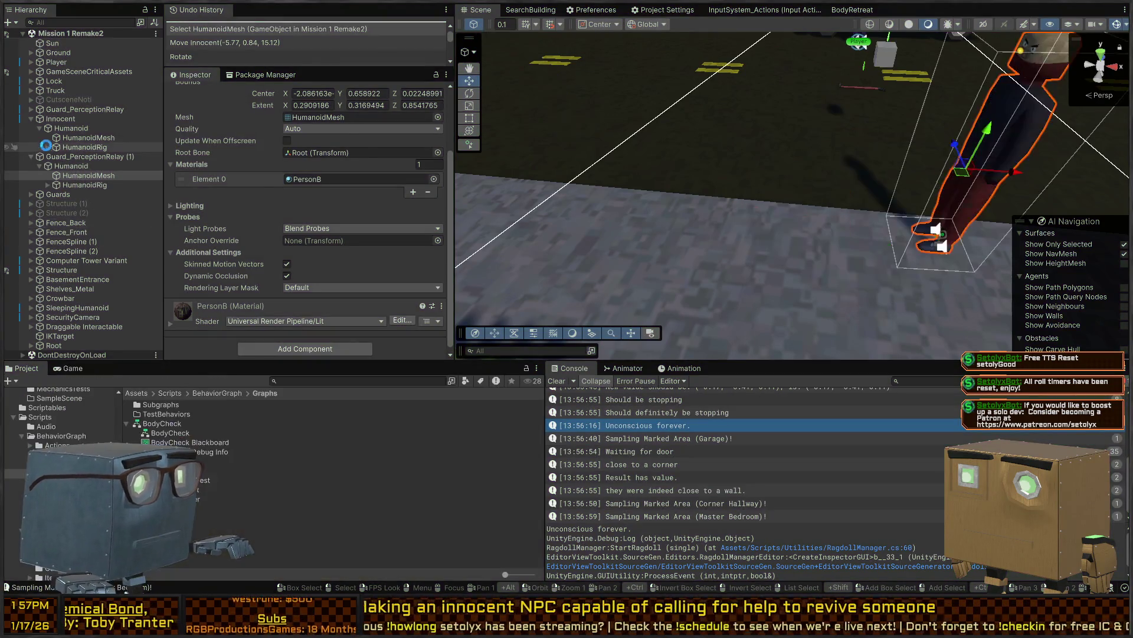
left_click(151, 110)
scroll(219, 180, "down", 5)
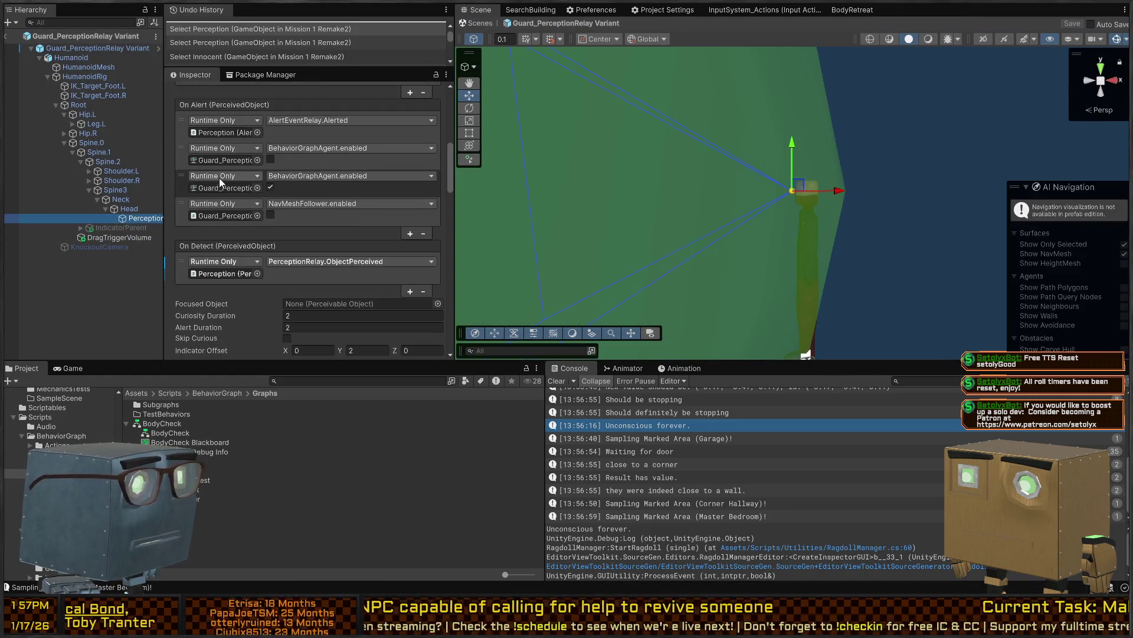
scroll(205, 204, "down", 10)
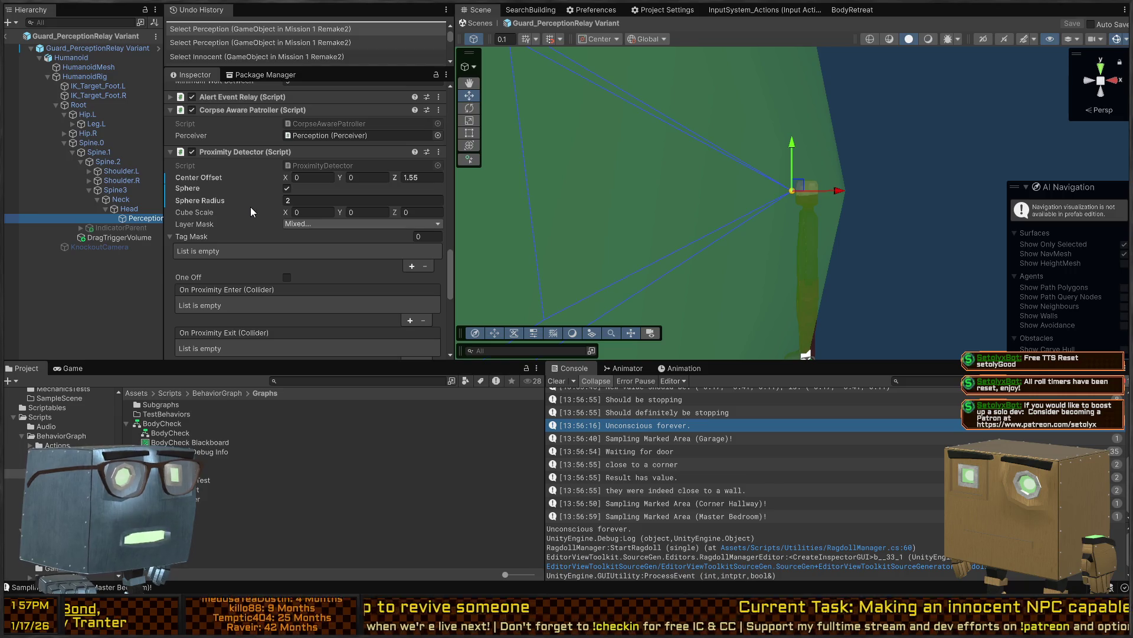
scroll(242, 211, "up", 4)
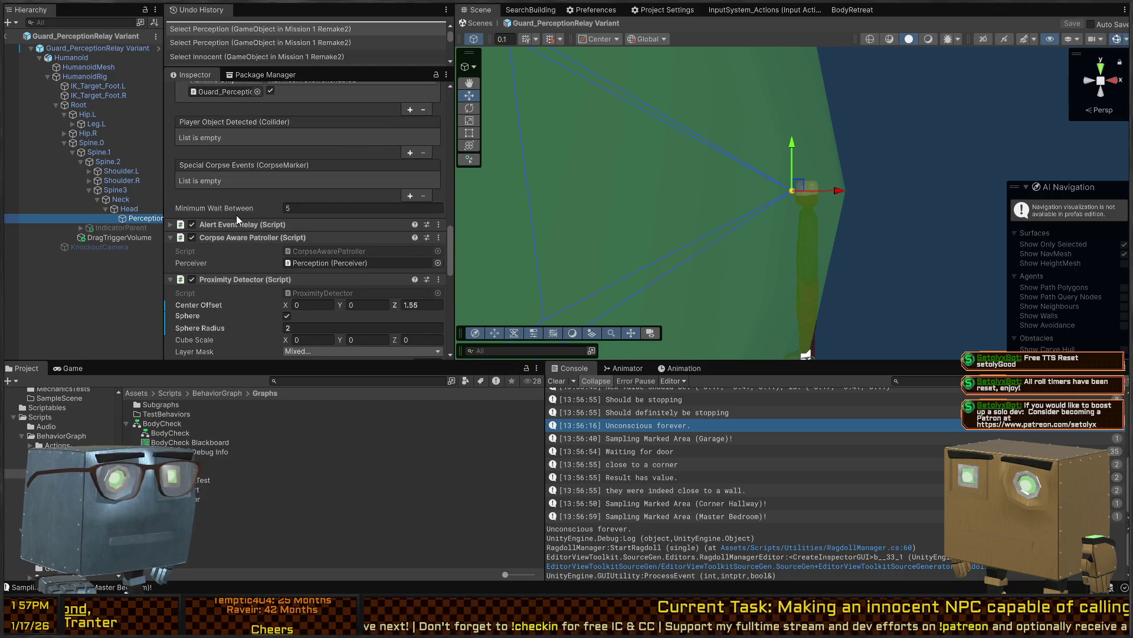
Inspect Spine.2's hit receiver collider, then return to the Mission 1 Remake2 scene
left_click(112, 188)
left_click(115, 180)
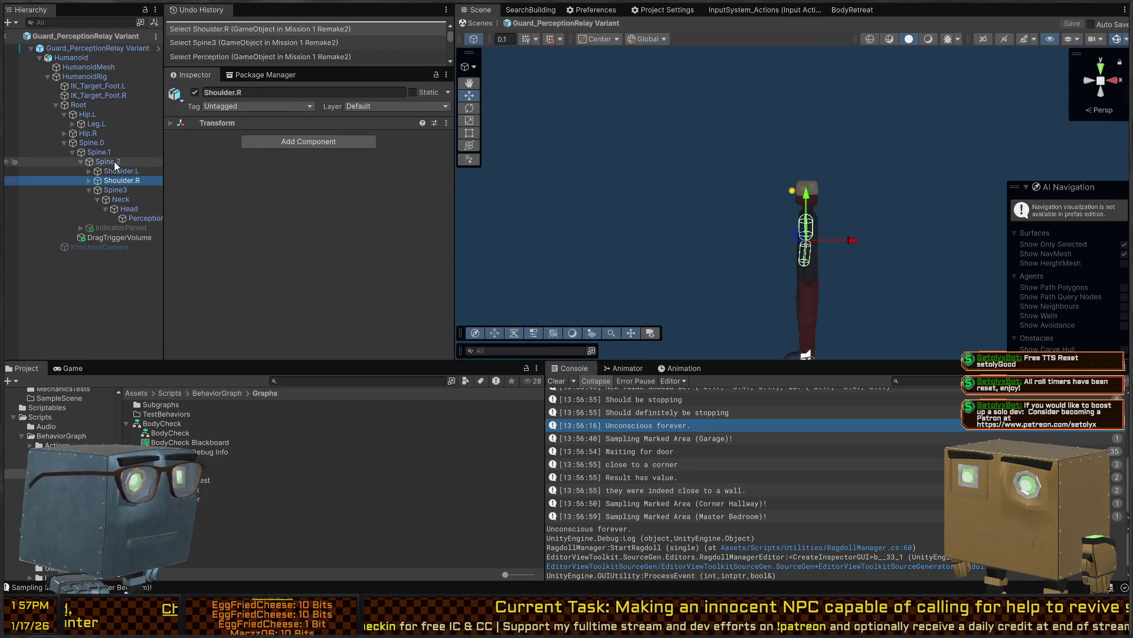
left_click(114, 161)
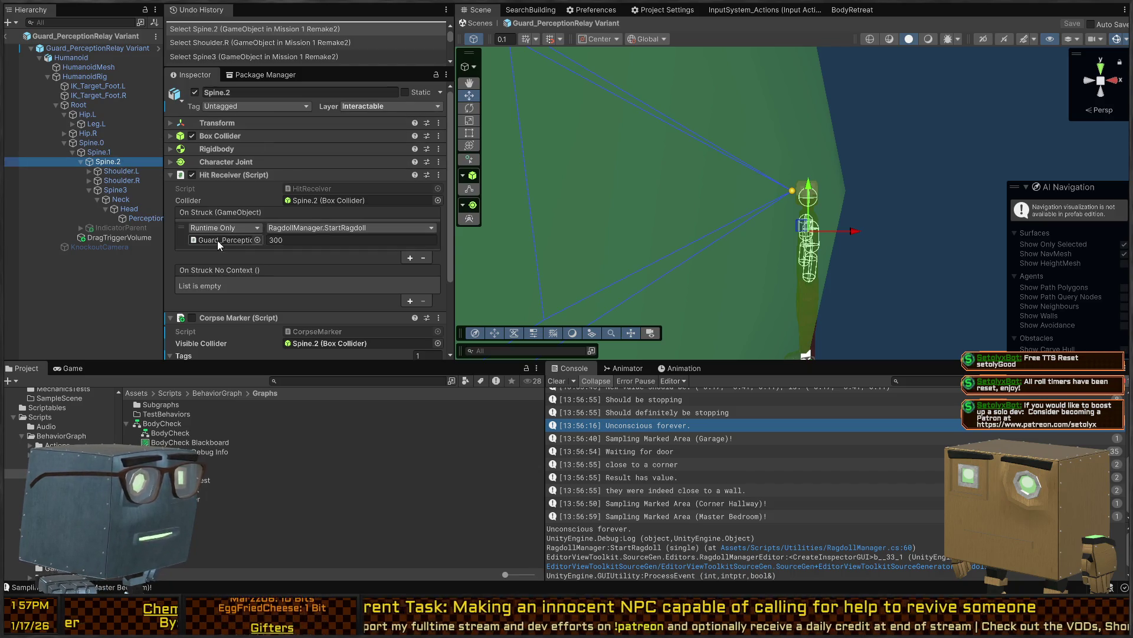
scroll(264, 207, "down", 3)
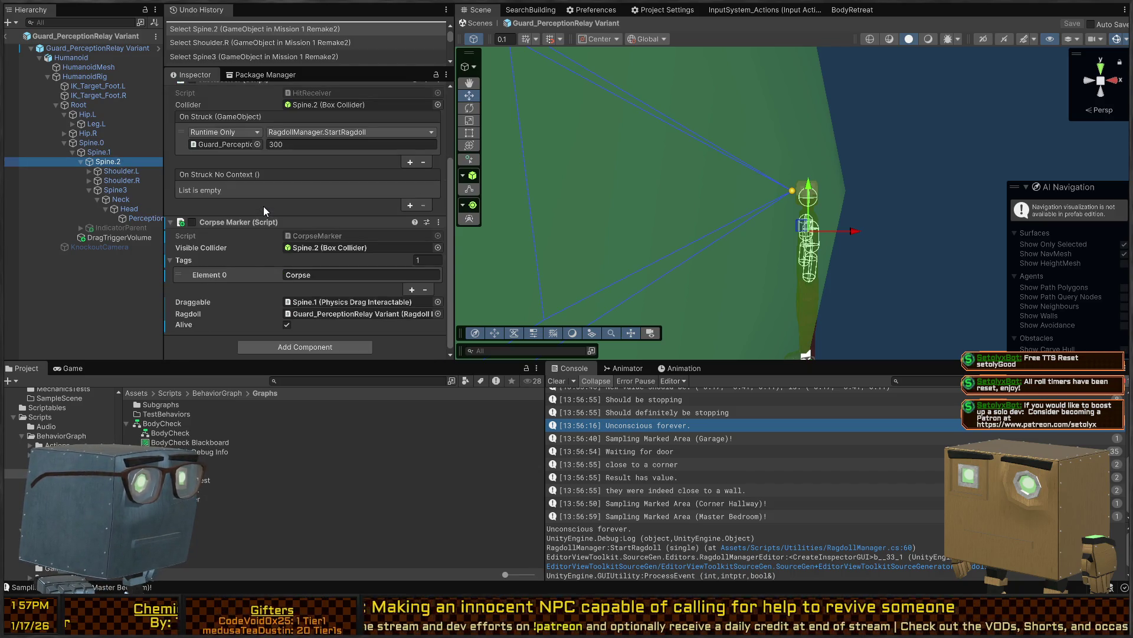
scroll(263, 207, "down", 1)
scroll(239, 206, "up", 3)
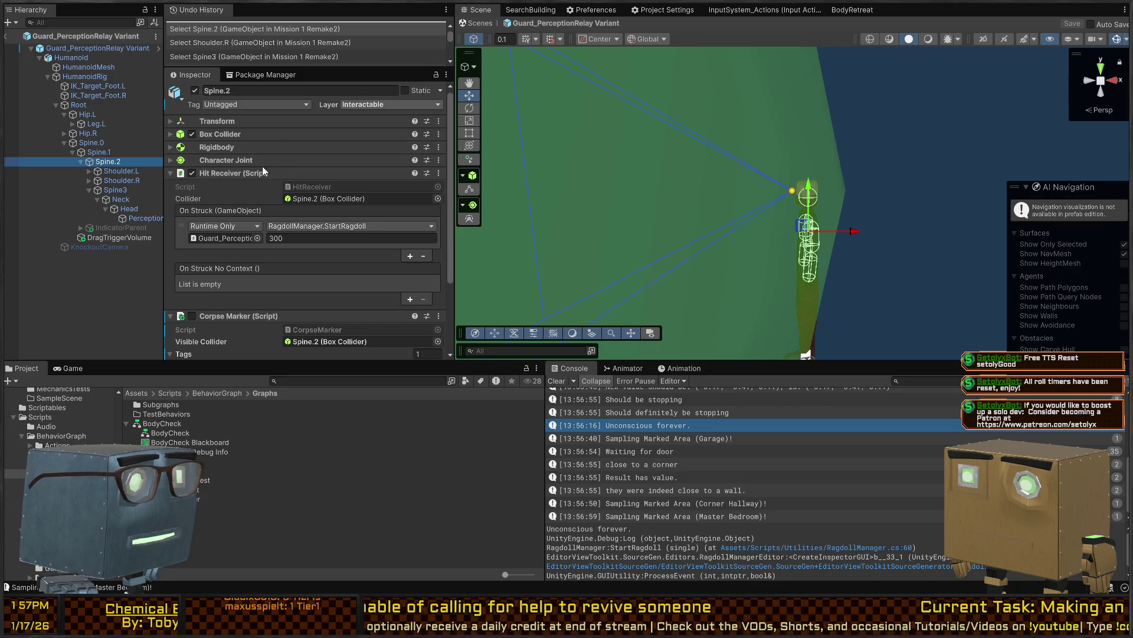
left_click(216, 197)
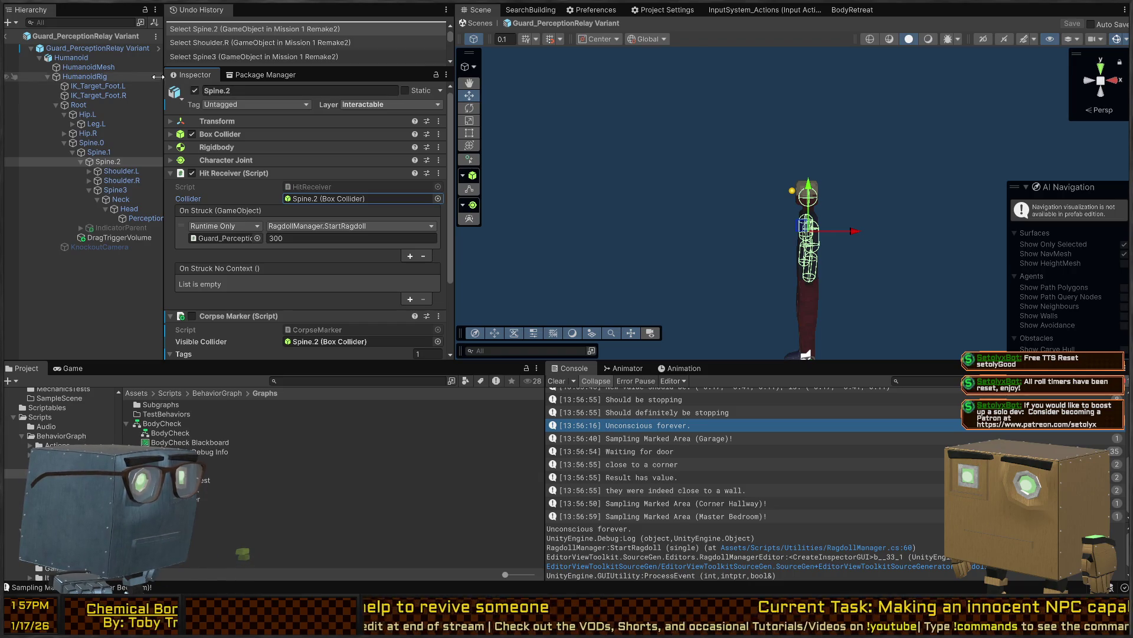
left_click(482, 24)
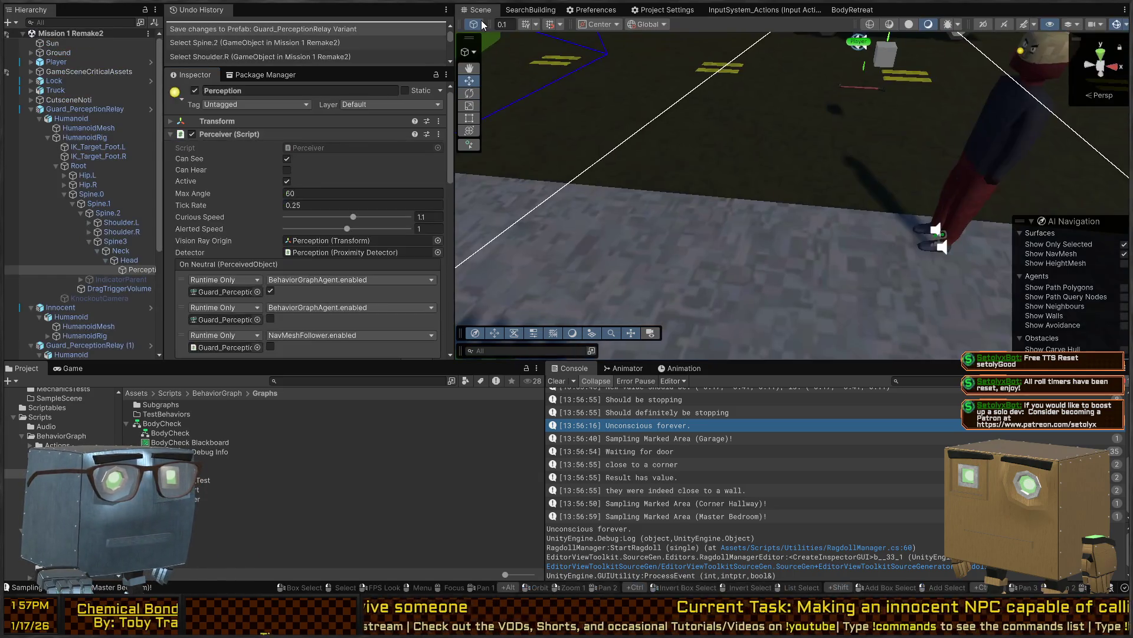
Select Guard_PerceptionRelay (1)'s Spine.2 bone and review its ragdoll hit receiver
left_click_drag(605, 76, 608, 80)
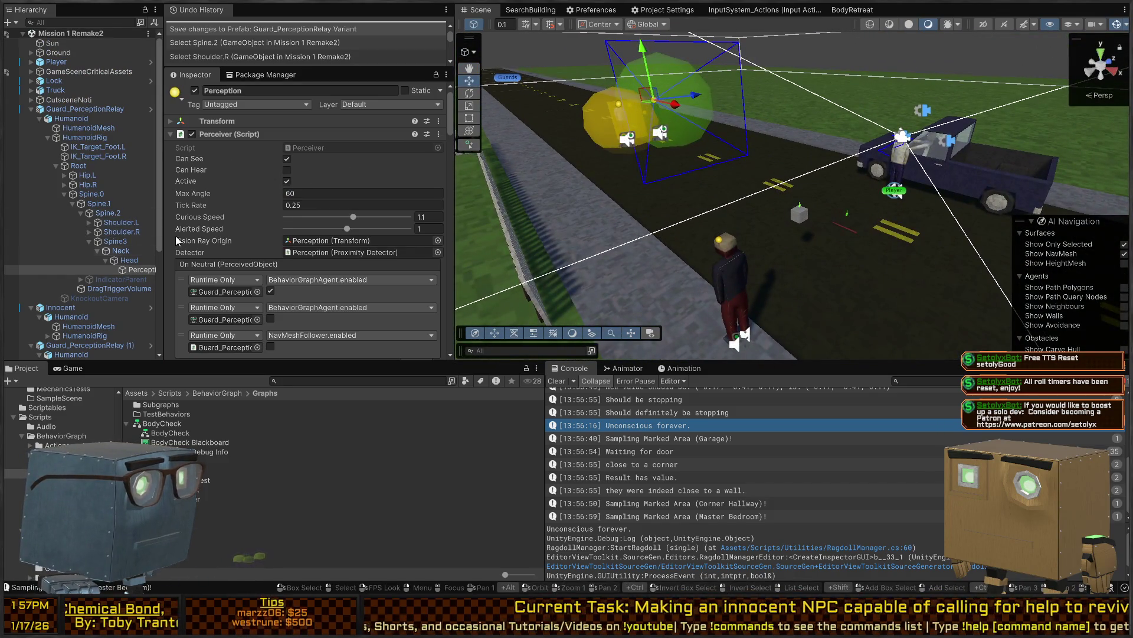
left_click(106, 213)
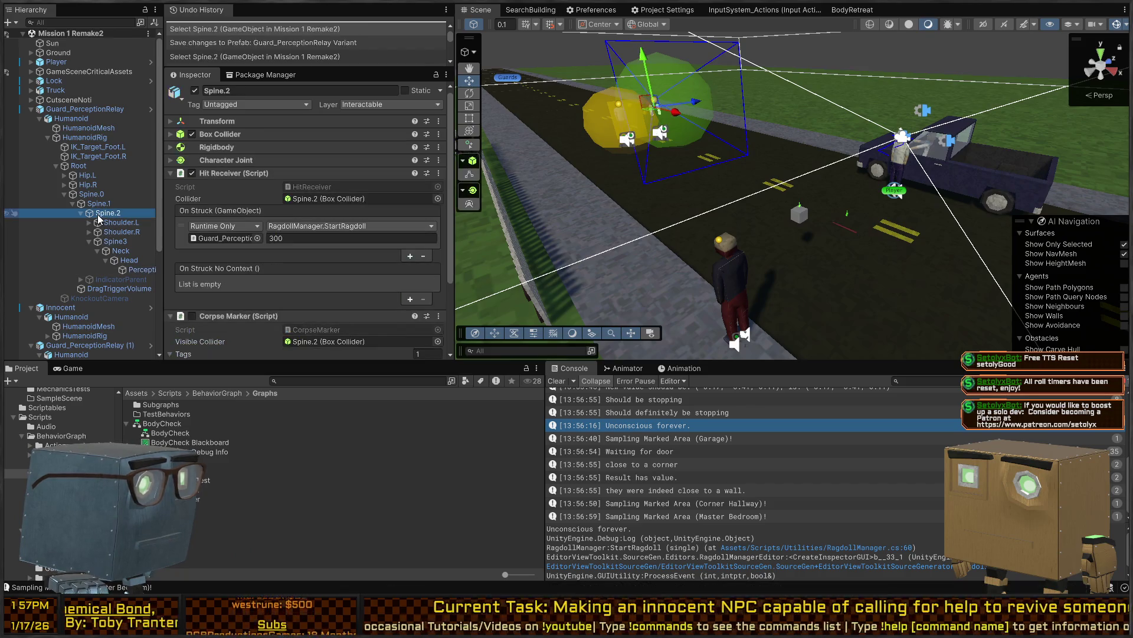
left_click(734, 286)
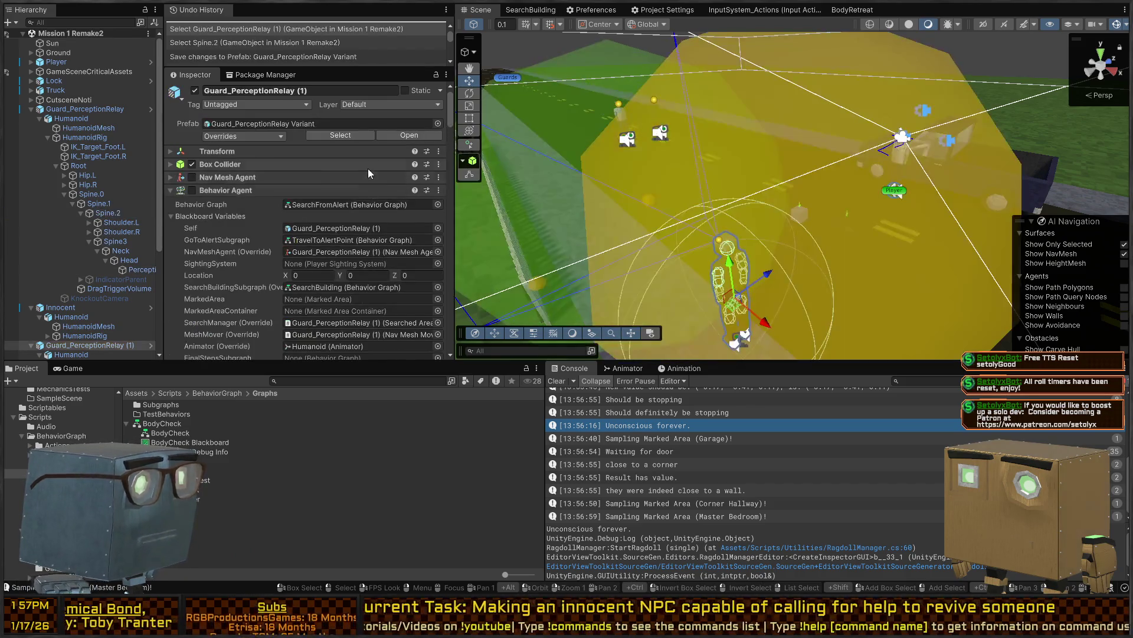
left_click(115, 242)
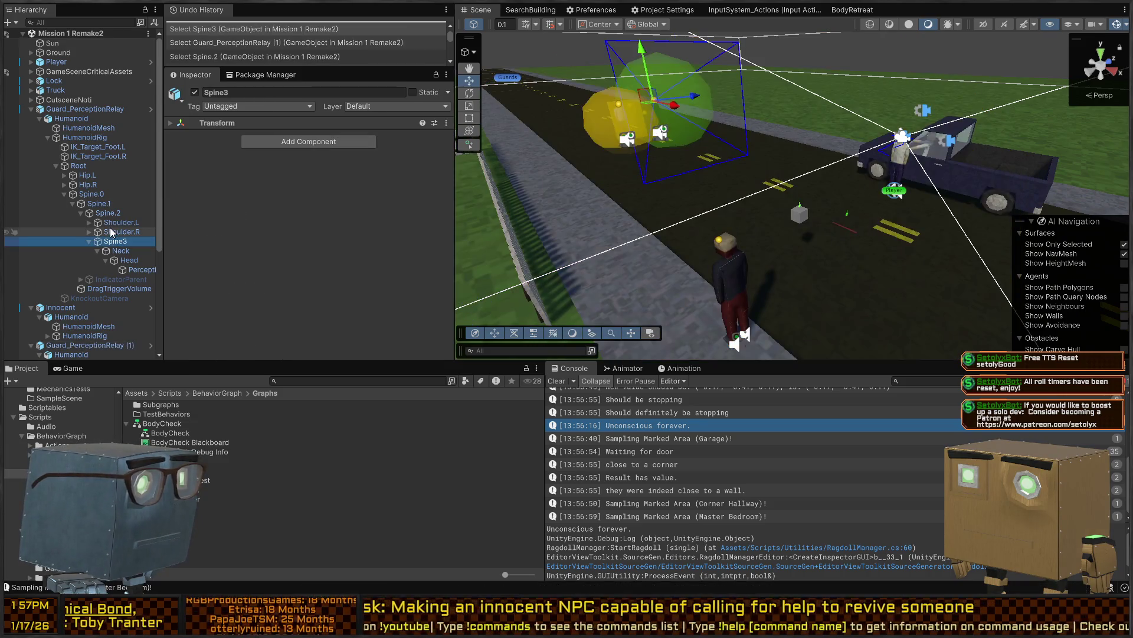
left_click(115, 222)
left_click(115, 214)
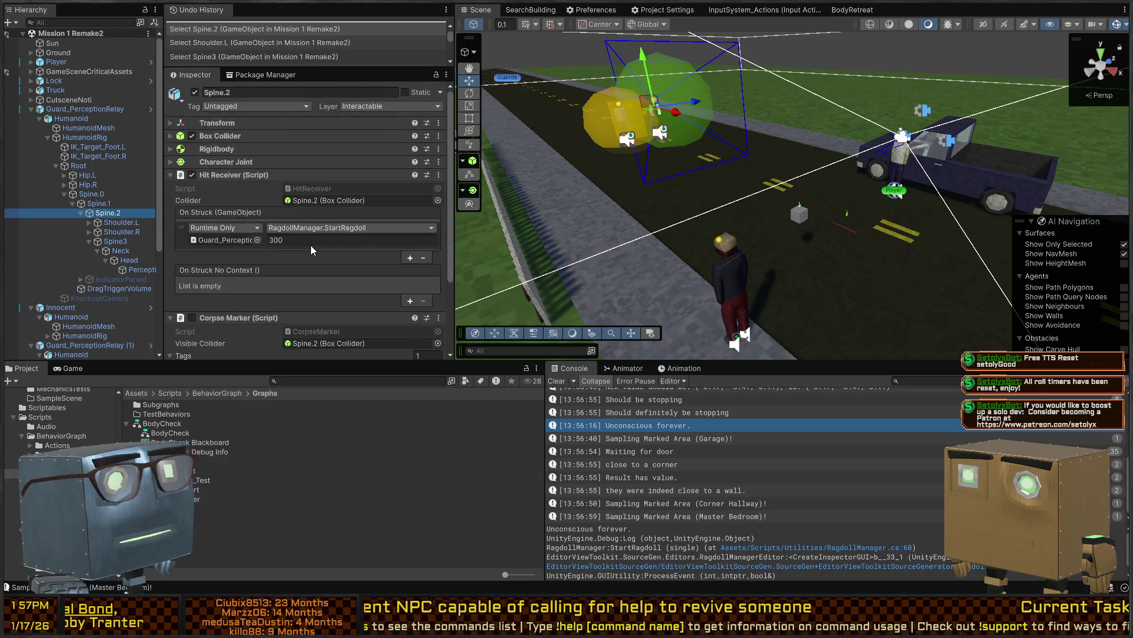
mouse_move(751, 160)
left_mouse_down()
mouse_move(738, 142)
mouse_move(745, 151)
left_mouse_up()
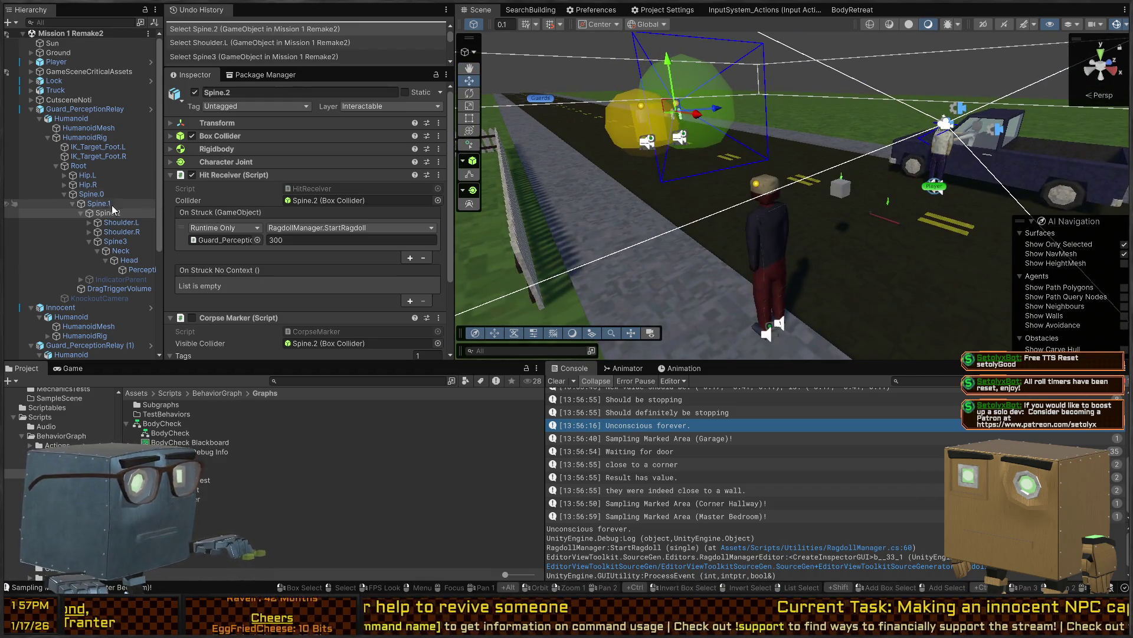
Select Guard_PerceptionRelay, then run and stop a play test showing three GlobalAlertingSystem errors
left_click(30, 110)
left_click(83, 109)
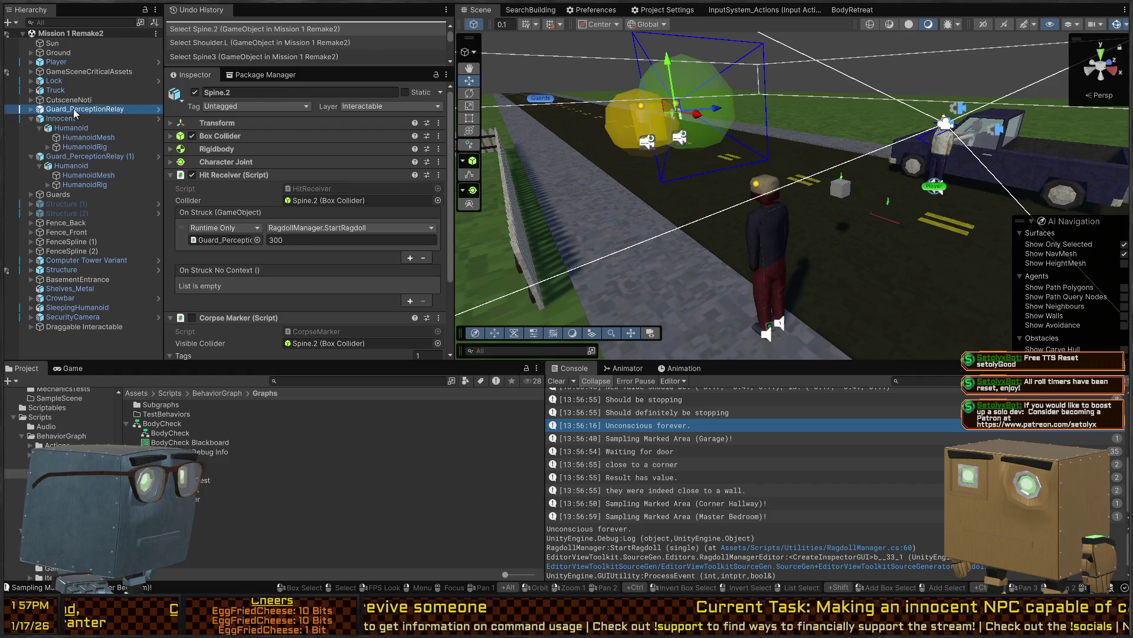
scroll(319, 257, "down", 2)
scroll(318, 257, "down", 3)
key("ctrl+p")
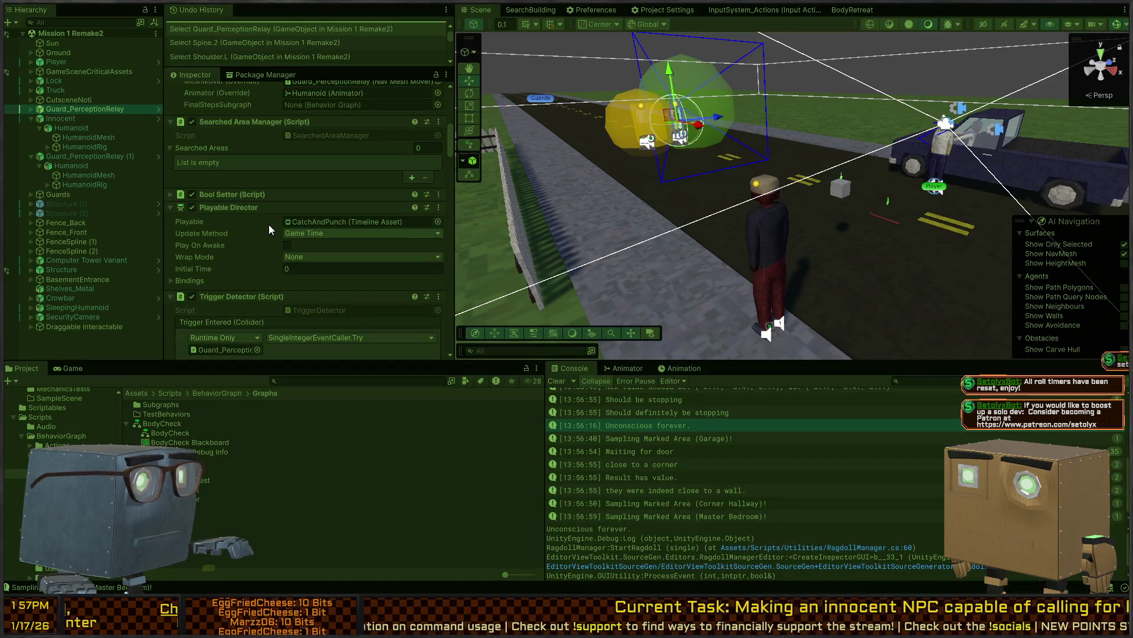
scroll(268, 224, "down", 5)
scroll(268, 222, "down", 2)
key("ctrl+p")
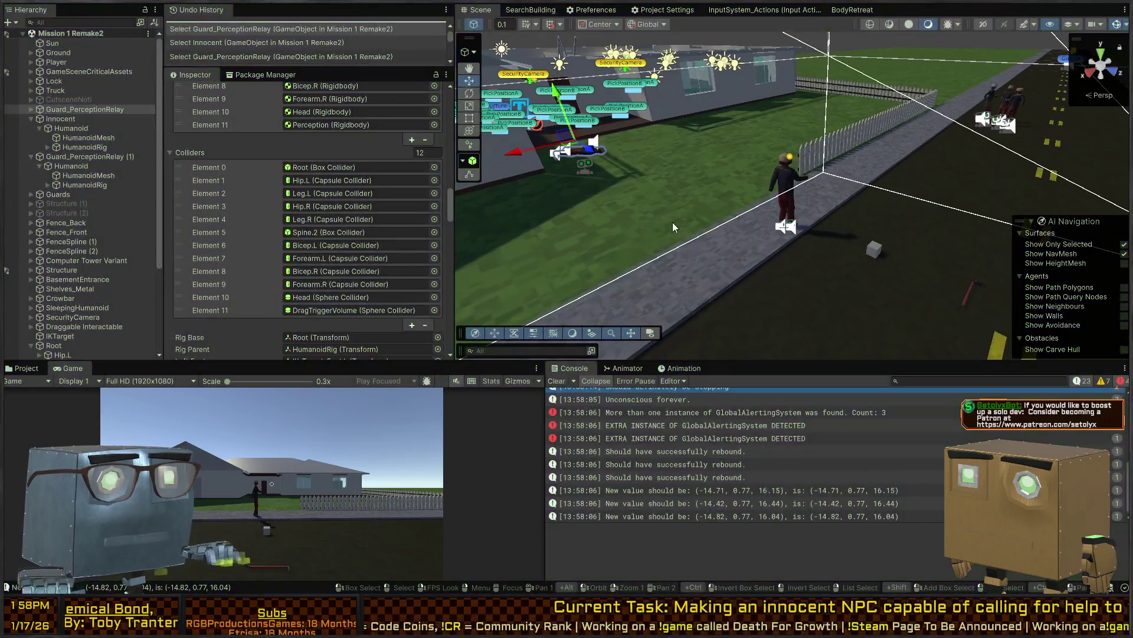
Compare the extra-instance GlobalAlertingSystem console errors to find the owning SecurityCamera
left_click_drag(823, 214, 782, 200)
left_click(689, 425)
left_click(678, 439)
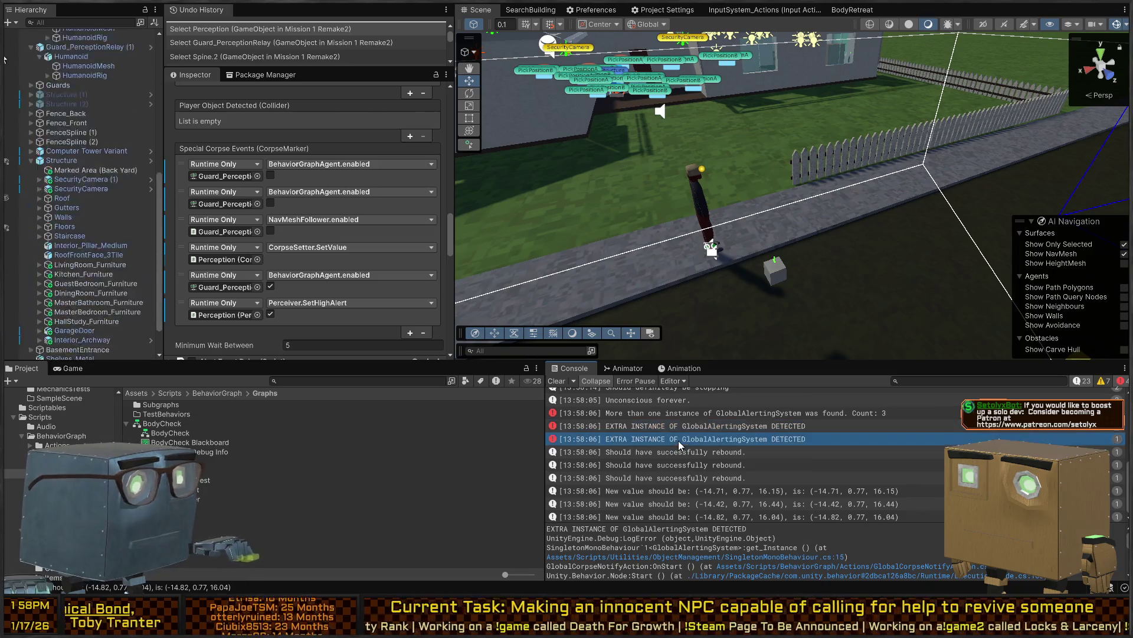
left_click(682, 426)
left_click(680, 439)
left_click(695, 413)
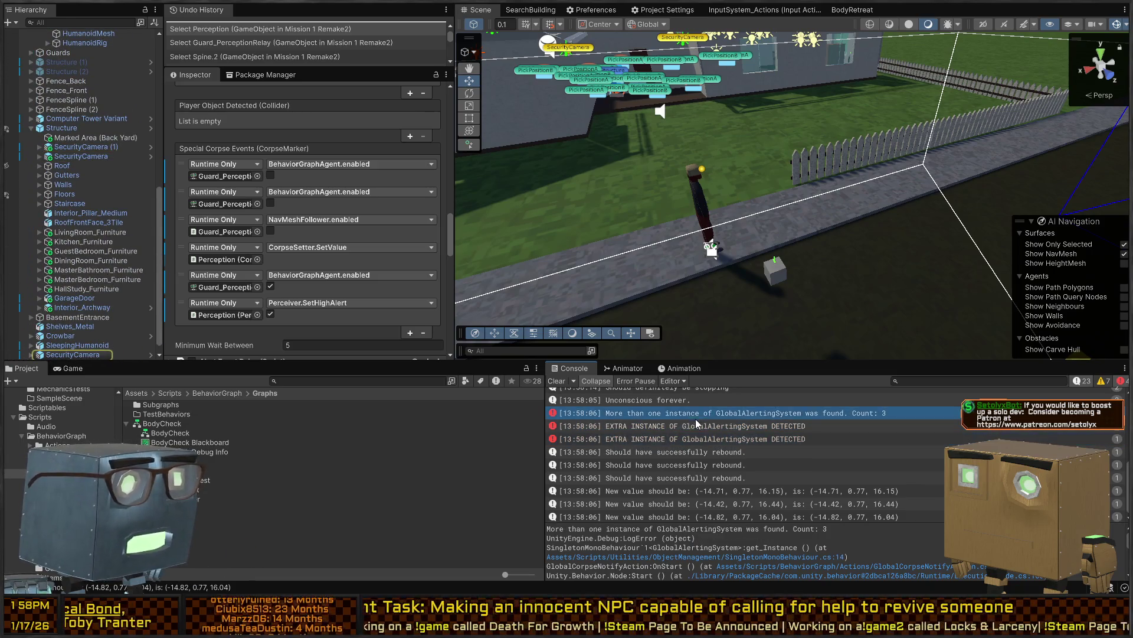
left_click(681, 426)
Open the singleton script at the logging line, then open the SecurityCamera prefab
double_click(685, 426)
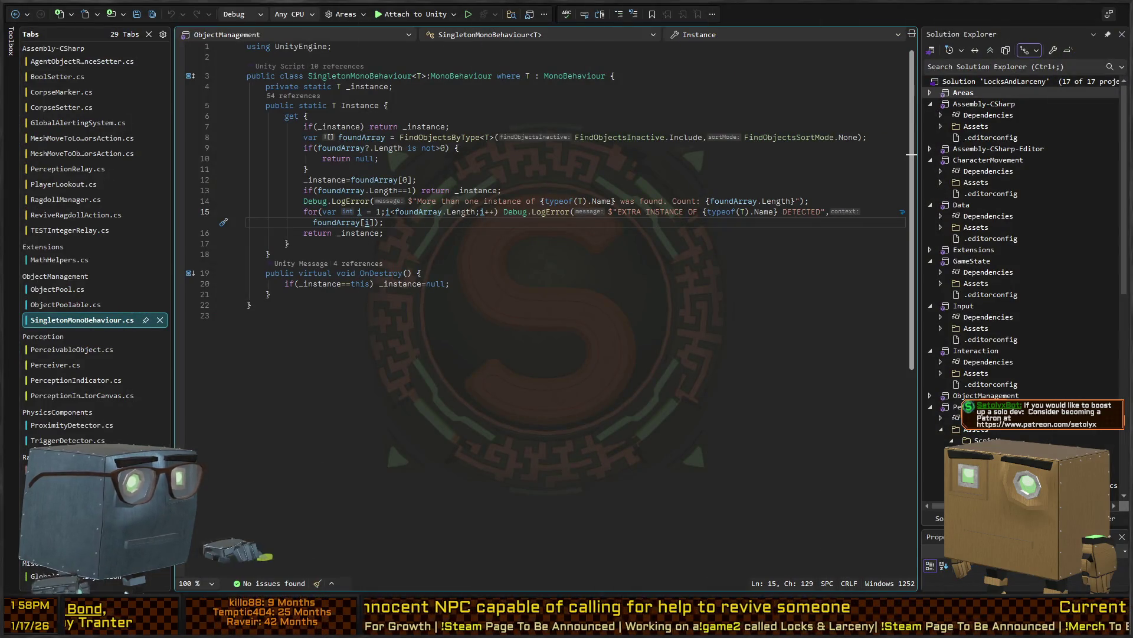
key("alt+Tab")
left_click(153, 155)
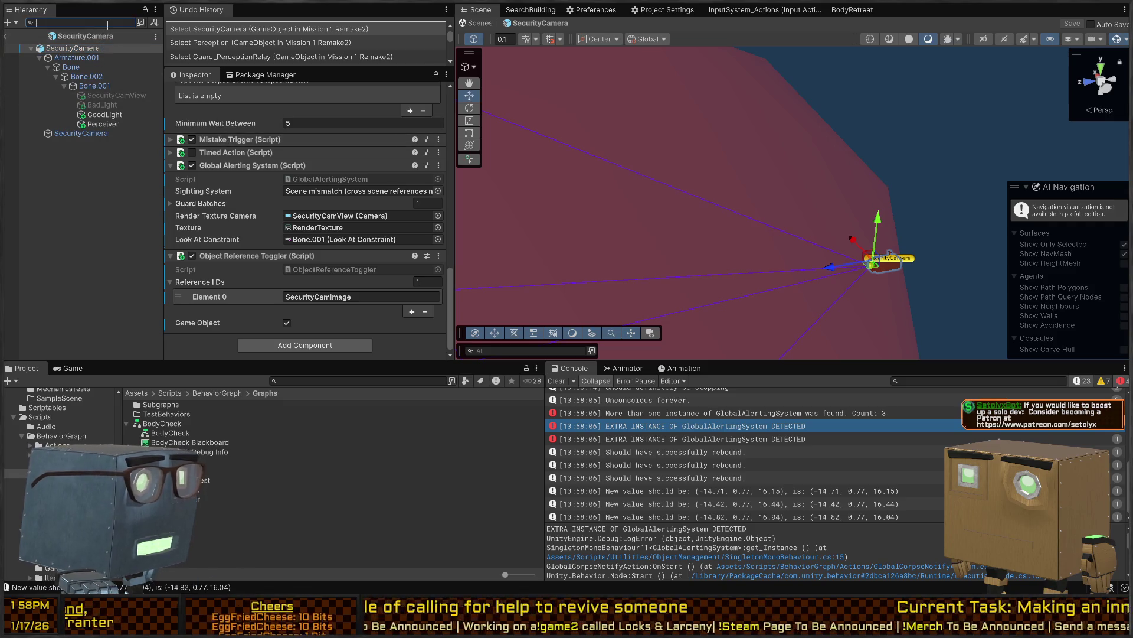
Filter the Hierarchy by t:PlayerAlertingSystem, clear the filter, and exit the SecurityCamera prefab
type("t:PlayerAlertingSystem")
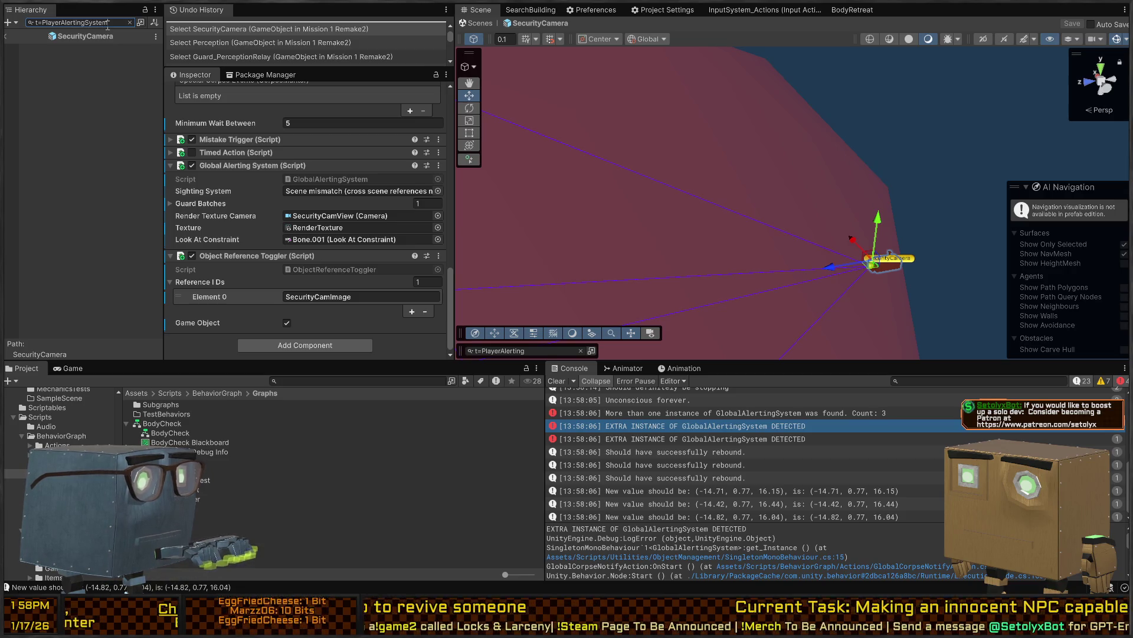
key("ctrl+a")
key("BackSpace")
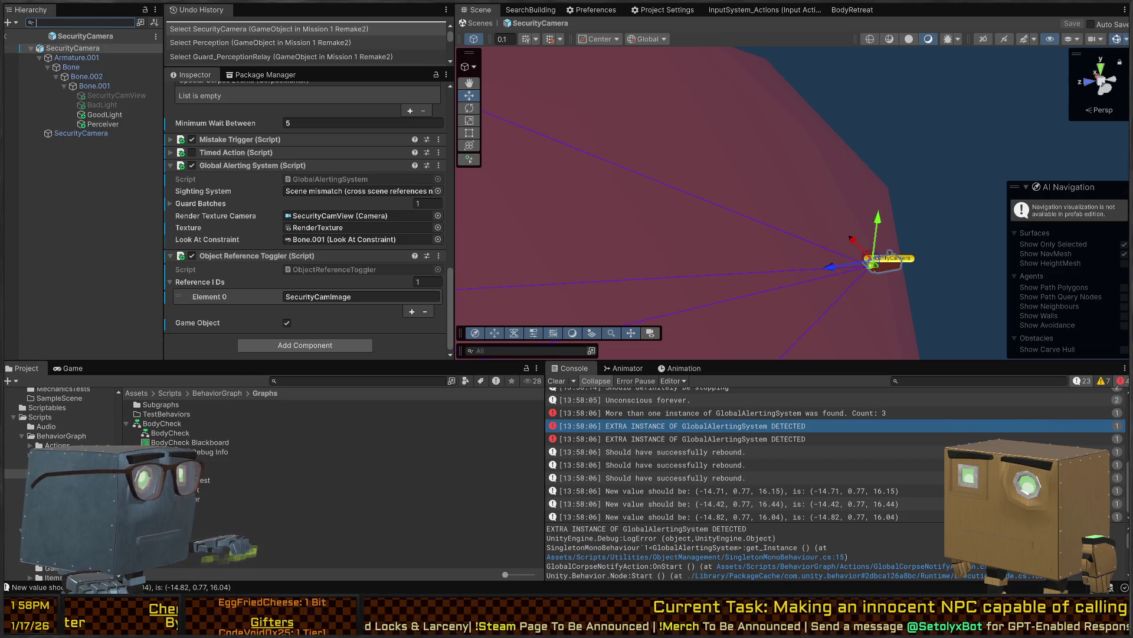
left_click(6, 36)
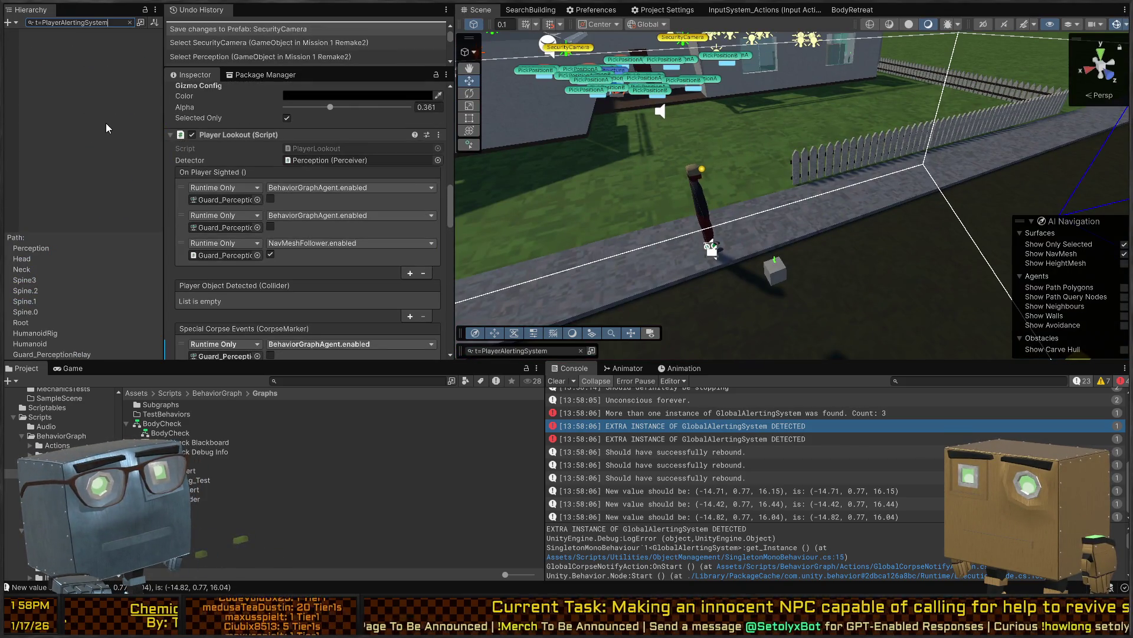
Clear the selection and Hierarchy search, then start a new play test of Mission 1 Remake2
left_click(75, 78)
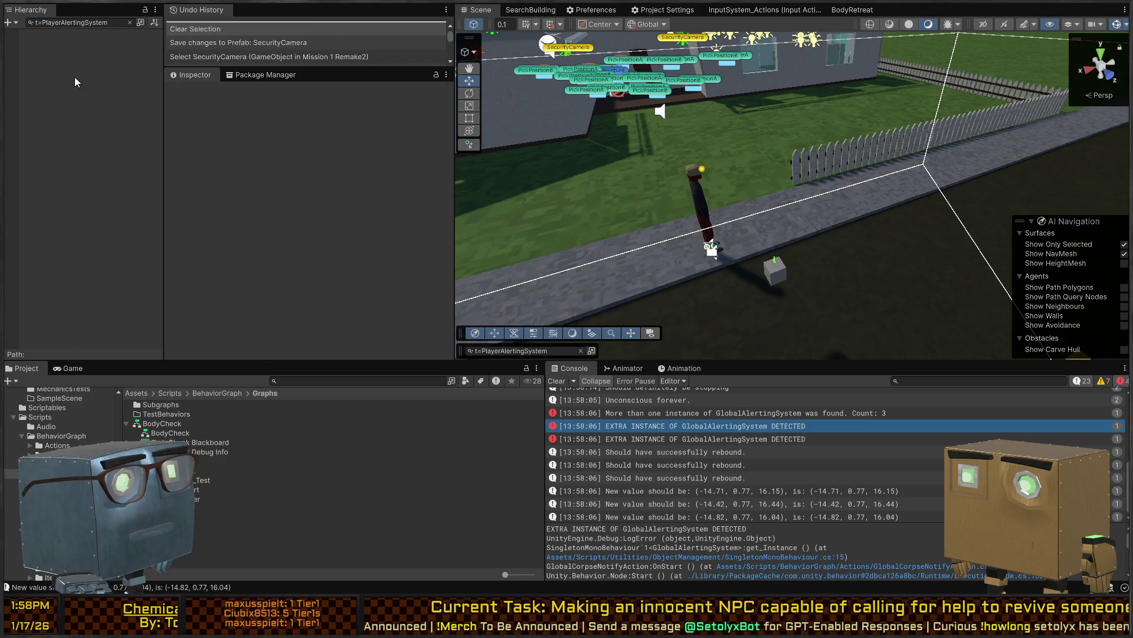
left_click(128, 23)
key("ctrl+p")
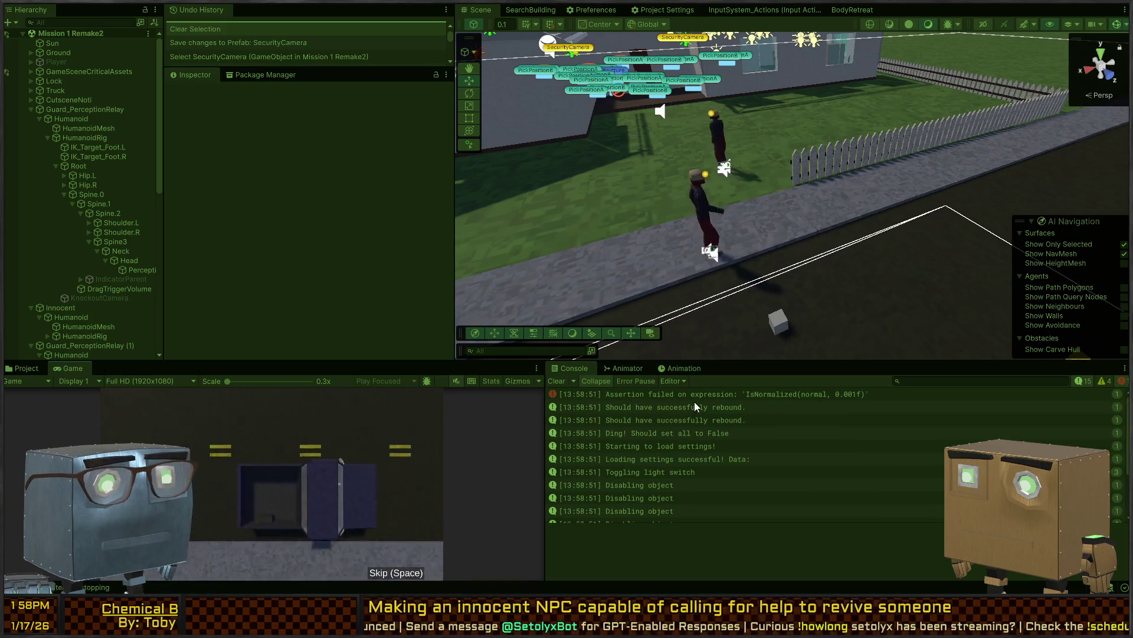
Turn the Scene view toward the road and stop the play test
right_click(737, 240)
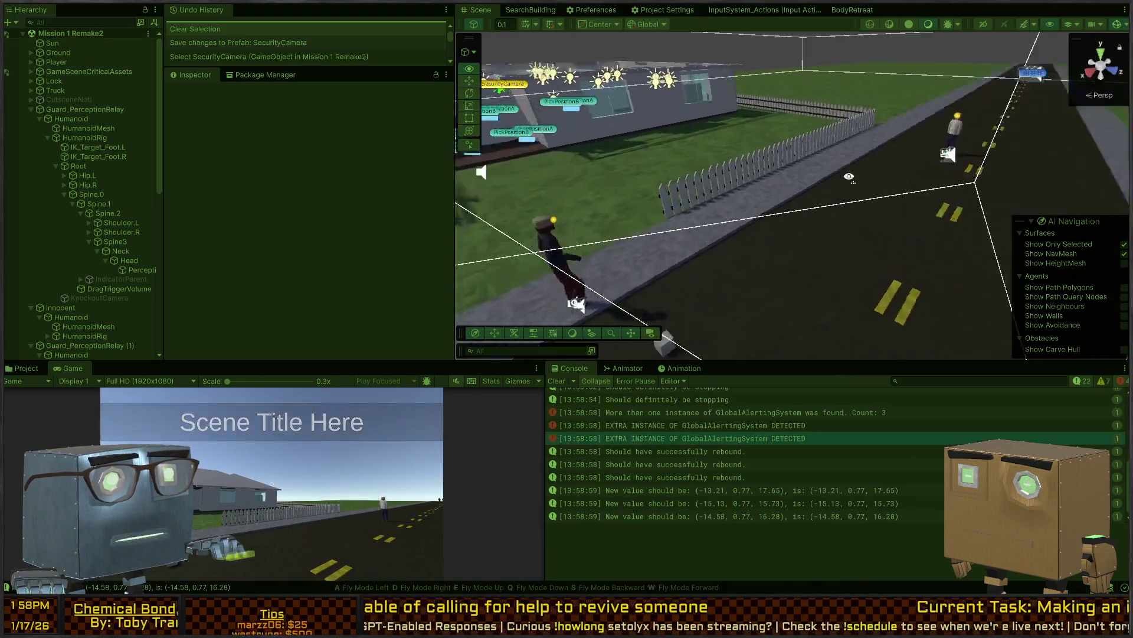
left_click_drag(836, 178, 872, 158)
key("ctrl+p")
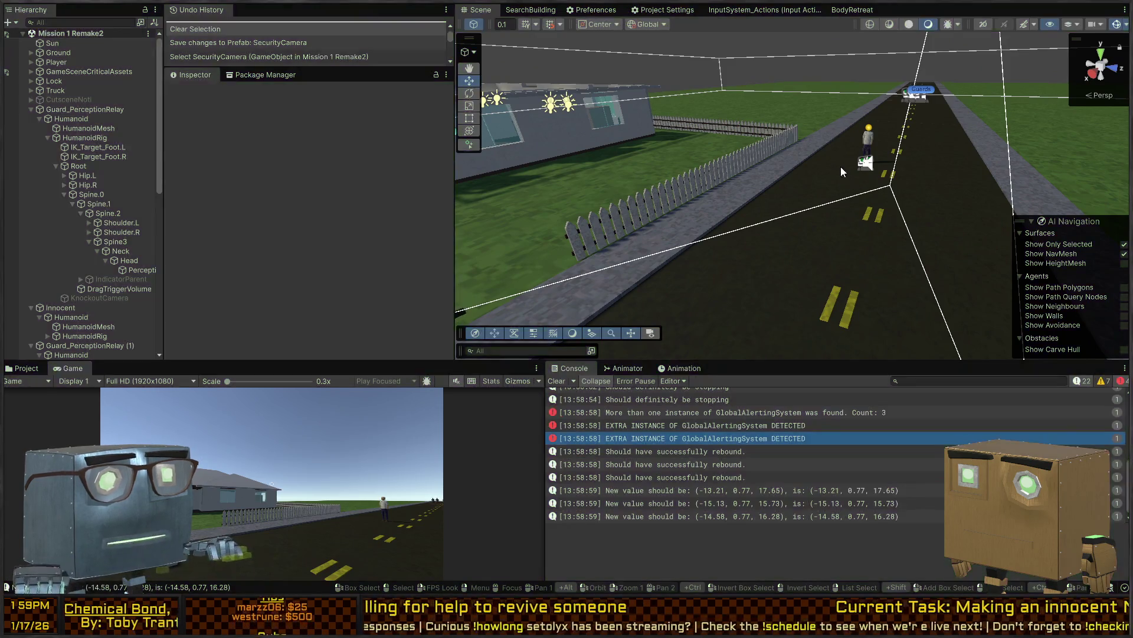
Select the Innocent NPC and compare the duplicate GlobalAlertingSystem console errors
left_click(864, 138)
left_click(866, 134)
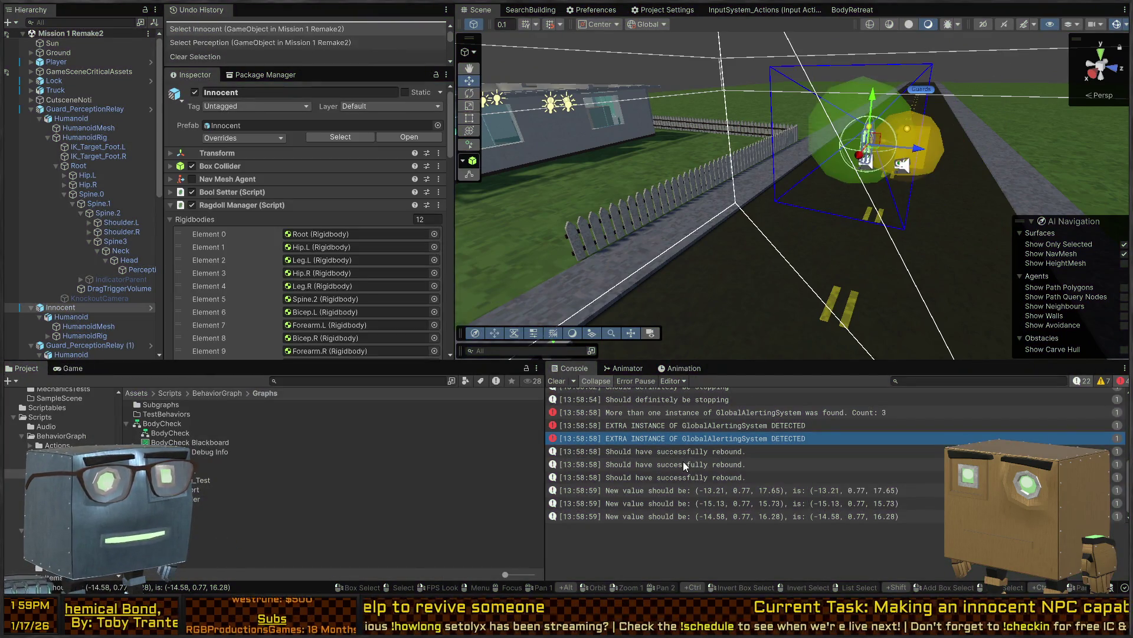
left_click(675, 438)
left_click(690, 425)
left_click(691, 438)
left_click(695, 425)
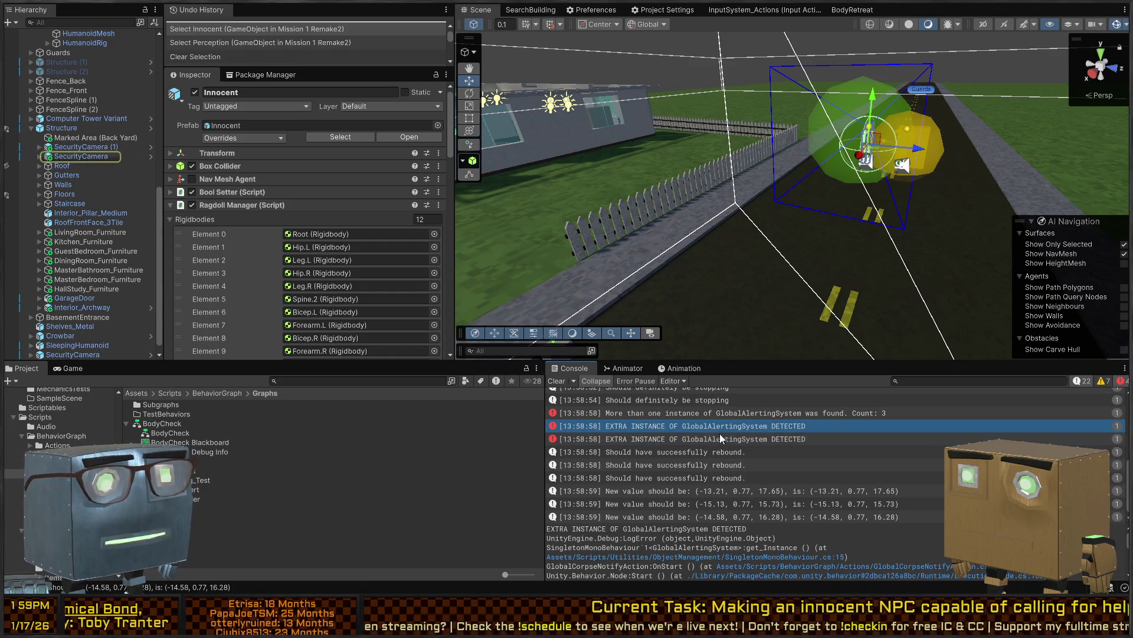
Select Guard_PerceptionRelay (1) and scroll its Inspector down to the InvestigateAlert Behavior Agent
mouse_move(829, 168)
left_mouse_down()
mouse_move(666, 228)
mouse_move(749, 247)
left_mouse_up()
left_click_drag(793, 202, 691, 204)
scroll(77, 168, "up", 5)
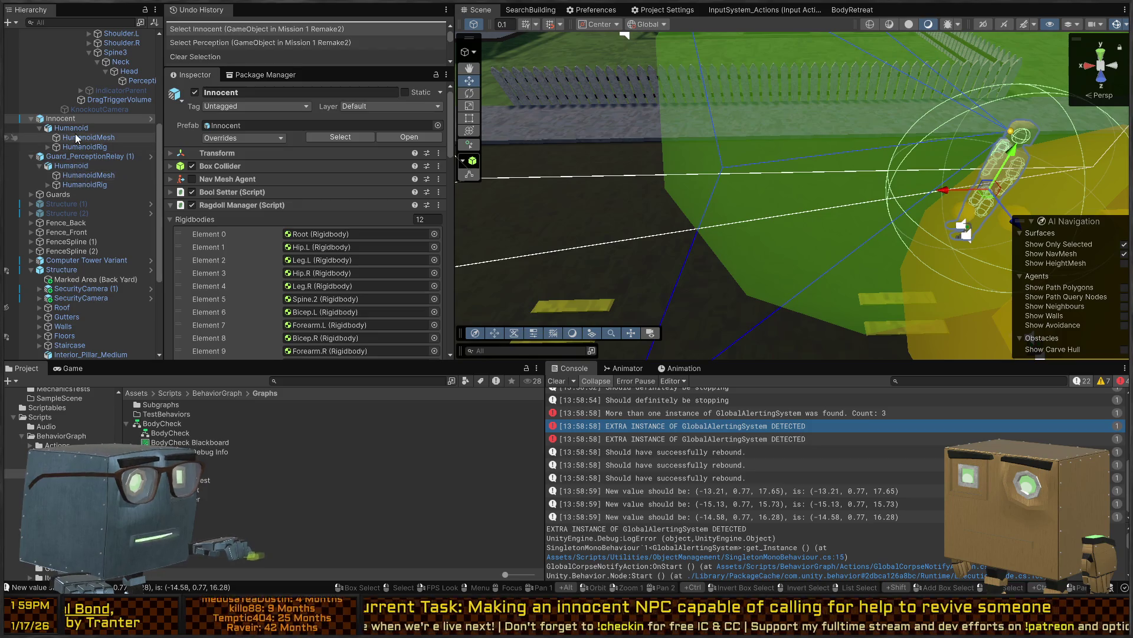
mouse_move(664, 221)
left_mouse_down()
mouse_move(672, 196)
mouse_move(599, 136)
left_mouse_up()
left_click(599, 136)
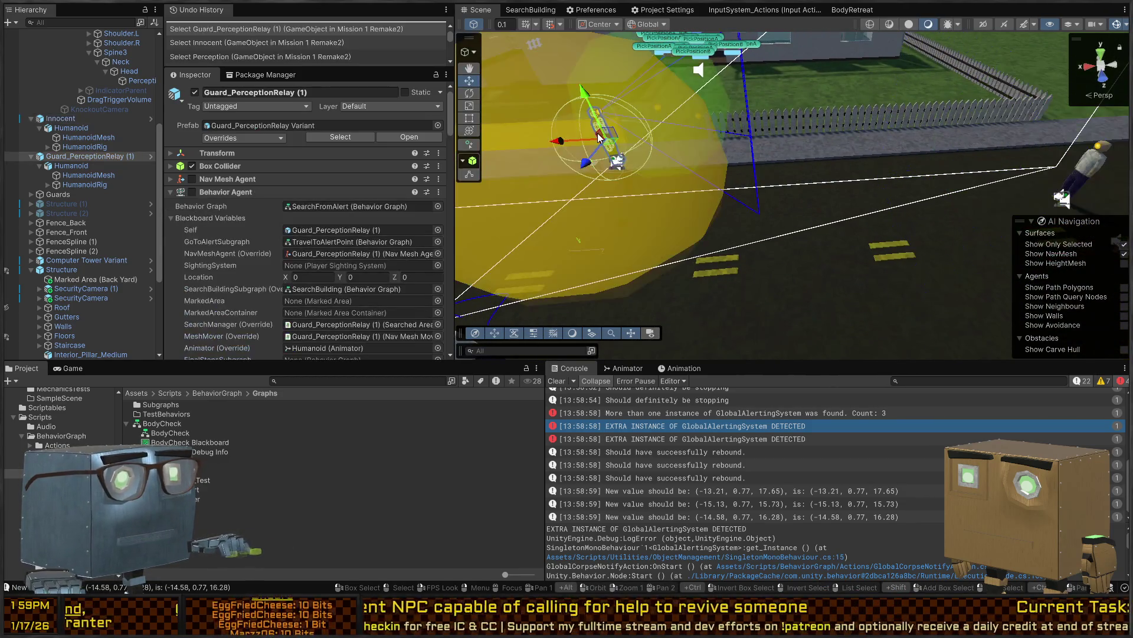
scroll(210, 206, "down", 15)
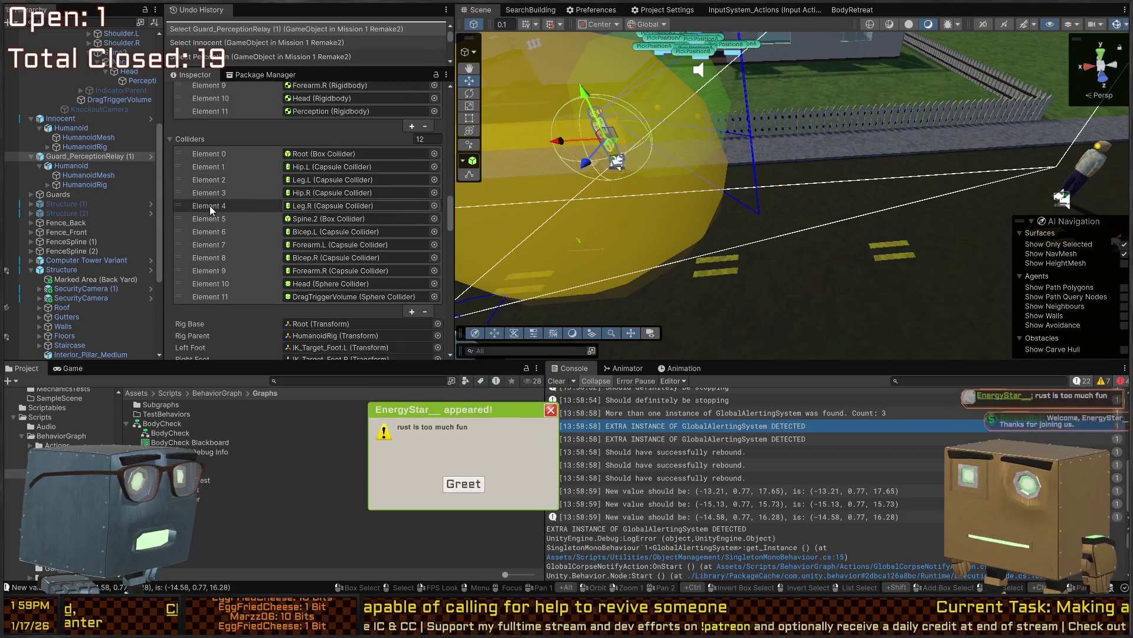
scroll(210, 206, "down", 15)
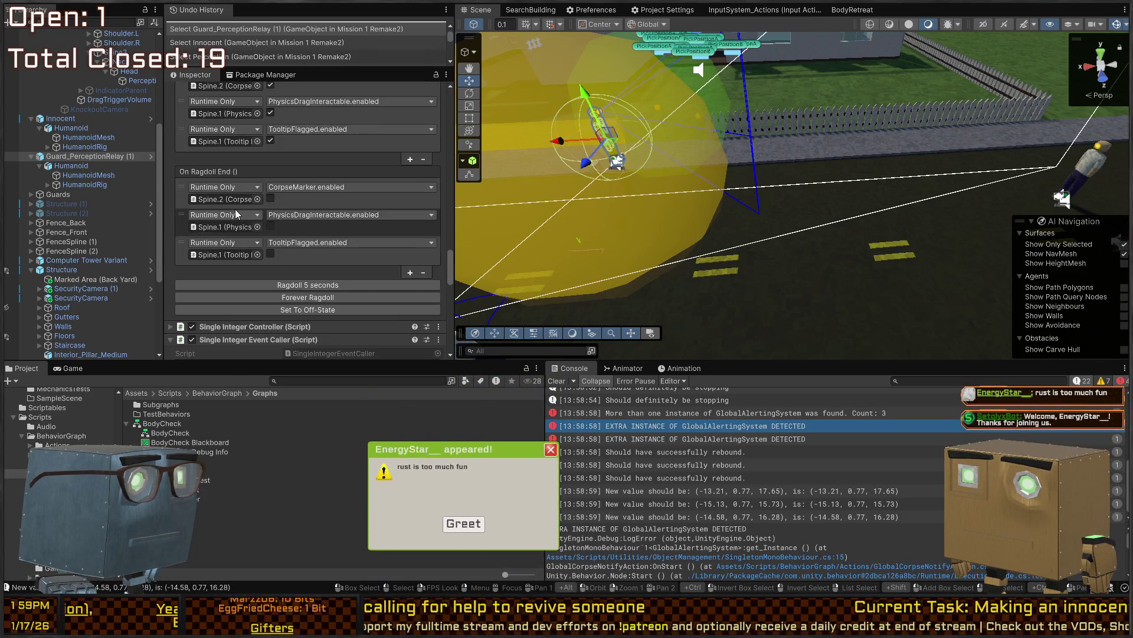
scroll(235, 208, "down", 6)
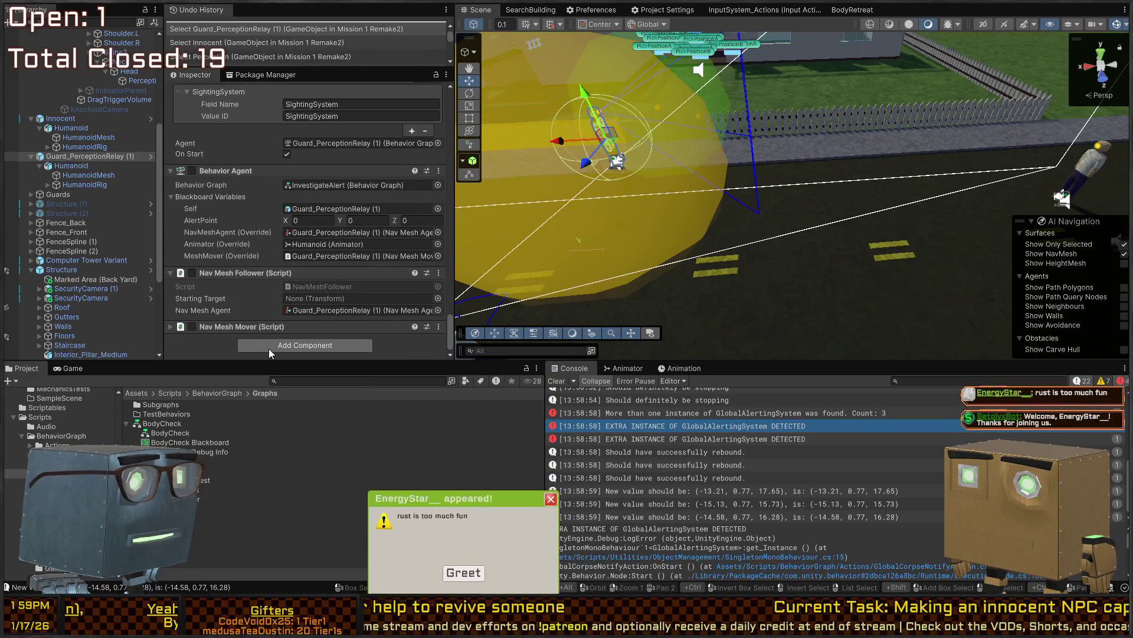
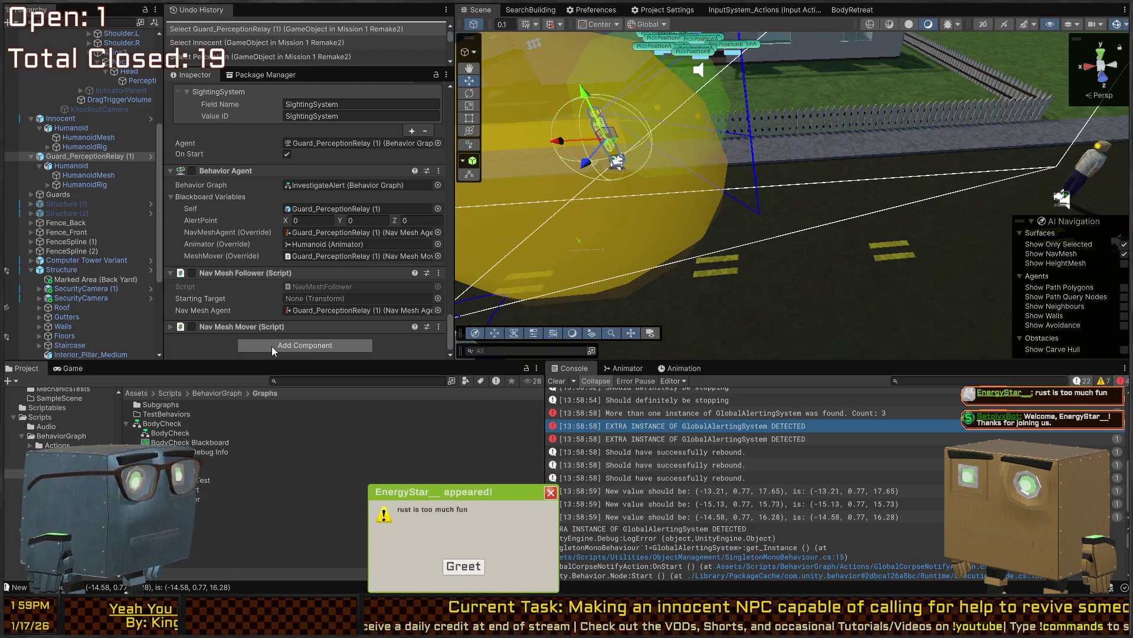
Add a Timed Action entry calling RagdollManager.StartRagdoll on Guard_PerceptionRelay with argument 9999
scroll(272, 346, "up", 3)
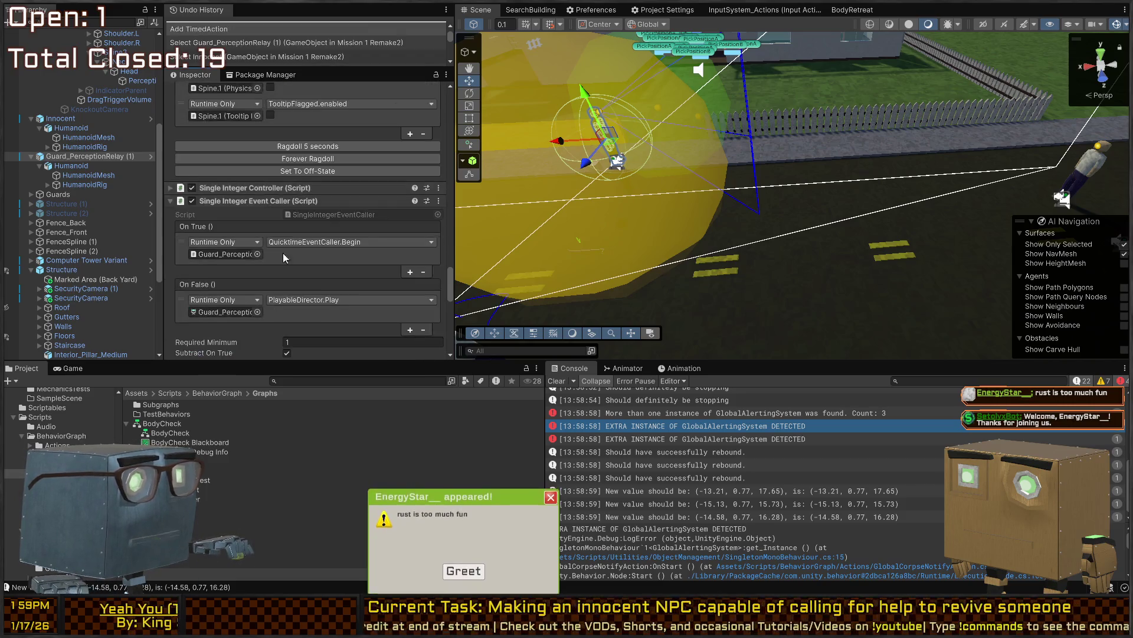
scroll(242, 235, "down", 3)
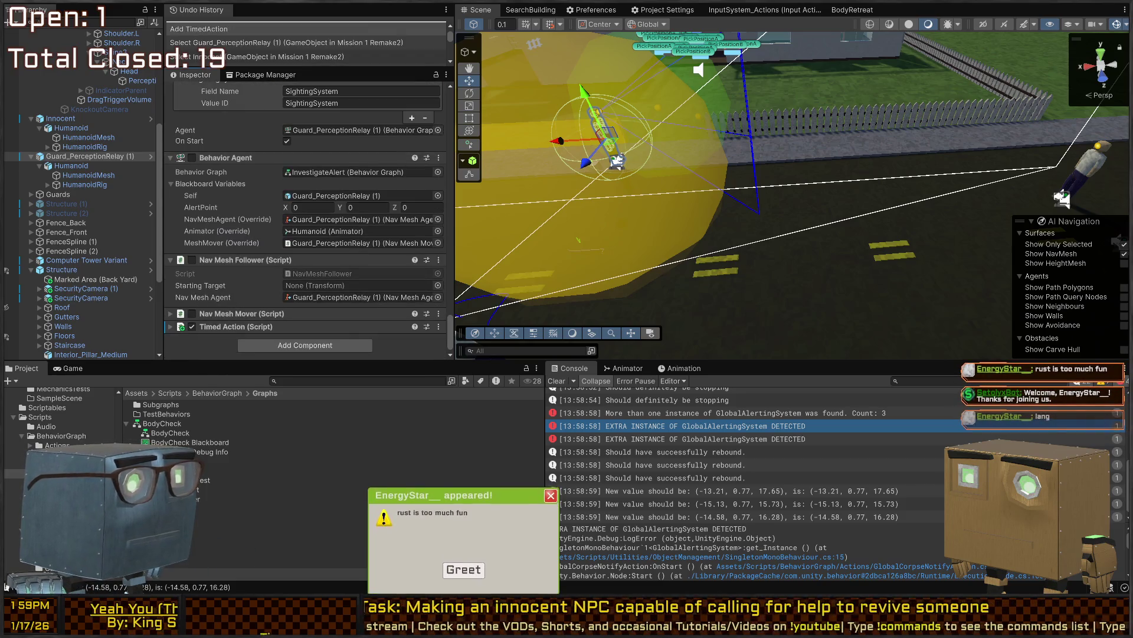
left_click(464, 570)
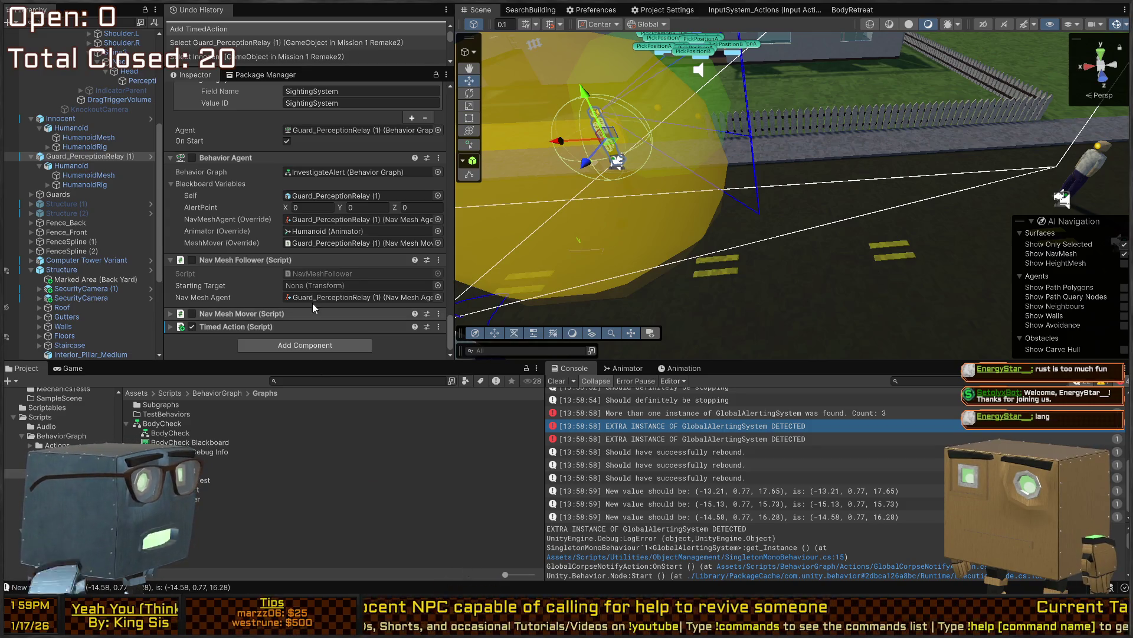
left_click(238, 326)
scroll(271, 214, "down", 3)
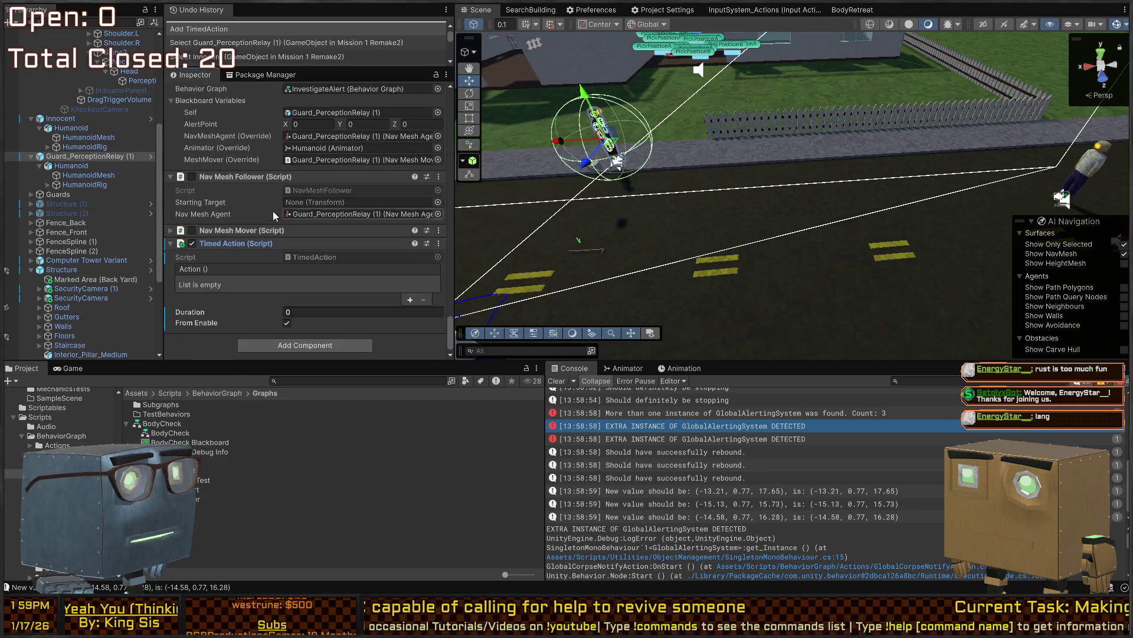
left_click(409, 301)
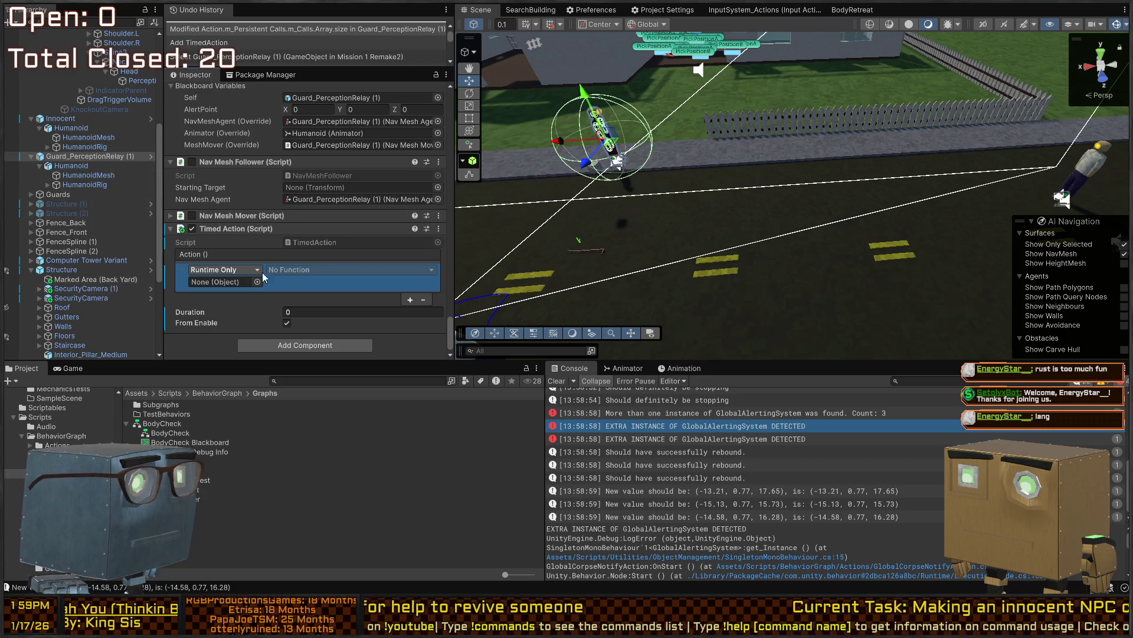
left_click_drag(89, 156, 224, 282)
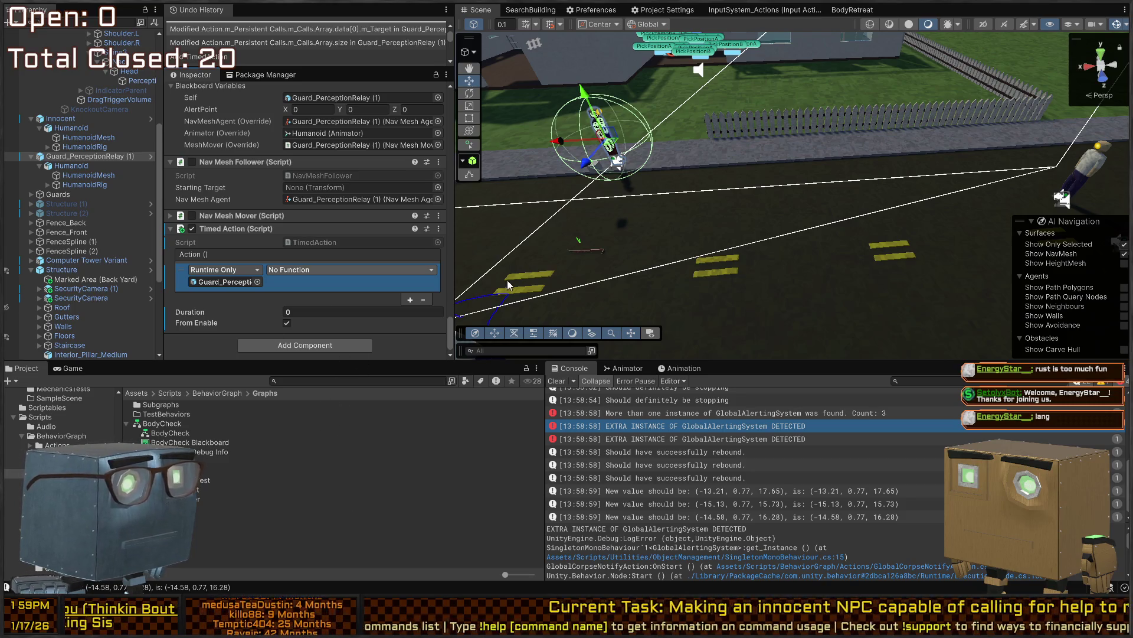
left_click(498, 373)
left_click(306, 282)
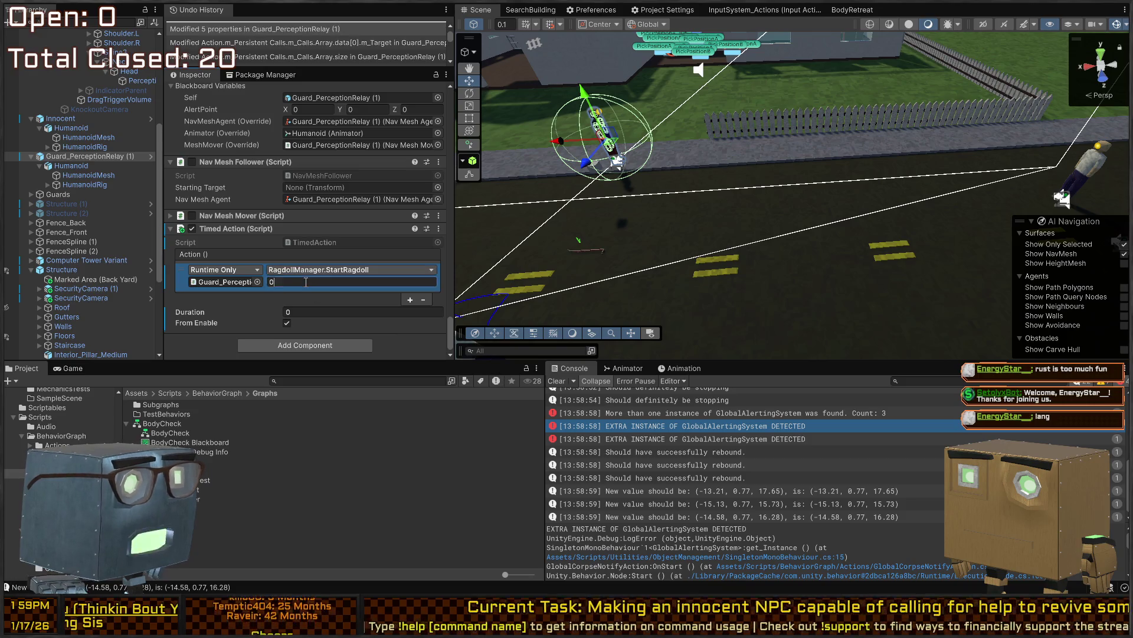
type("9999")
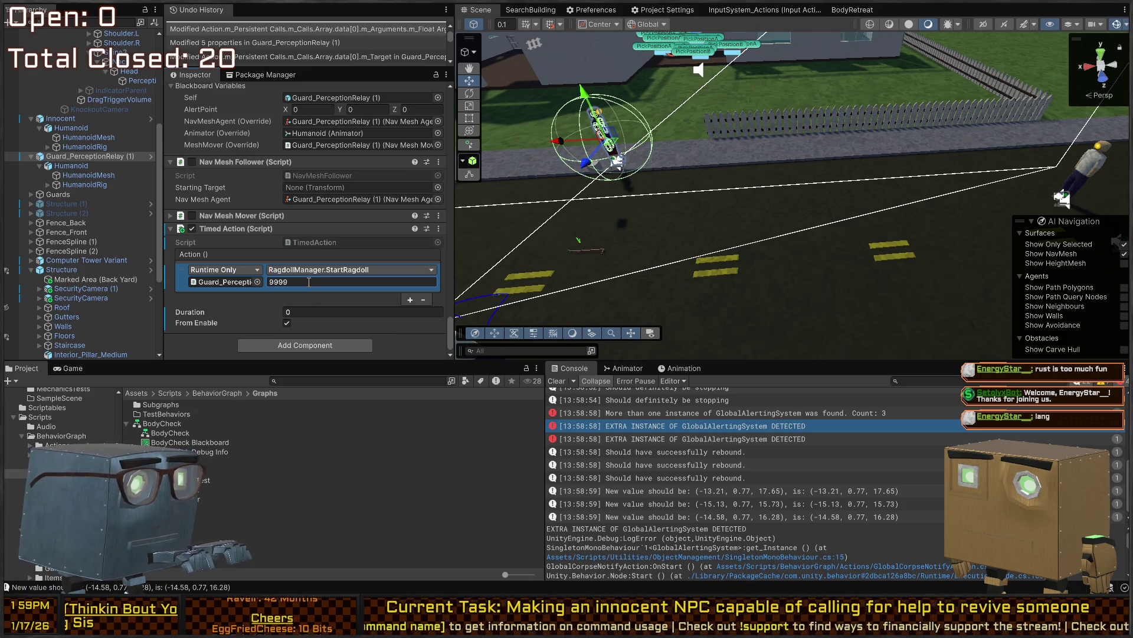
Play-test the scene to confirm the guard collapses ragdolled, then stop play mode
key("f")
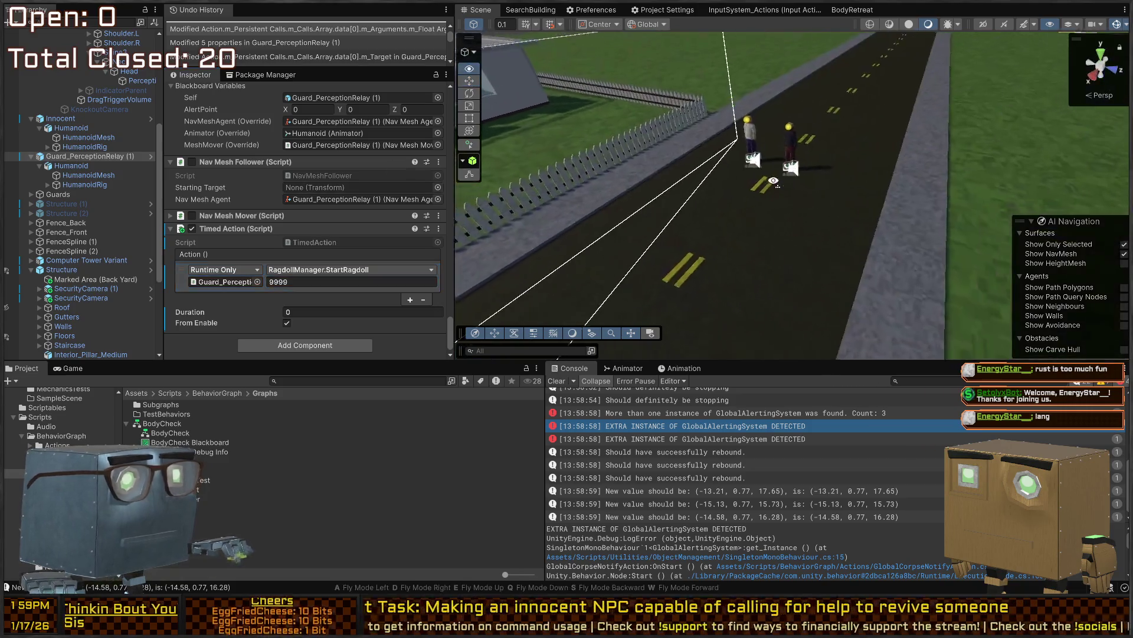
mouse_move(707, 192)
left_mouse_down()
mouse_move(753, 221)
mouse_move(784, 193)
mouse_move(906, 196)
left_mouse_up()
left_click(879, 206)
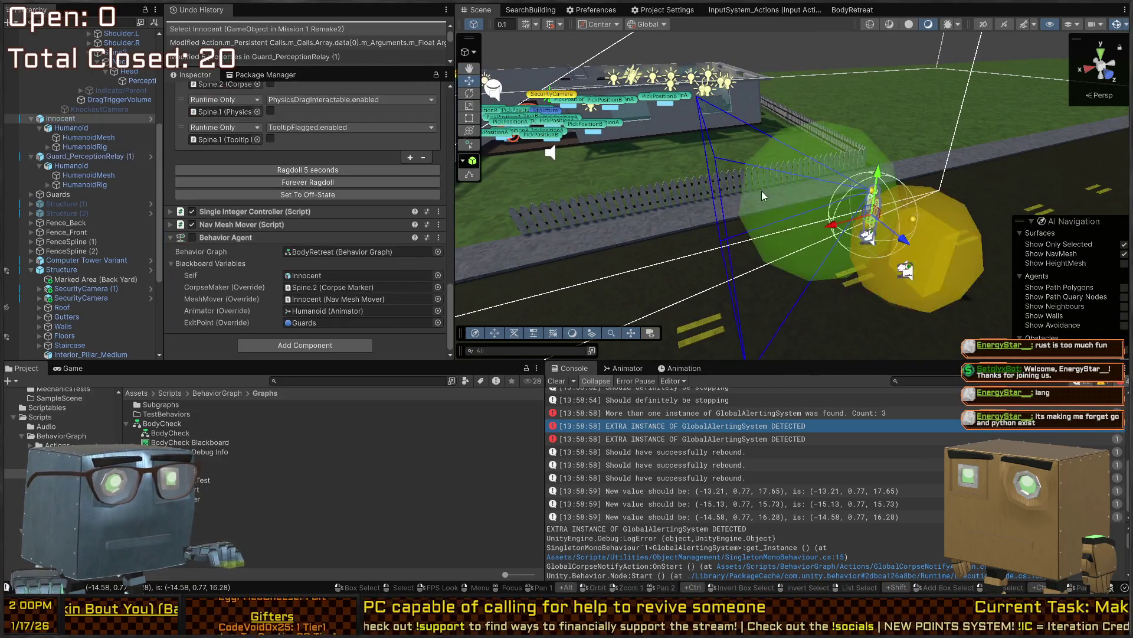
key("ctrl+p")
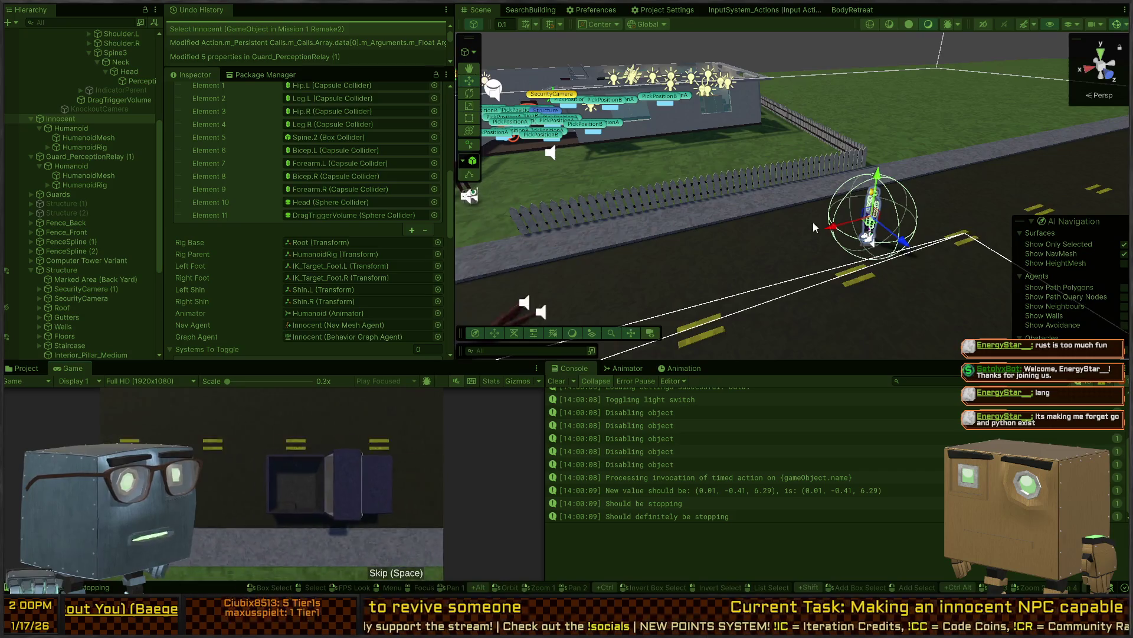
scroll(254, 177, "up", 1)
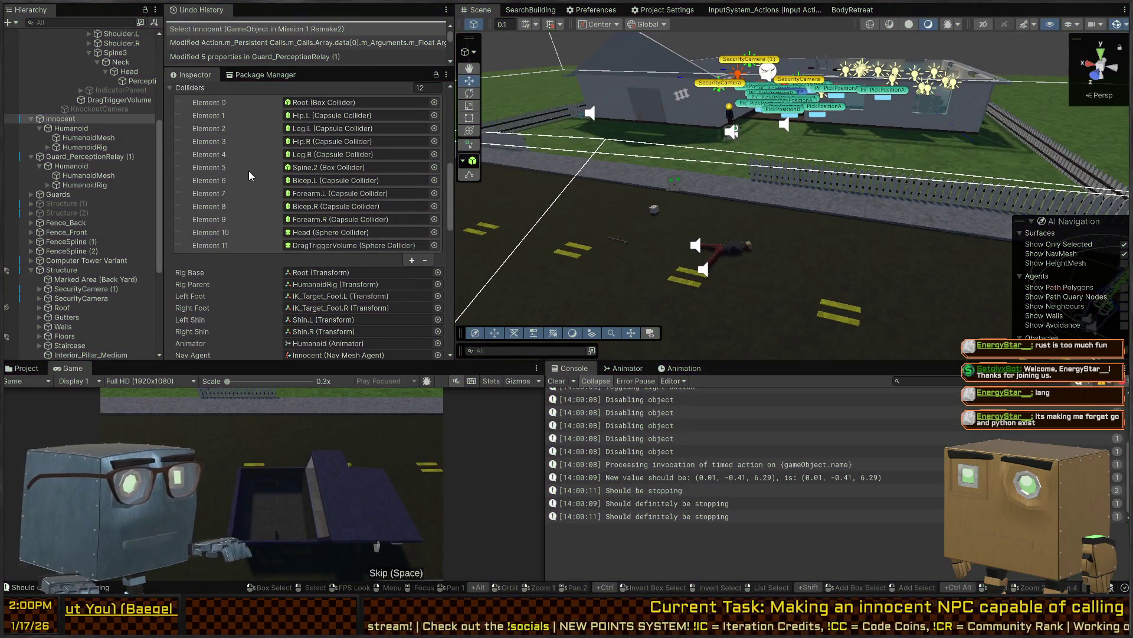
key("ctrl+p")
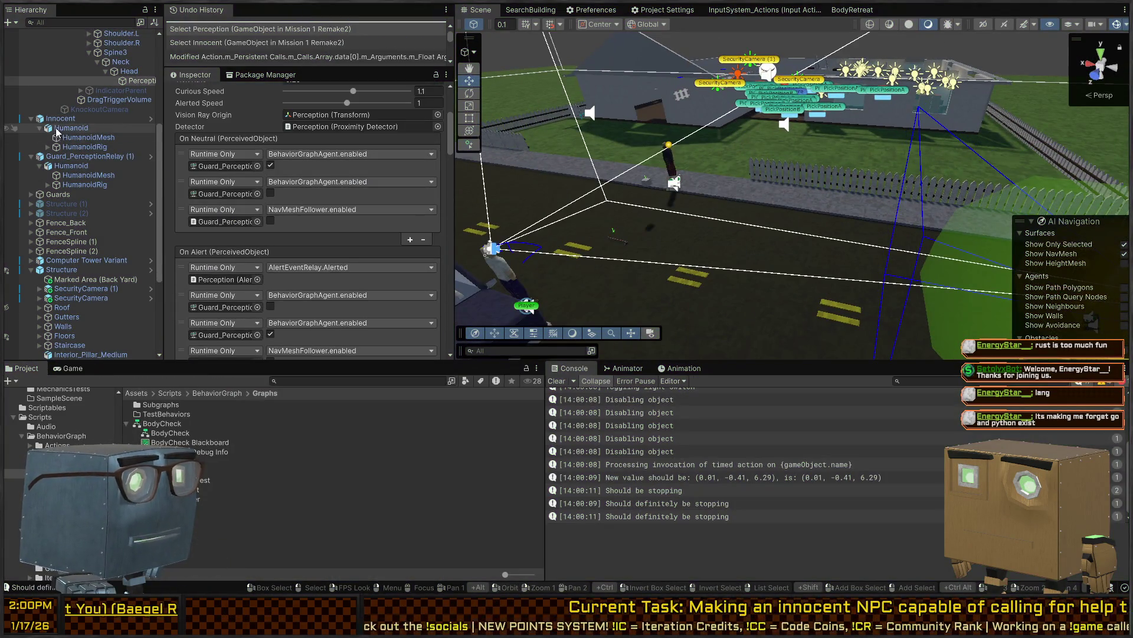
Frame Innocent, collapse its Ragdoll Manager, restart play mode, and disable its Behavior Agent
left_click(60, 118)
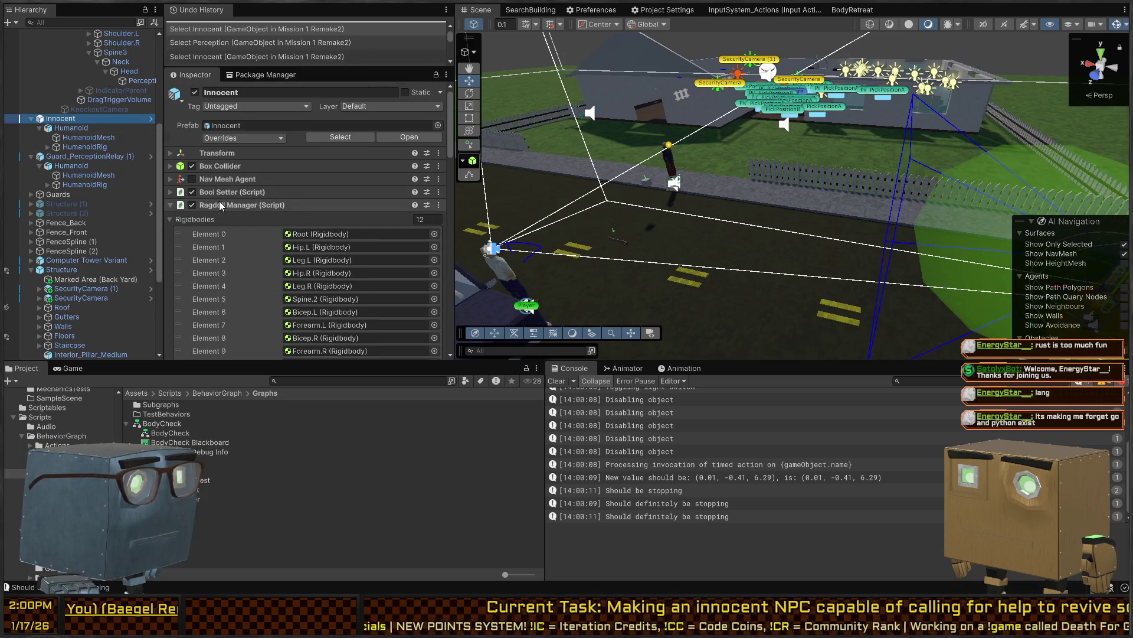
key("f")
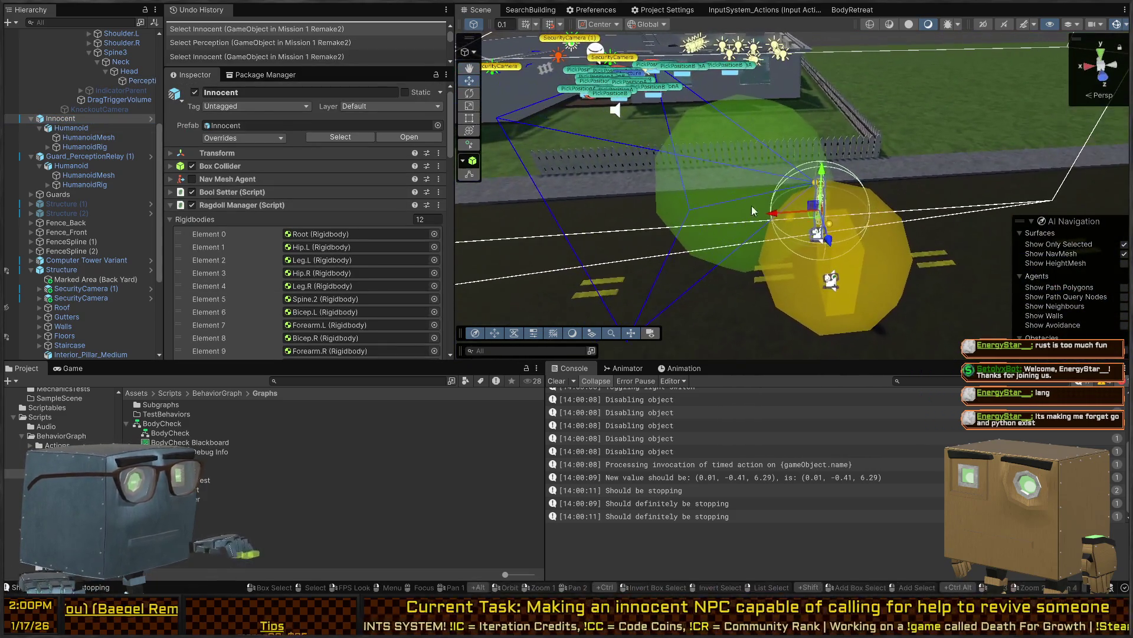
left_click(217, 206)
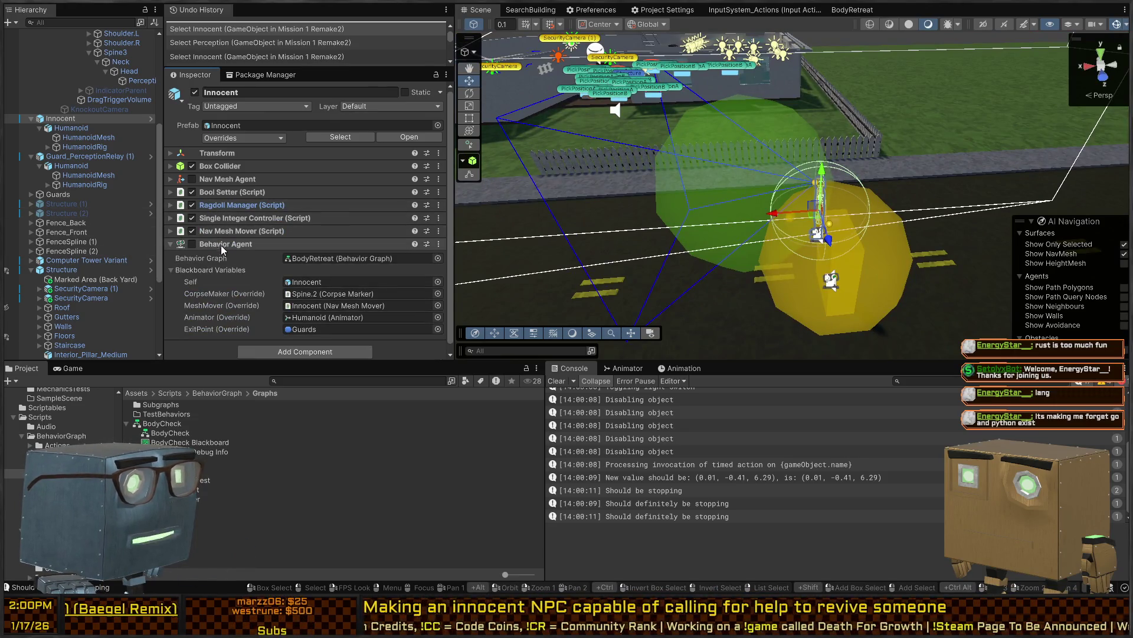
key("ctrl+p")
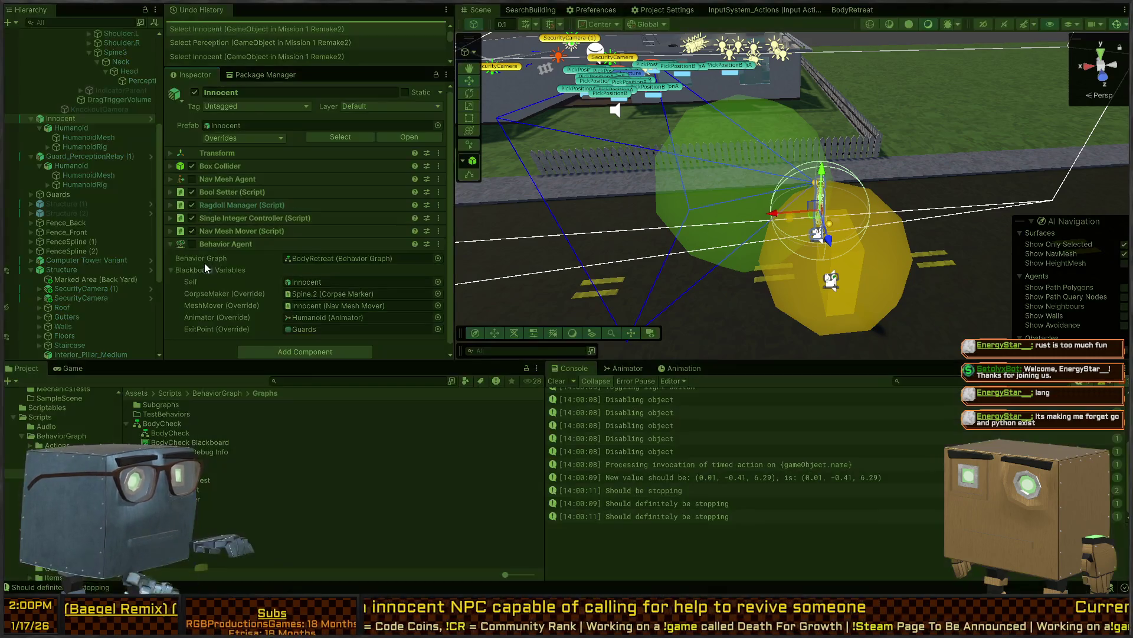
left_click(192, 214)
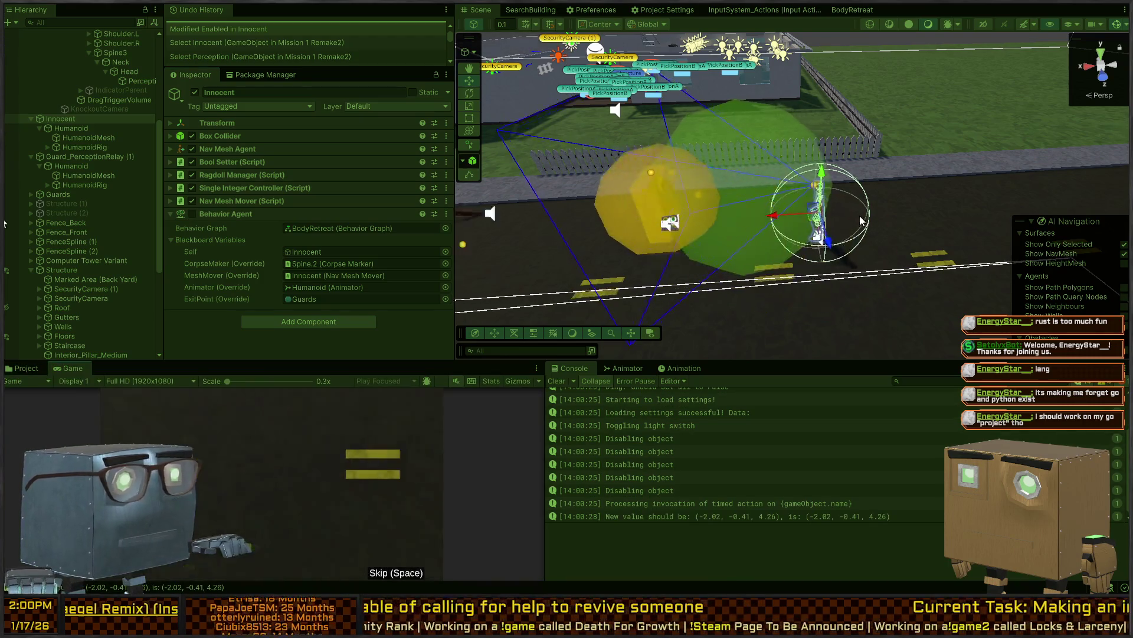
Move Innocent next to the fallen guard and fly the camera in to watch it
mouse_move(813, 222)
left_mouse_down()
mouse_move(721, 198)
mouse_move(613, 212)
mouse_move(816, 224)
mouse_move(827, 218)
mouse_move(814, 203)
mouse_move(459, 196)
mouse_move(468, 222)
mouse_move(391, 289)
left_mouse_up()
key("f")
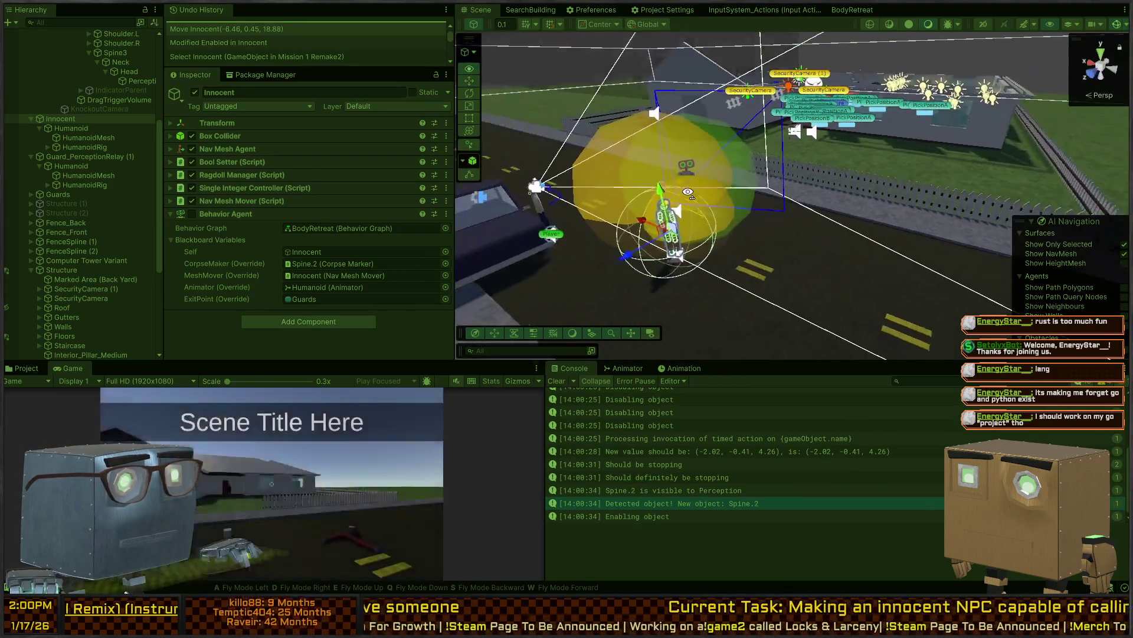
right_click(688, 190)
key("w")
left_click_drag(689, 190, 492, 207)
Open the NullReferenceException's source in code, then select the Perception object under Head
left_click(783, 477)
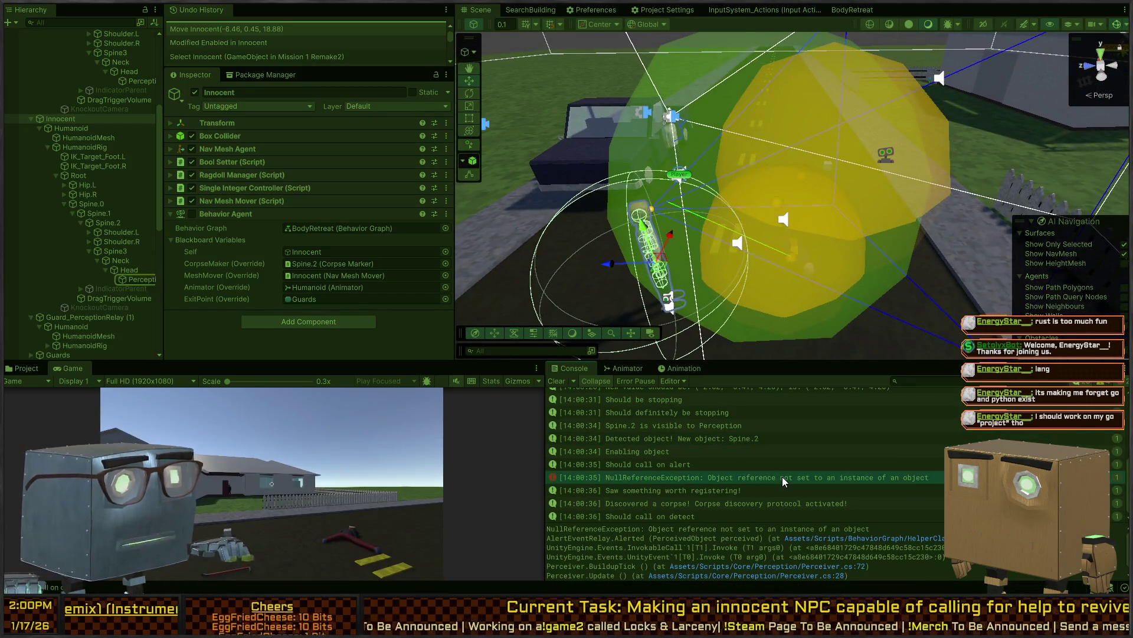
double_click(782, 476)
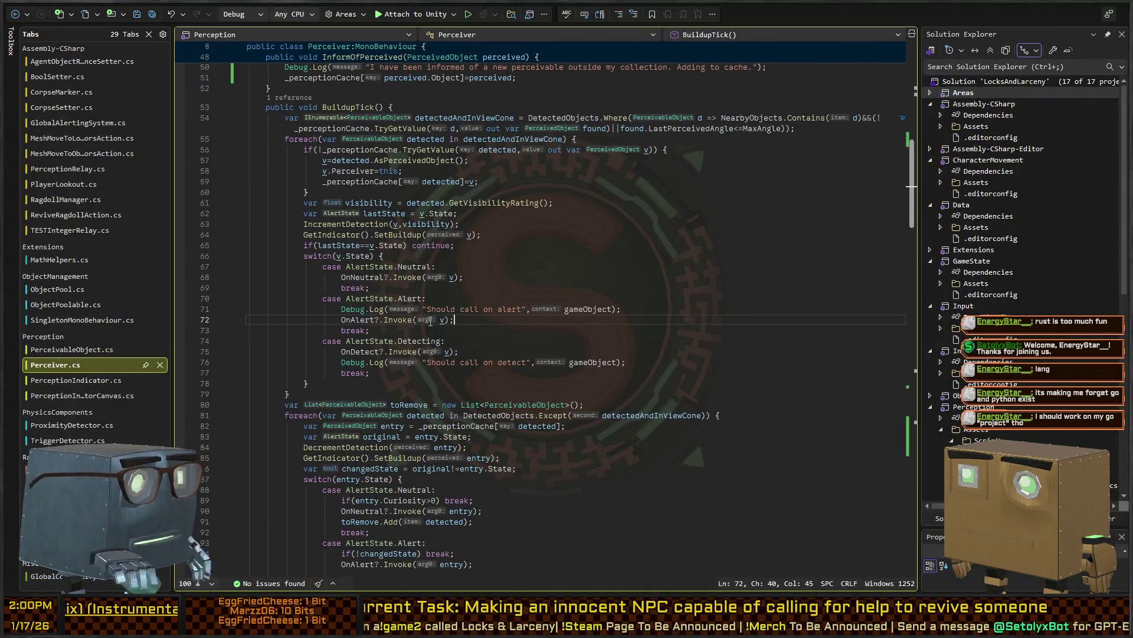
key("alt+Tab")
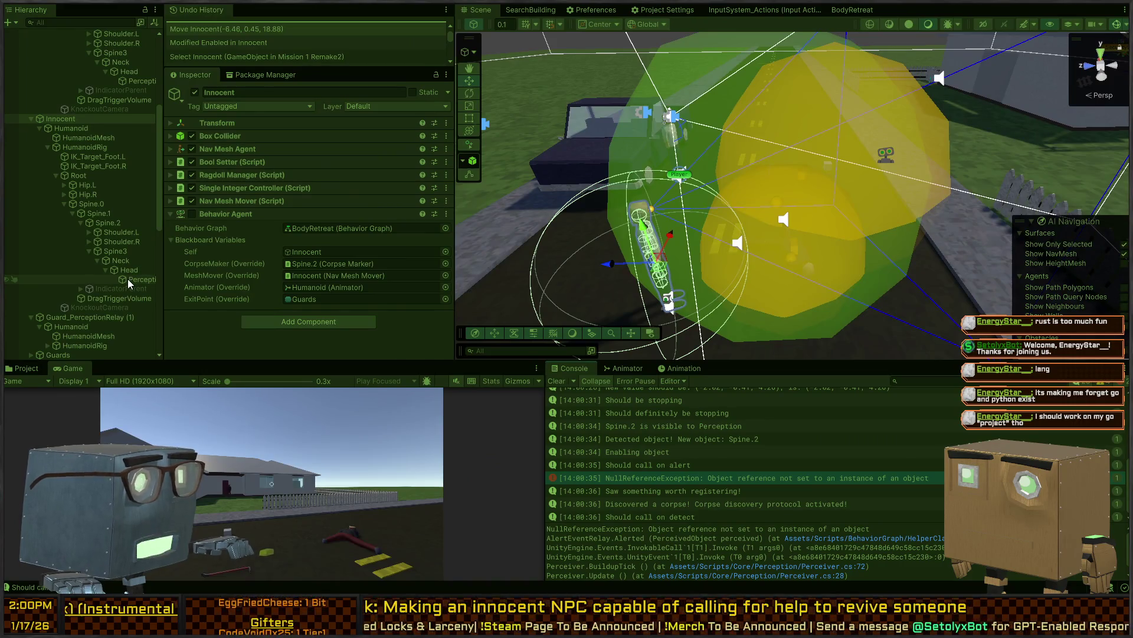
left_click(128, 278)
scroll(353, 217, "down", 5)
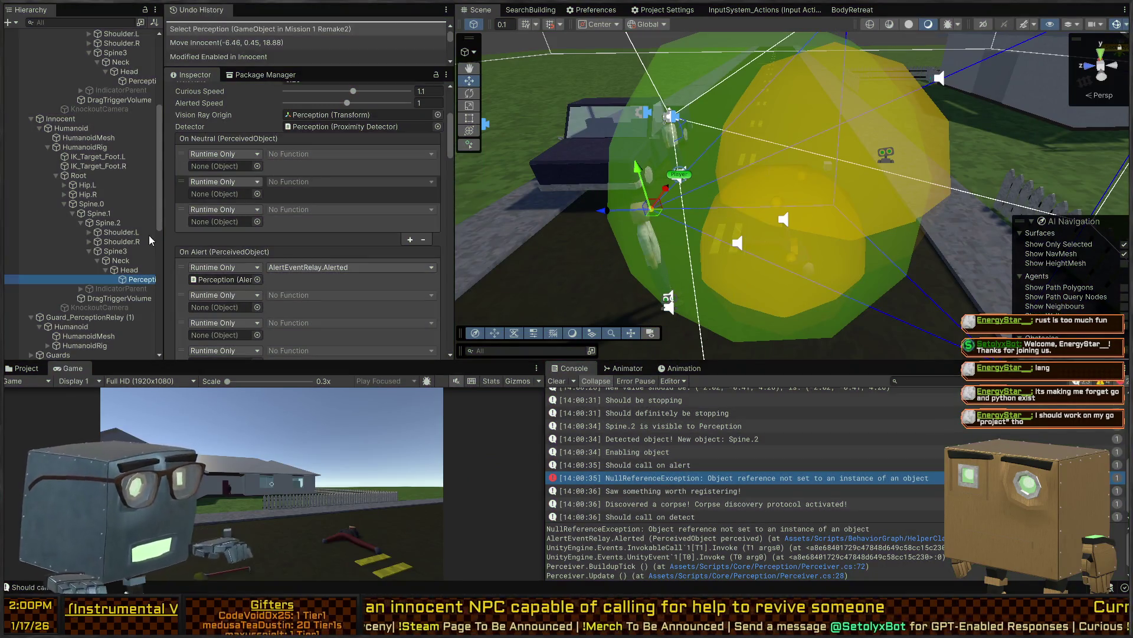
key("ctrl+p")
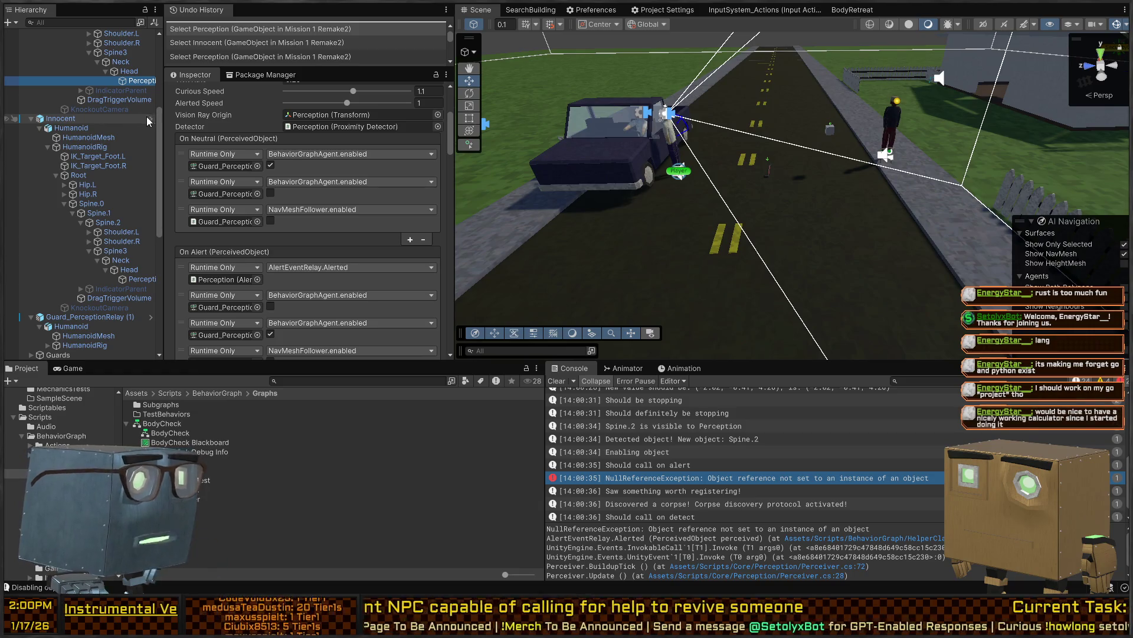
left_click(147, 117)
left_click(142, 208)
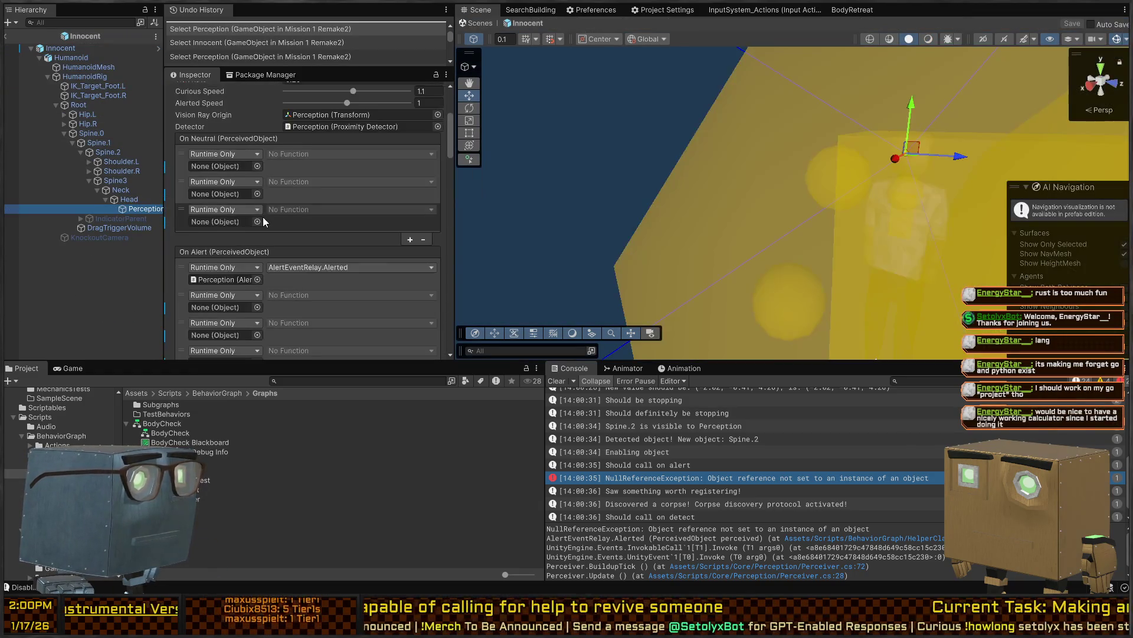
scroll(257, 198, "down", 3)
scroll(226, 198, "up", 3)
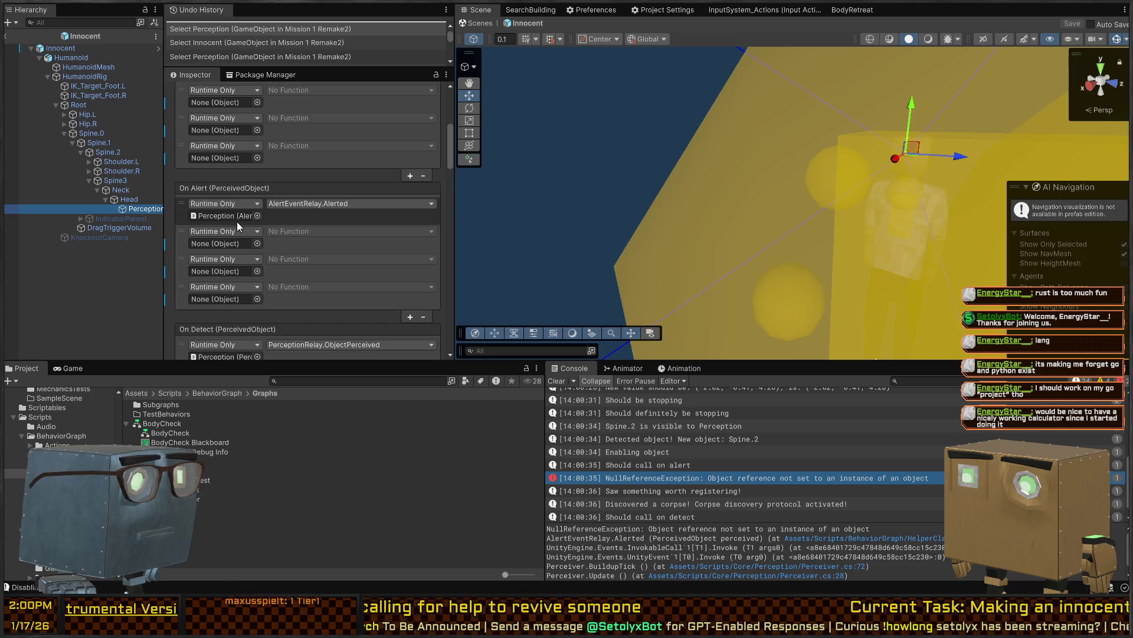
left_click(183, 237)
left_click(423, 316)
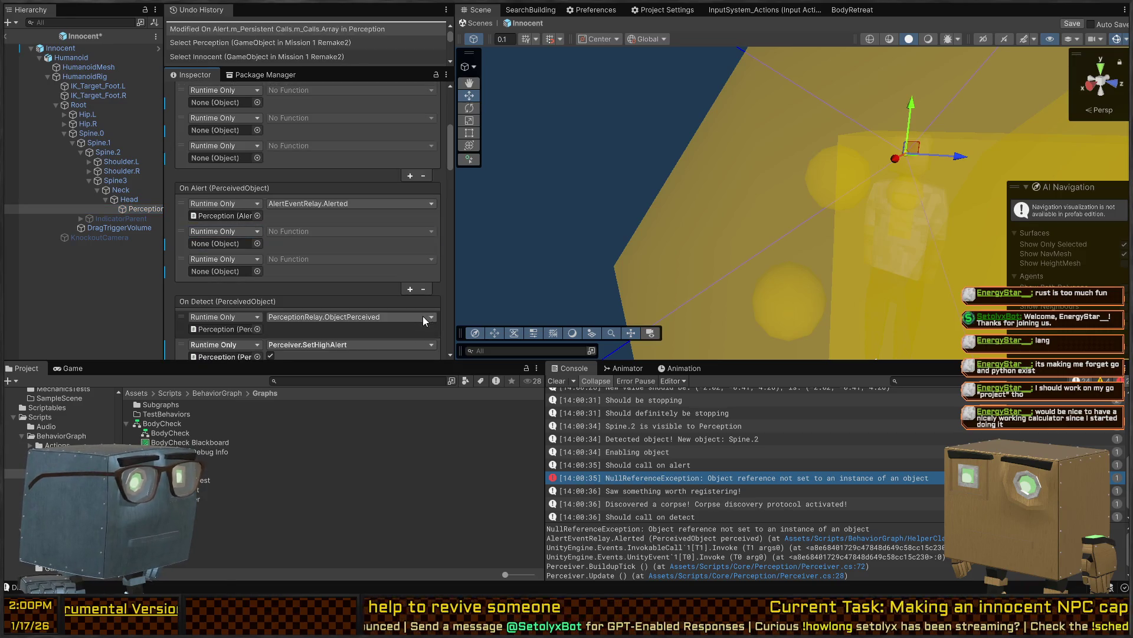
left_click(424, 288)
left_click(423, 261)
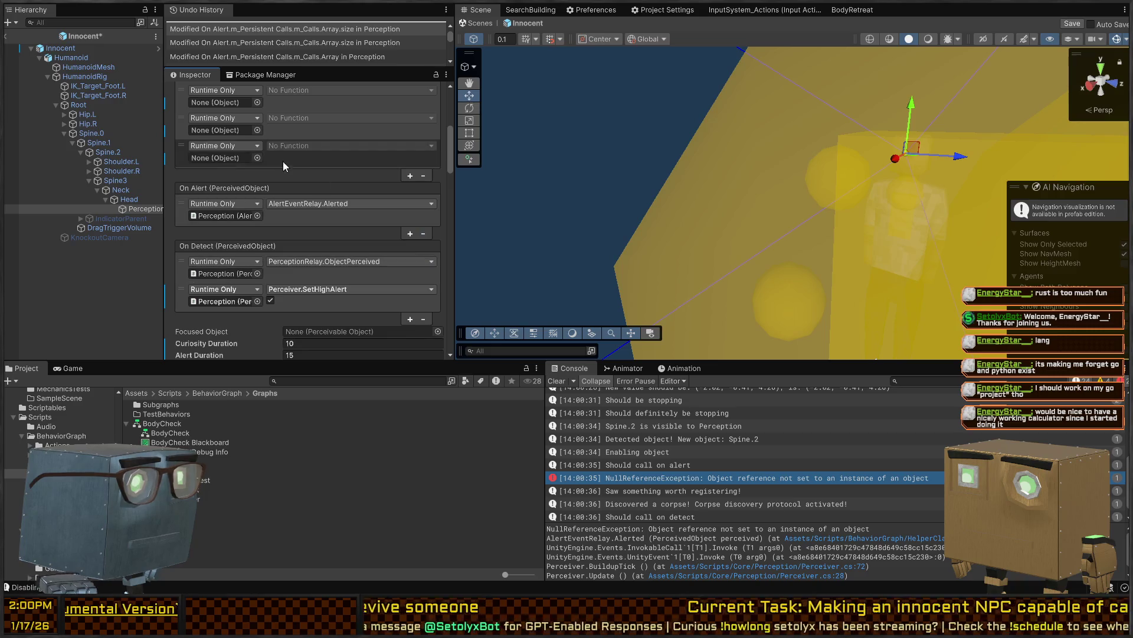
left_click(182, 158)
scroll(384, 232, "up", 3)
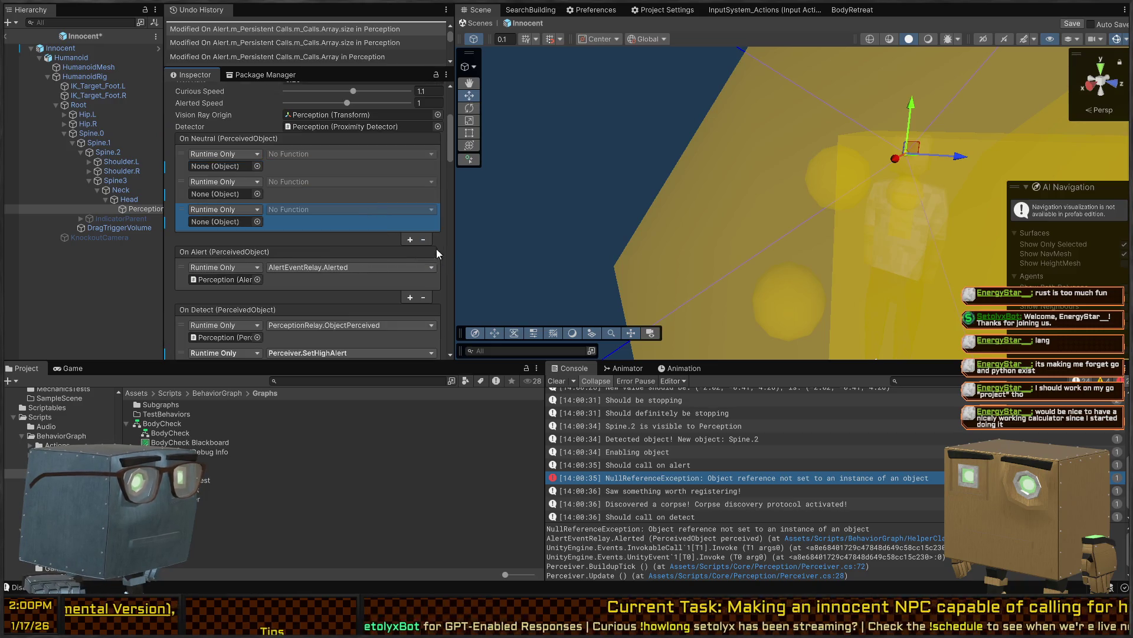
left_click(423, 240)
left_click(421, 212)
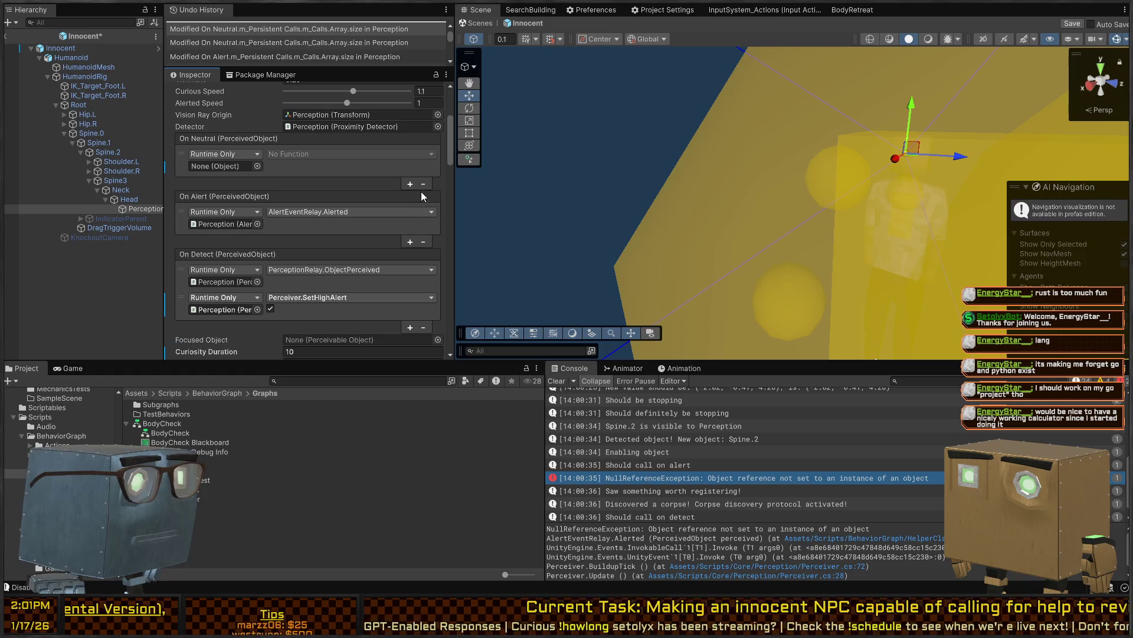
left_click(423, 183)
scroll(365, 249, "down", 3)
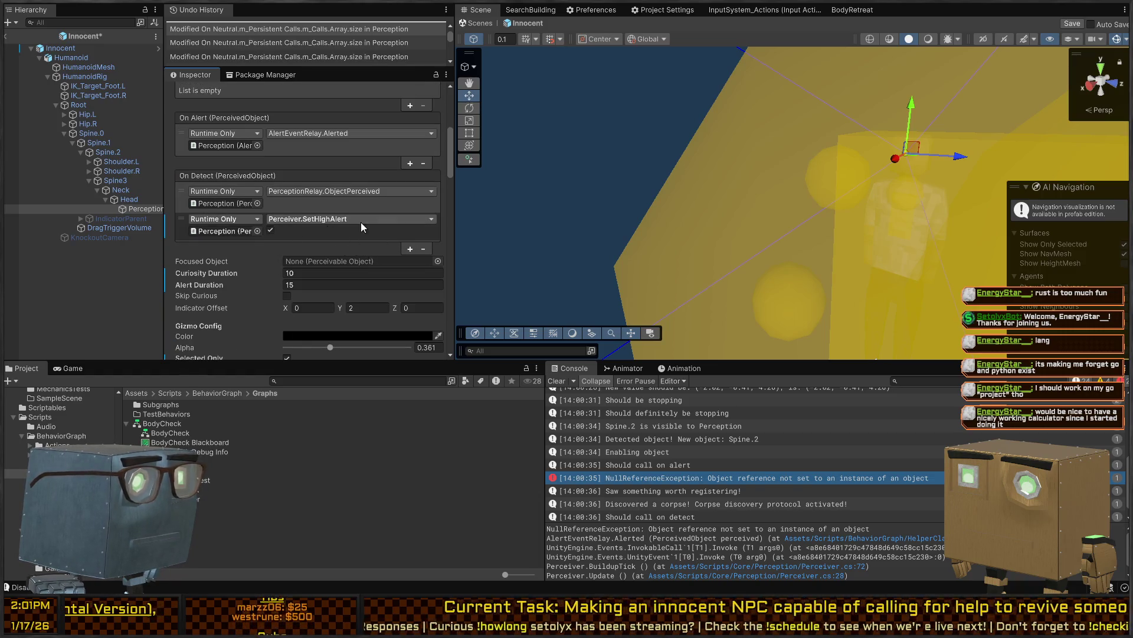
scroll(271, 222, "down", 3)
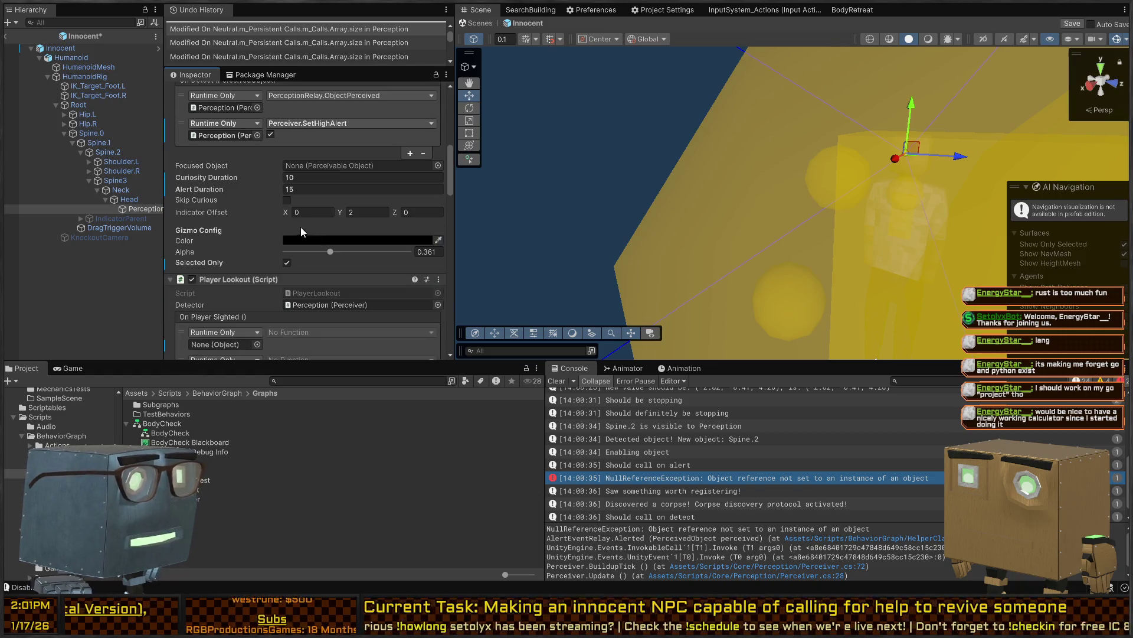
scroll(239, 231, "down", 4)
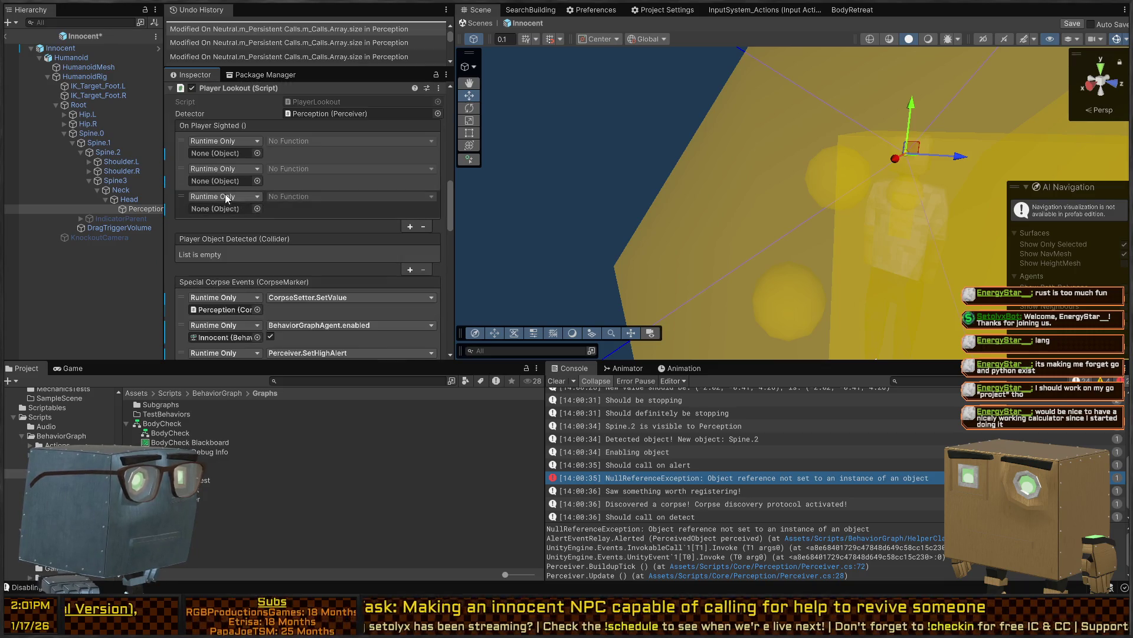
scroll(236, 171, "up", 1)
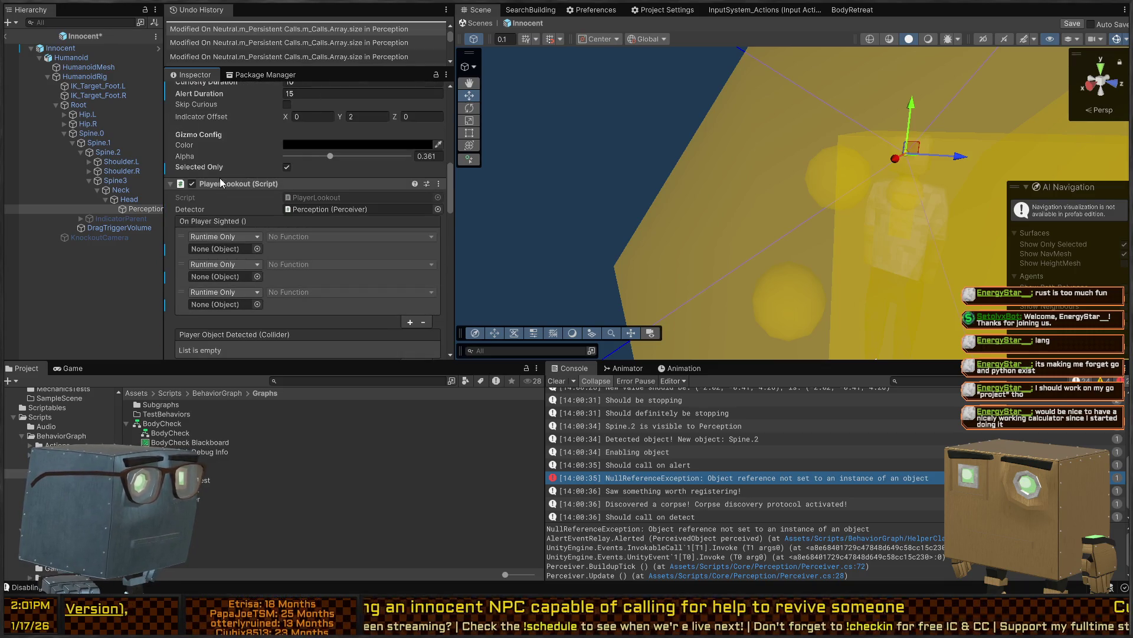
double_click(307, 197)
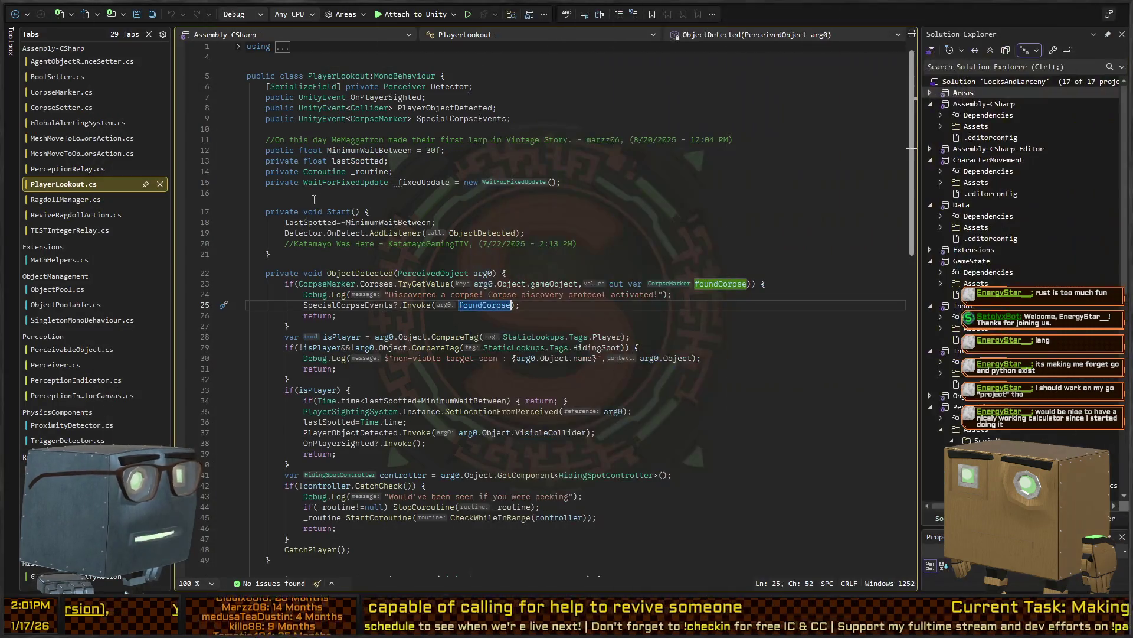
key("alt+Tab")
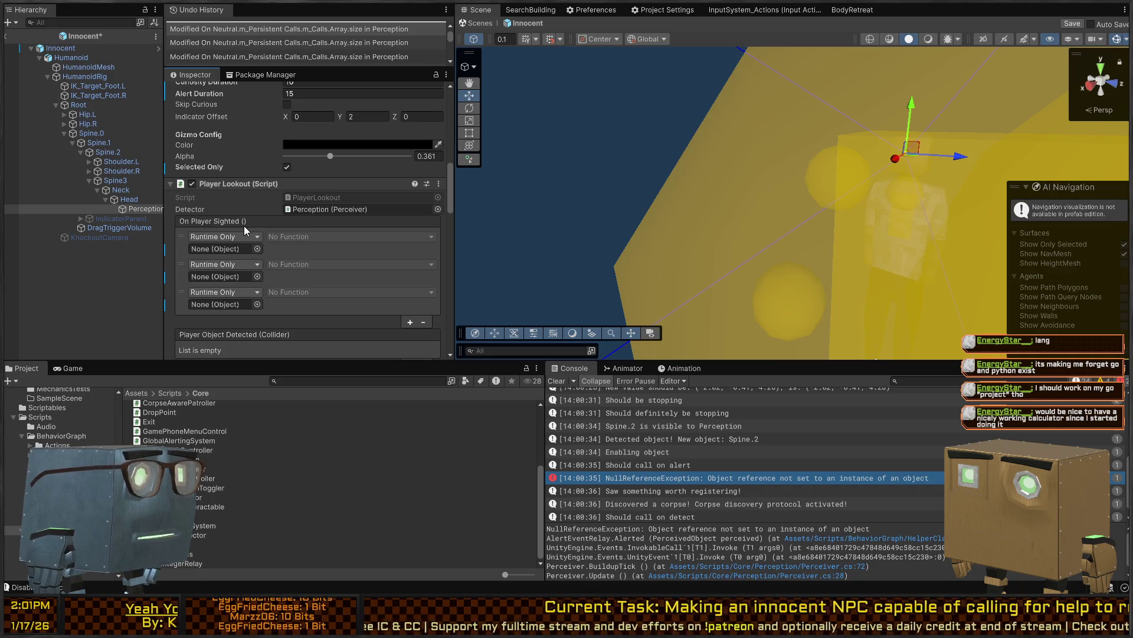
Review the Perception object's three On Player Sighted event entries
mouse_move(767, 165)
left_mouse_down()
mouse_move(814, 152)
mouse_move(686, 149)
mouse_move(644, 176)
left_mouse_up()
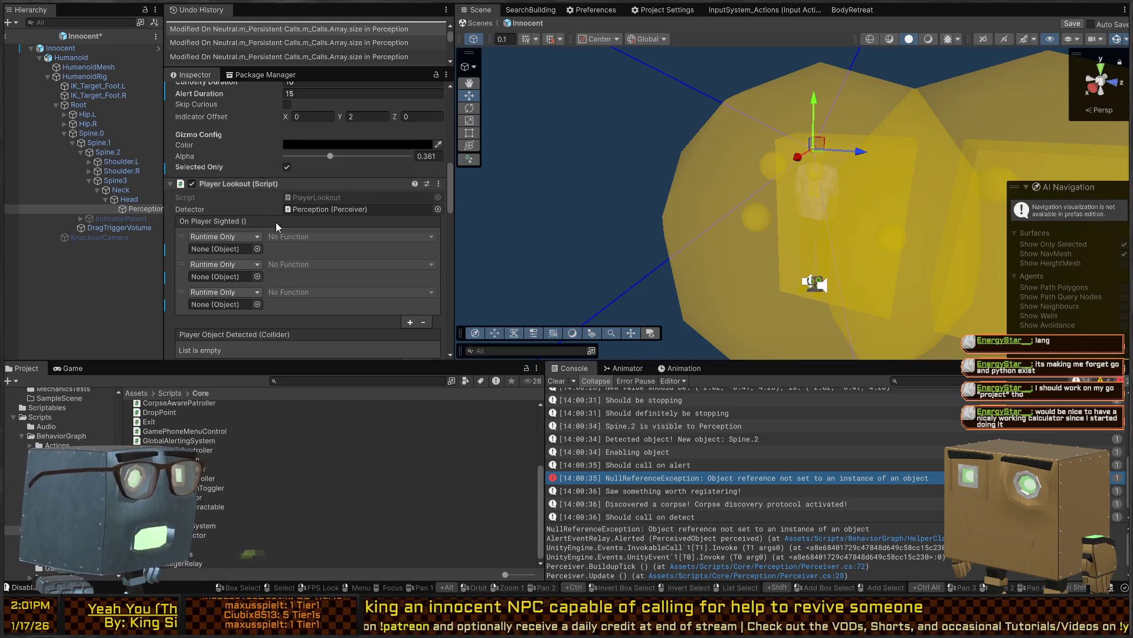
scroll(267, 222, "down", 5)
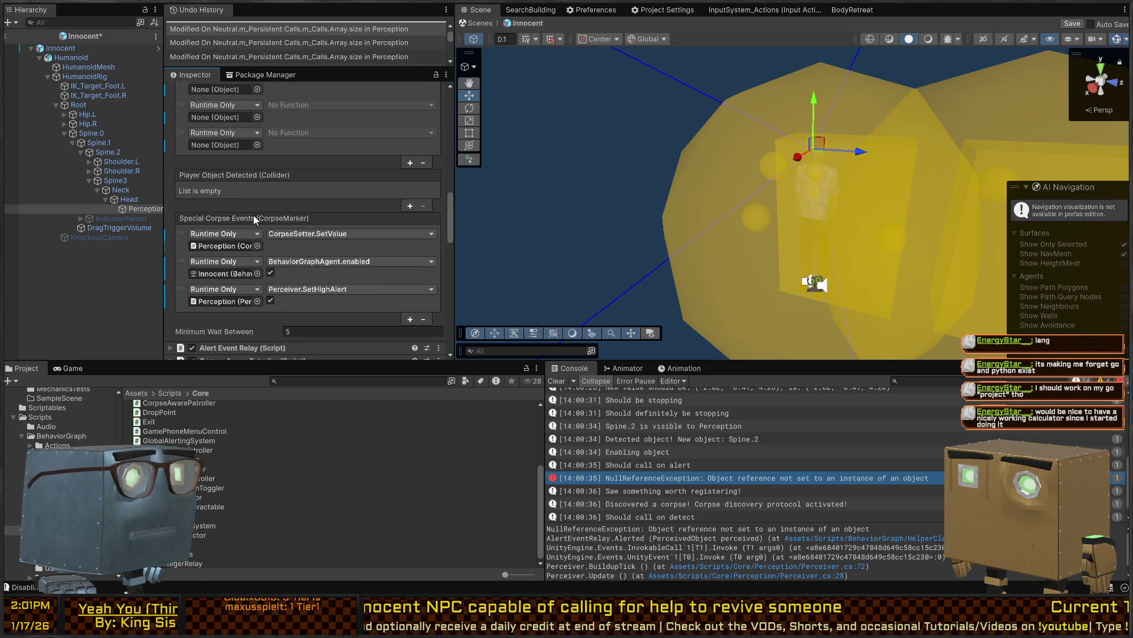
scroll(233, 203, "up", 2)
left_click(277, 210)
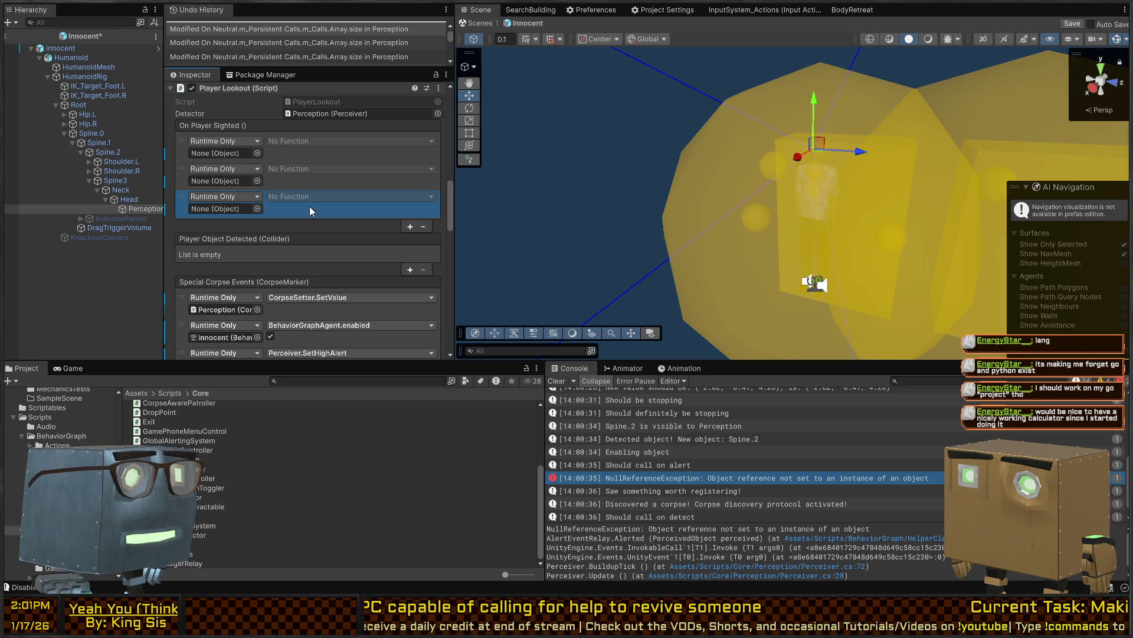
left_click(316, 154)
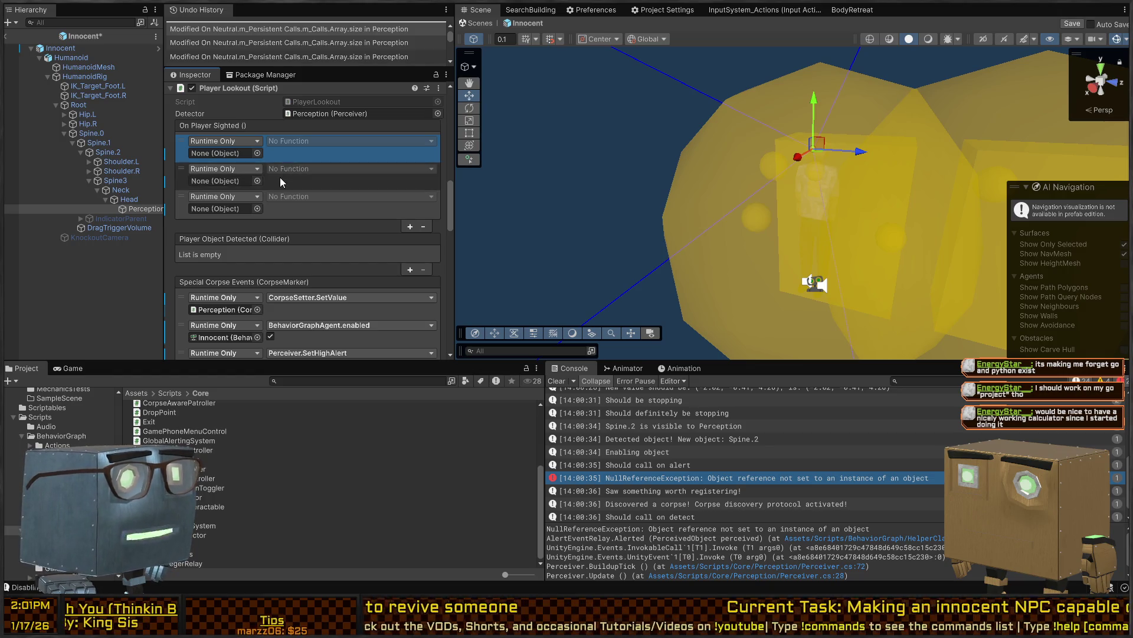
left_click(280, 178)
left_click(309, 149)
Scroll through the rest of the Perception object's components in the Inspector
scroll(310, 150, "up", 3)
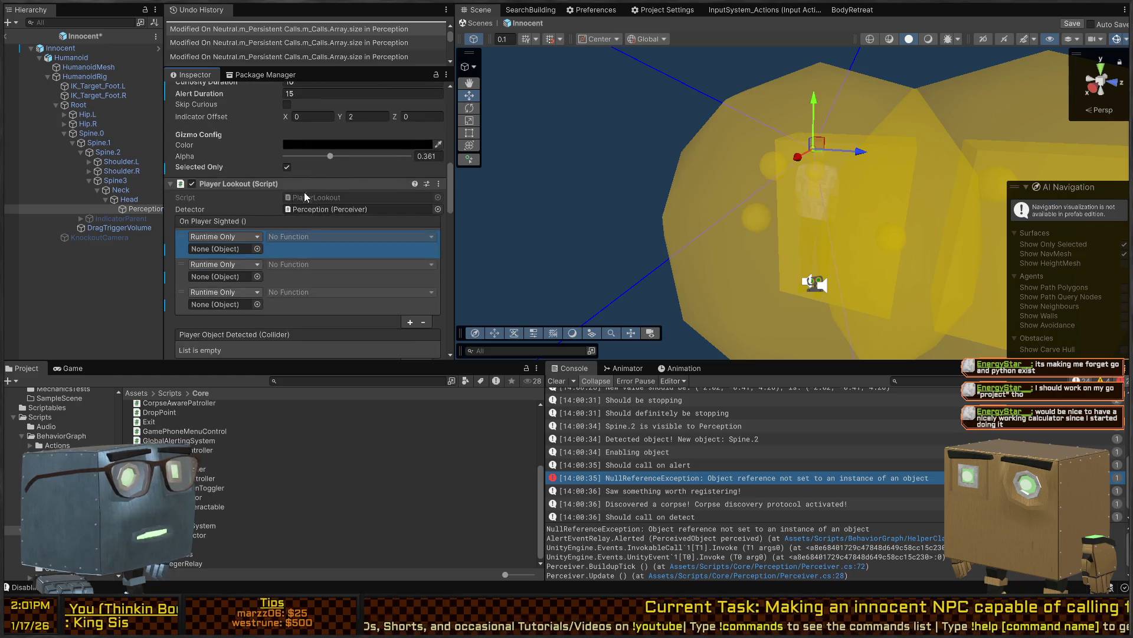
scroll(289, 250, "up", 4)
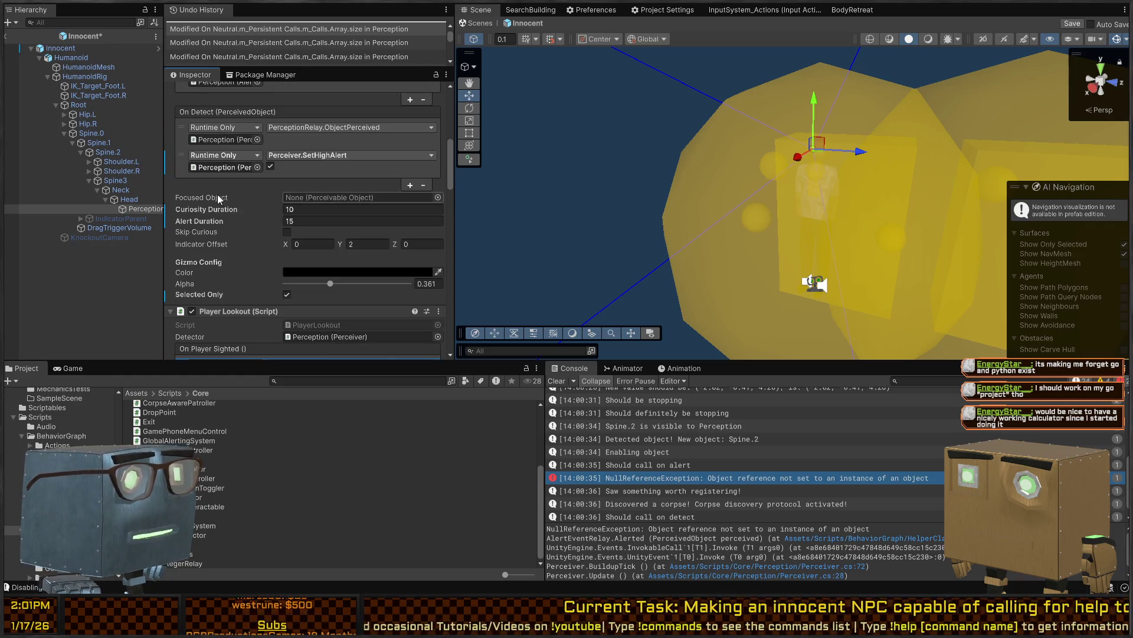
scroll(218, 209, "up", 6)
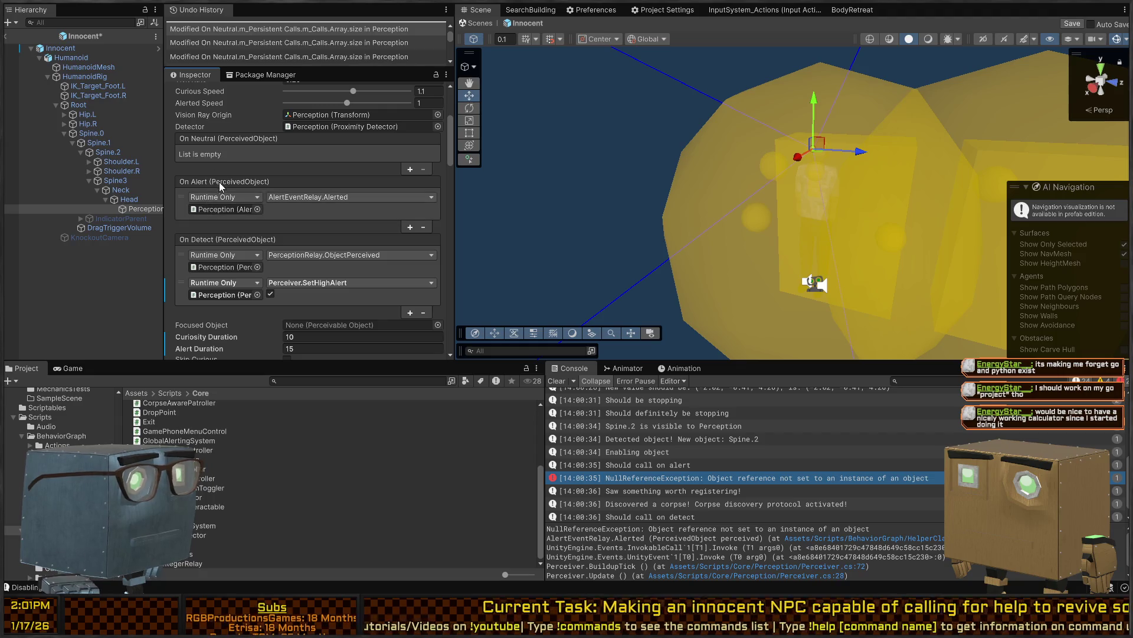
scroll(212, 234, "down", 3)
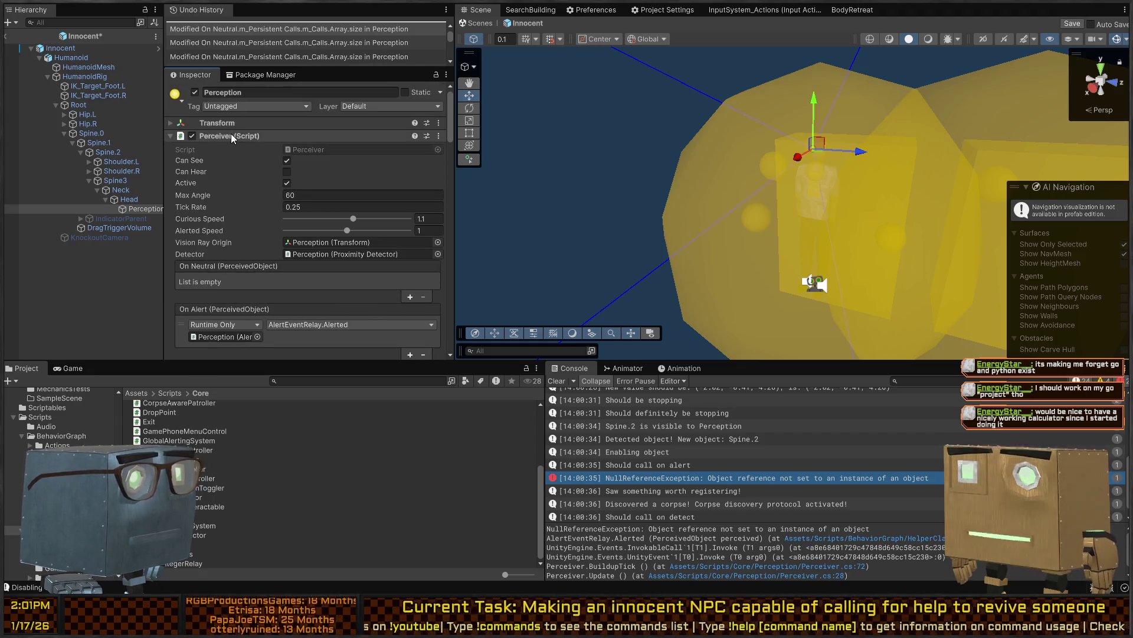
scroll(254, 210, "down", 2)
scroll(267, 239, "down", 10)
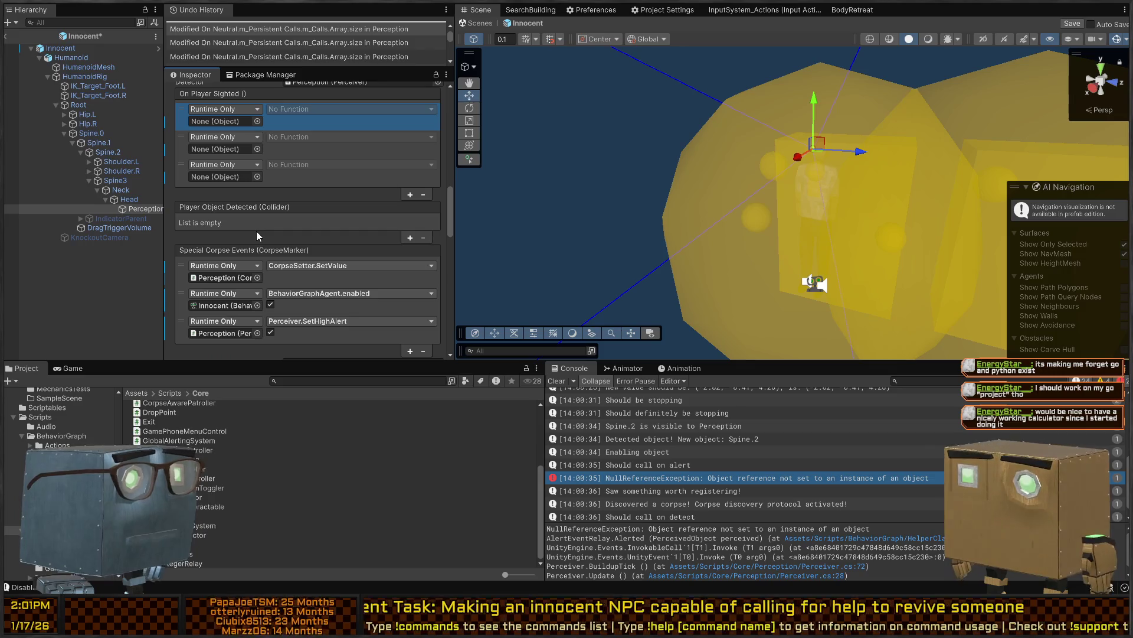
scroll(256, 231, "down", 6)
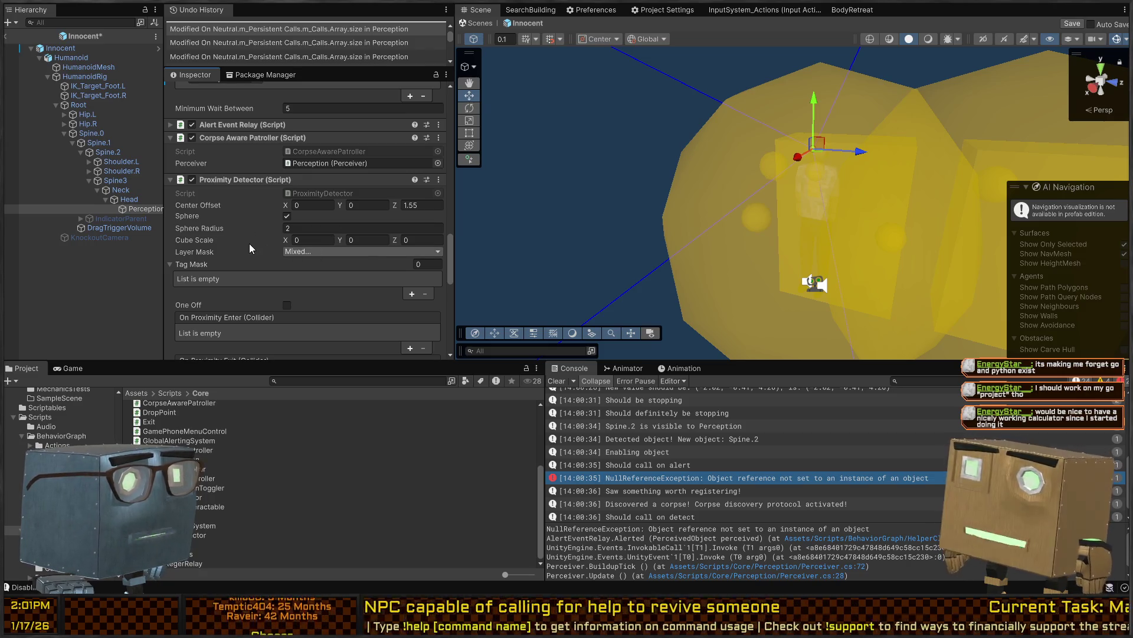
scroll(242, 243, "down", 1)
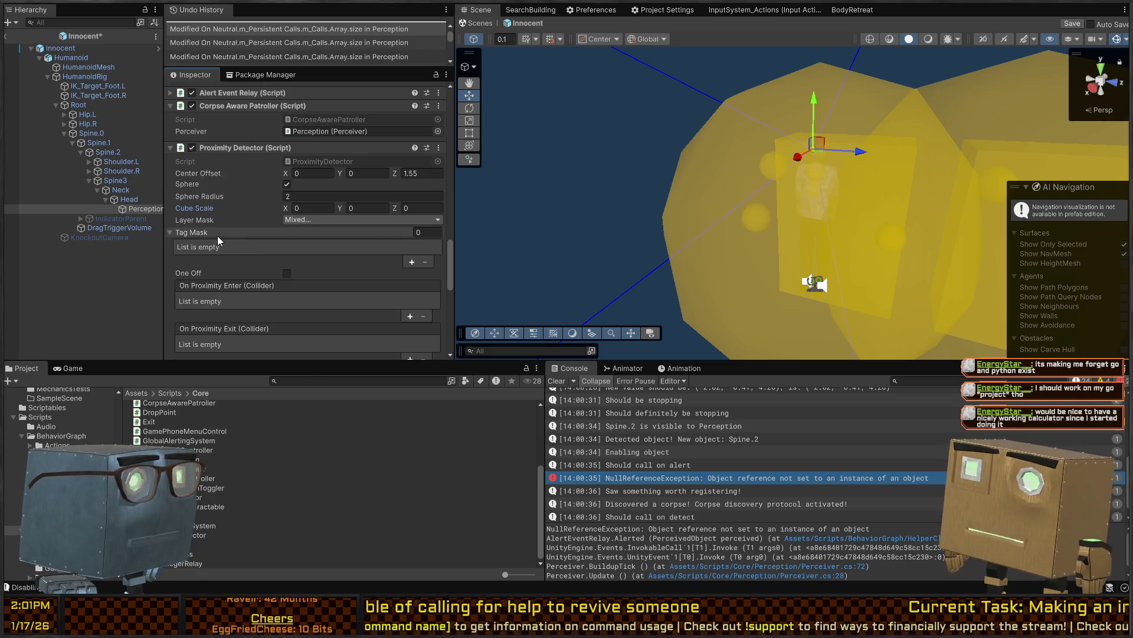
scroll(217, 236, "down", 10)
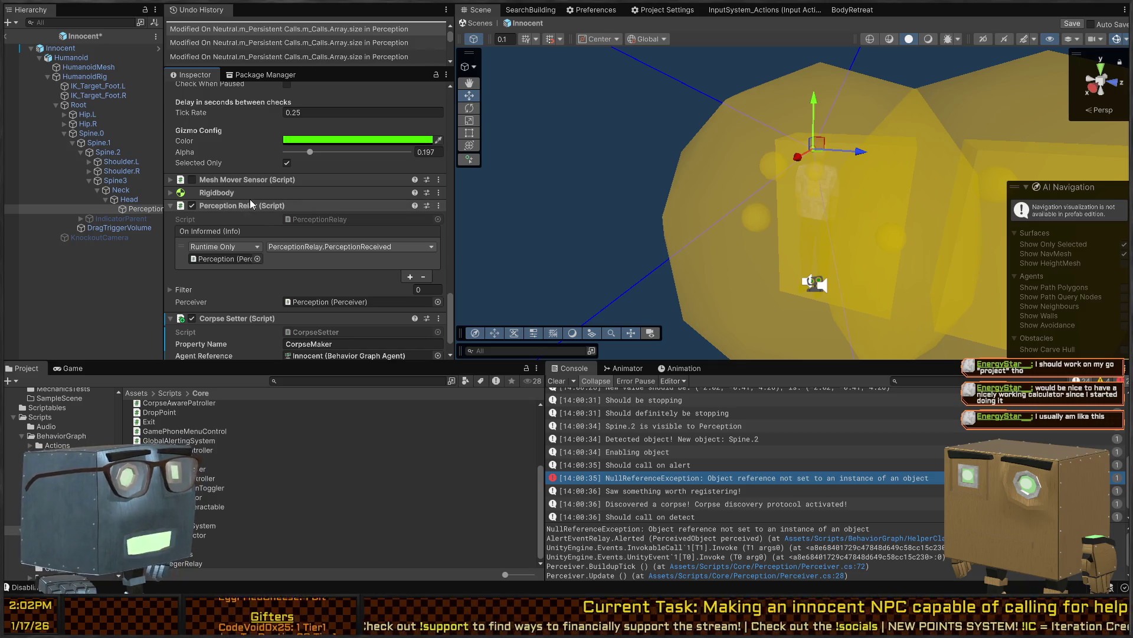
Check the Rigidbody settings, then save the Innocent prefab and return to the scene
left_click(249, 189)
left_click(235, 190)
scroll(235, 212, "down", 3)
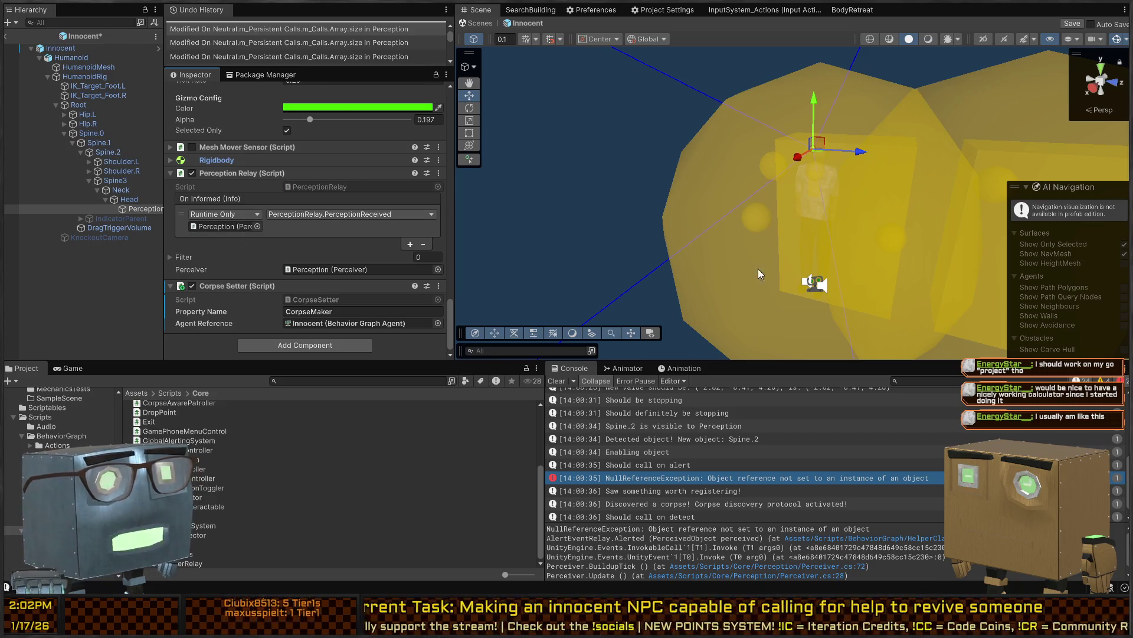
left_click(471, 25)
Start play mode and walk the player down the road to the ragdolled body
mouse_move(680, 163)
left_mouse_down()
mouse_move(593, 126)
mouse_move(648, 196)
left_mouse_up()
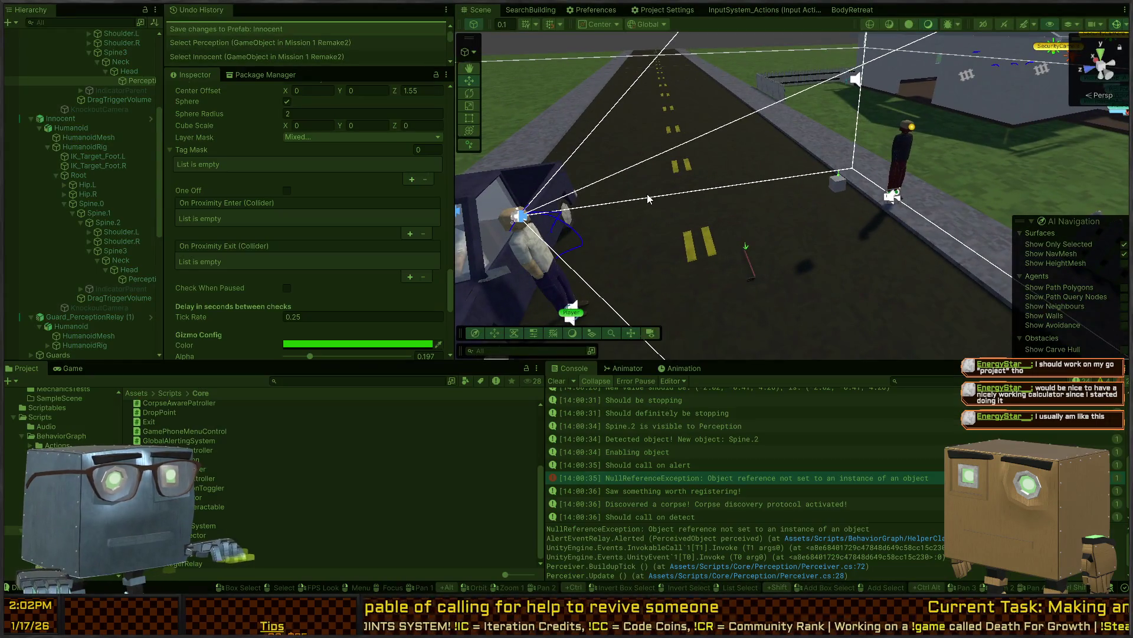
key("ctrl+p")
key("w")
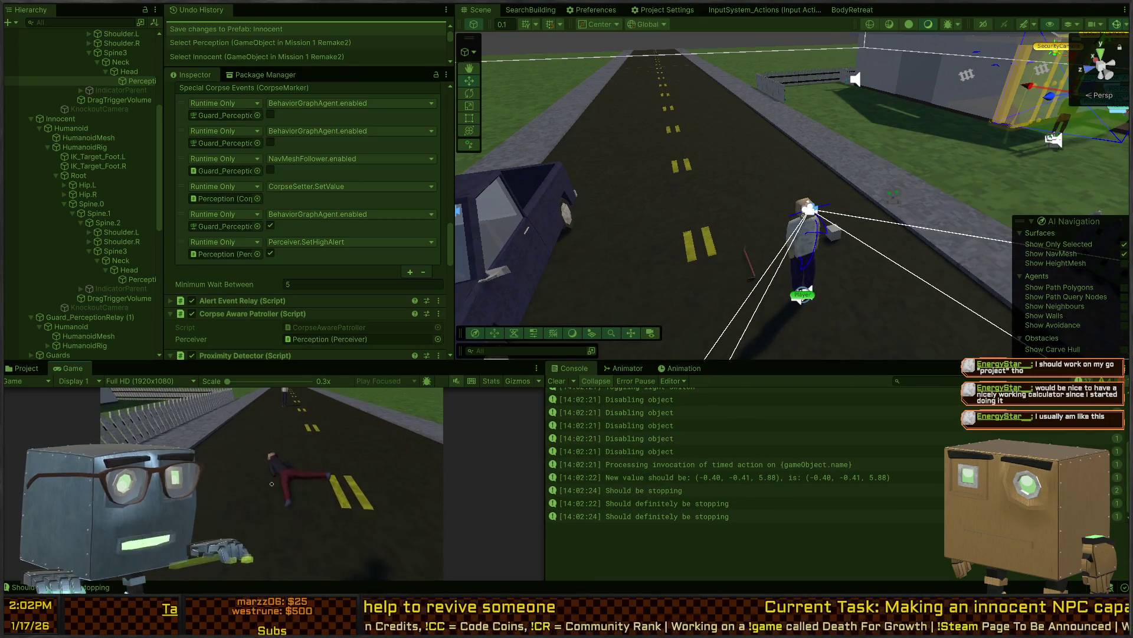
key("w")
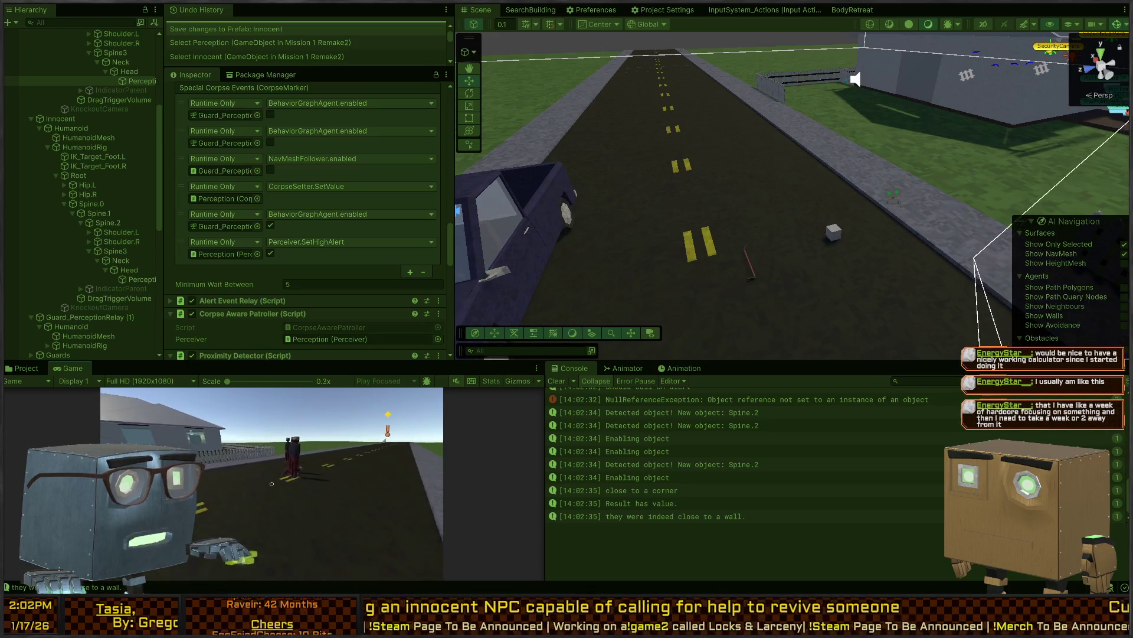
Stop play mode and select the guard character in the scene
key("ctrl+5")
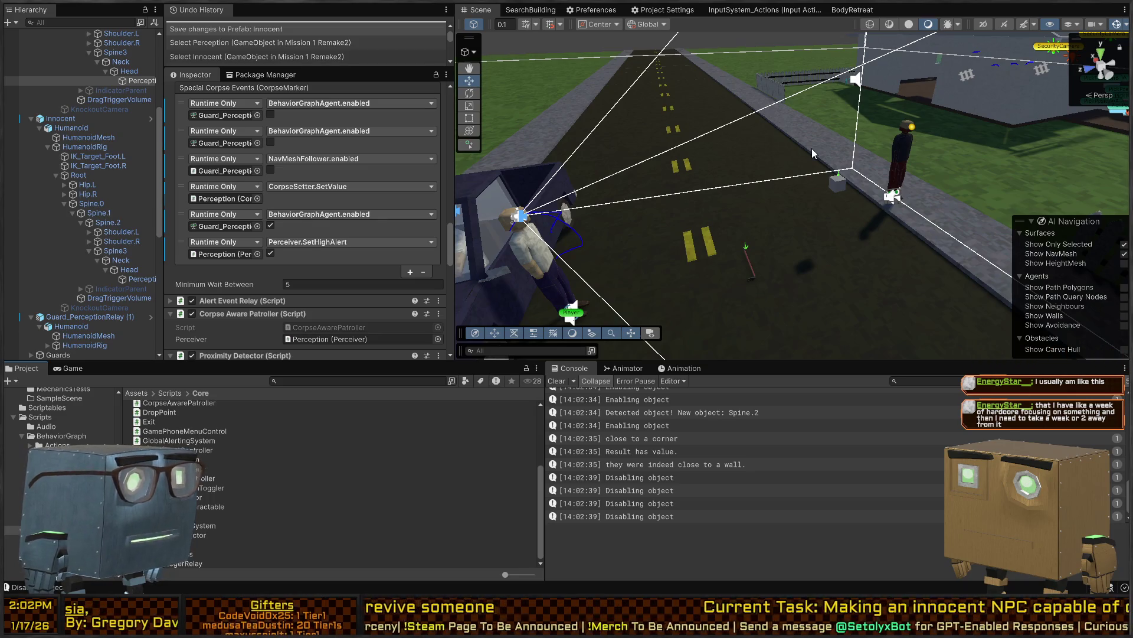
mouse_move(919, 97)
left_mouse_down()
mouse_move(874, 183)
mouse_move(1076, 155)
mouse_move(718, 198)
left_mouse_up()
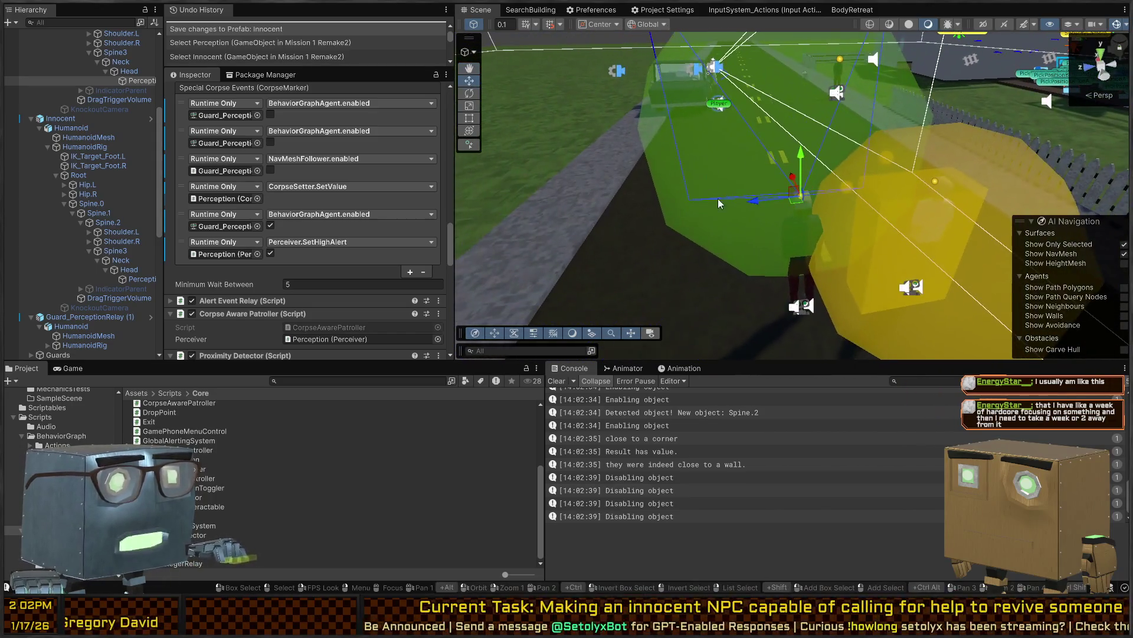
left_click(797, 239)
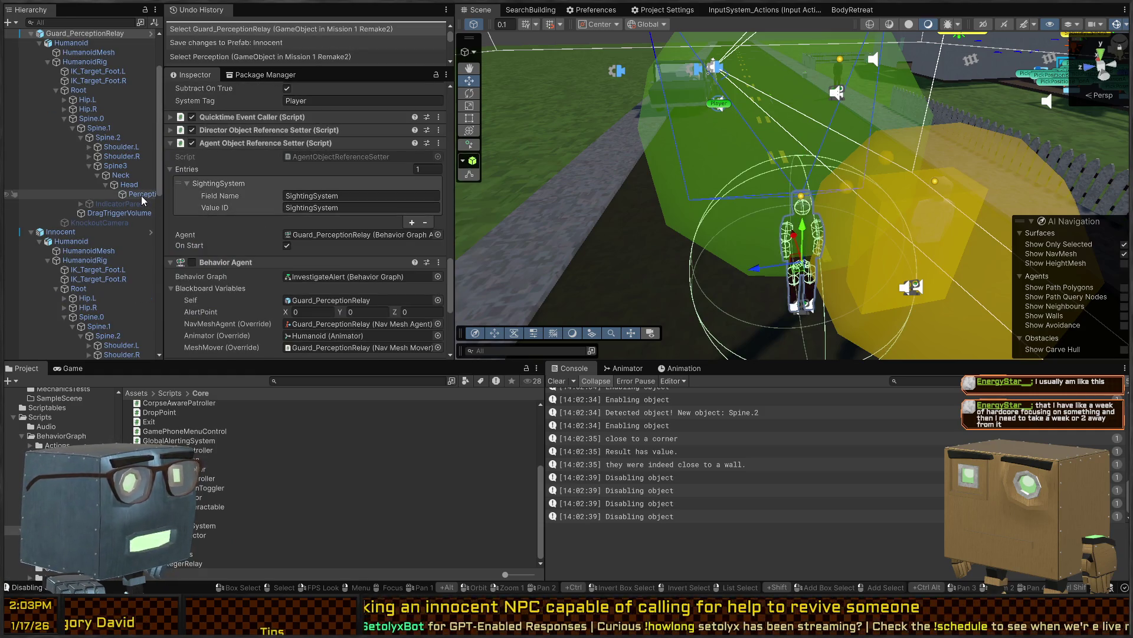
Open the Guard_PerceptionRelay prefab variant in Prefab Mode
scroll(140, 189, "up", 3)
left_click(151, 106)
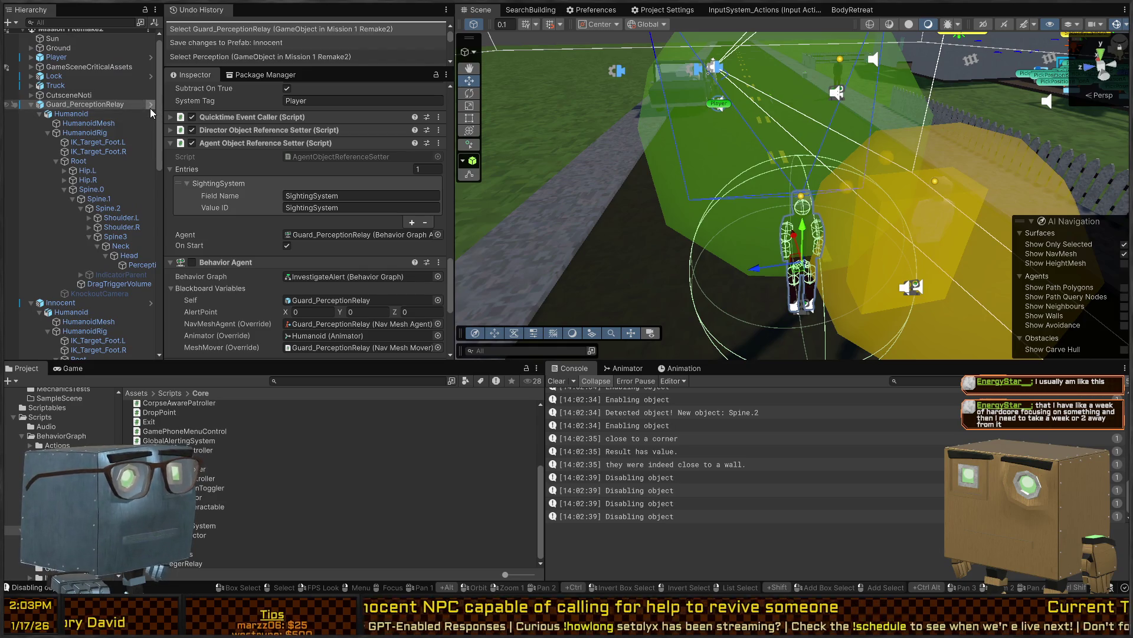
double_click(150, 216)
left_click_drag(648, 172, 646, 248)
Scroll through the Perception object's components to review its Perceiver events
scroll(228, 222, "down", 10)
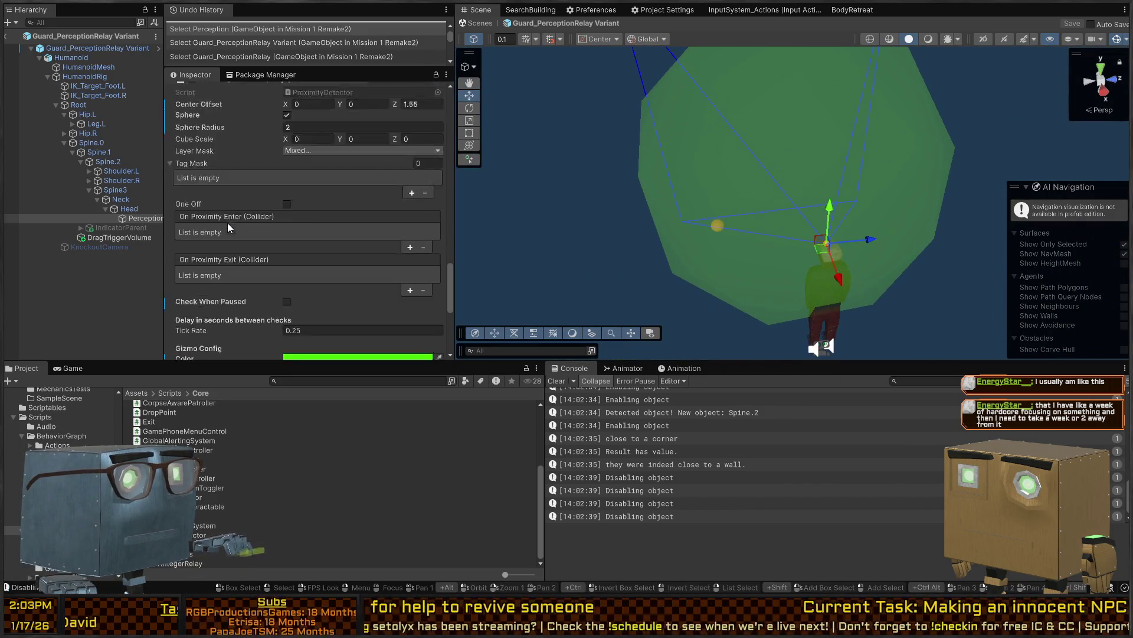
scroll(223, 183, "down", 2)
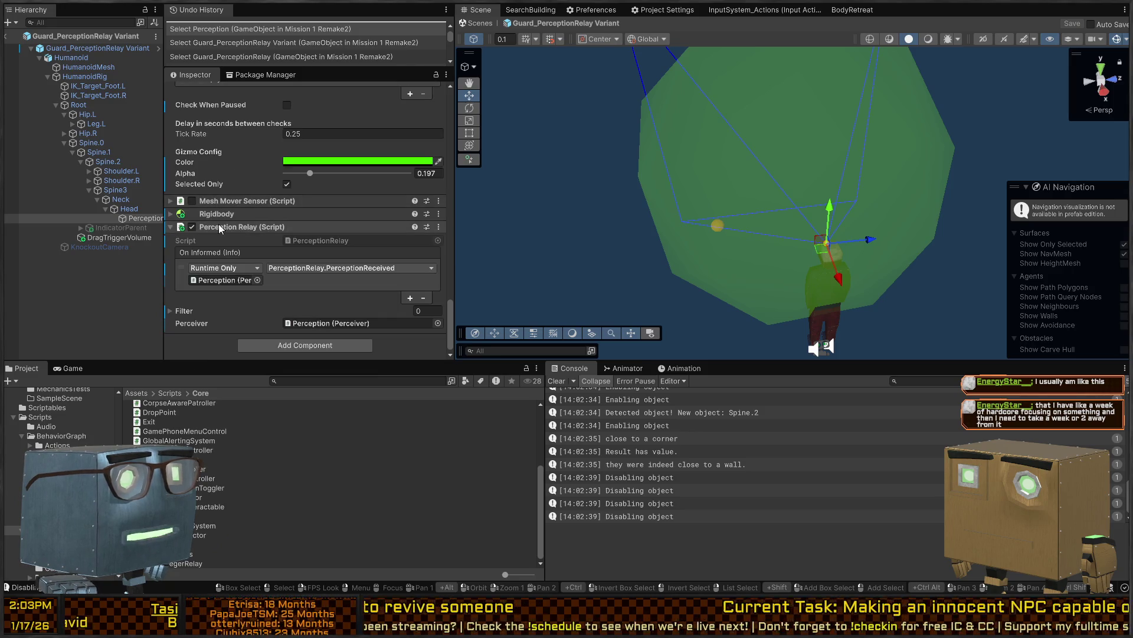
scroll(228, 235, "up", 10)
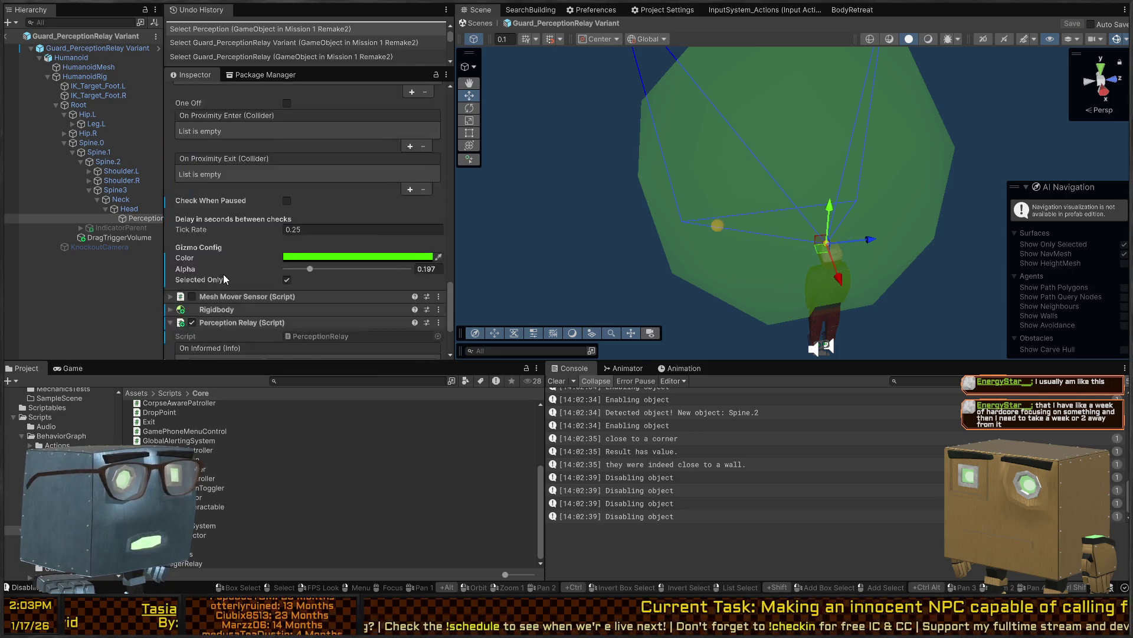
scroll(216, 236, "up", 5)
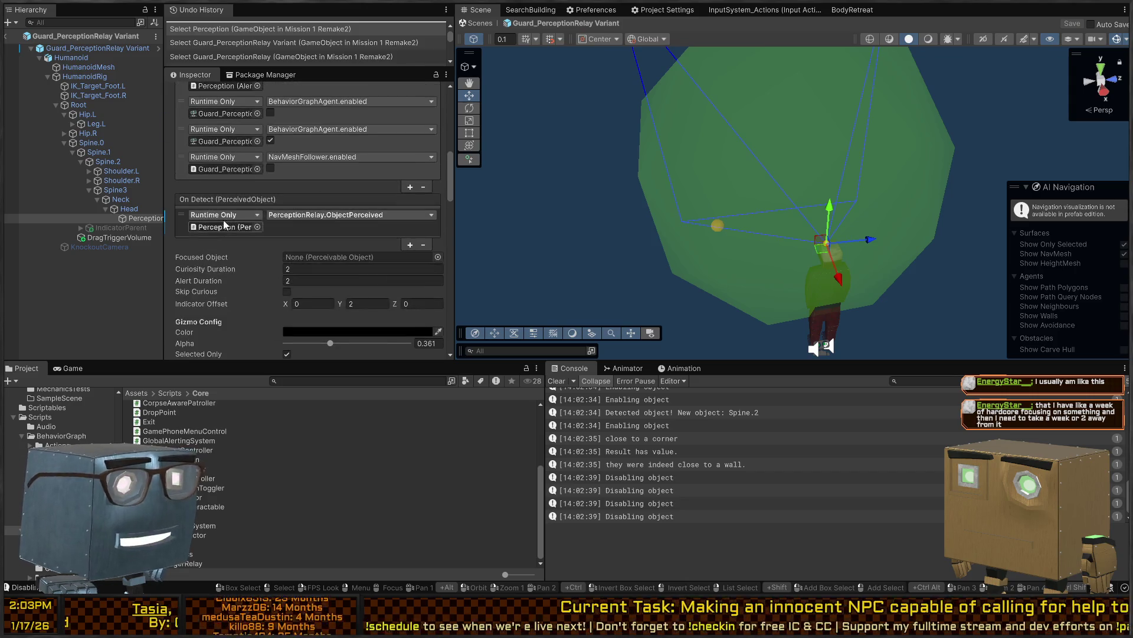
scroll(244, 215, "down", 2)
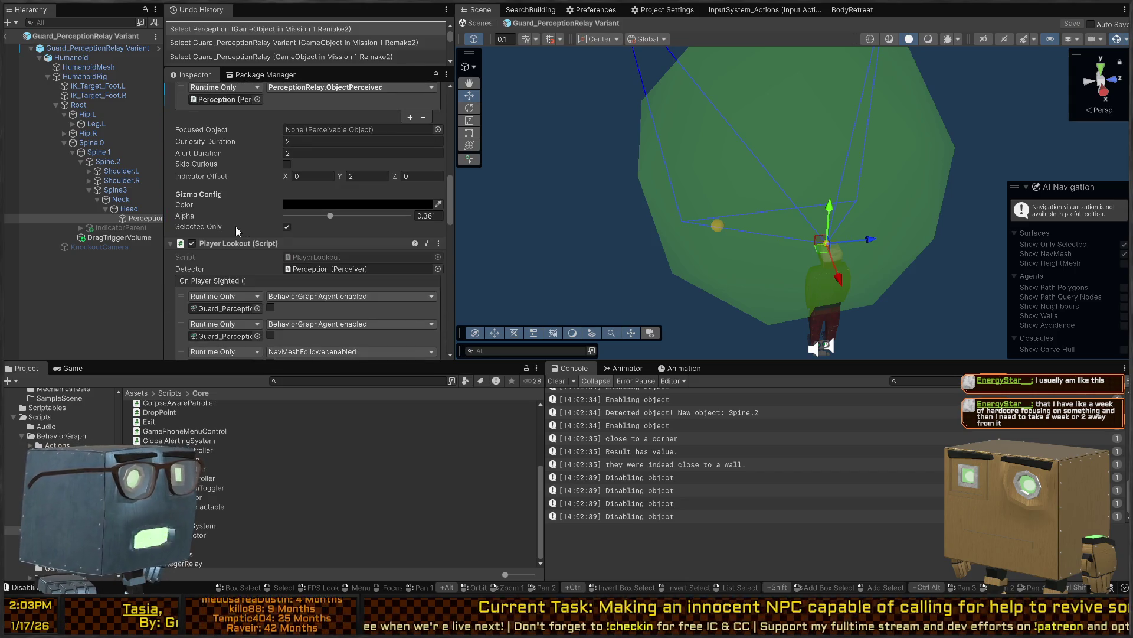
scroll(236, 224, "down", 2)
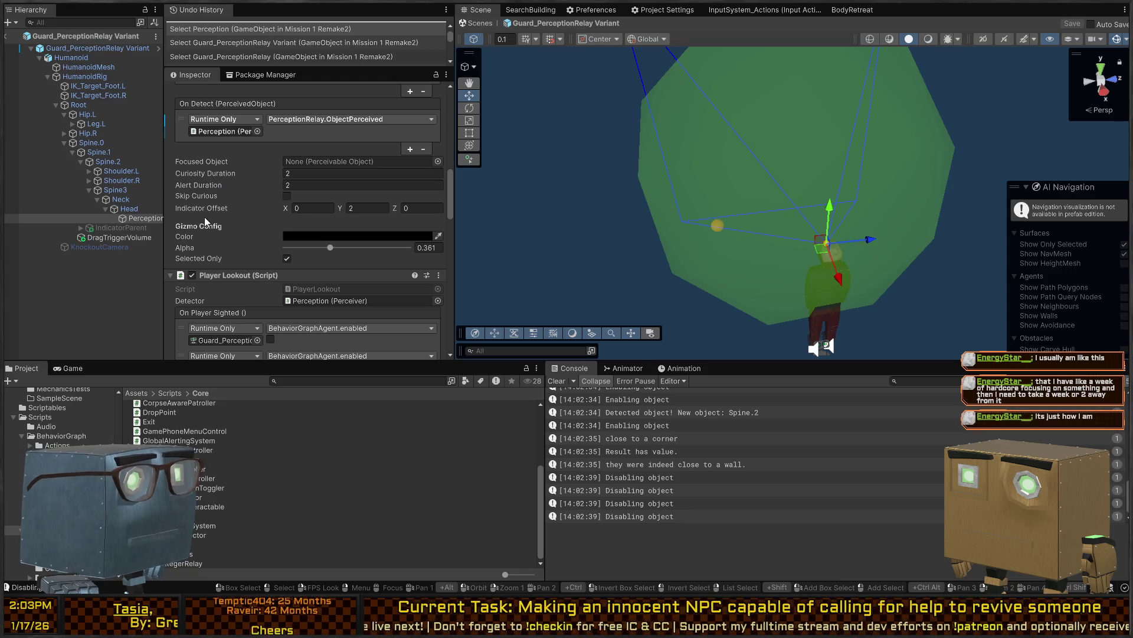
scroll(235, 243, "up", 10)
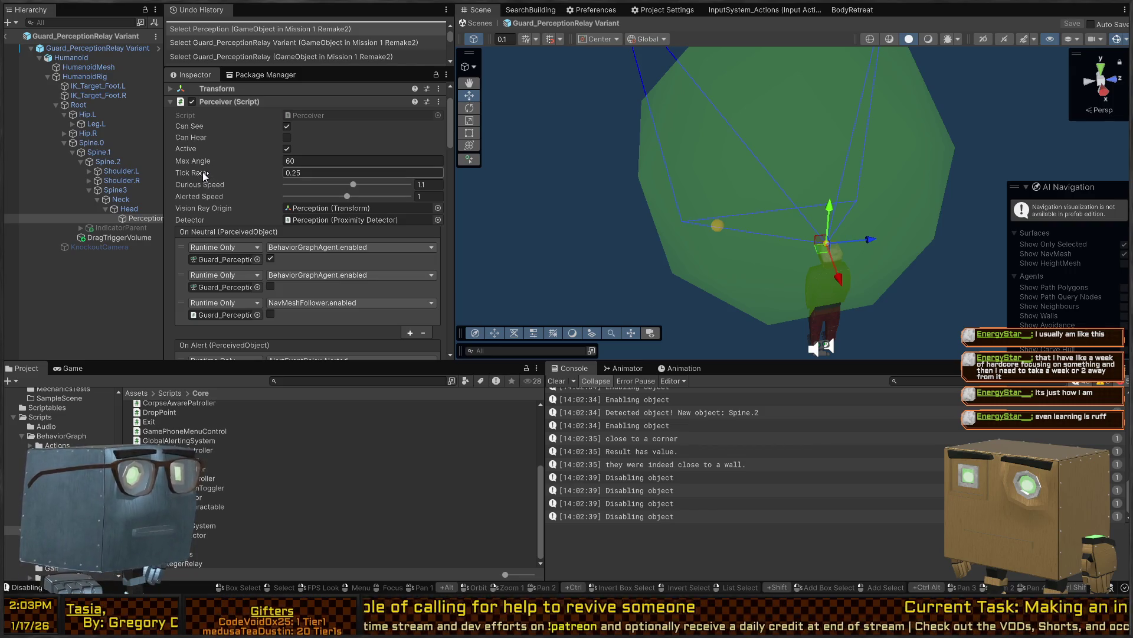
Set the Perceiver's Tick Rate to 0.37 and its vision Max Angle to 66.9
mouse_move(204, 176)
left_mouse_down()
mouse_move(264, 152)
mouse_move(339, 149)
mouse_move(306, 151)
left_mouse_up()
mouse_move(945, 165)
left_mouse_down()
mouse_move(1015, 161)
mouse_move(769, 204)
mouse_move(810, 180)
left_mouse_up()
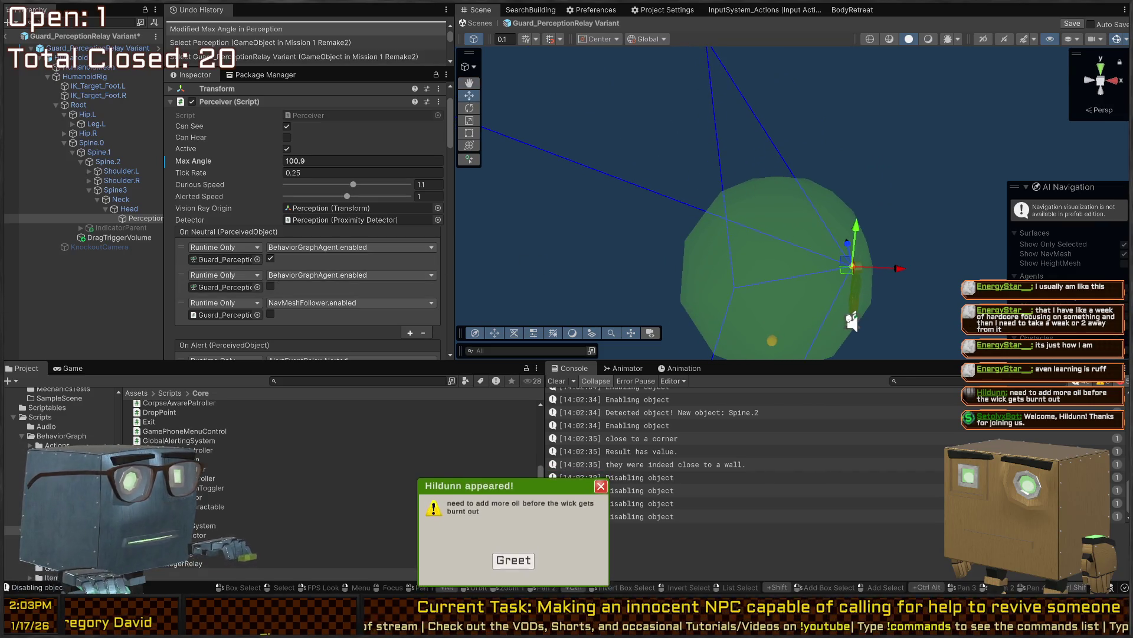
mouse_move(193, 160)
left_mouse_down()
mouse_move(344, 159)
mouse_move(170, 173)
left_mouse_up()
mouse_move(513, 195)
left_mouse_down()
mouse_move(595, 266)
mouse_move(713, 253)
left_mouse_up()
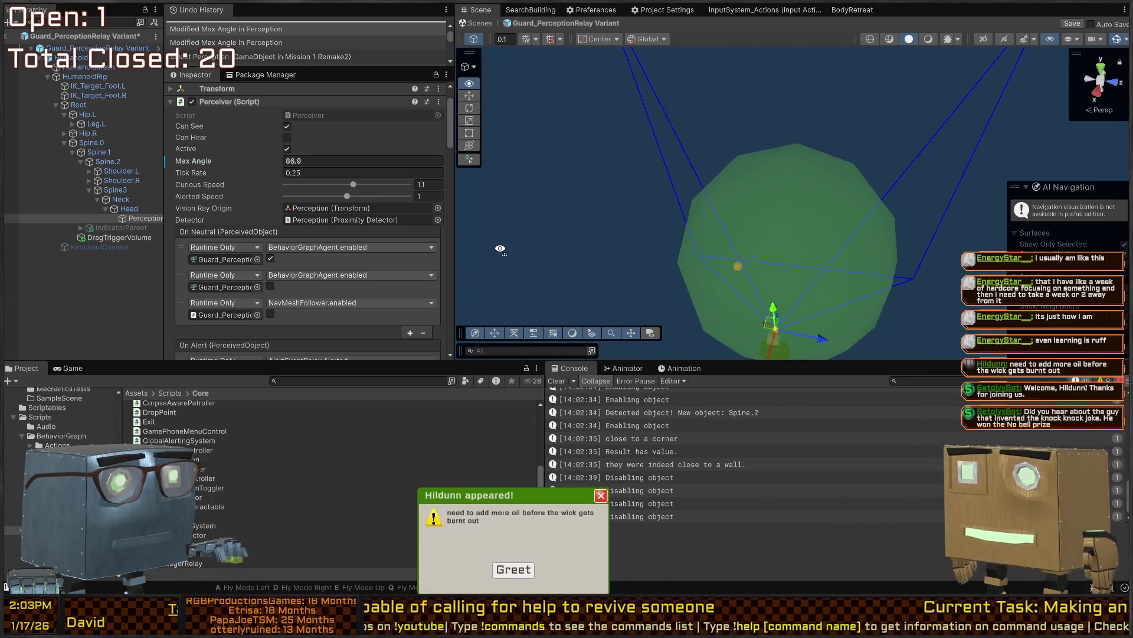
Save the guard perception prefab and return to the main scene
key("ctrl+s")
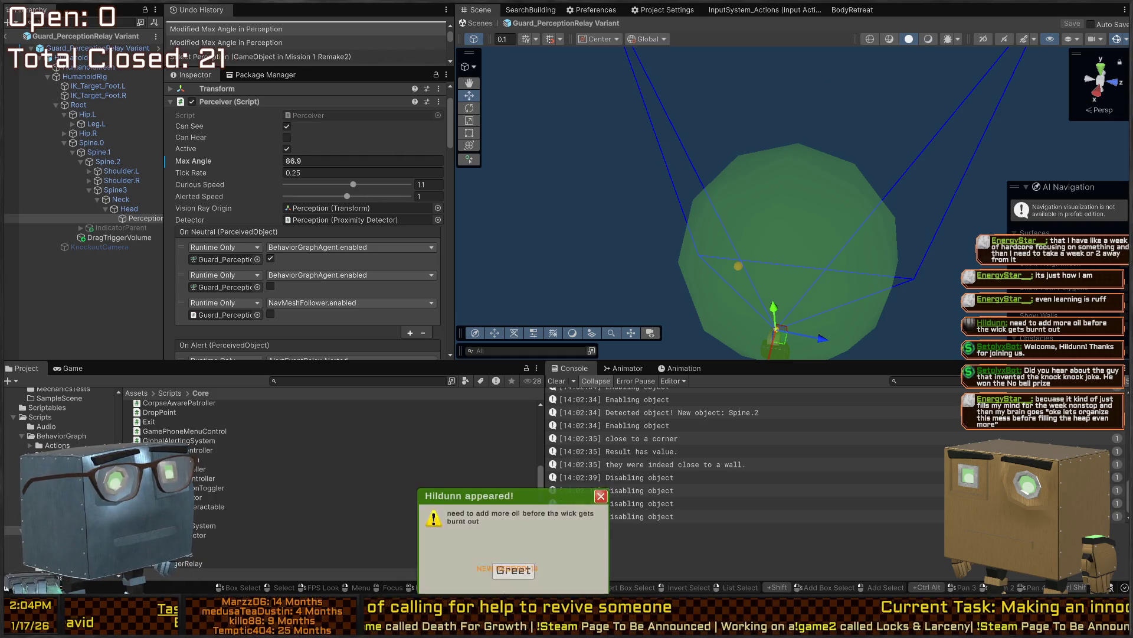
mouse_move(717, 314)
left_mouse_down()
mouse_move(732, 295)
mouse_move(568, 108)
mouse_move(670, 127)
left_mouse_up()
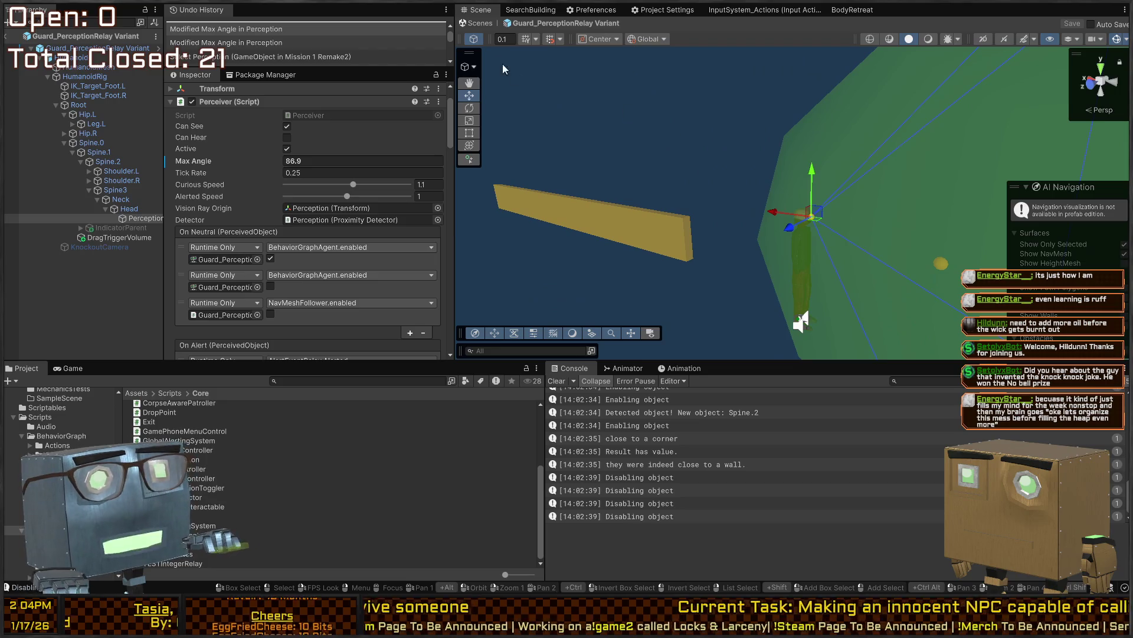
left_click(476, 26)
Select Innocent in the main scene and expand its Ragdoll Manager
left_click_drag(657, 176, 635, 163)
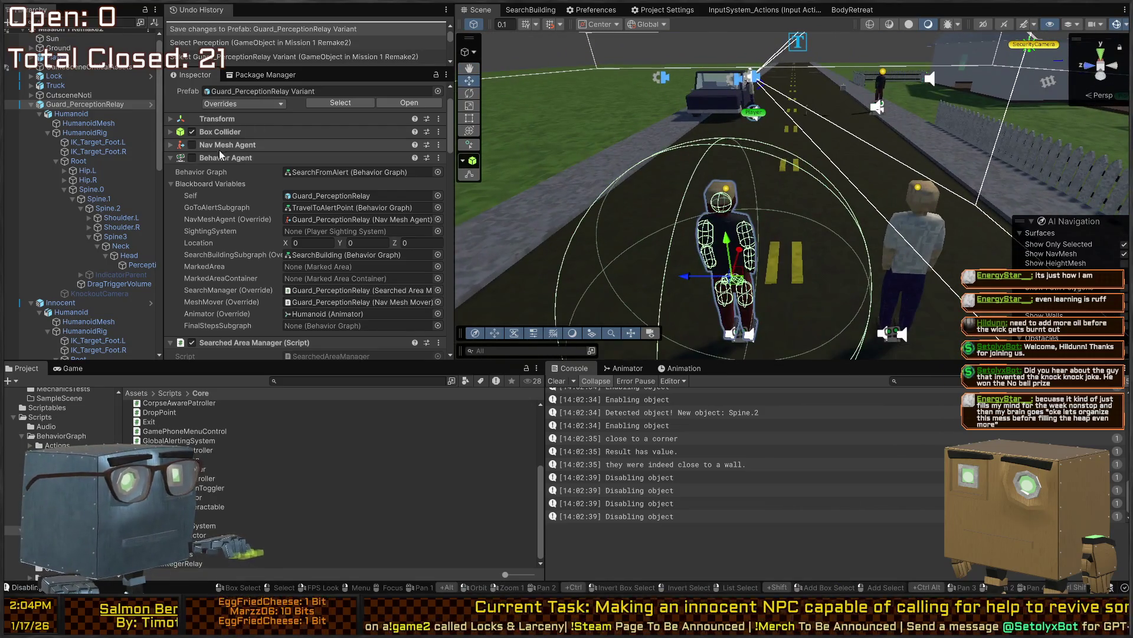
scroll(239, 164, "down", 3)
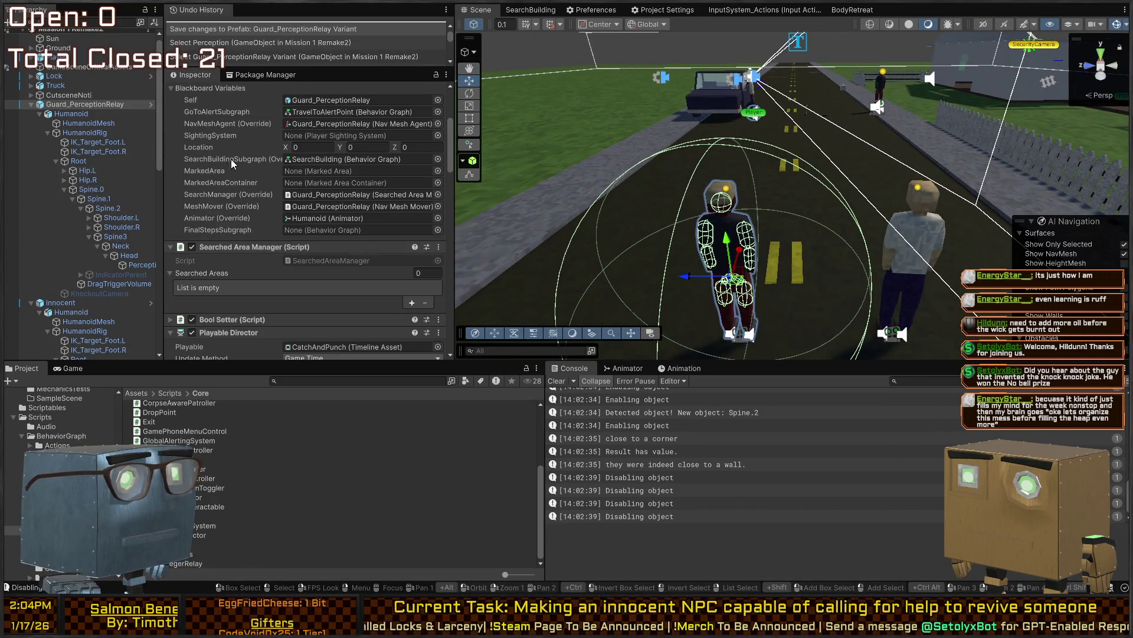
left_click(788, 283)
left_click_drag(741, 189, 731, 182)
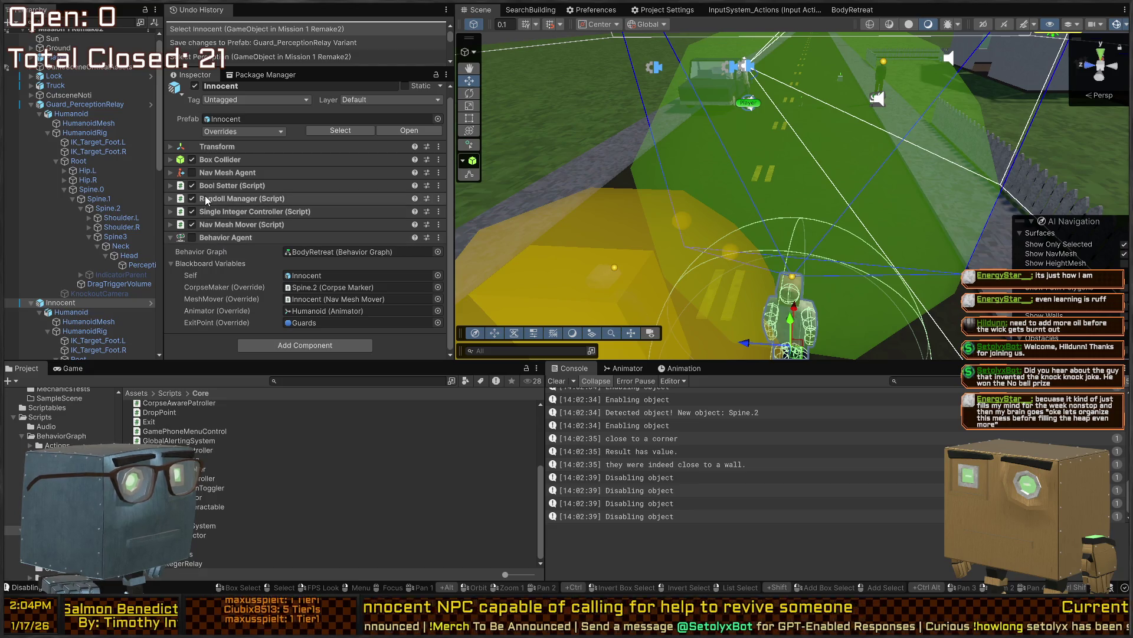
left_click(277, 198)
Clear the Ragdoll Manager's Graph Agent reference to None
scroll(272, 212, "down", 5)
scroll(268, 213, "down", 5)
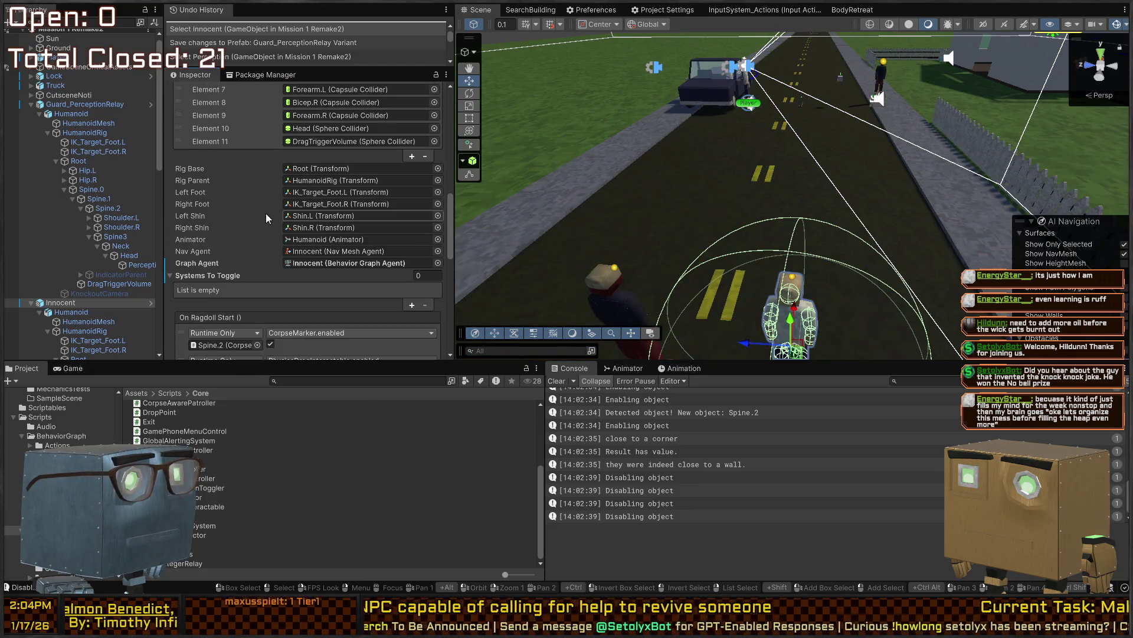
left_click(325, 261)
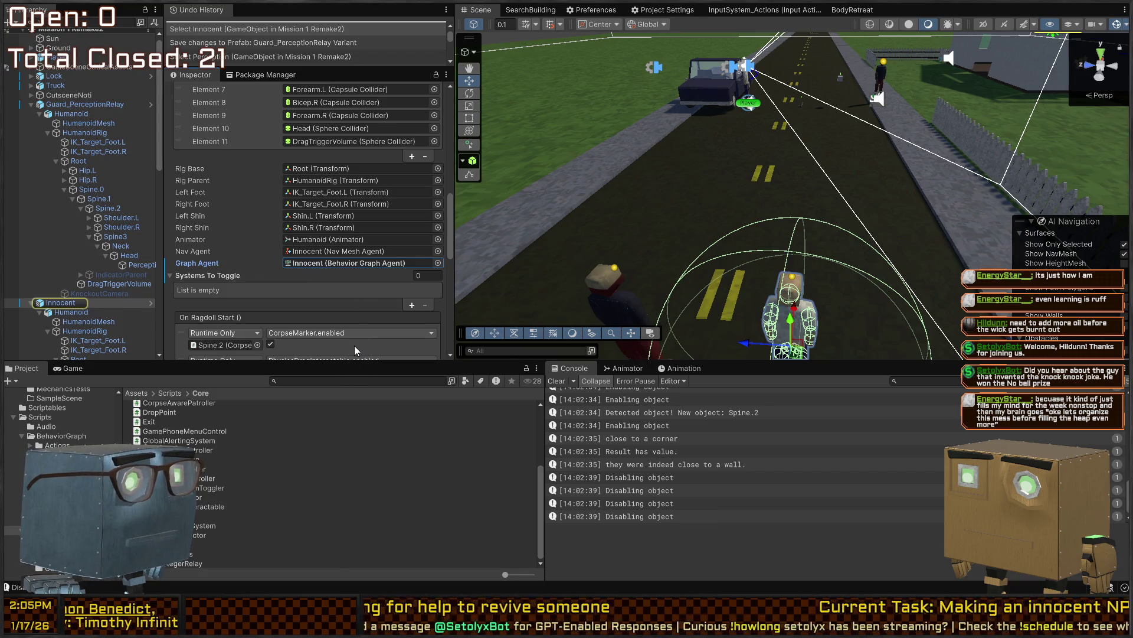
left_click(313, 264)
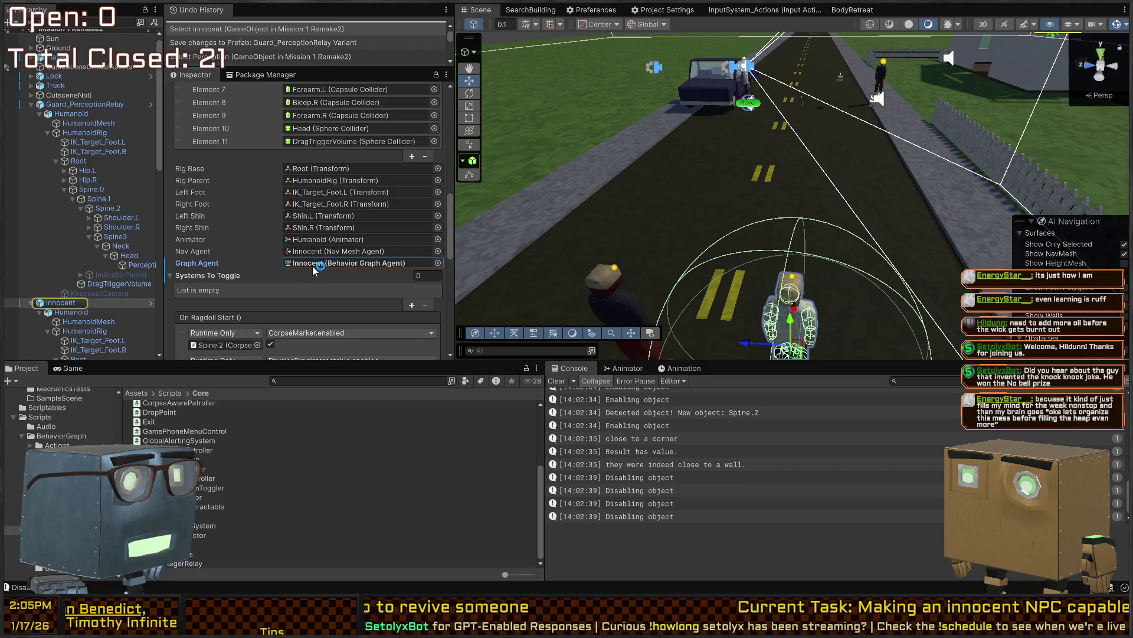
key("Delete")
scroll(313, 266, "up", 10)
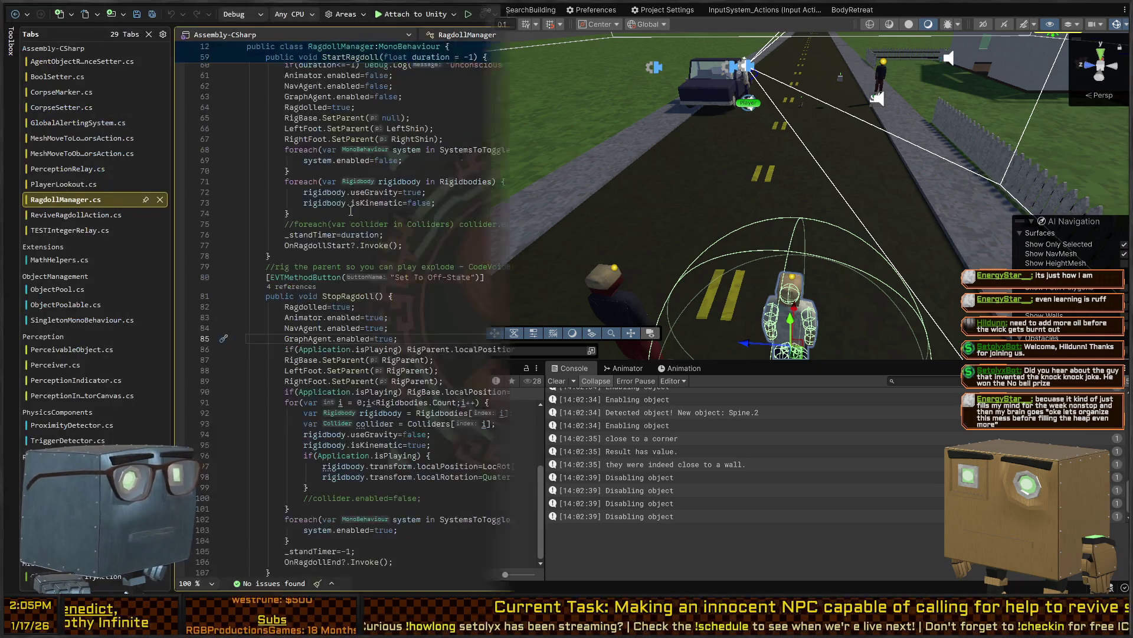
Wrap StartRagdoll's GraphAgent line in an if(GraphAgent) null check
scroll(341, 216, "down", 4)
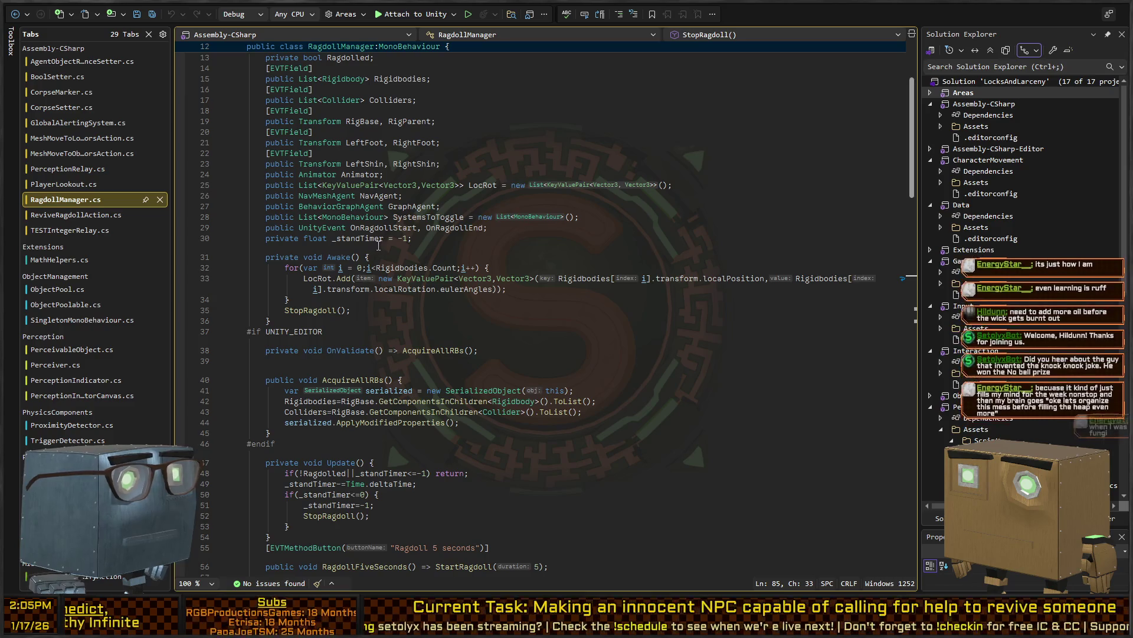
left_click(407, 207)
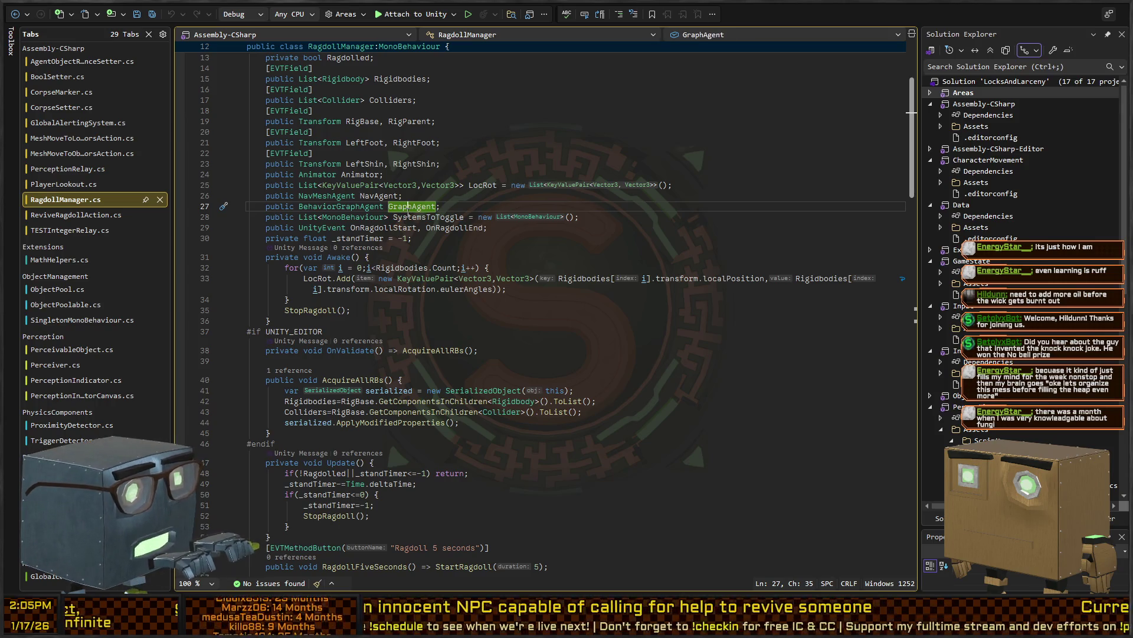
key("ctrl+F3")
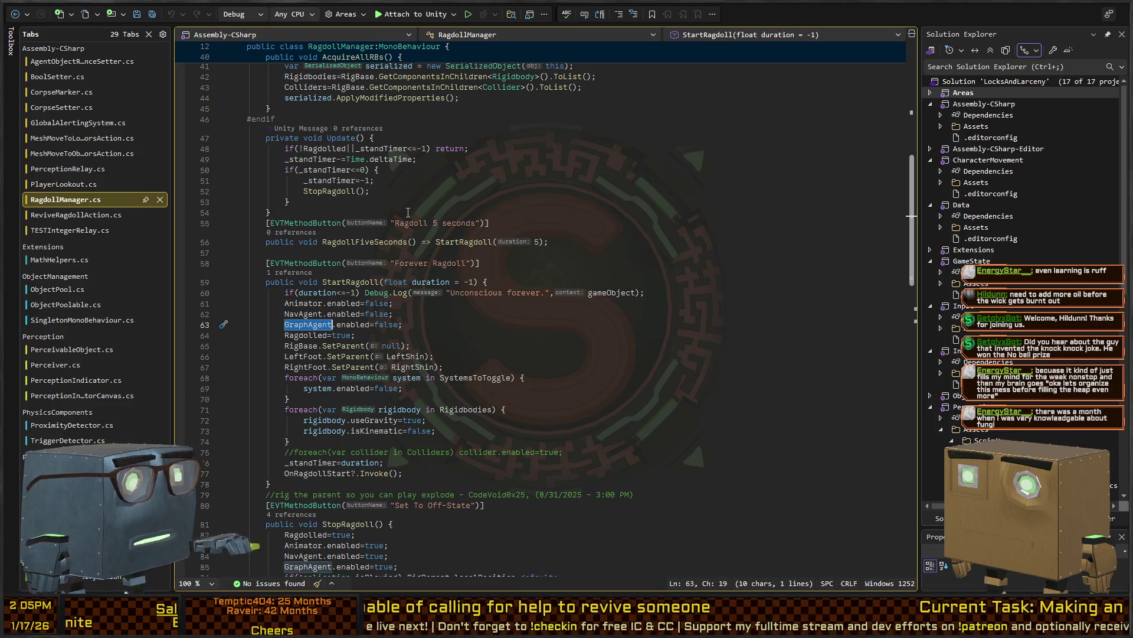
key("Home")
type("if(GraphAgent)GraphAgent")
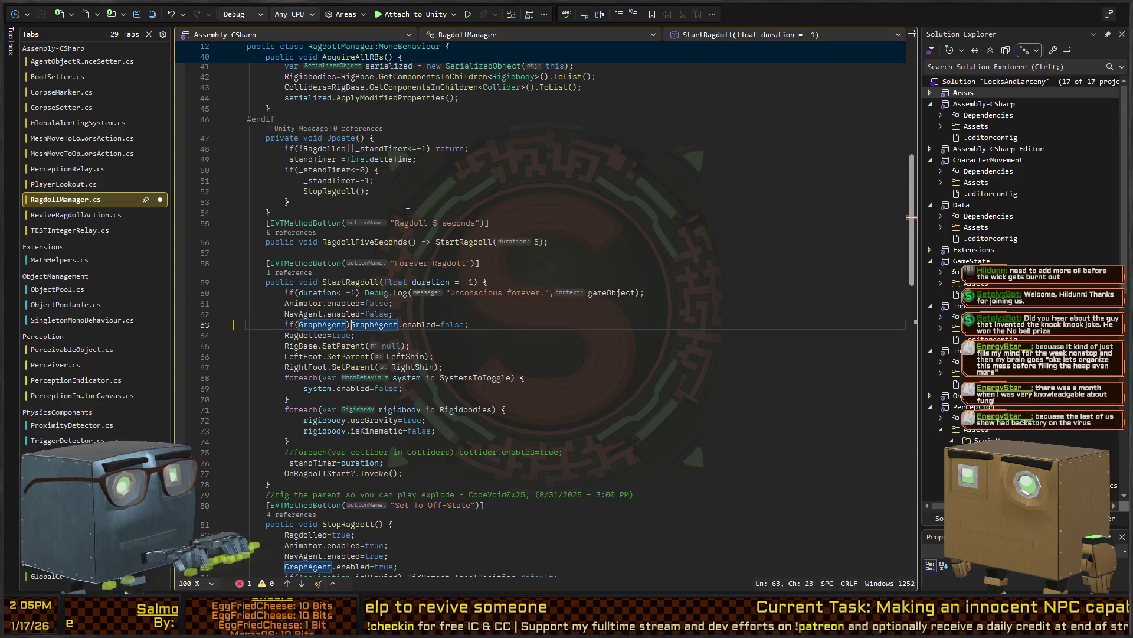
Add the same if(GraphAgent) check in StopRagdoll and save RagdollManager.cs
key("ctrl+F3")
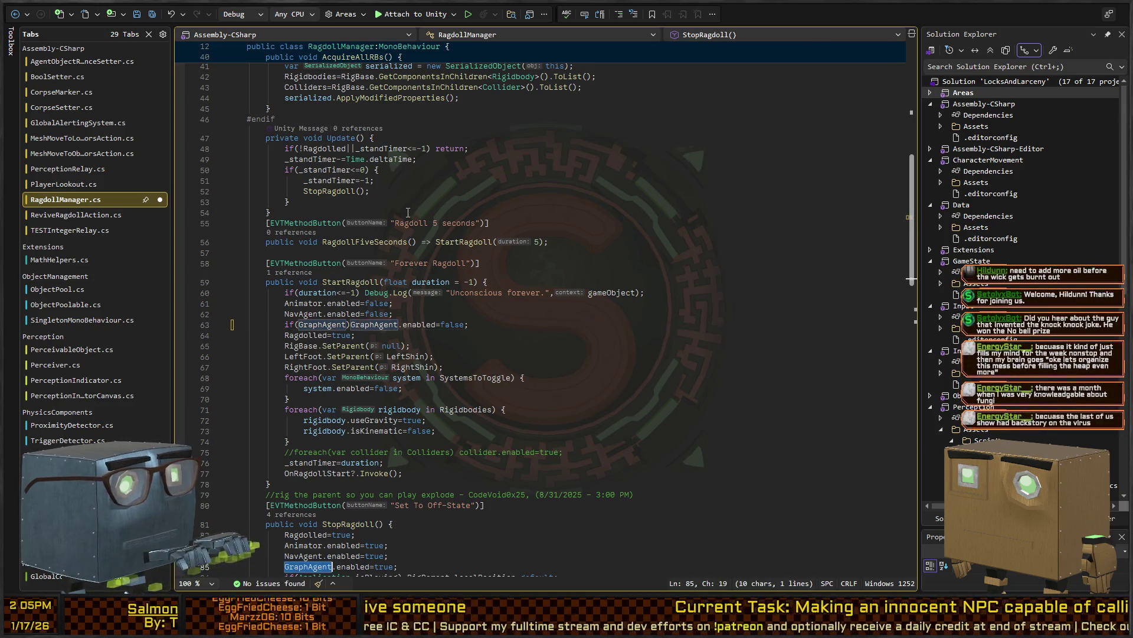
scroll(455, 256, "down", 8)
key("Home")
type("if(GraphAgent)")
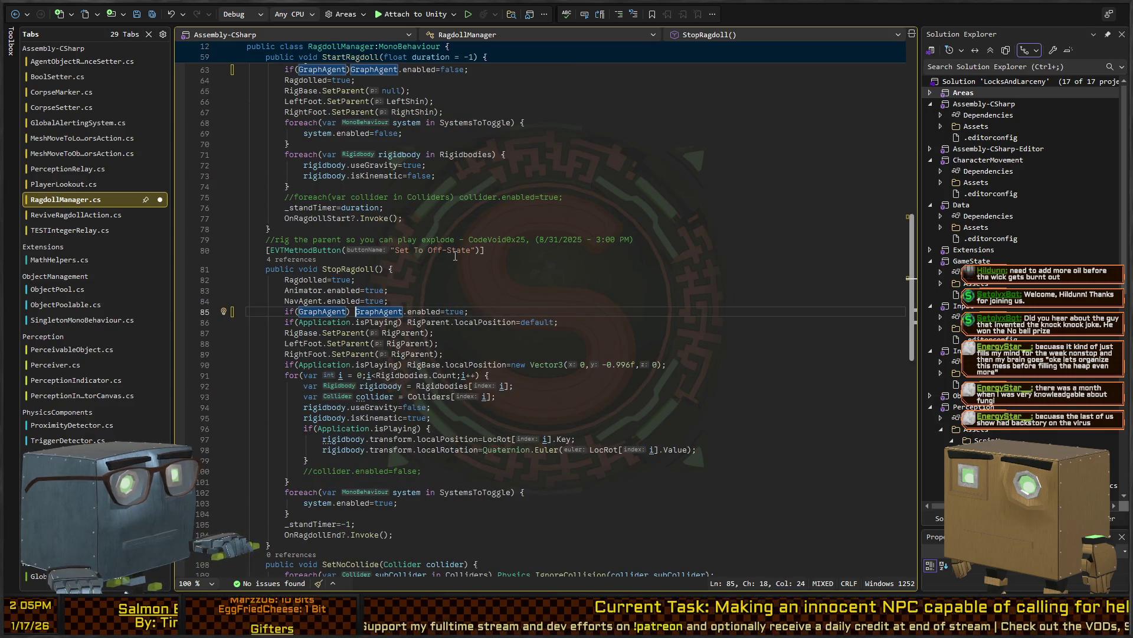
scroll(455, 255, "down", 6)
key("ctrl+s")
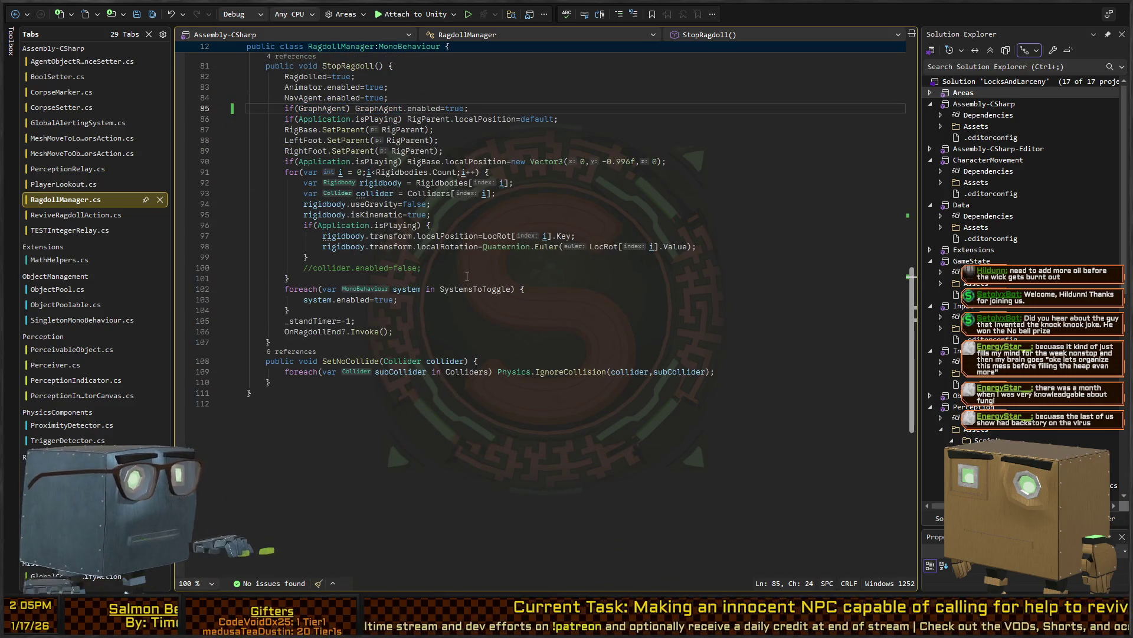
key("alt+Tab")
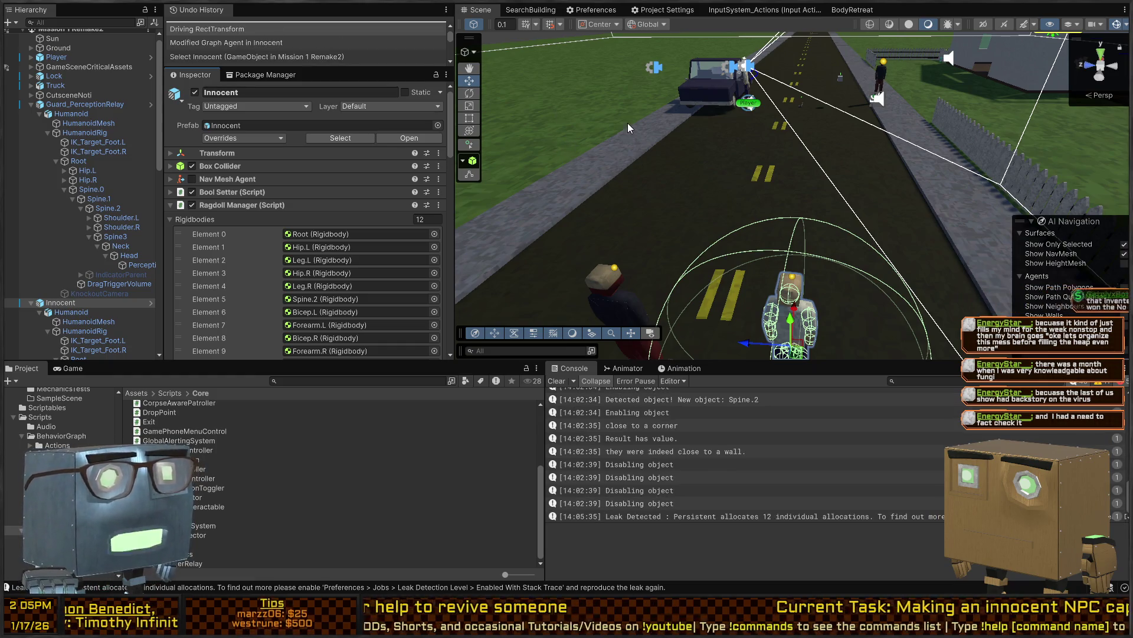
In play mode, disable Innocent's Nav Mesh Agent and drag it onto the road
key("ctrl+p")
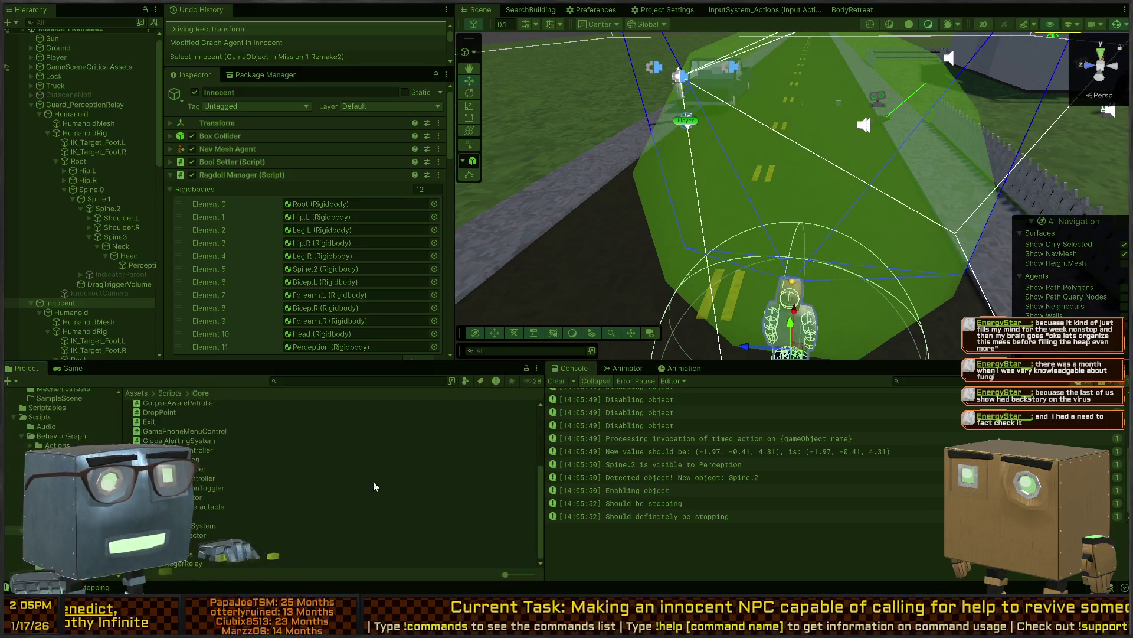
mouse_move(859, 228)
left_mouse_down()
mouse_move(802, 333)
mouse_move(815, 283)
mouse_move(838, 331)
mouse_move(711, 367)
left_mouse_up()
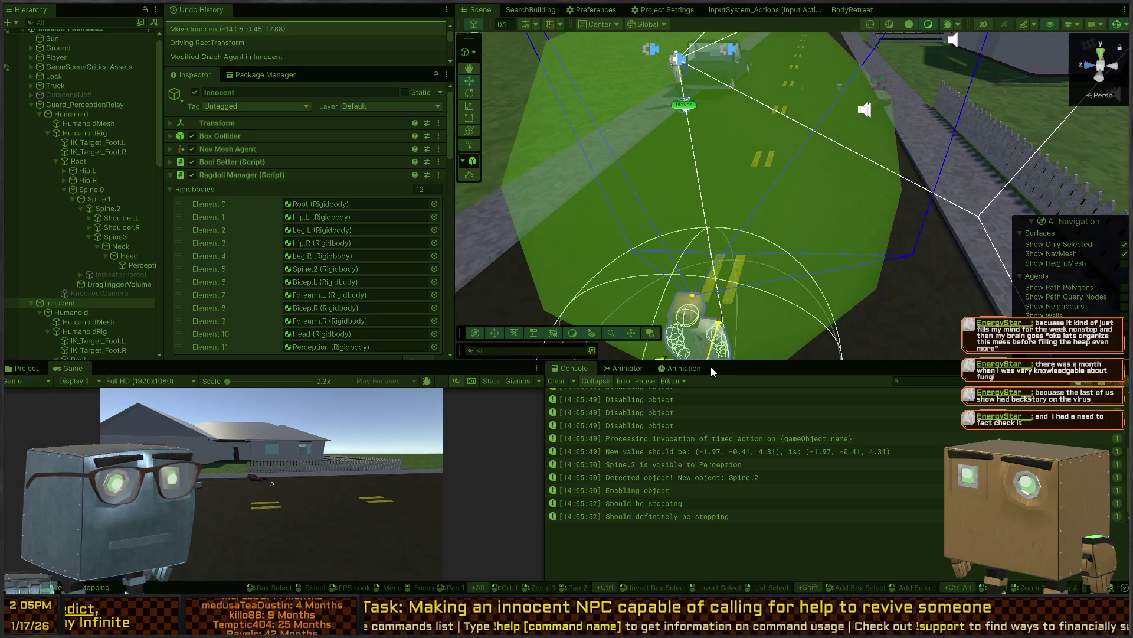
left_click(192, 149)
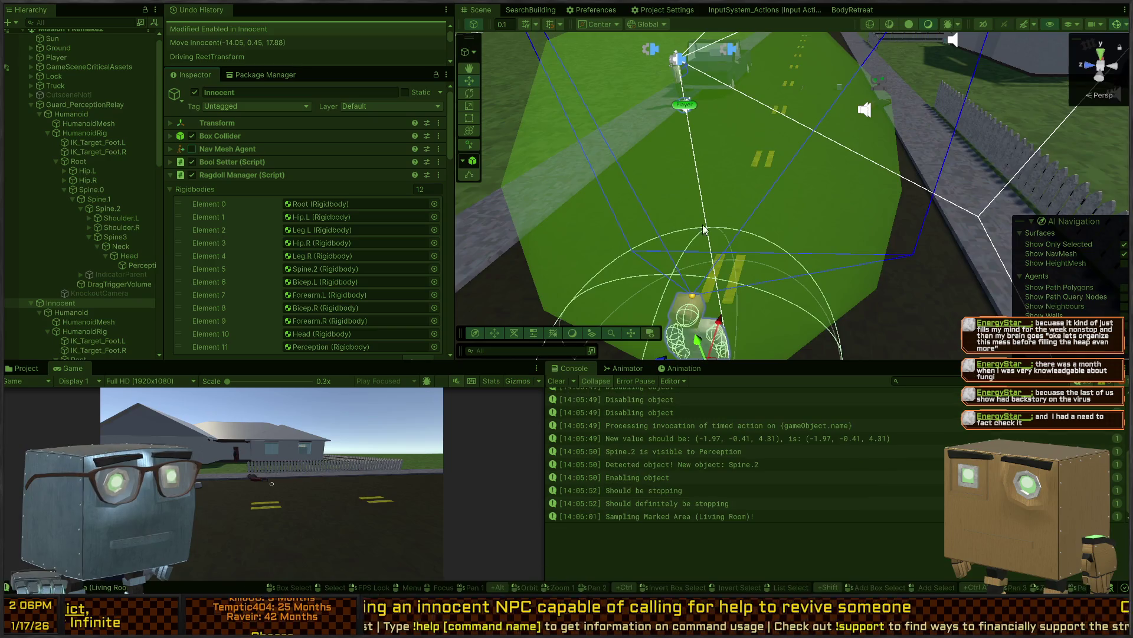
scroll(238, 201, "down", 15)
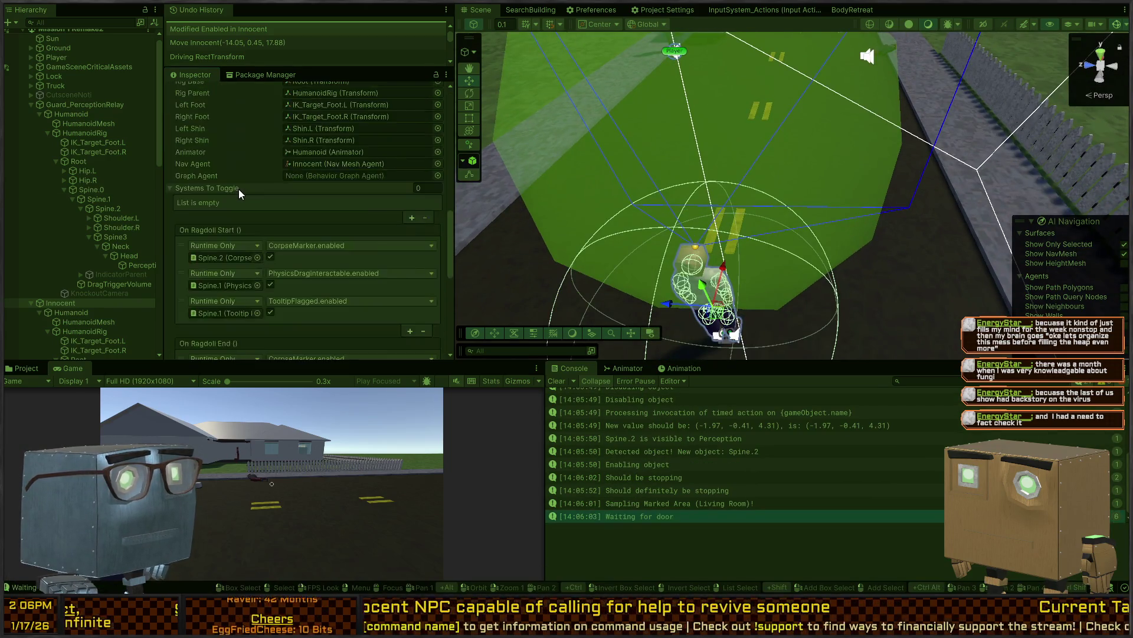
mouse_move(713, 315)
left_mouse_down()
mouse_move(853, 154)
mouse_move(909, 66)
left_mouse_up()
key("w")
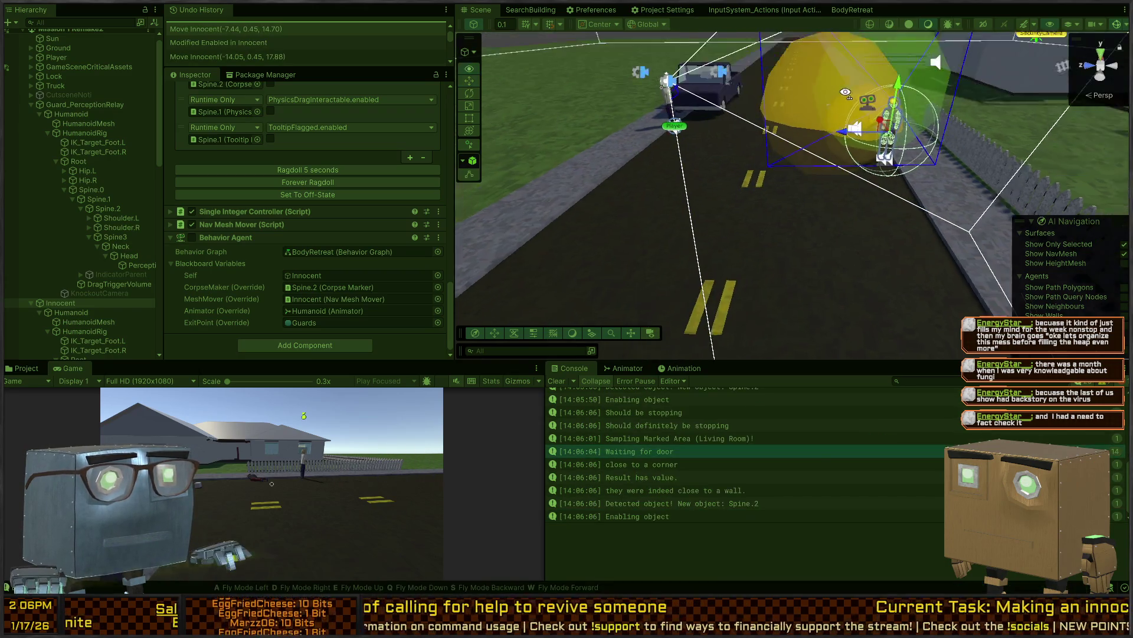
key("s")
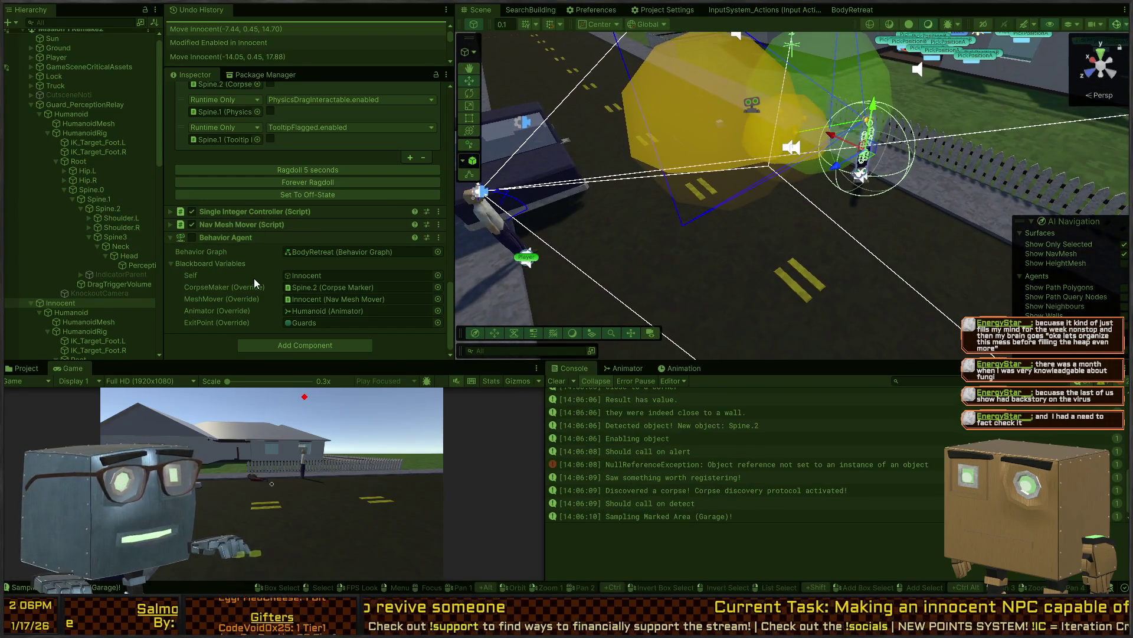
Show the NullReferenceException stack trace and reselect Innocent
left_click(254, 278)
left_click(802, 464)
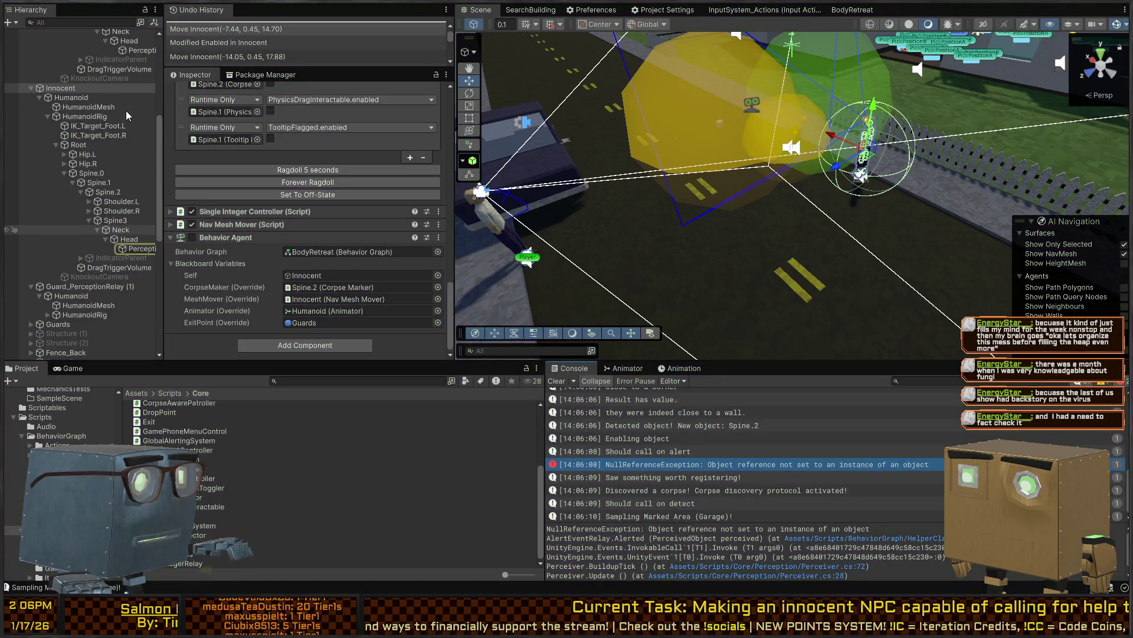
left_click(88, 88)
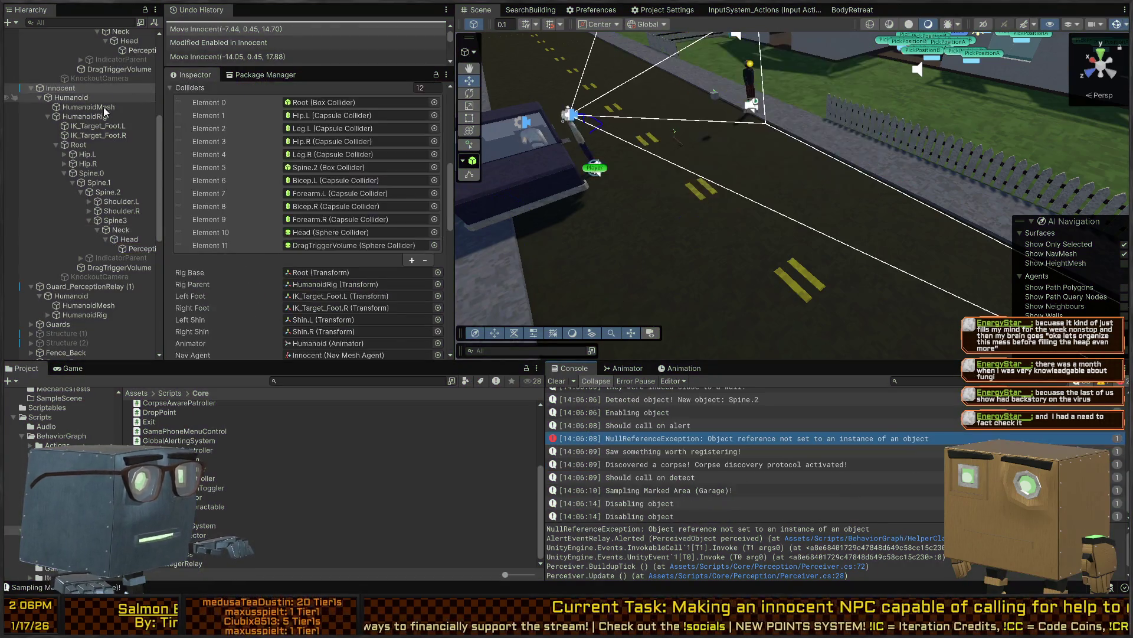
Remove the three On Player Sighted event entries from the Innocent's Perception object and save the prefab
left_click(154, 87)
left_click(141, 209)
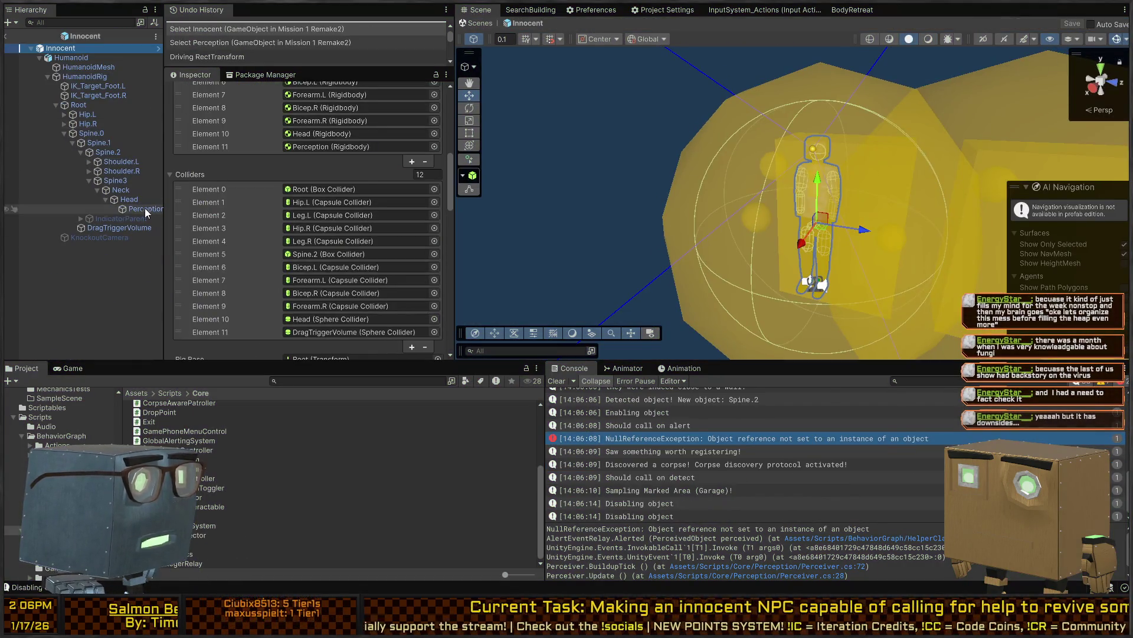
scroll(243, 180, "down", 5)
scroll(235, 179, "up", 3)
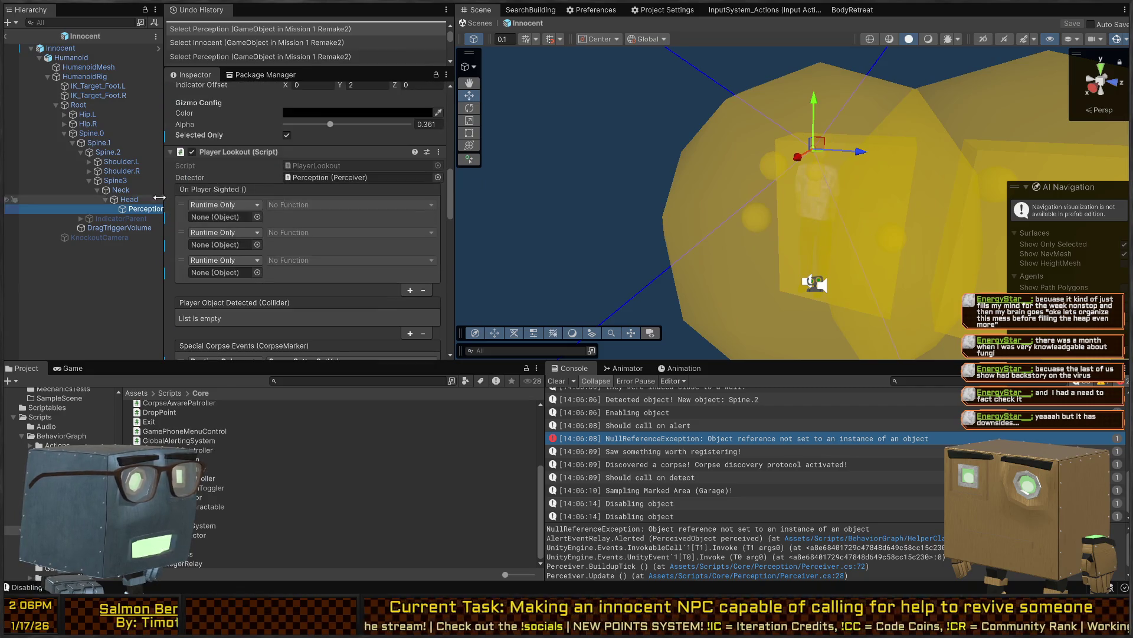
left_click(180, 218)
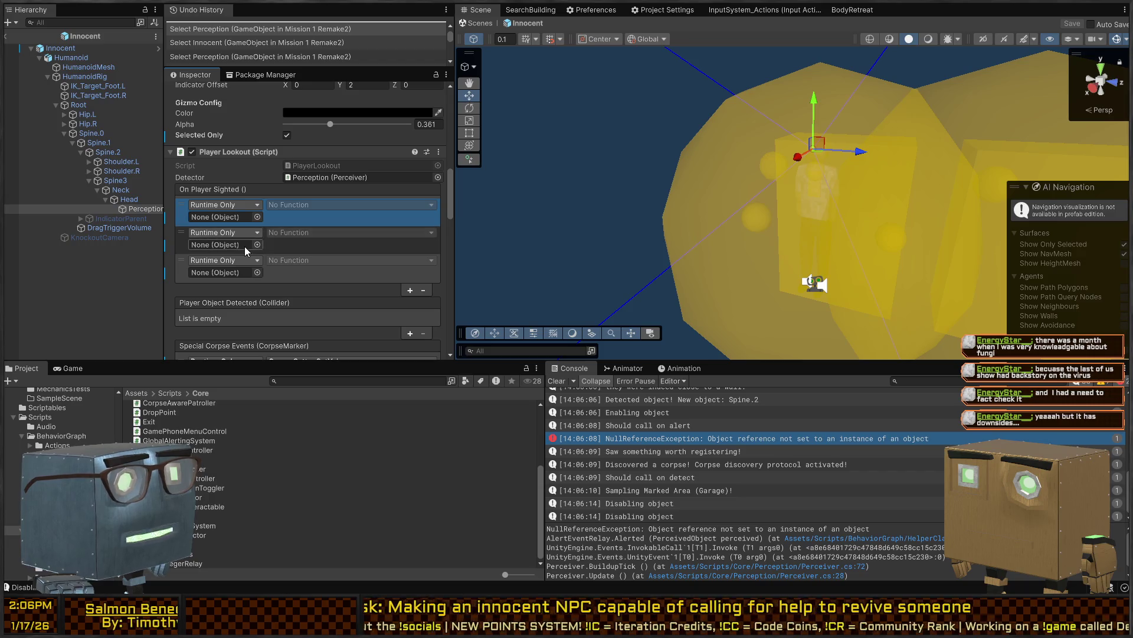
left_click(423, 289)
left_click(423, 262)
left_click(424, 235)
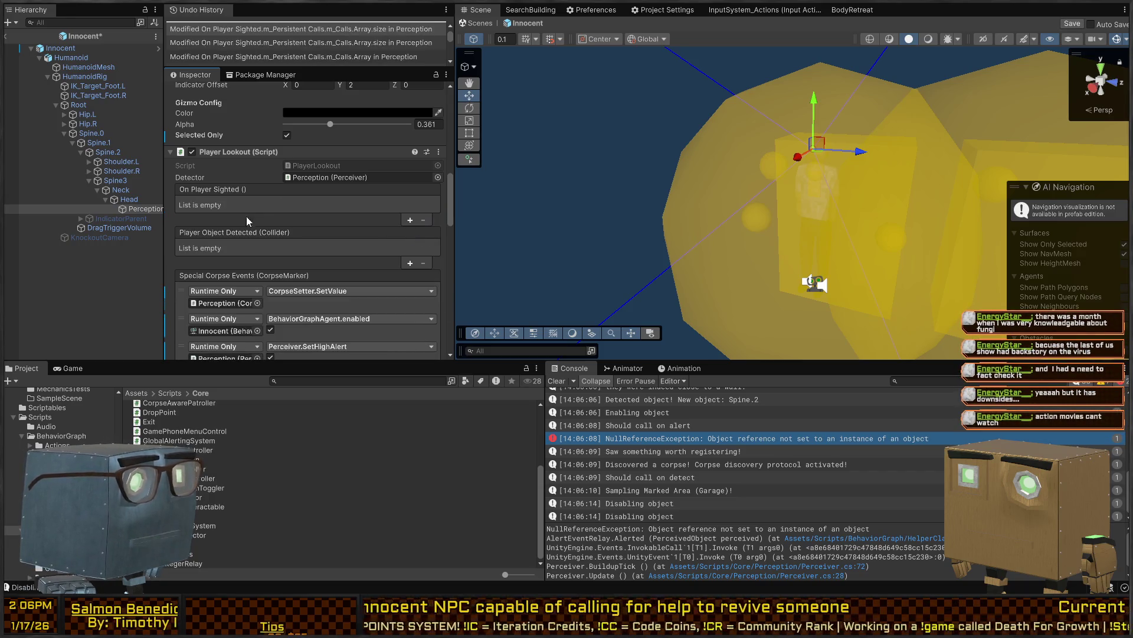
scroll(254, 210, "down", 2)
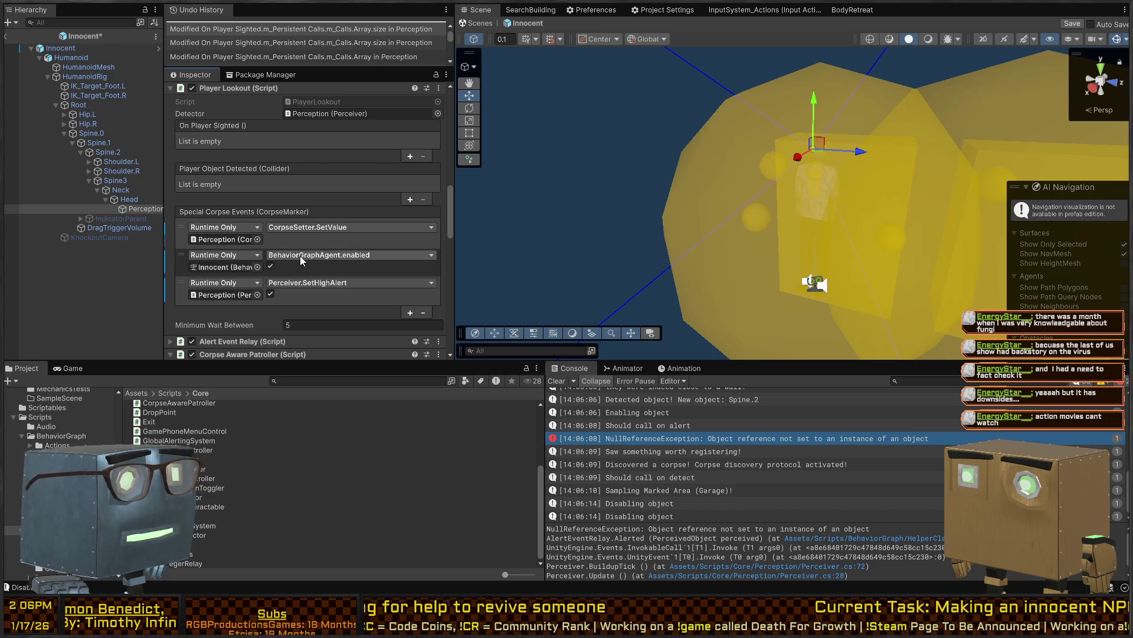
scroll(305, 248, "down", 7)
key("ctrl+s")
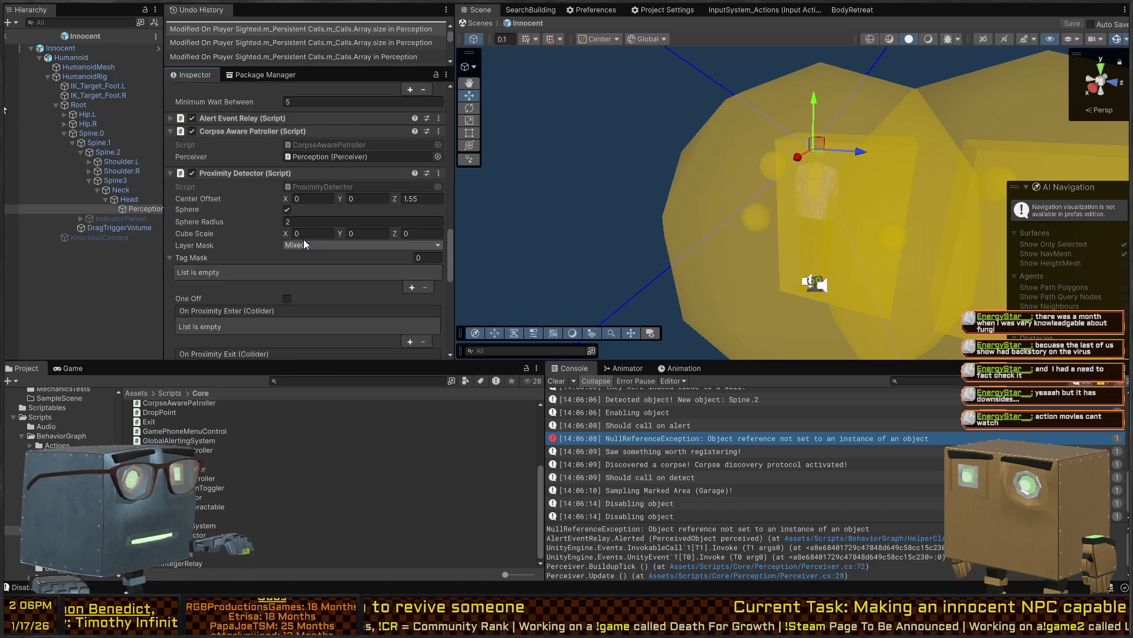
Ping the Innocent object used by the corpse event, then return to the mission scene and play it
scroll(304, 239, "down", 5)
scroll(290, 242, "down", 4)
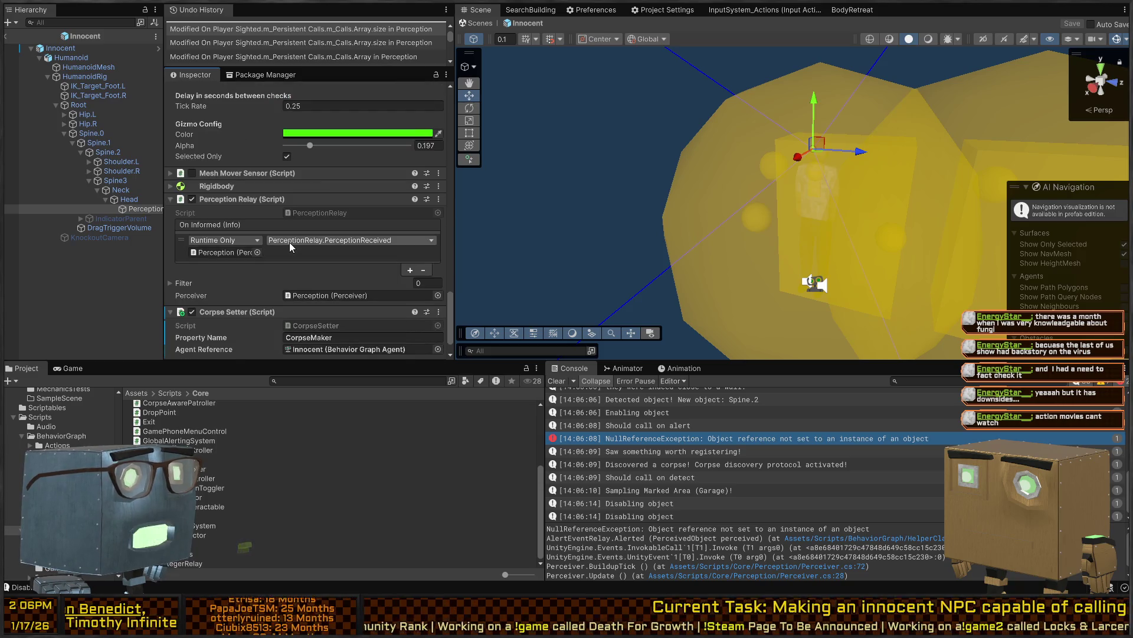
scroll(277, 234, "down", 1)
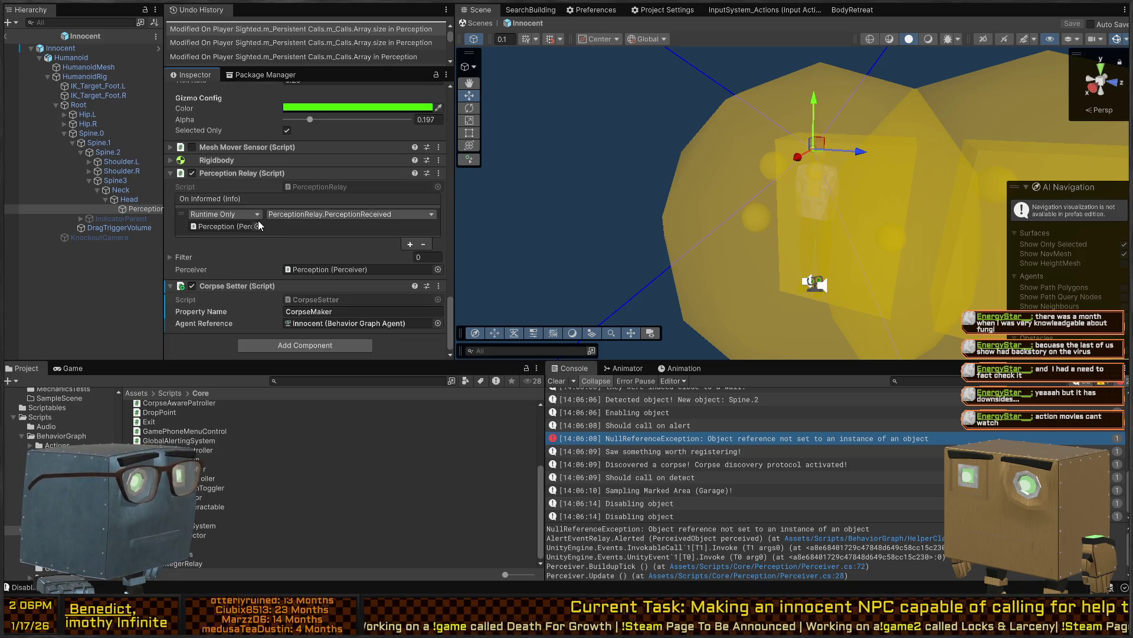
scroll(256, 219, "up", 10)
scroll(255, 210, "up", 10)
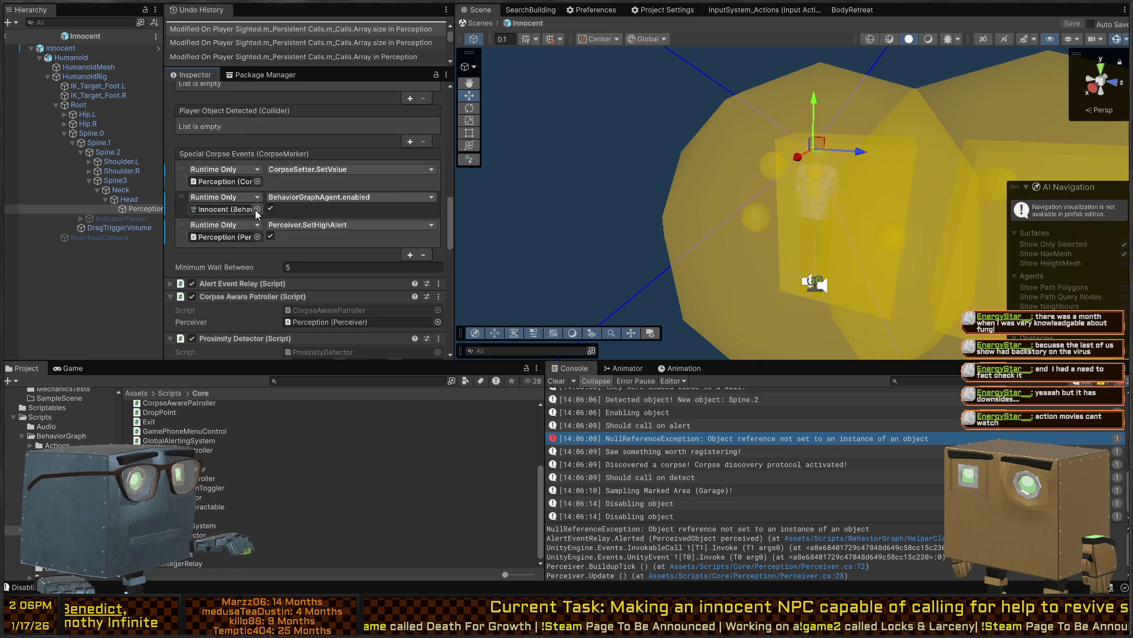
left_click(226, 273)
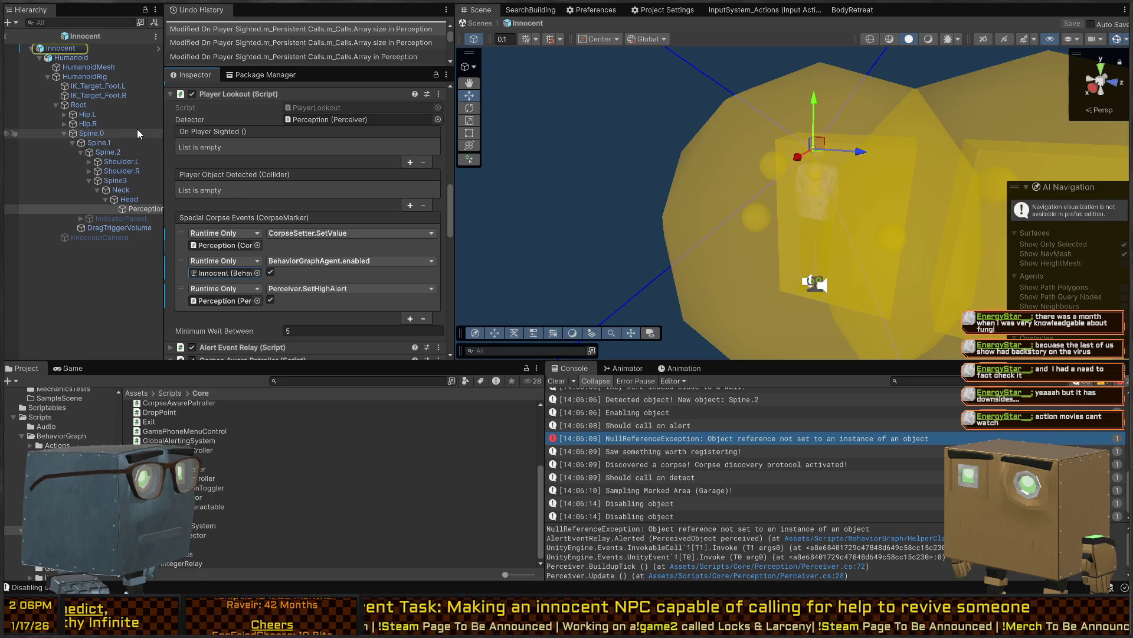
left_click(7, 36)
key("ctrl+p")
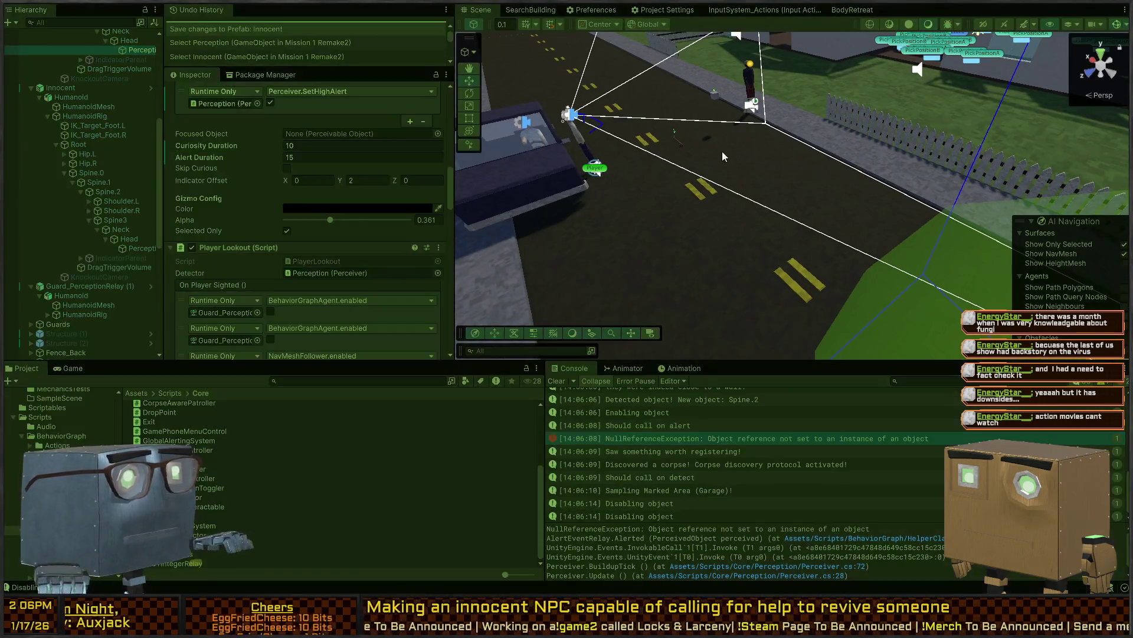
During play, select the whole Innocent object and drag it across the road
key("w")
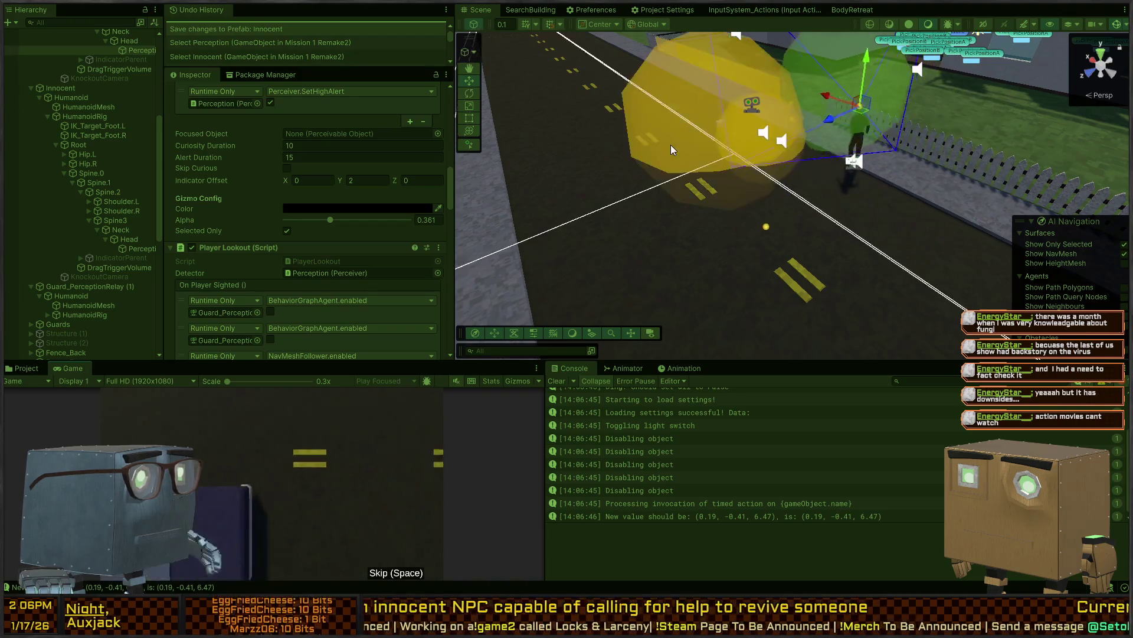
key("s")
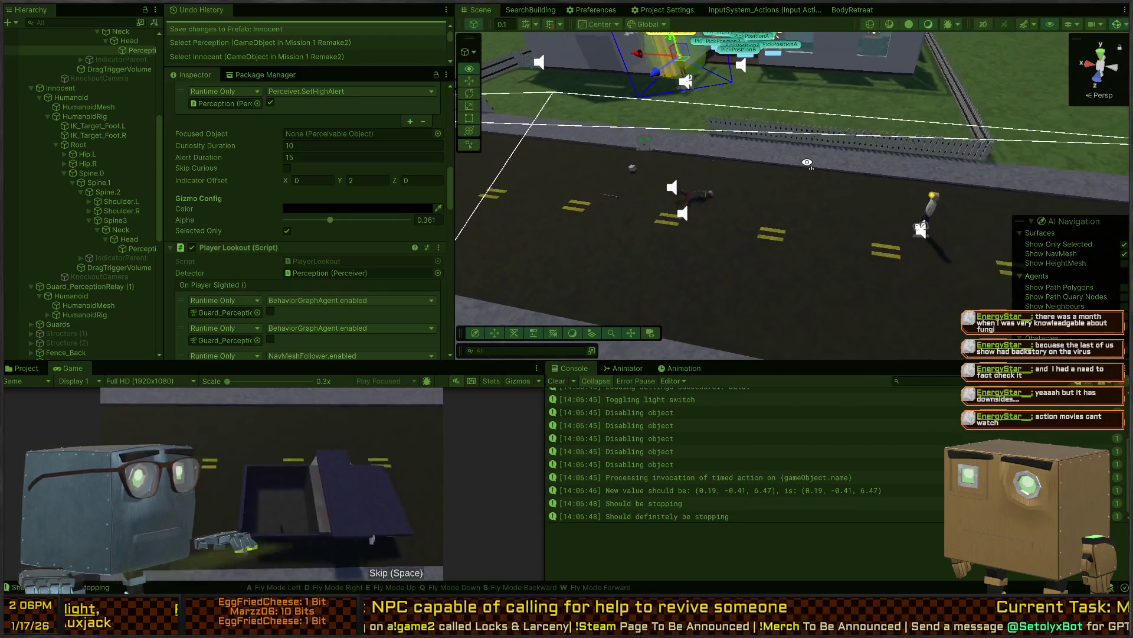
key("w")
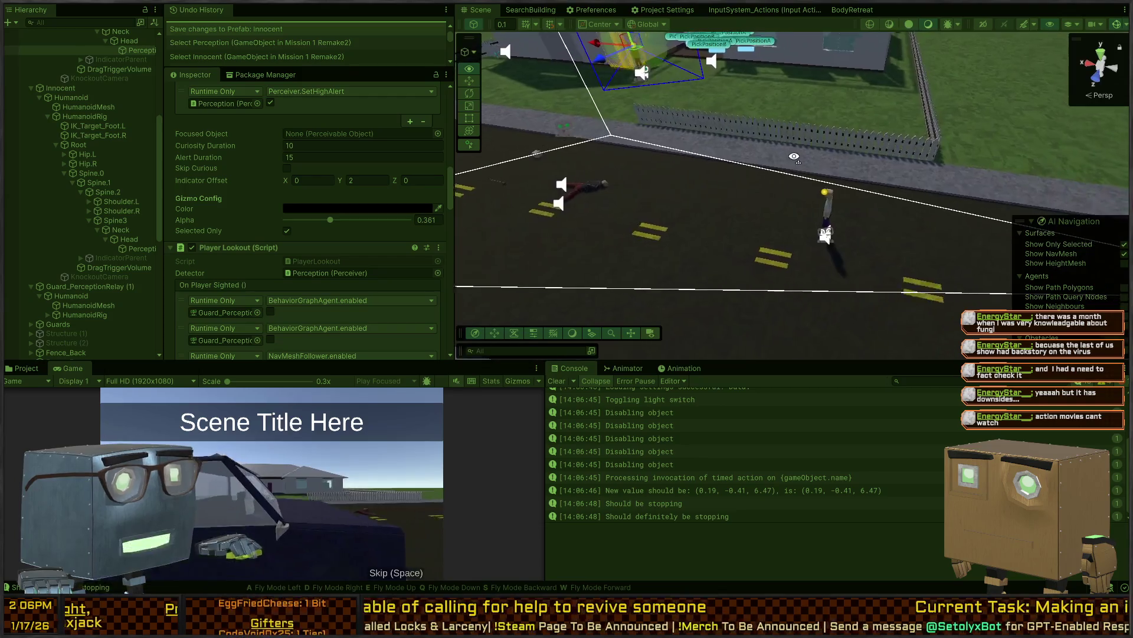
left_click(809, 192)
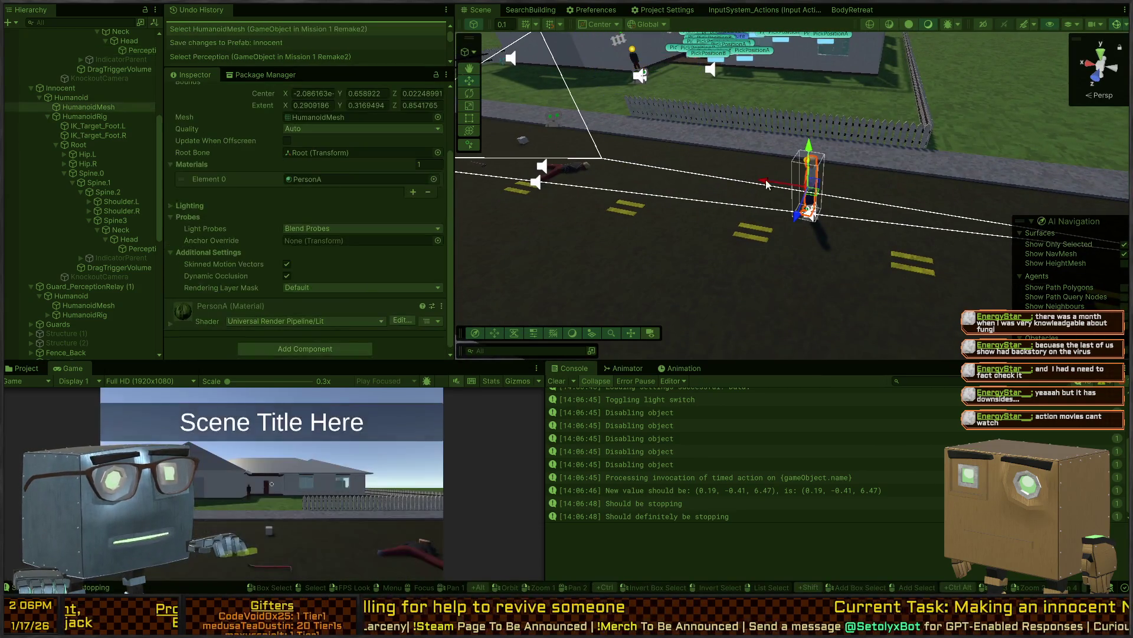
left_click(64, 88)
mouse_move(812, 189)
left_mouse_down()
mouse_move(726, 178)
mouse_move(829, 230)
mouse_move(768, 239)
mouse_move(823, 234)
mouse_move(847, 203)
left_mouse_up()
Disable Innocent's Nav Mesh Agent, place it beside the ragdolled guard, re-enable the agent, and view the error trace
scroll(231, 140, "up", 3)
left_click(192, 149)
mouse_move(841, 206)
left_mouse_down()
mouse_move(735, 203)
mouse_move(641, 165)
left_mouse_up()
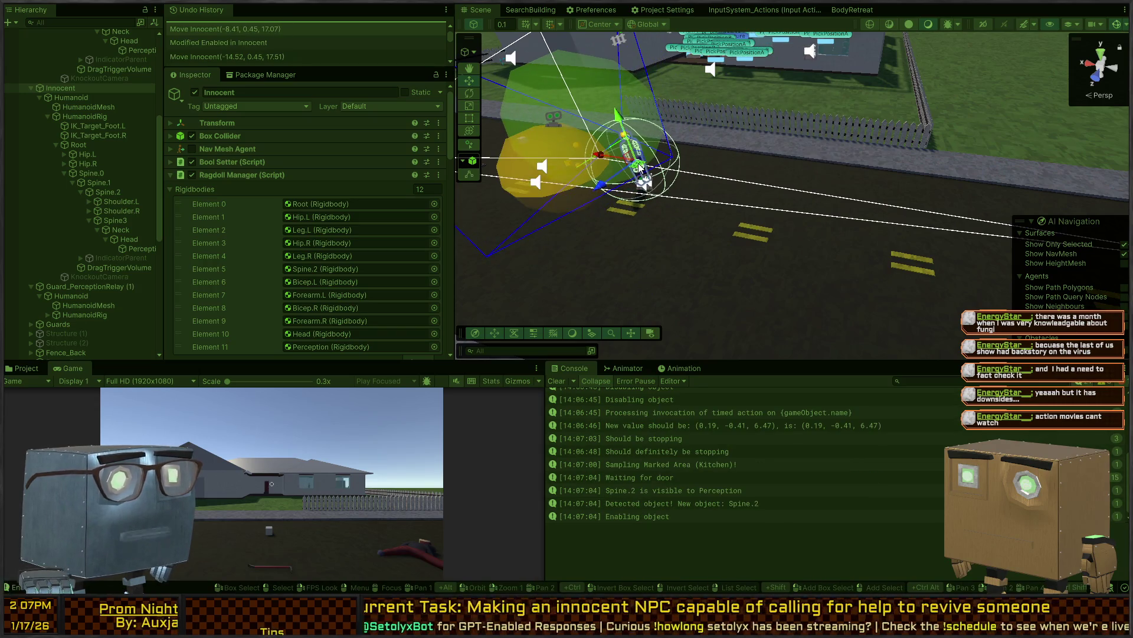
key("f")
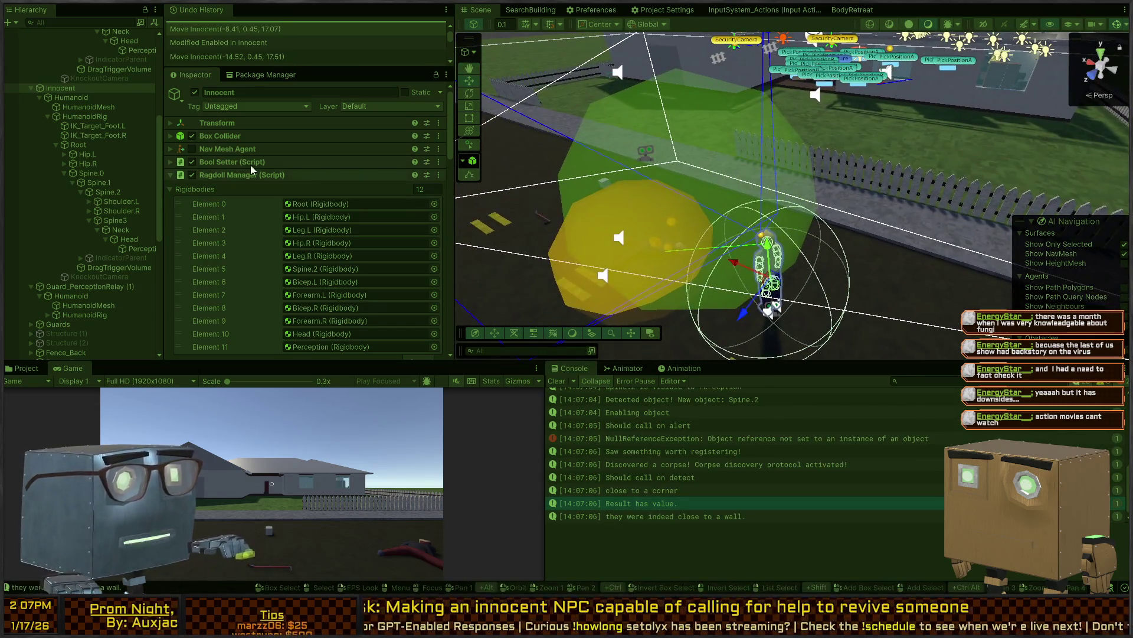
left_click(192, 147)
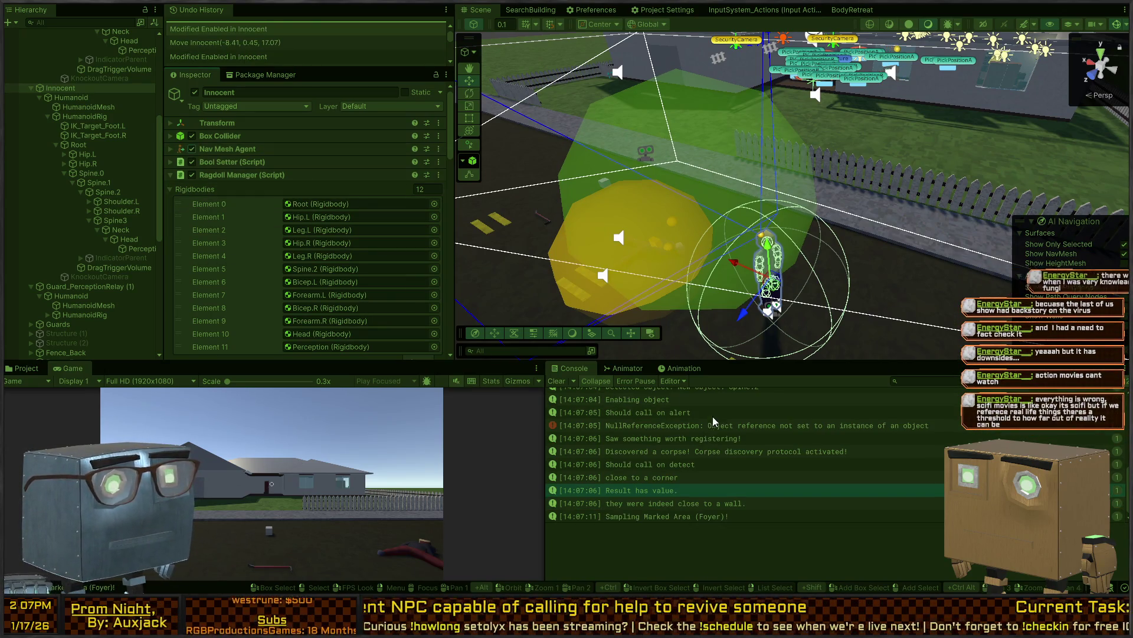
left_click(738, 426)
Exit Play mode and undo on Perception to bring back CorpseSetter.SetValue, BehaviorGraphAgent.enabled and Perceiver.SetHighAlert
left_click(141, 249)
scroll(310, 242, "down", 10)
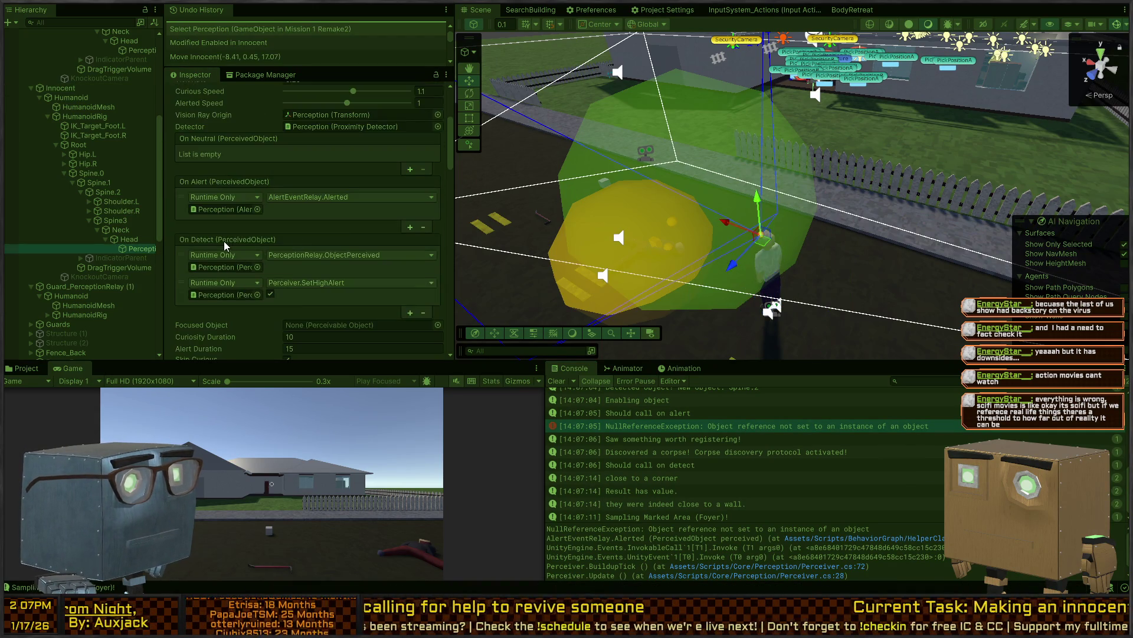
scroll(307, 249, "down", 8)
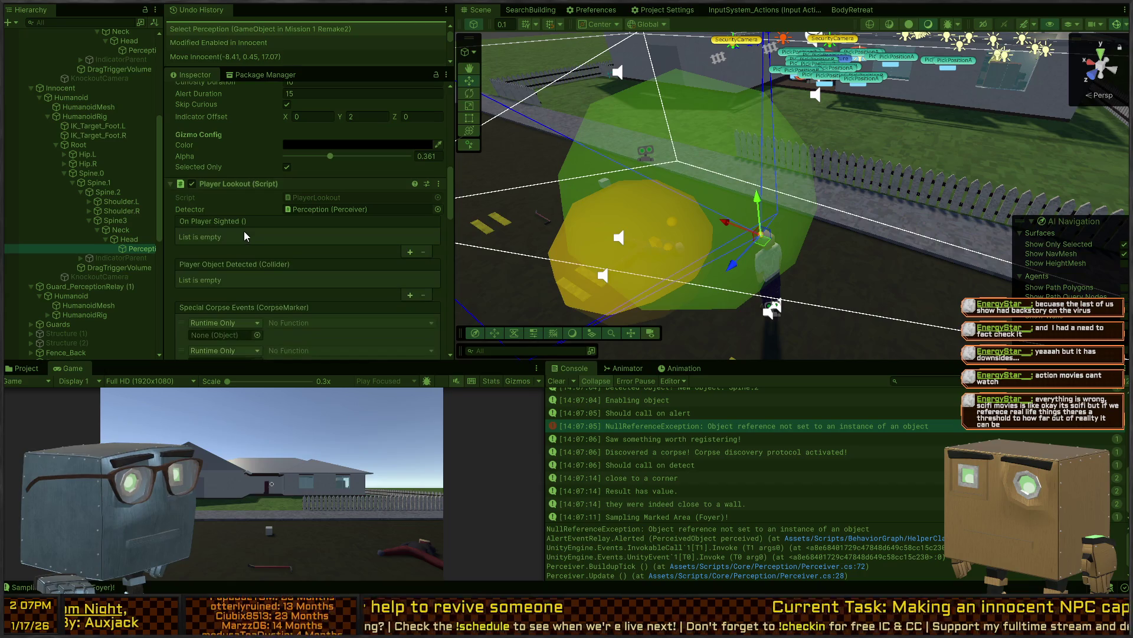
scroll(237, 235, "down", 5)
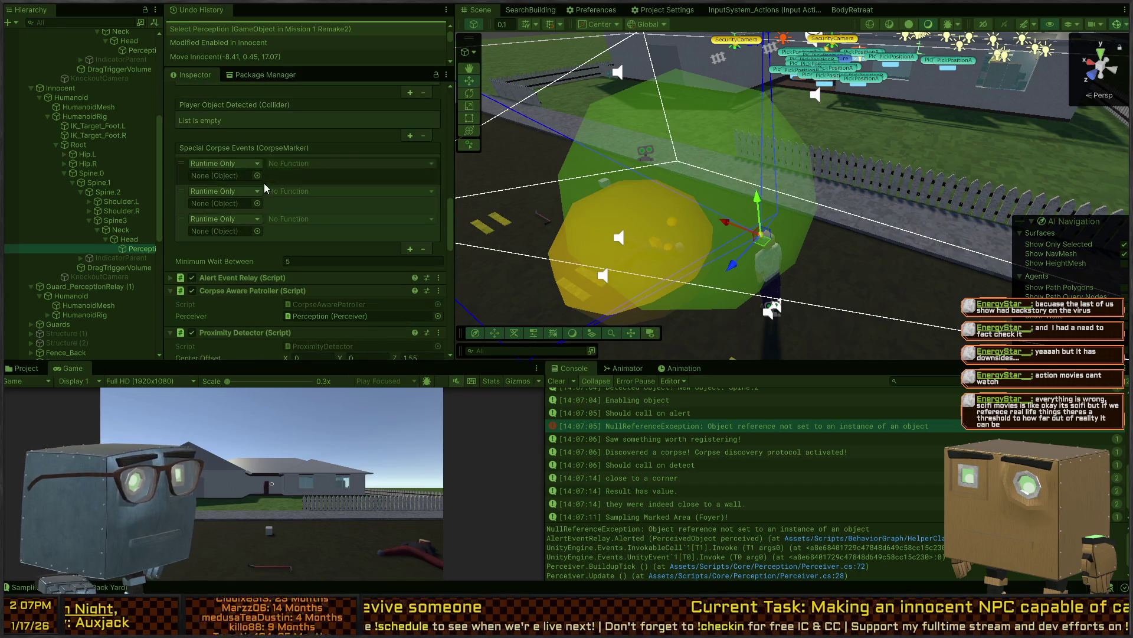
left_click(140, 247)
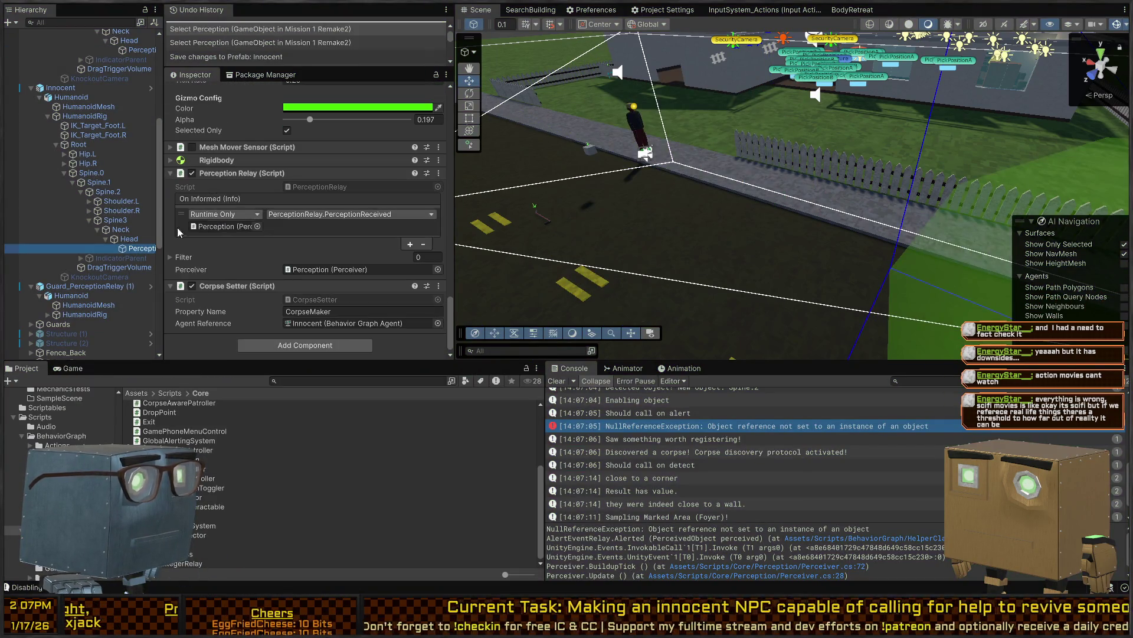
scroll(194, 162, "up", 10)
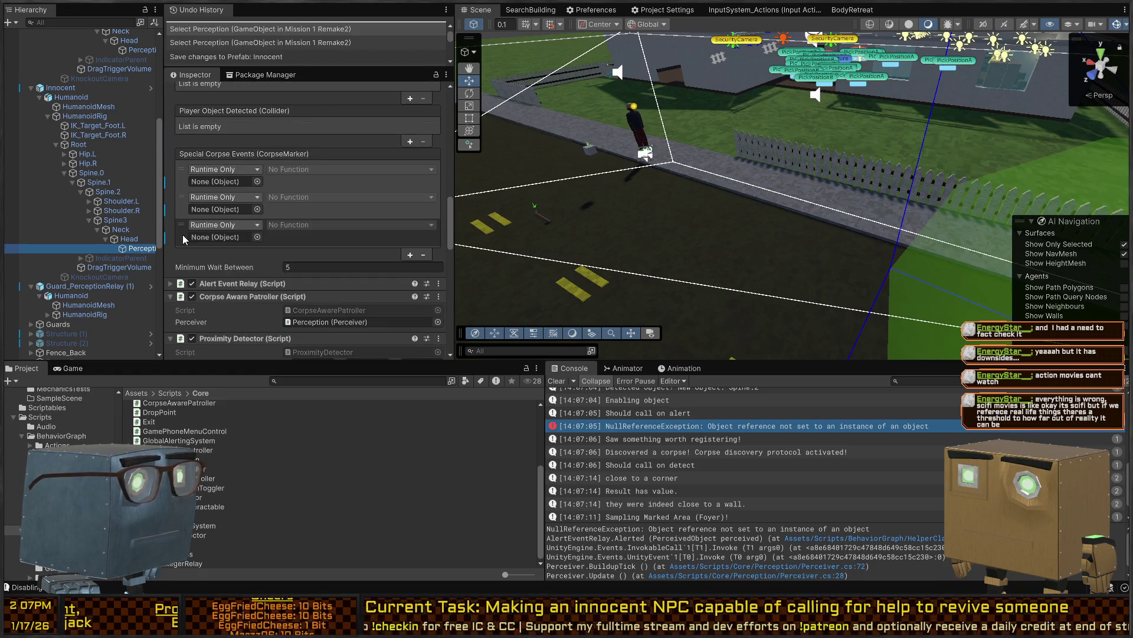
left_click(208, 156)
key("ctrl+z")
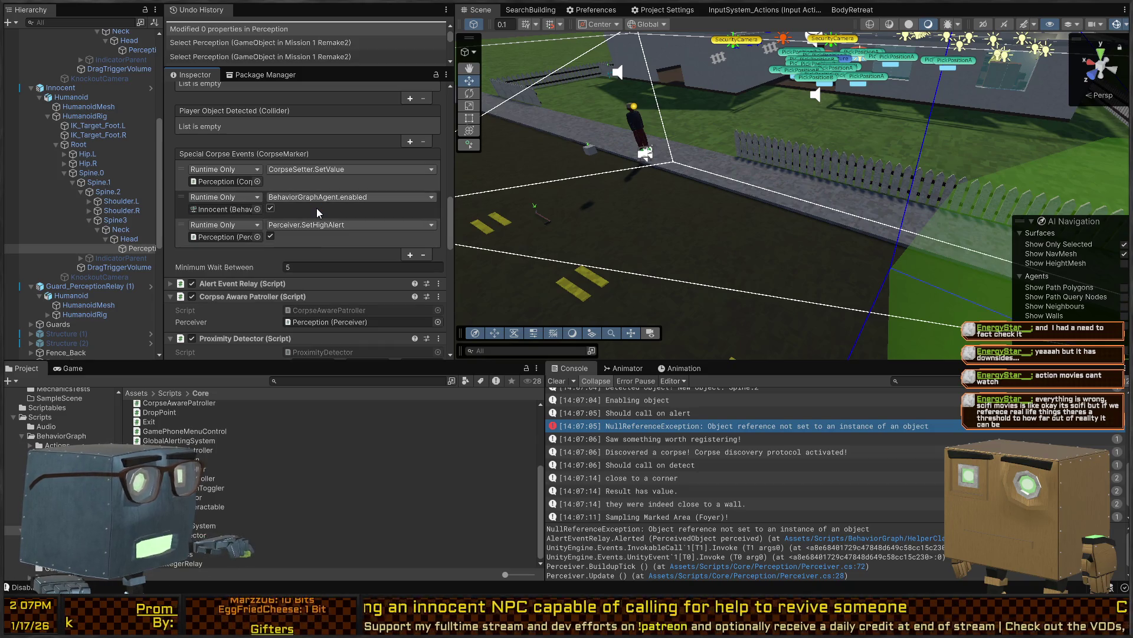
scroll(317, 208, "up", 15)
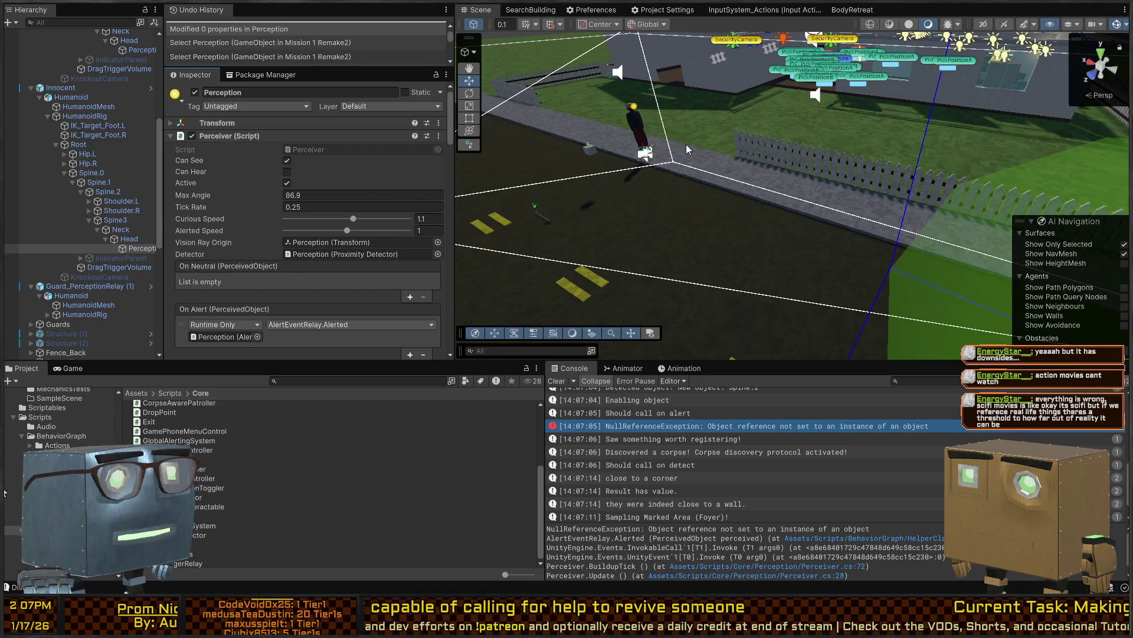
key("ctrl+p")
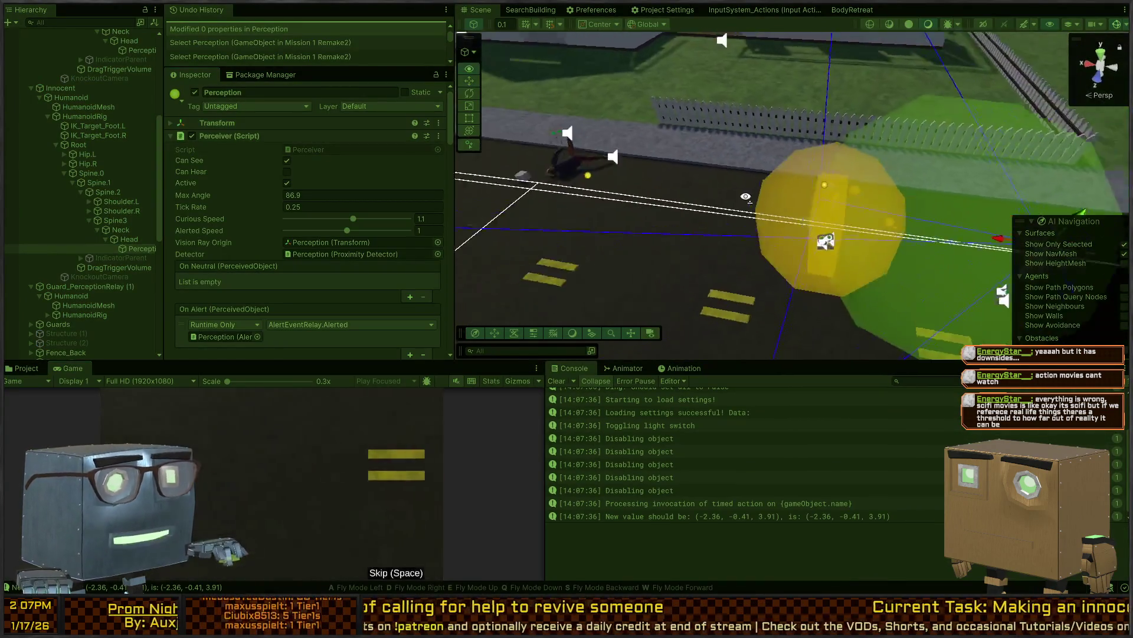
left_click(80, 88)
mouse_move(893, 307)
left_mouse_down()
mouse_move(755, 183)
mouse_move(679, 189)
mouse_move(590, 115)
mouse_move(617, 133)
left_mouse_up()
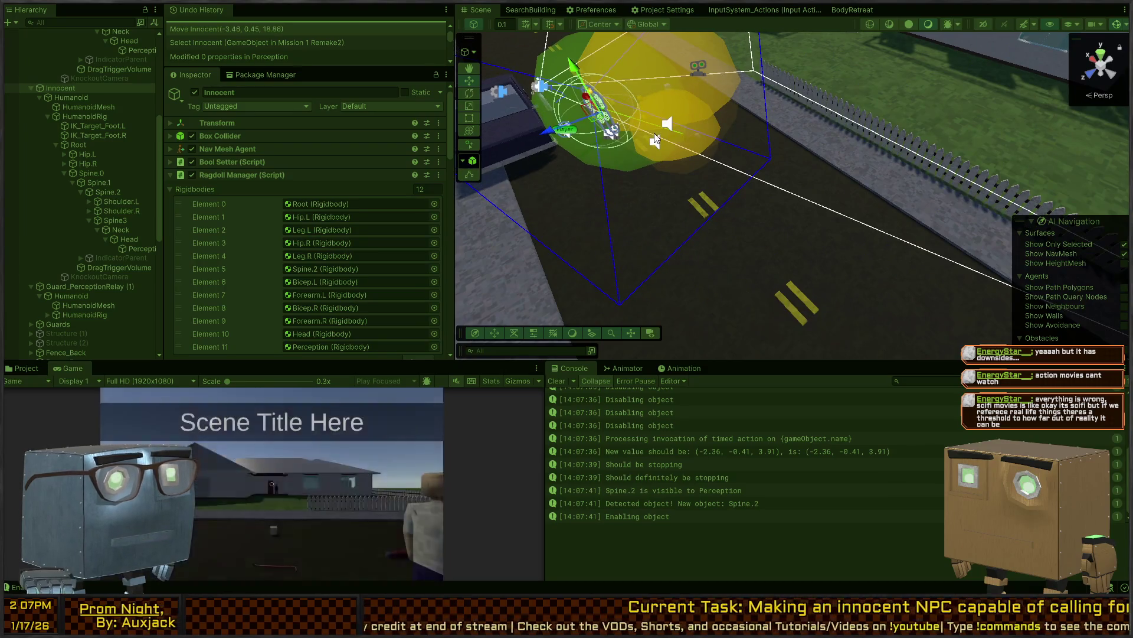
key("f")
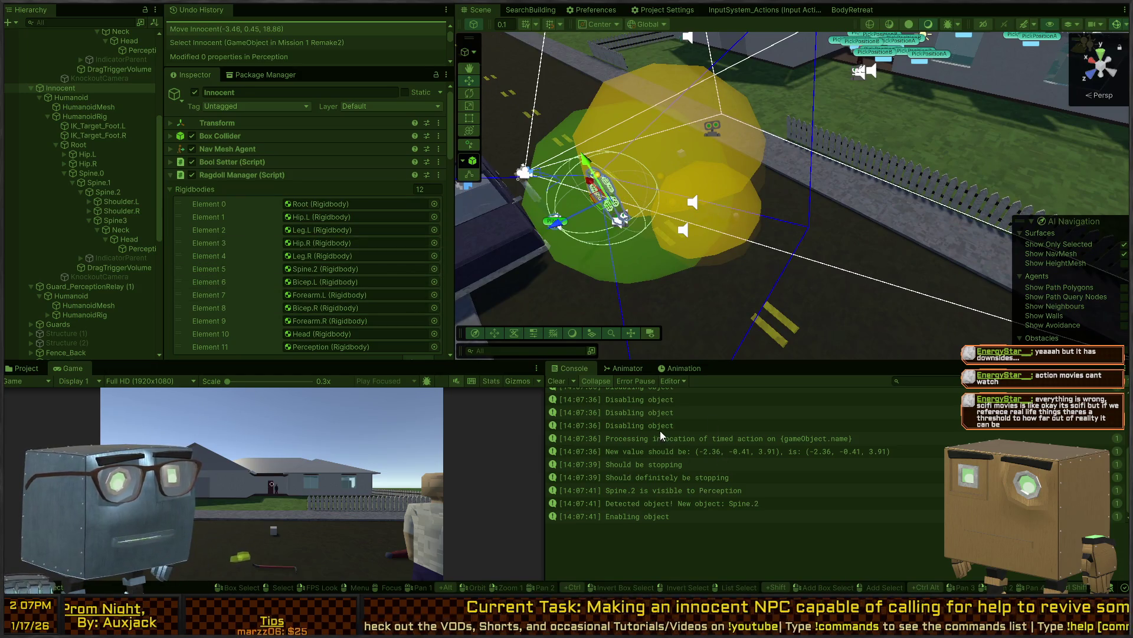
scroll(275, 180, "down", 10)
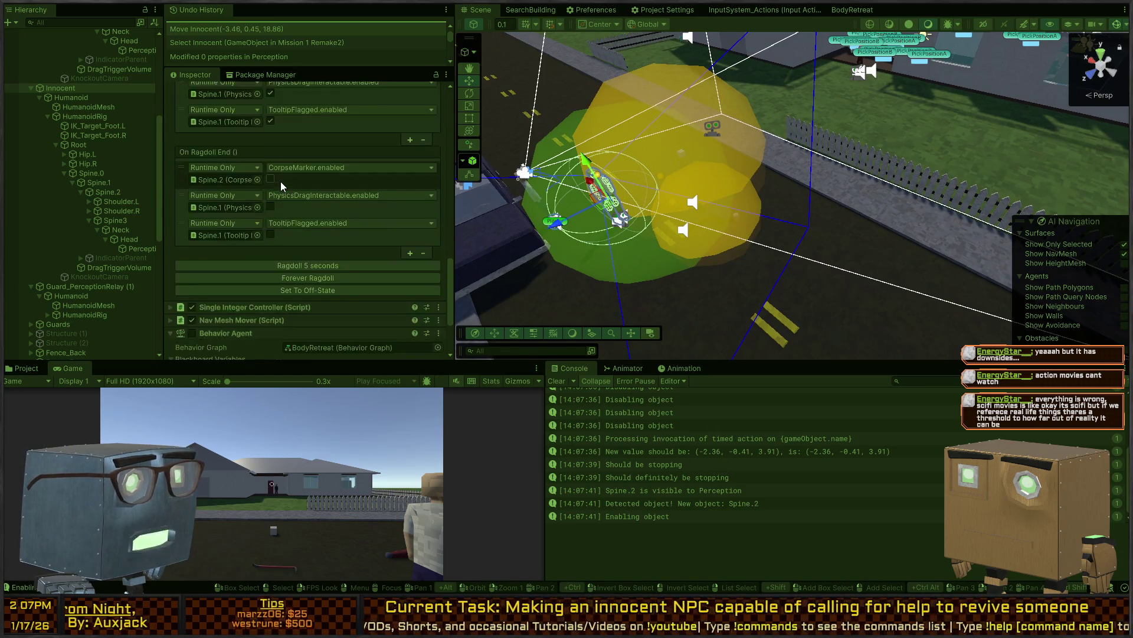
scroll(281, 182, "down", 4)
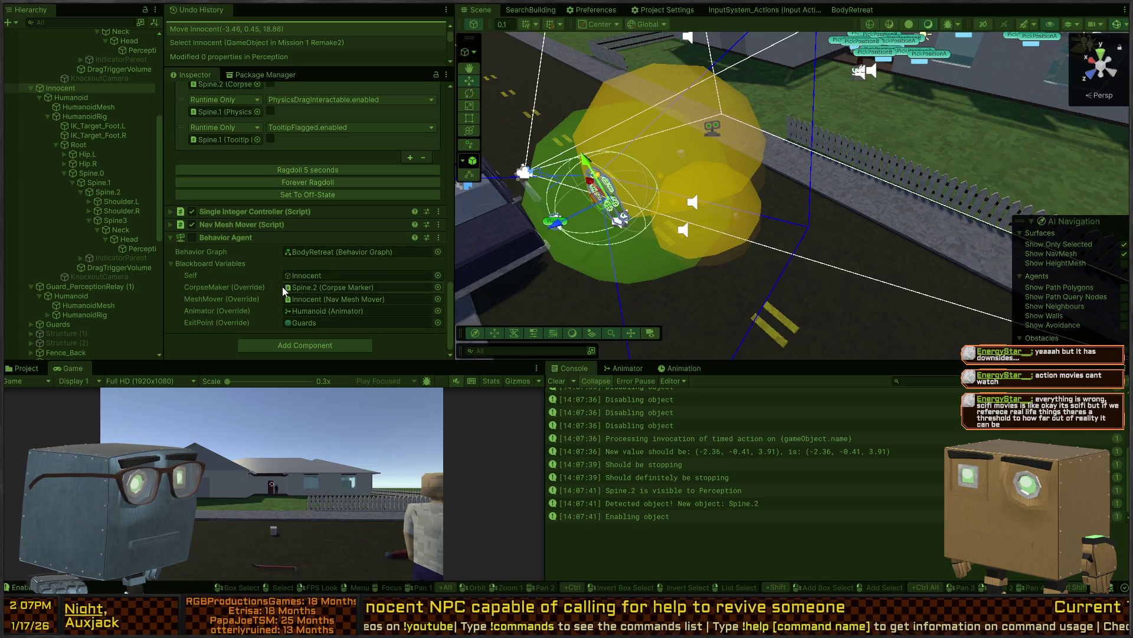
left_click(325, 287)
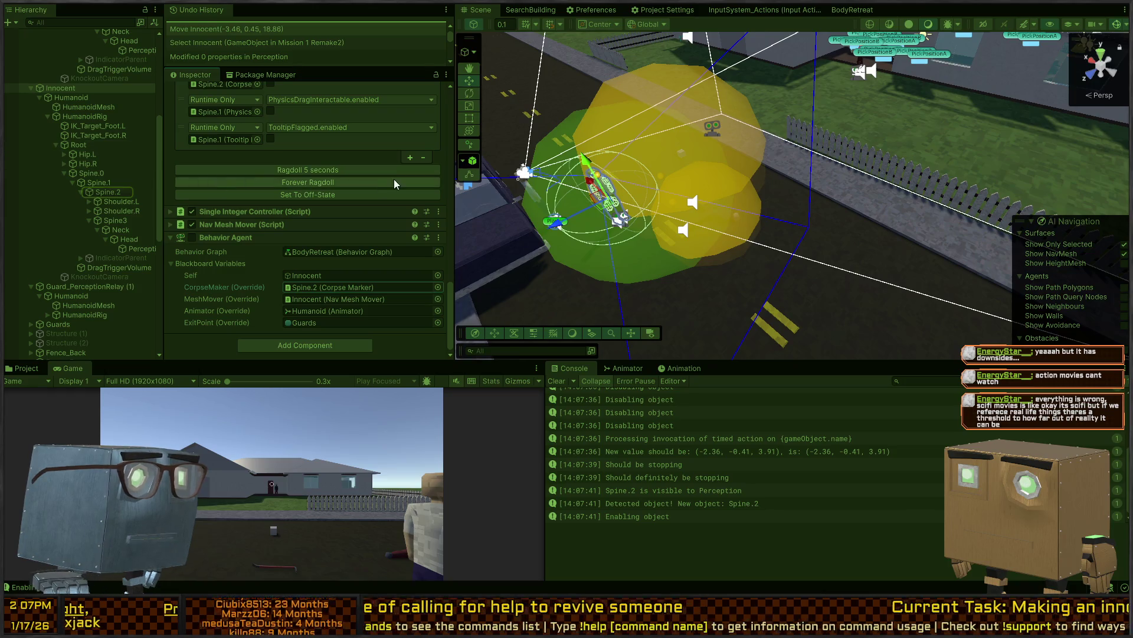
key("ctrl+p")
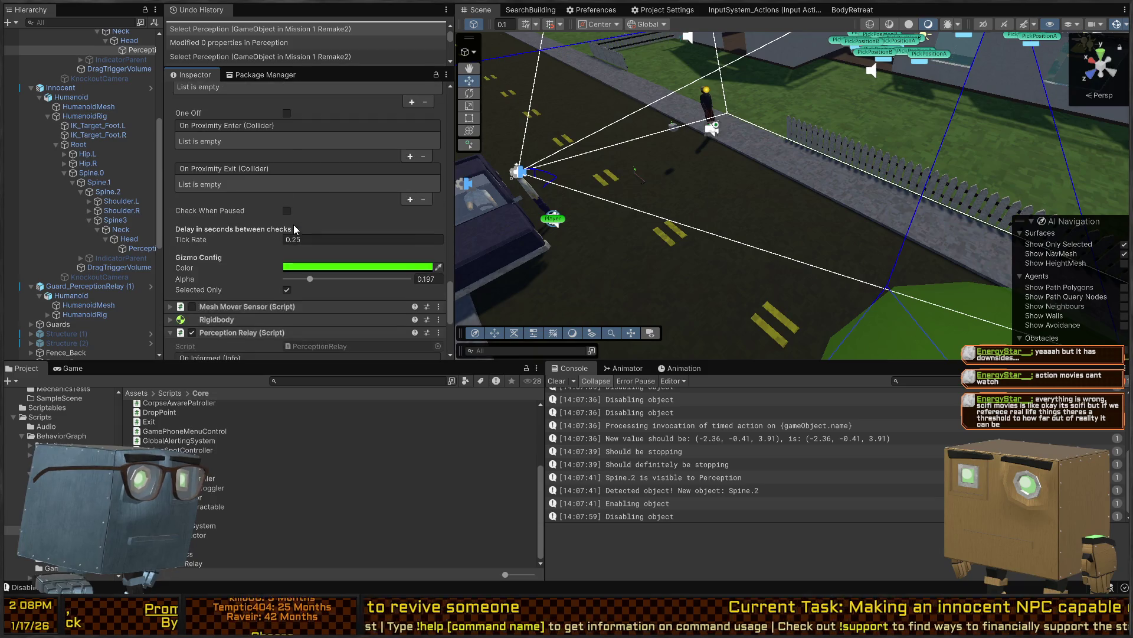
Open the Innocent prefab, enable its Behavior Agent and locate the Spine.2 CorpseMaker object
left_click(83, 79)
left_click(150, 84)
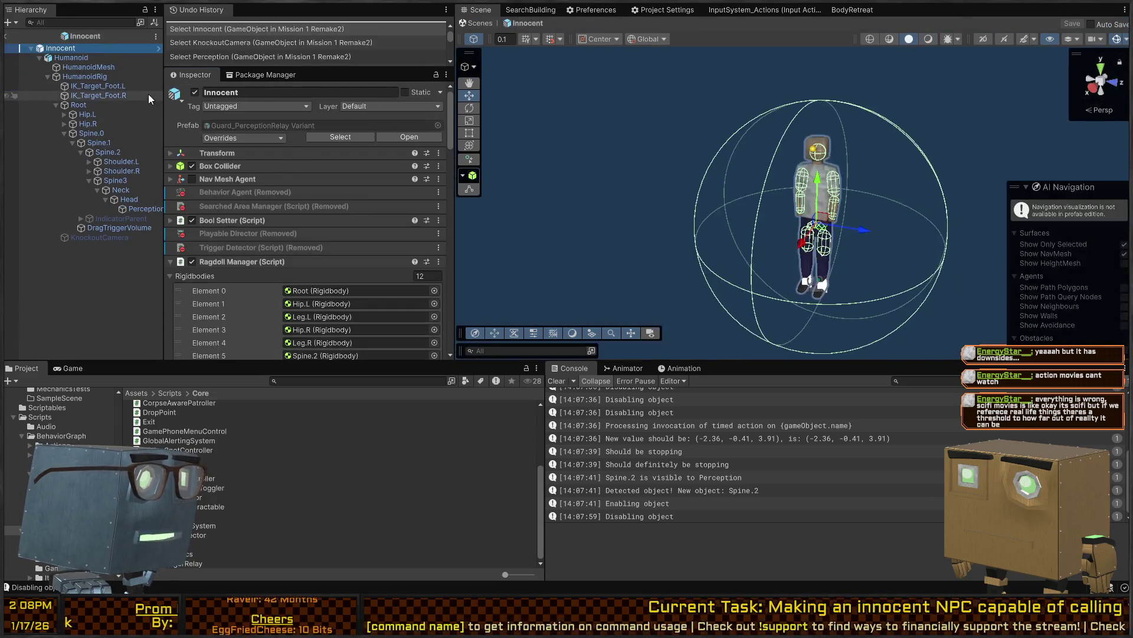
scroll(277, 207, "down", 10)
left_click(333, 288)
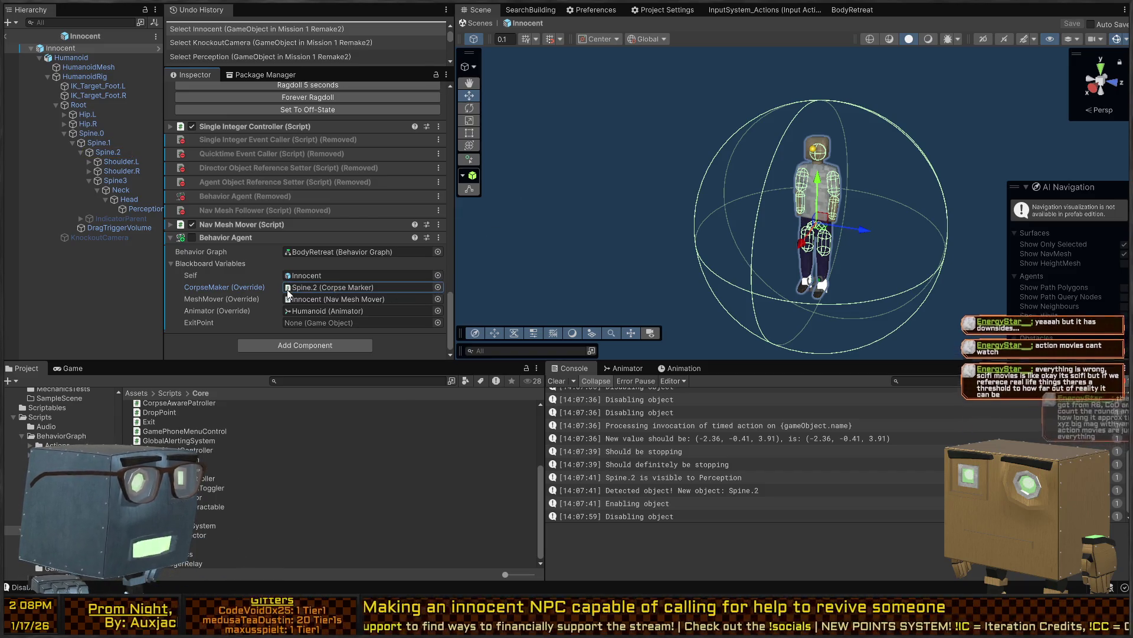
left_click(195, 237)
left_click(399, 288)
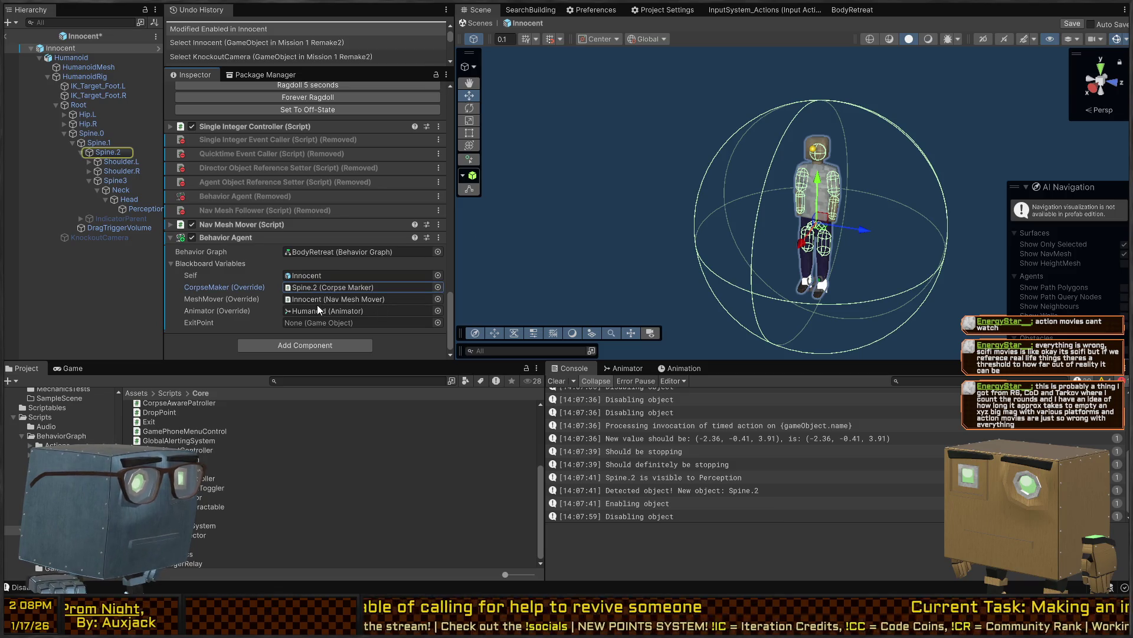
left_click(326, 288)
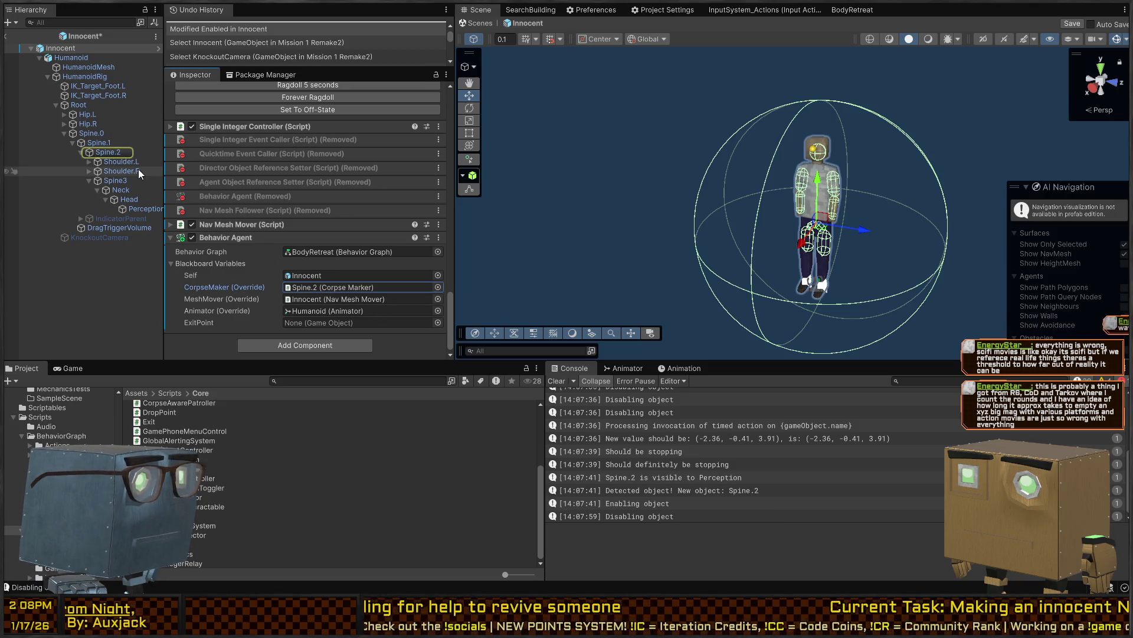
Reset the Behavior Agent, assign MeshMover to the Innocent's Nav Mesh Mover, save, and return to the scene
right_click(255, 236)
left_click(296, 242)
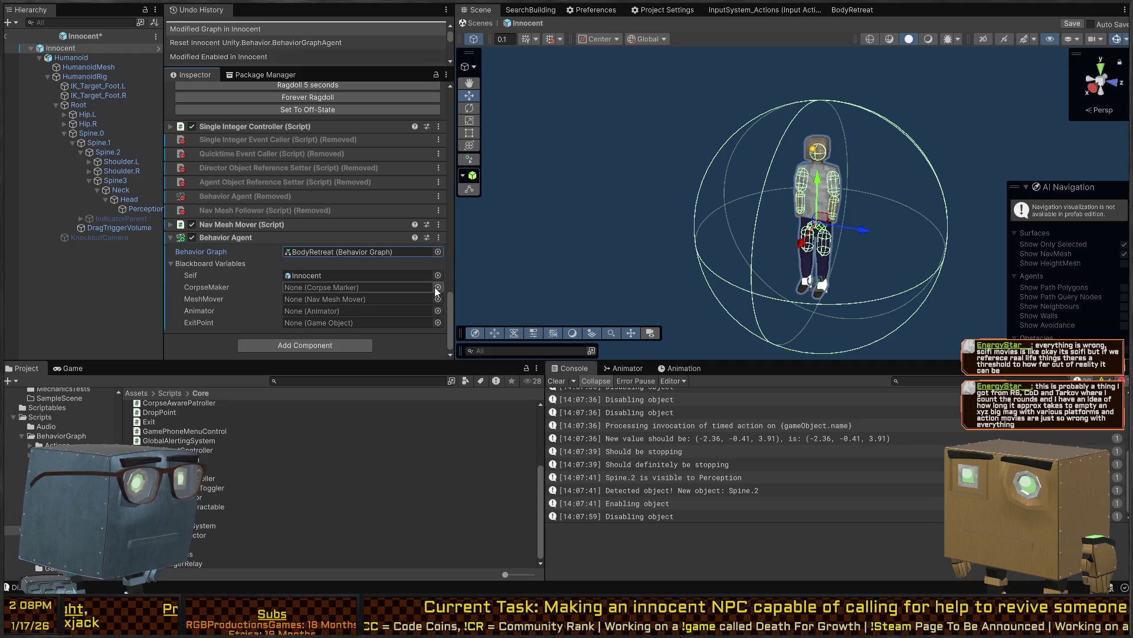
left_click(325, 288)
left_click(437, 299)
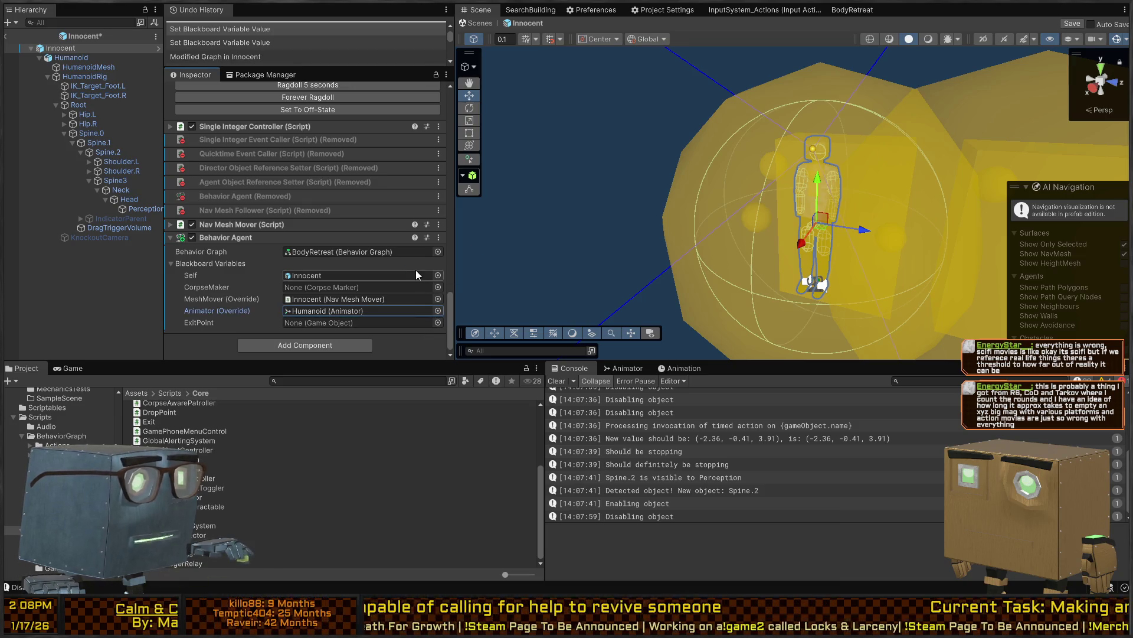
key("ctrl+s")
left_click(479, 23)
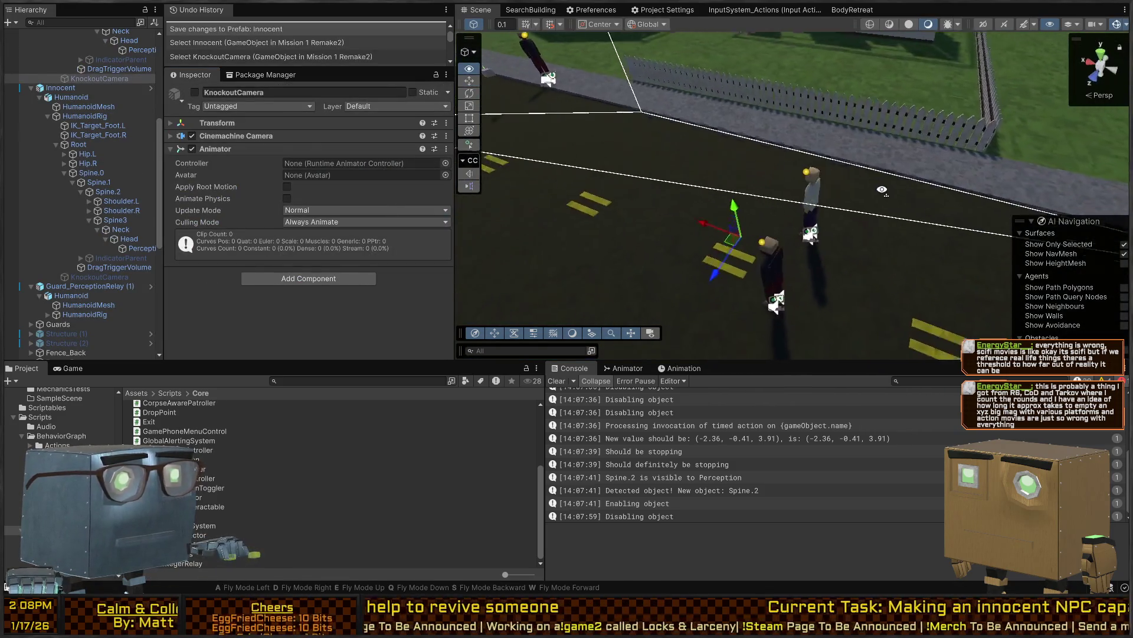
Select the Innocent and run a short play test, then stop it
left_click(813, 213)
scroll(260, 245, "down", 10)
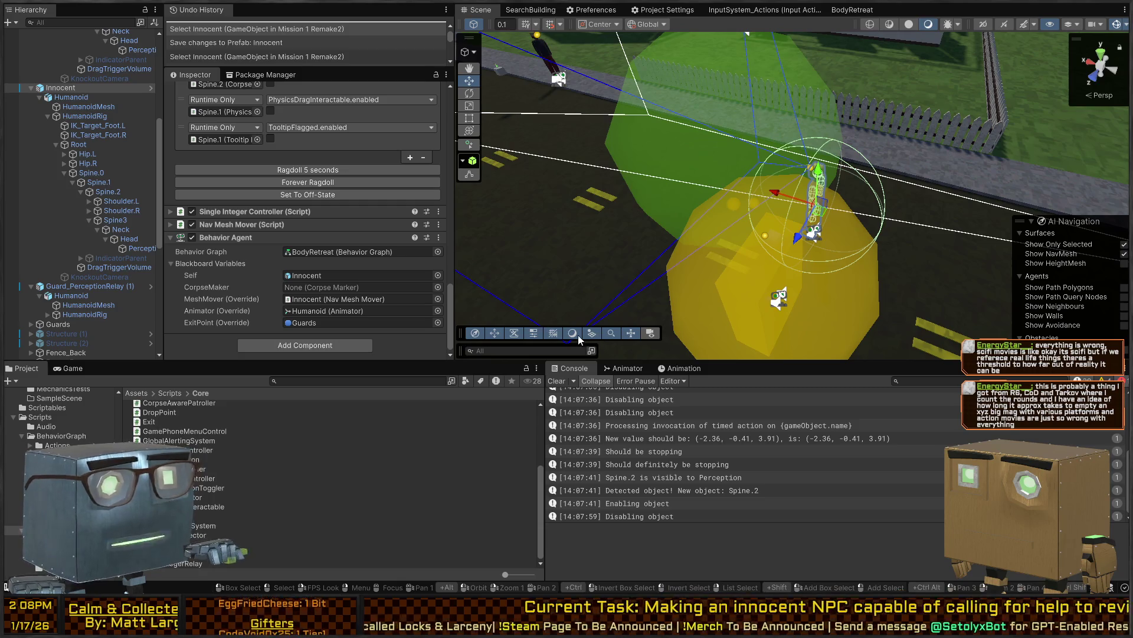
key("ctrl+p")
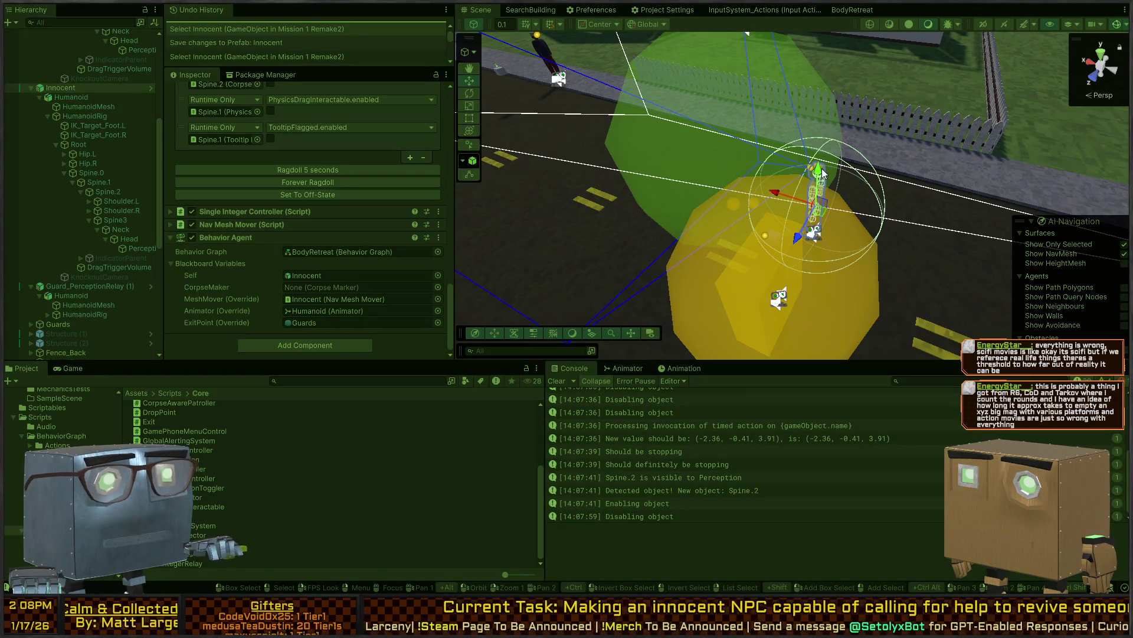
key("s")
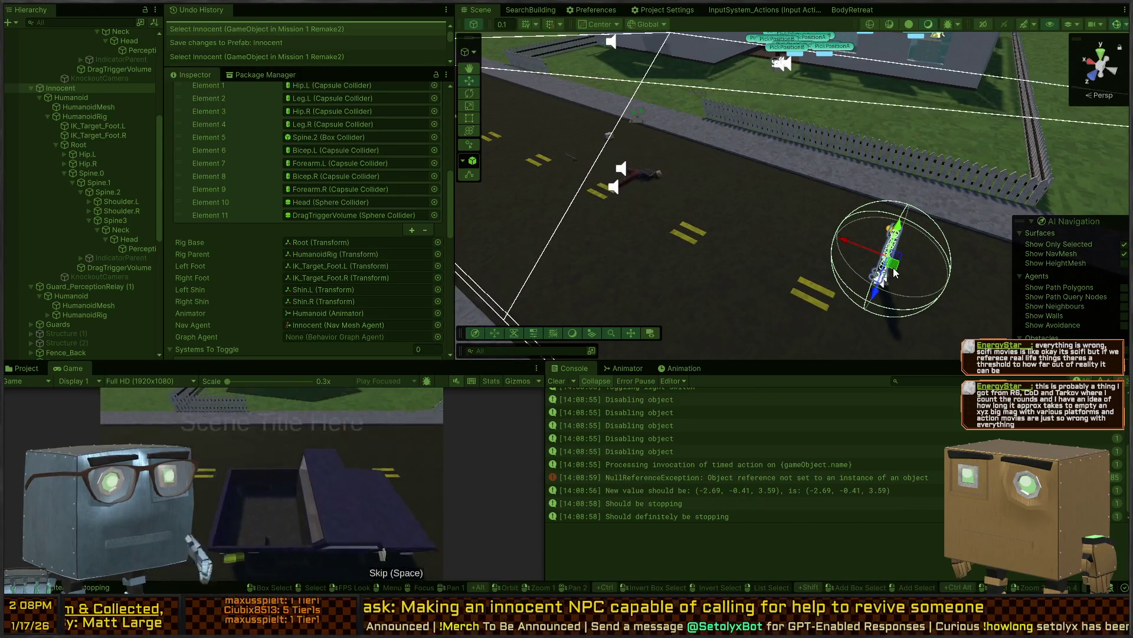
key("ctrl+p")
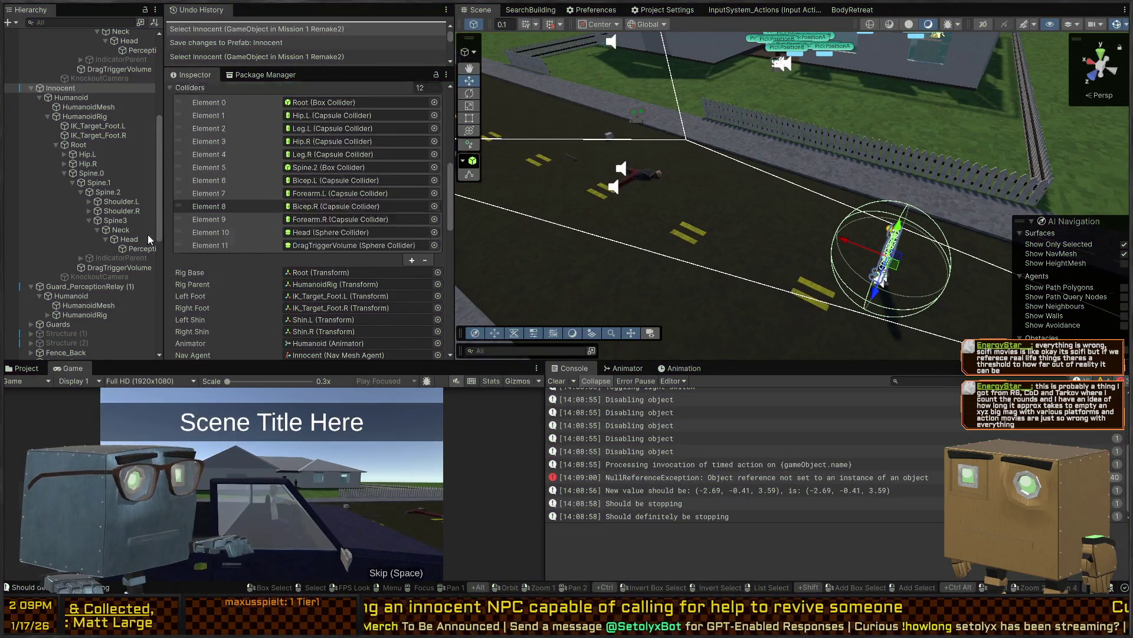
On Perception, ping the corpse event's target object and the agent the corpse setter references
left_click(134, 249)
scroll(262, 236, "down", 5)
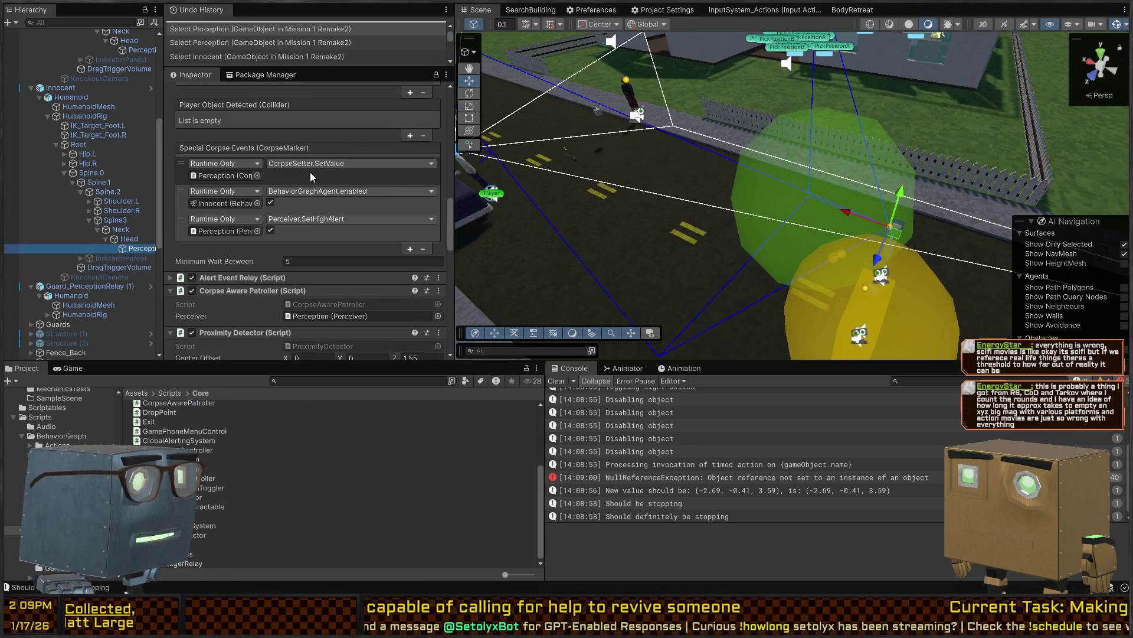
left_click(224, 176)
scroll(213, 224, "down", 3)
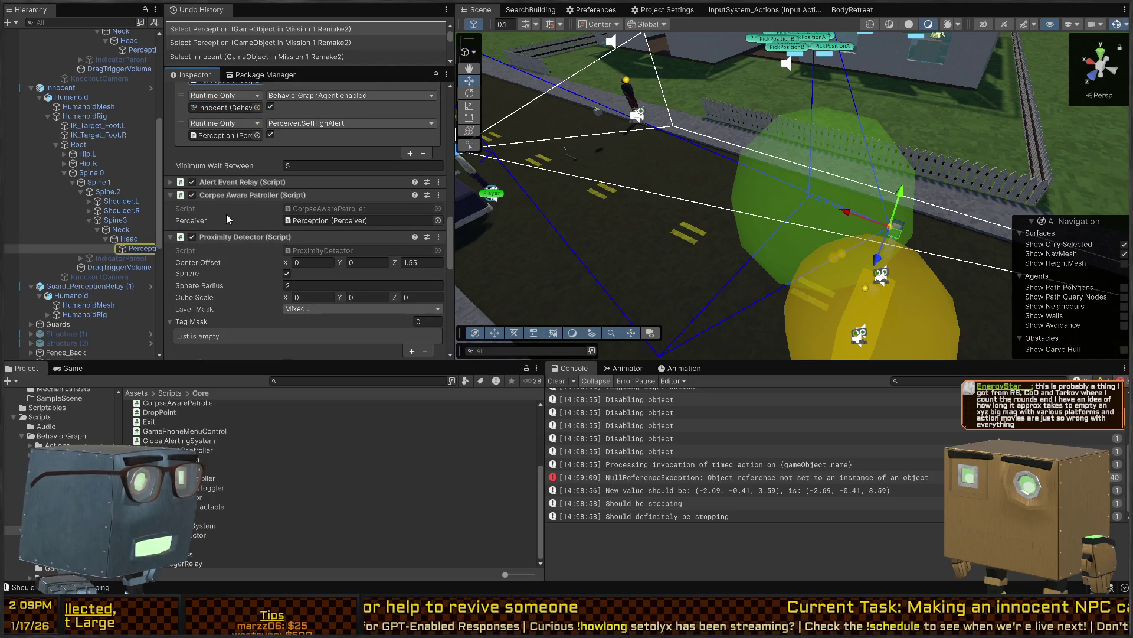
scroll(262, 208, "down", 5)
scroll(243, 214, "down", 6)
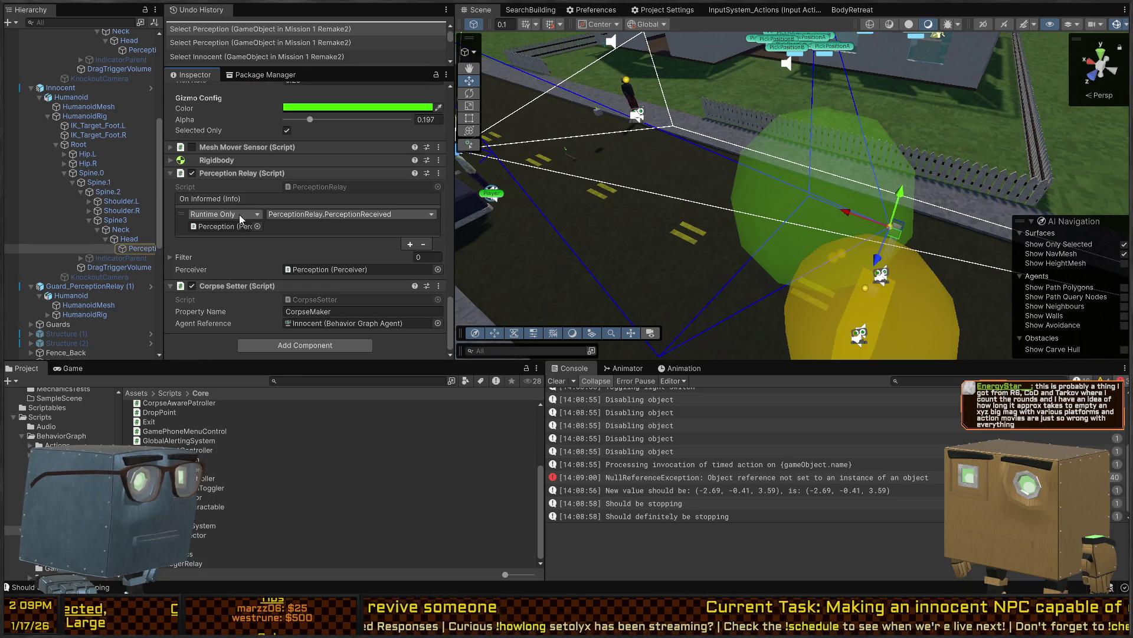
left_click(334, 326)
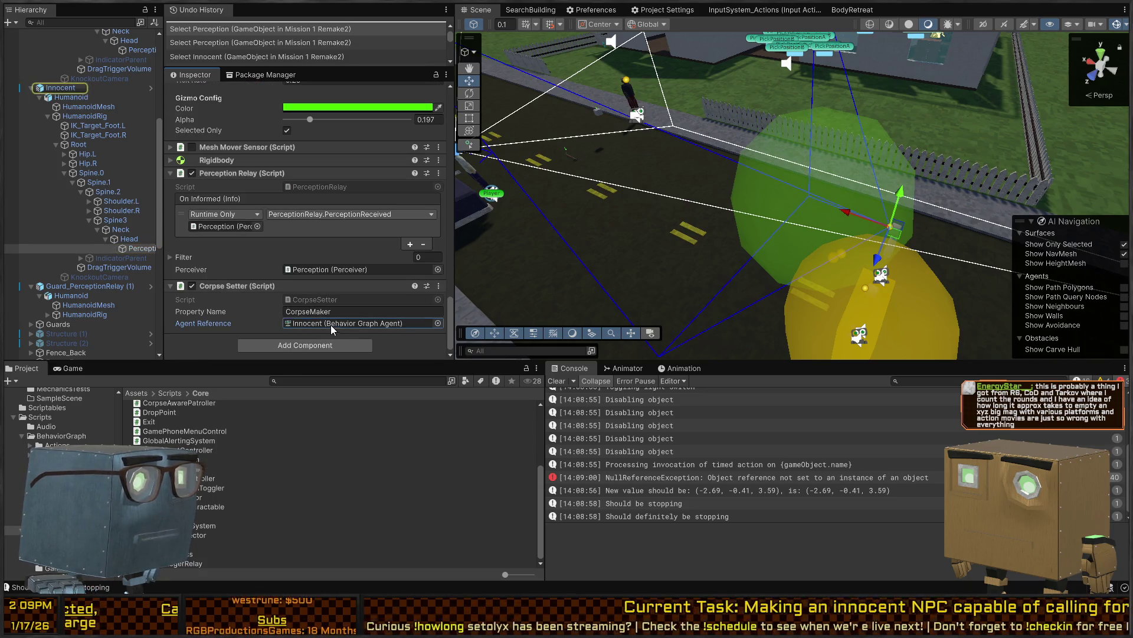
scroll(243, 279, "up", 2)
scroll(242, 278, "up", 7)
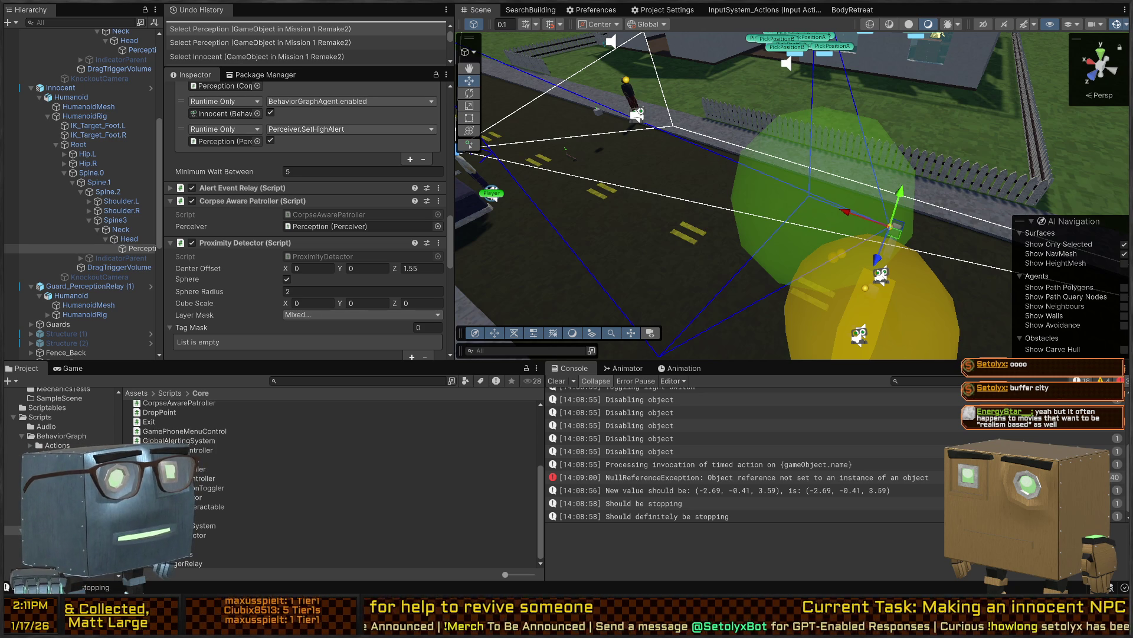
Fly the Scene view down the road, select Guard_PerceptionRelay (1) and frame it up close
mouse_move(591, 153)
left_mouse_down()
mouse_move(588, 122)
mouse_move(708, 125)
mouse_move(696, 124)
left_mouse_up()
key("w")
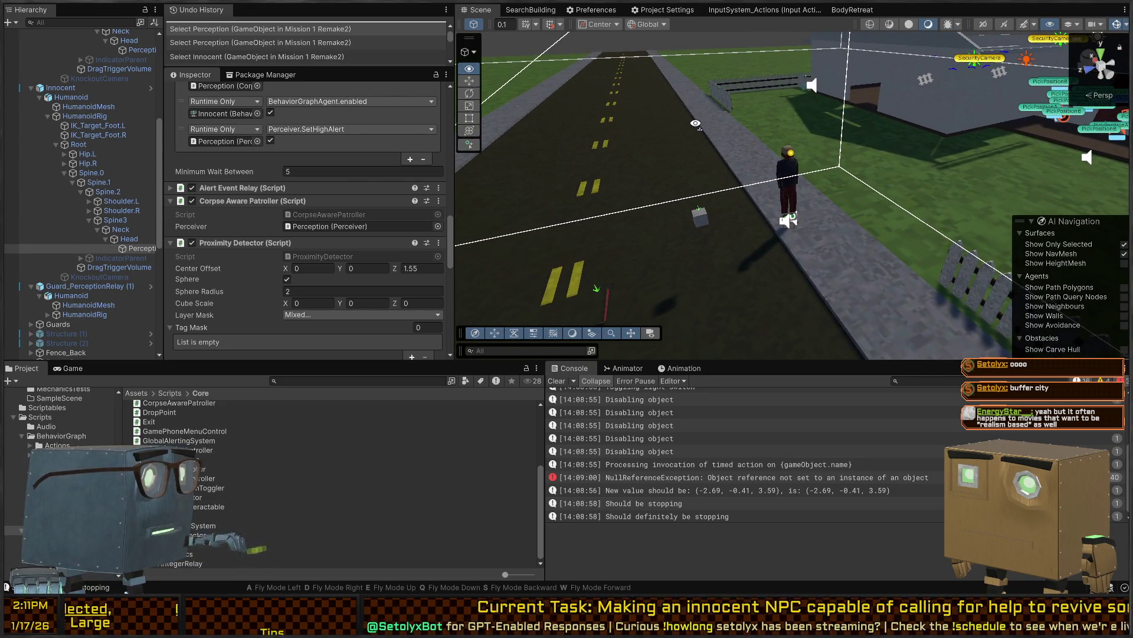
mouse_move(695, 123)
left_mouse_down()
mouse_move(870, 92)
mouse_move(791, 195)
mouse_move(655, 220)
mouse_move(704, 221)
left_mouse_up()
left_click(718, 212)
key("f")
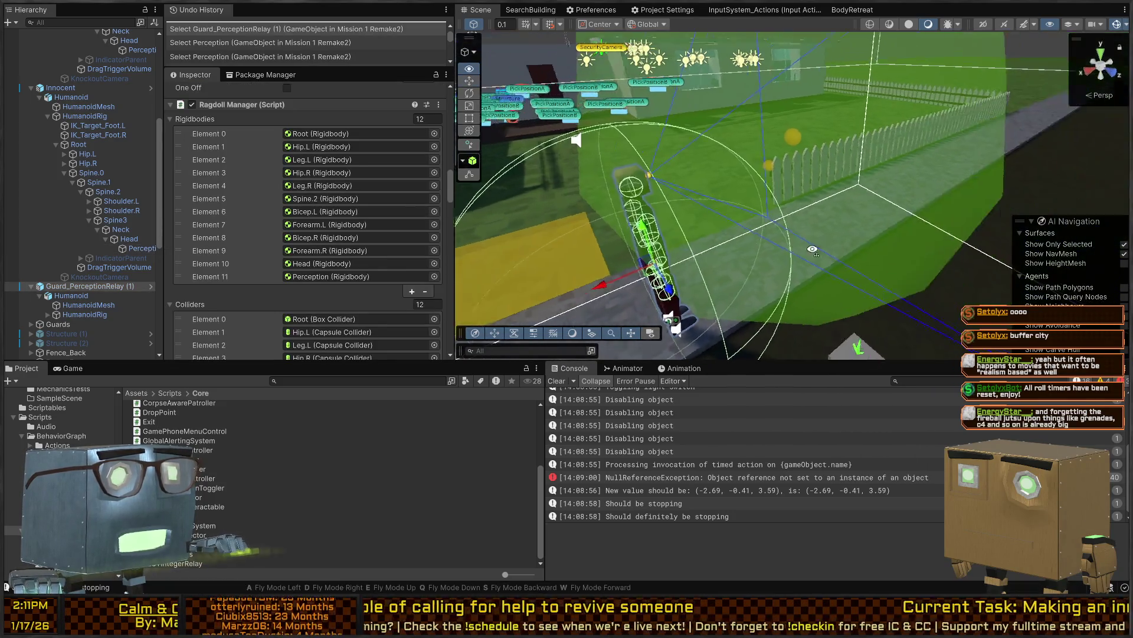
mouse_move(826, 237)
left_mouse_down()
mouse_move(842, 246)
mouse_move(736, 262)
mouse_move(758, 195)
mouse_move(754, 103)
mouse_move(752, 114)
mouse_move(881, 144)
mouse_move(771, 78)
mouse_move(827, 82)
mouse_move(673, 57)
left_mouse_up()
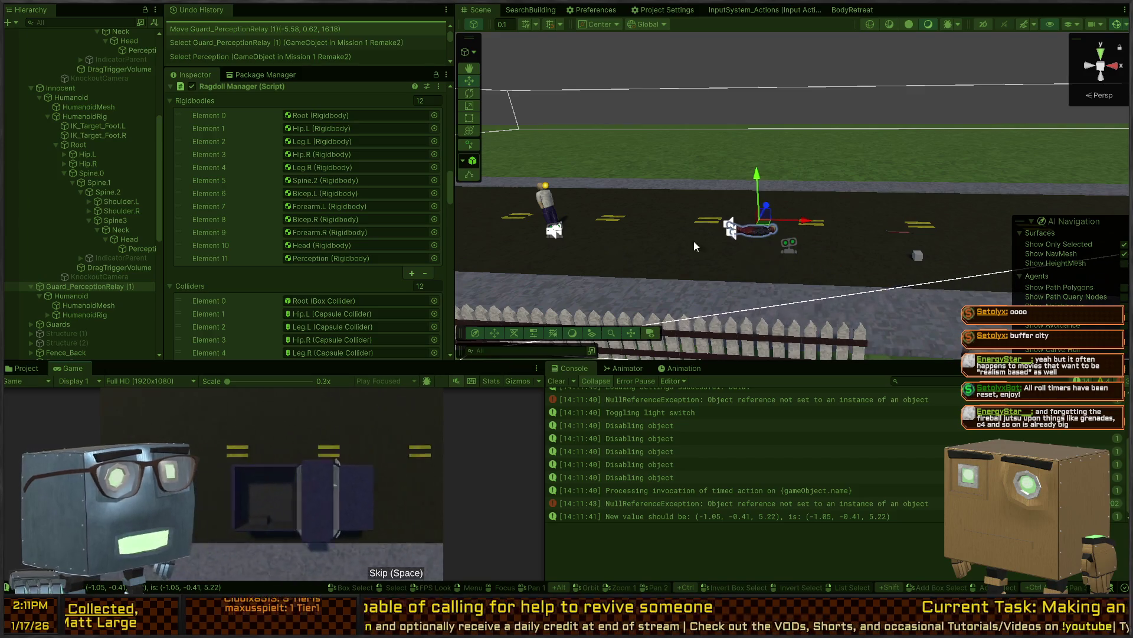
Move Innocent along the road to (-14.30, 0.45, 17.44), enable its Nav Mesh Agent, then stop playing
left_click(549, 212)
left_click_drag(737, 219, 623, 219)
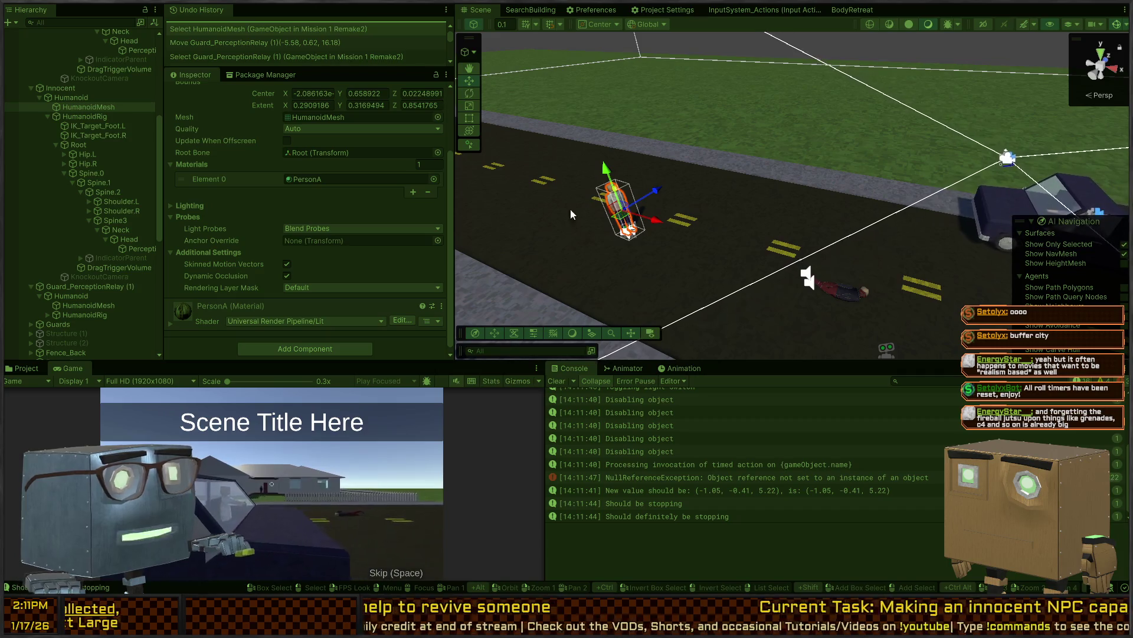
left_click(620, 215)
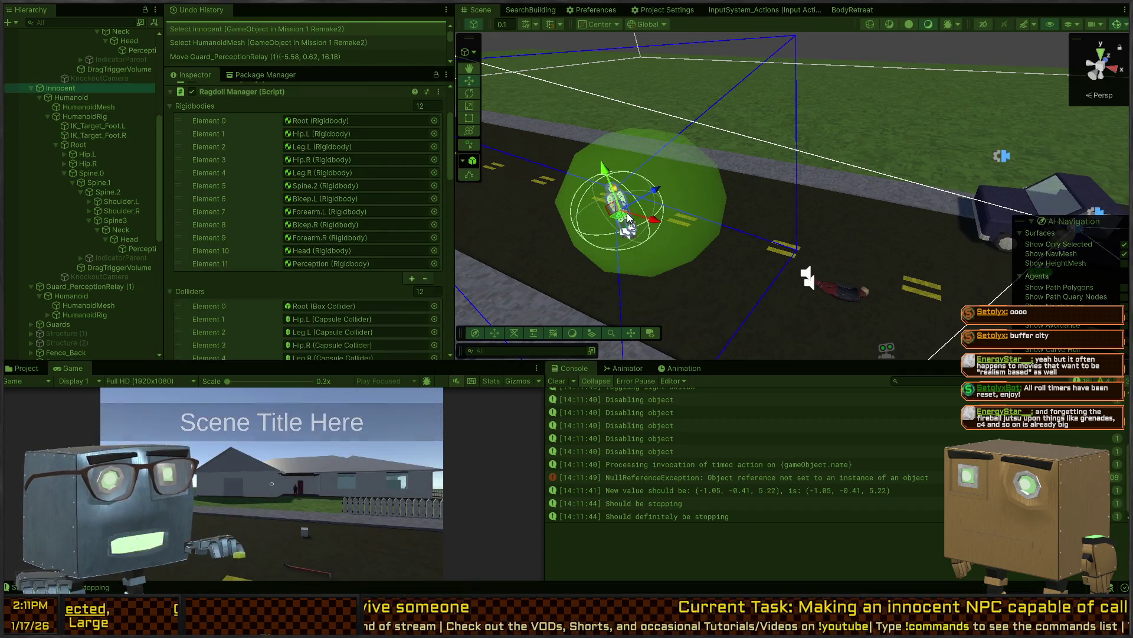
mouse_move(630, 215)
left_mouse_down()
mouse_move(649, 211)
mouse_move(601, 210)
mouse_move(806, 198)
mouse_move(697, 226)
mouse_move(703, 239)
left_mouse_up()
key("e")
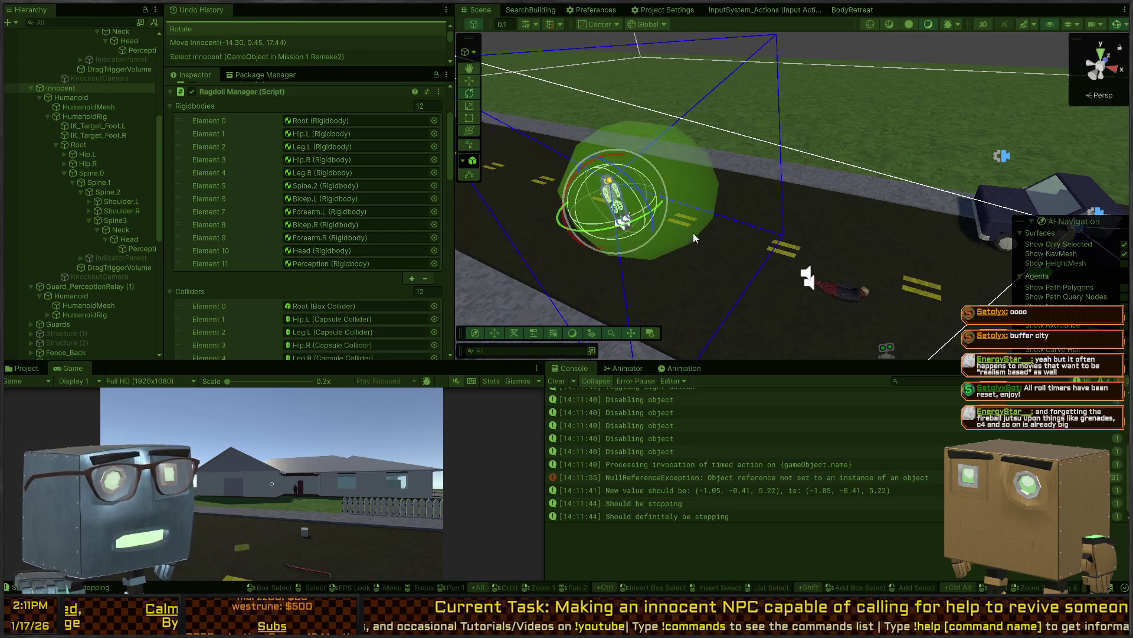
scroll(228, 183, "up", 3)
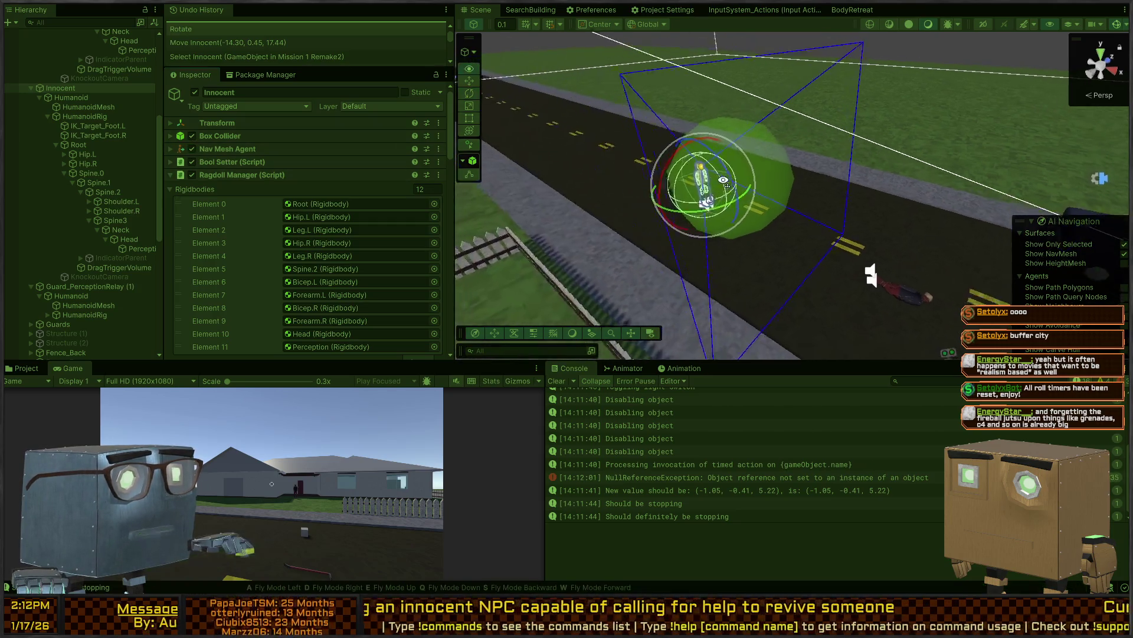
left_click(193, 149)
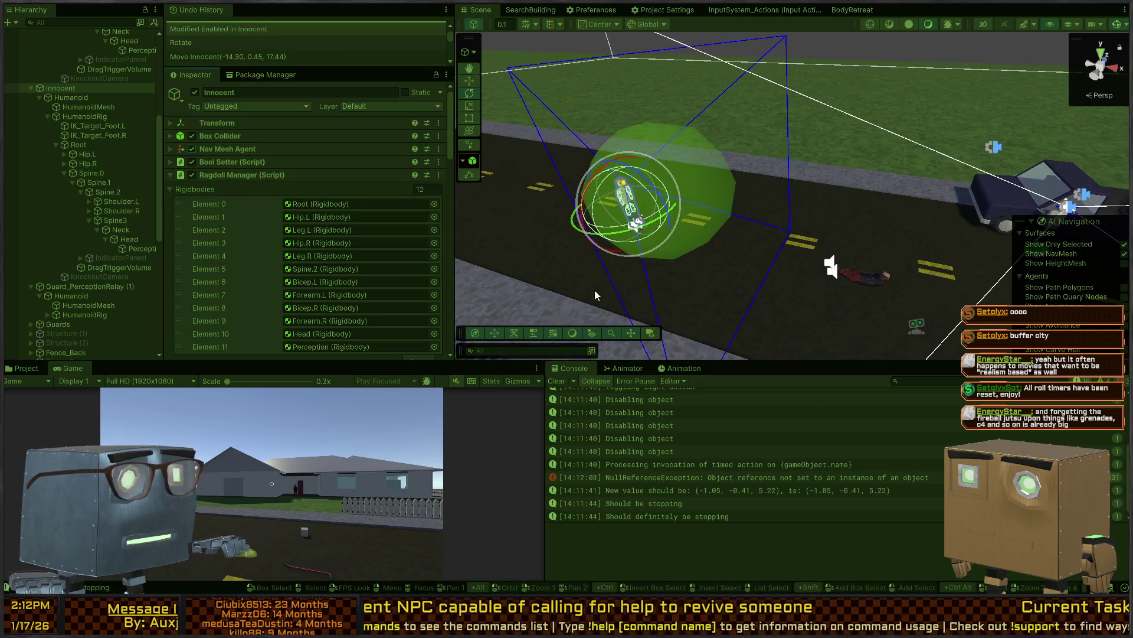
scroll(268, 203, "down", 15)
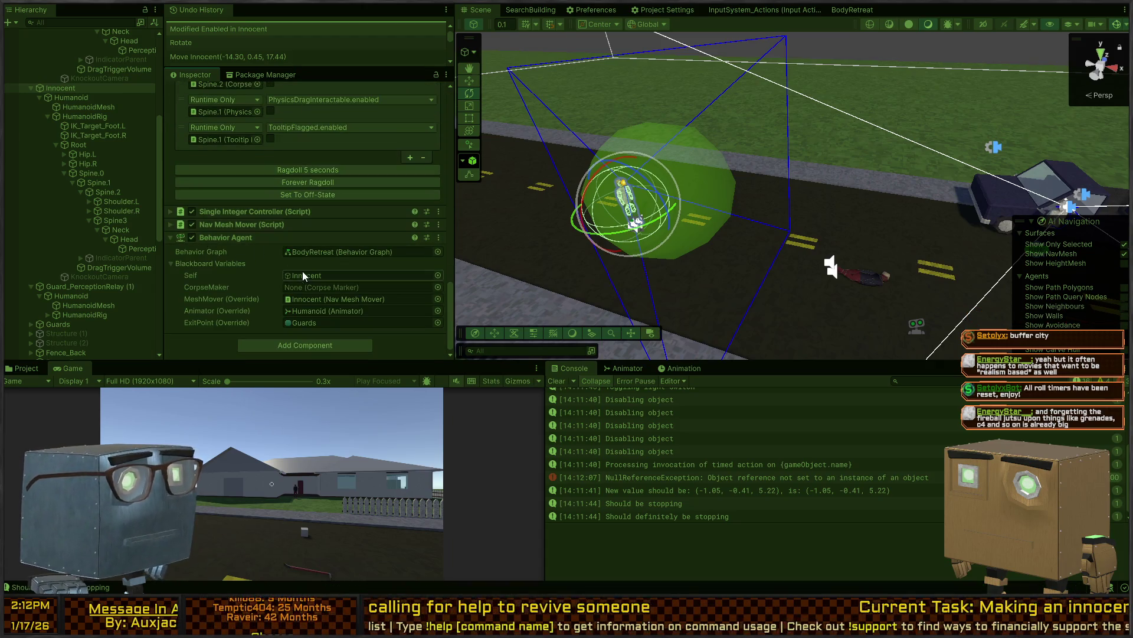
key("ctrl+p")
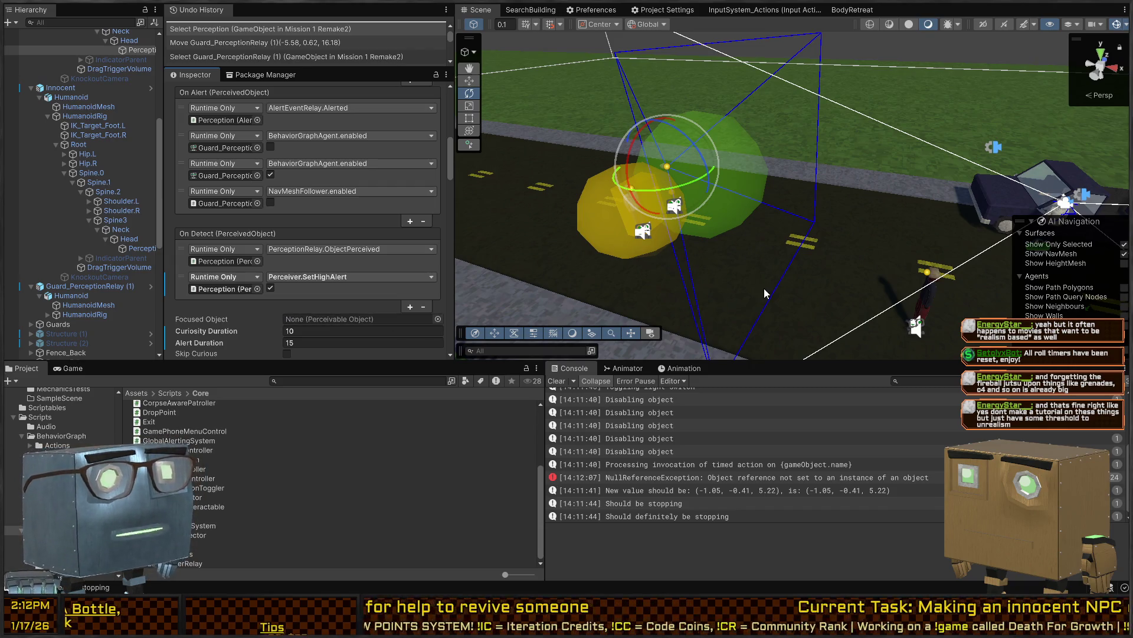
Nudge the Perception sphere and move Guard_PerceptionRelay up the road to (-11.03, 0.50, 19.00)
mouse_move(791, 229)
left_mouse_down()
mouse_move(841, 206)
mouse_move(870, 274)
left_mouse_up()
mouse_move(639, 209)
left_mouse_down()
mouse_move(689, 183)
mouse_move(643, 213)
left_mouse_up()
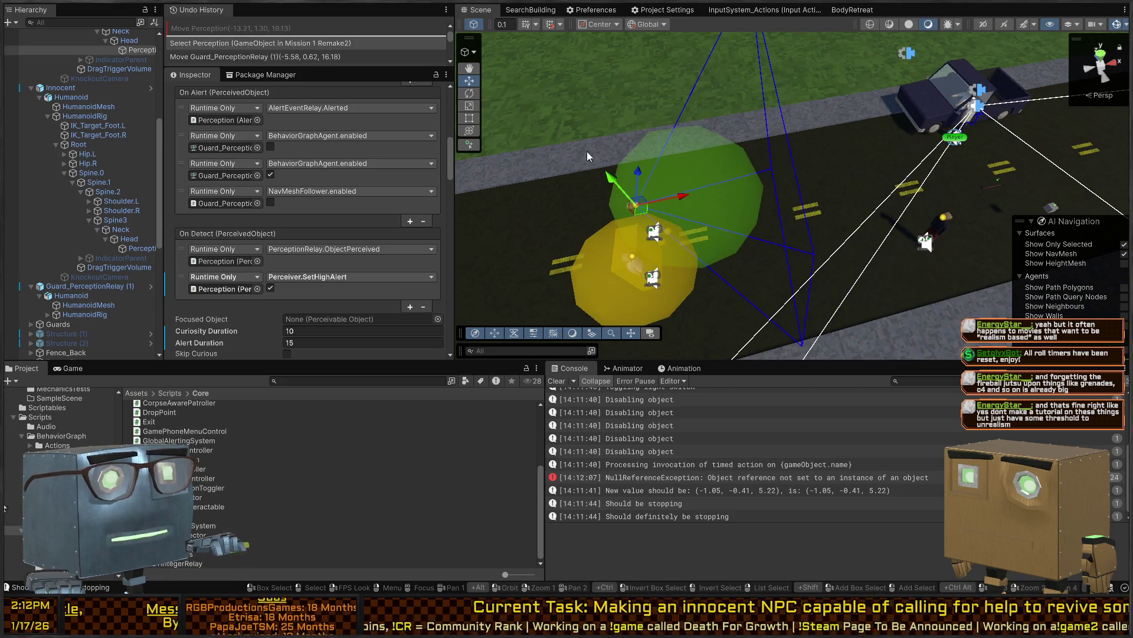
scroll(80, 155, "up", 6)
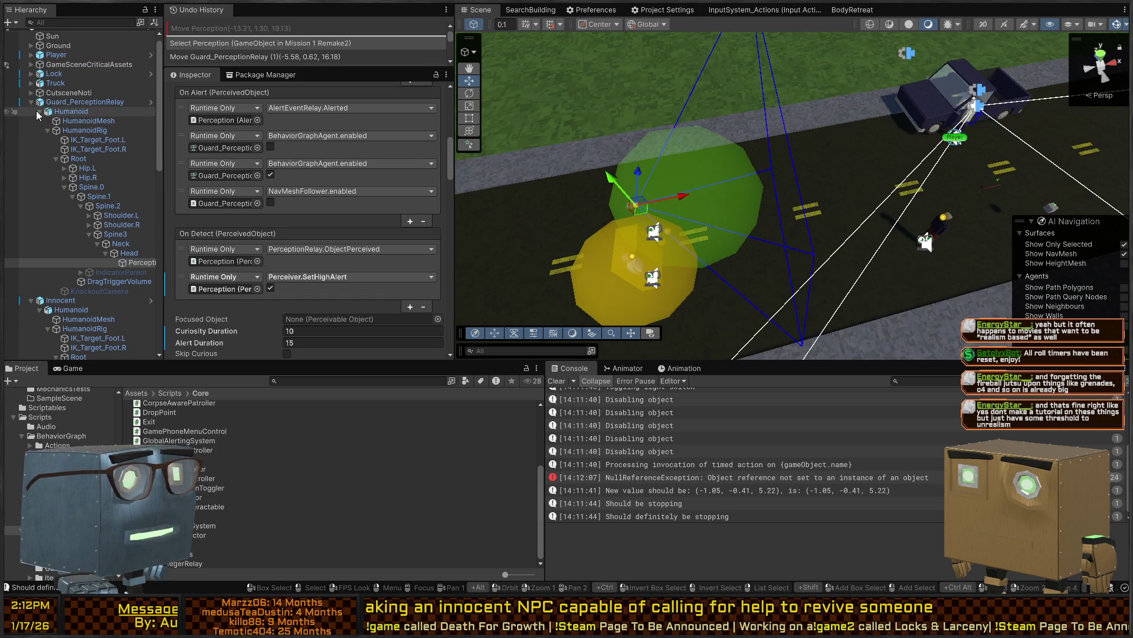
left_click(70, 102)
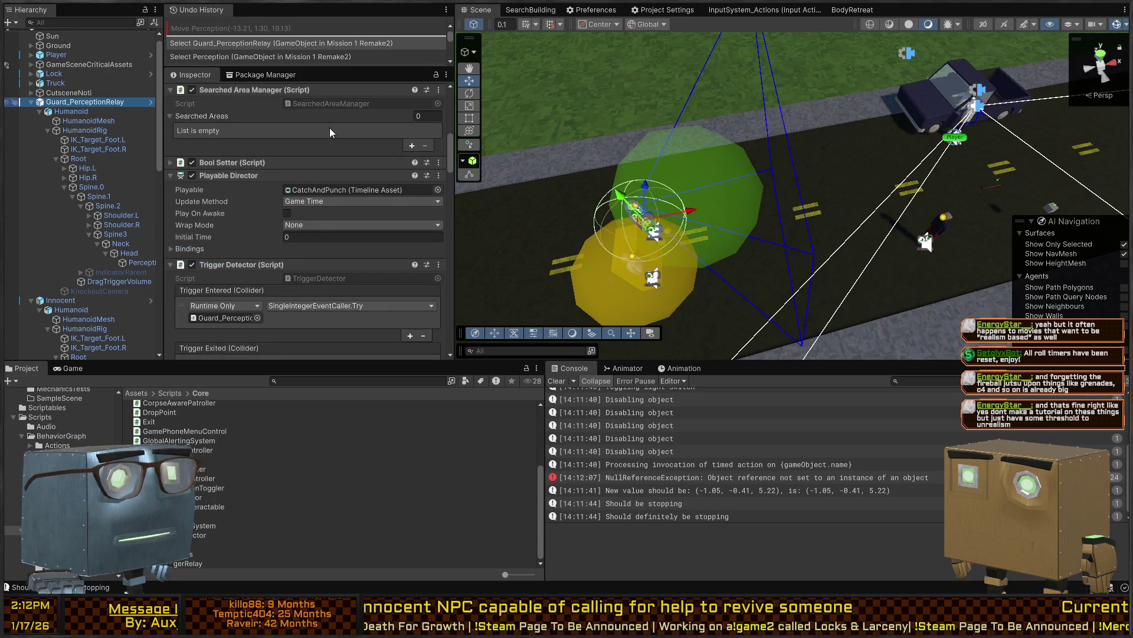
mouse_move(652, 234)
left_mouse_down()
mouse_move(707, 191)
mouse_move(707, 158)
mouse_move(526, 134)
mouse_move(701, 130)
mouse_move(621, 130)
left_mouse_up()
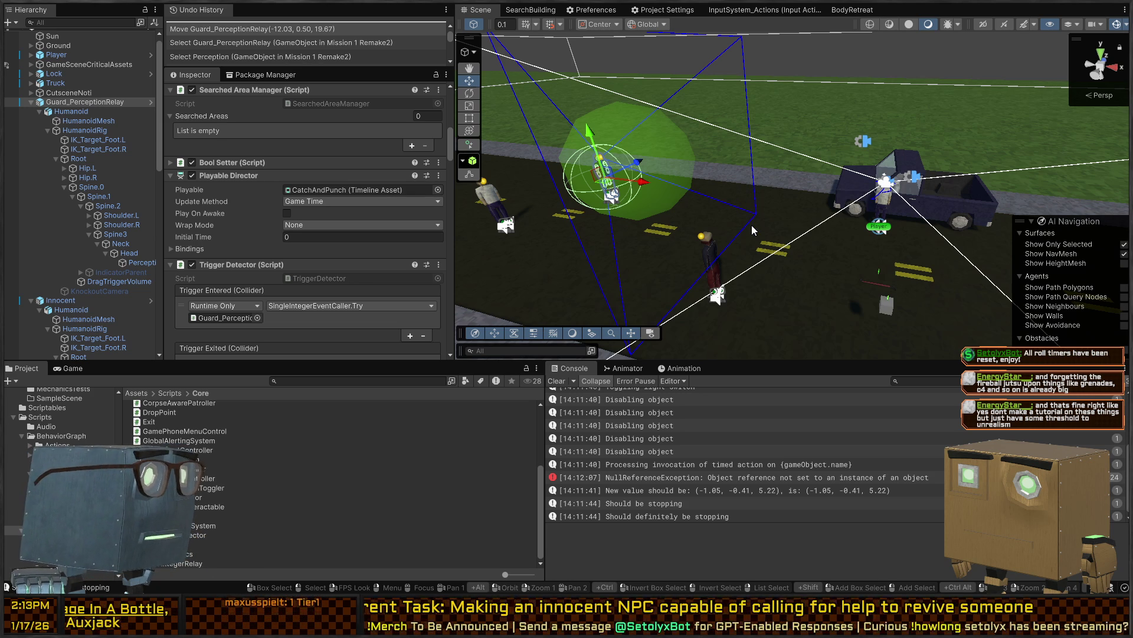
mouse_move(775, 232)
left_mouse_down()
mouse_move(763, 221)
mouse_move(808, 216)
mouse_move(719, 214)
mouse_move(738, 210)
mouse_move(592, 175)
left_mouse_up()
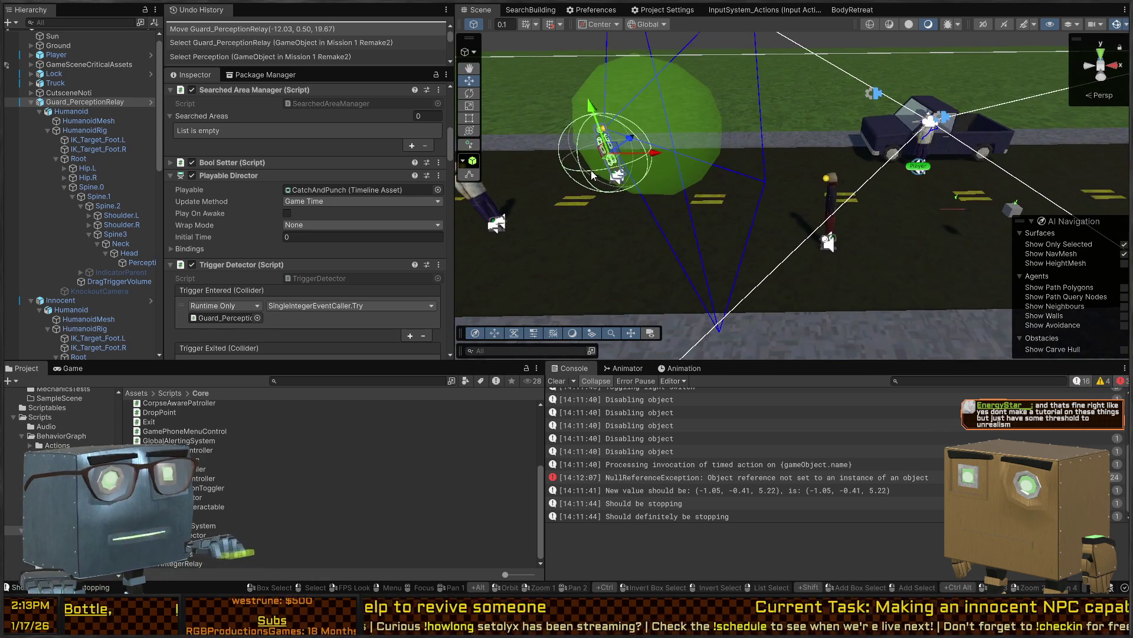
mouse_move(708, 157)
left_mouse_down()
mouse_move(748, 157)
mouse_move(627, 171)
left_mouse_up()
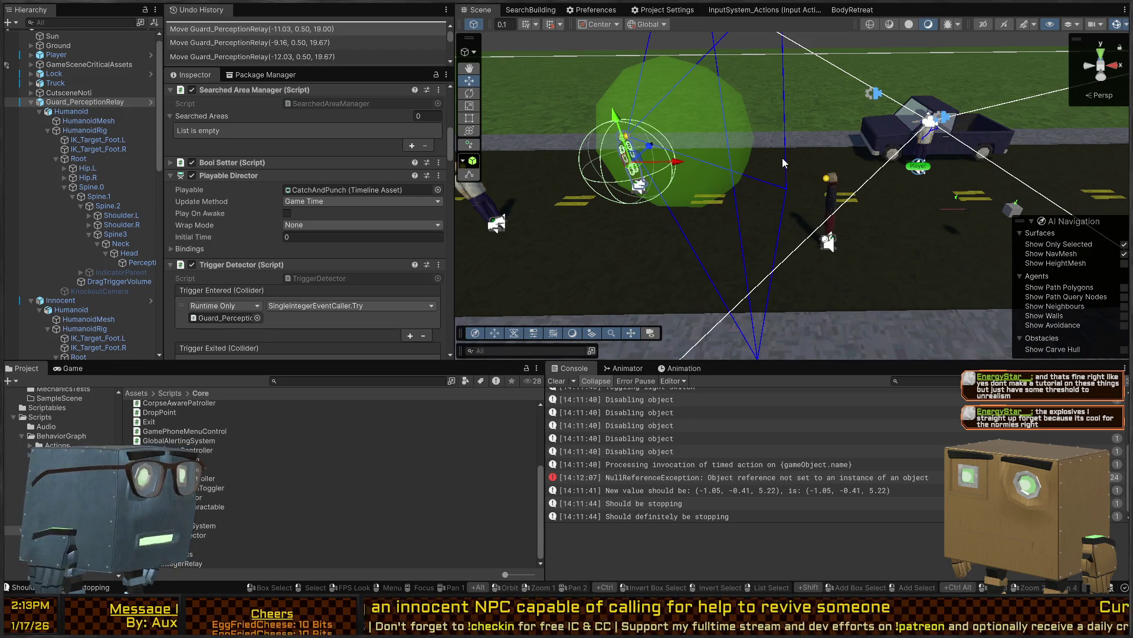
Fly the Scene view past the guards toward the truck, select the Innocent NPC and enter Play mode
right_click(831, 105)
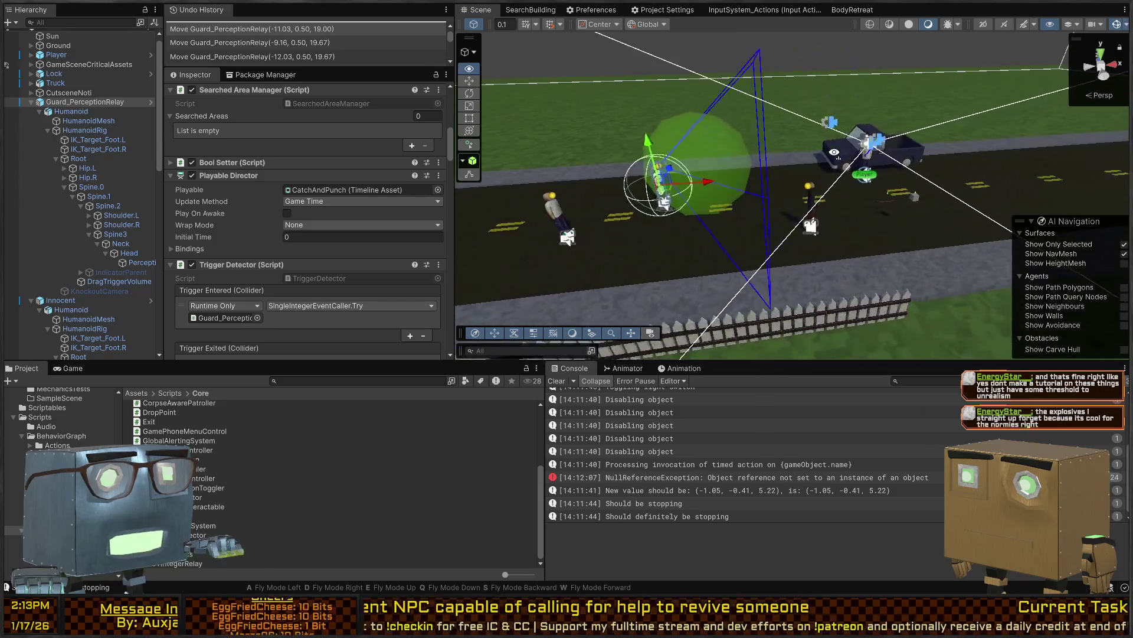
key("d")
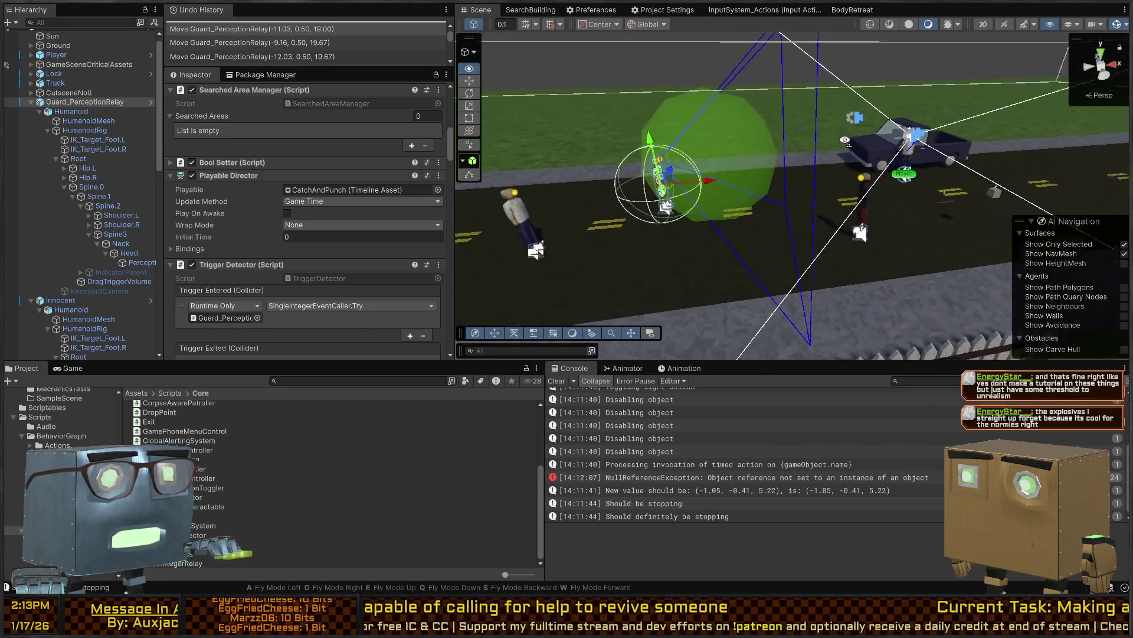
key("d")
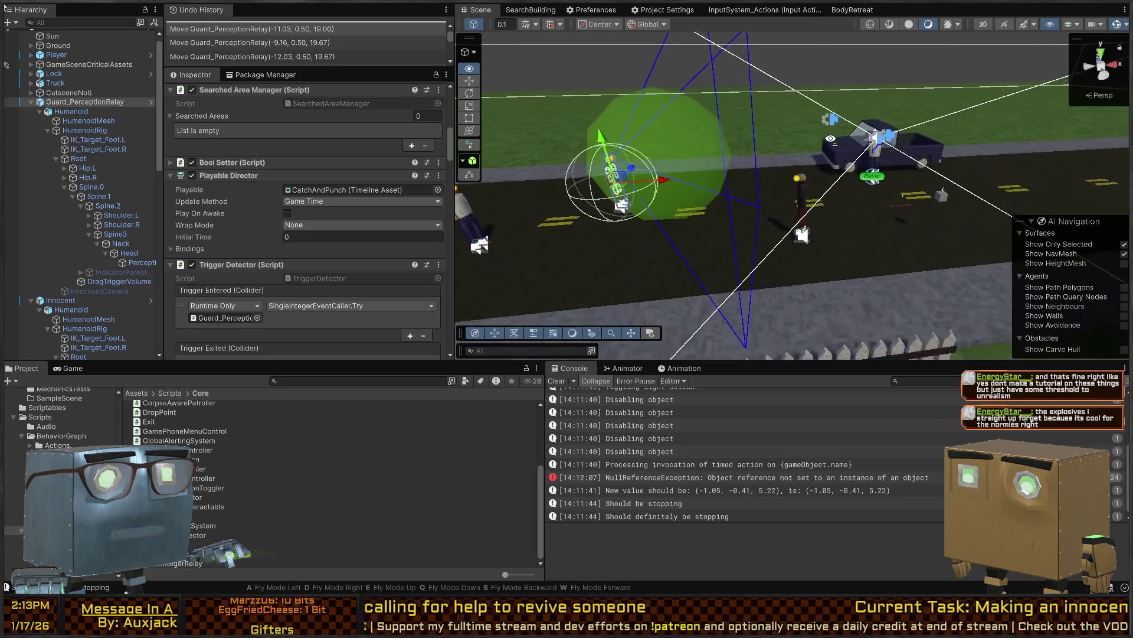
key("d")
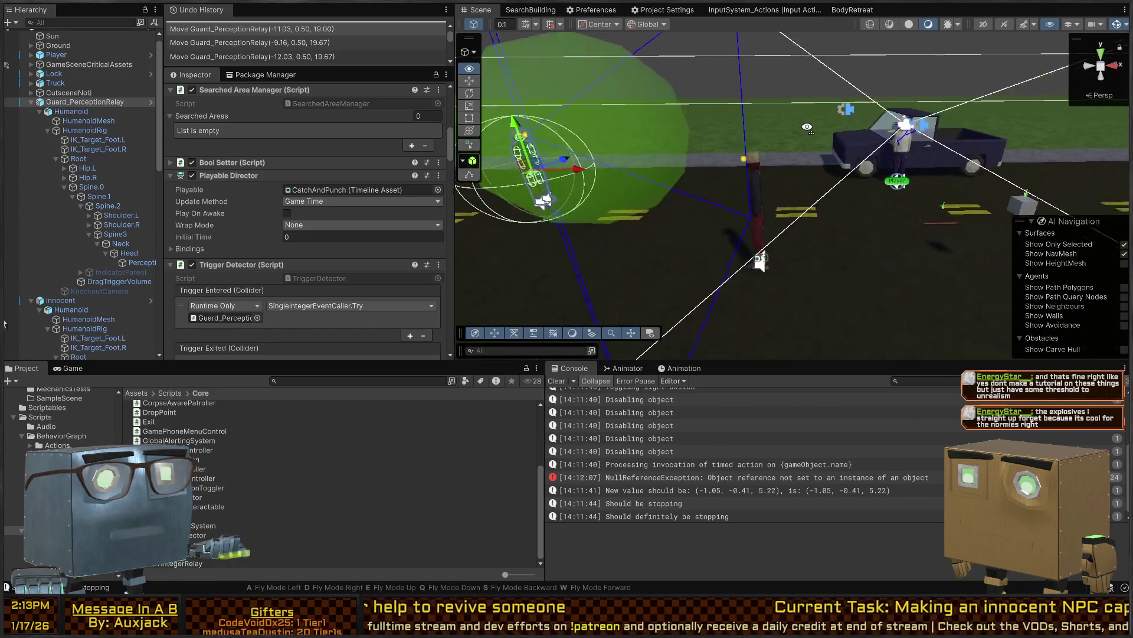
key("d")
key("w")
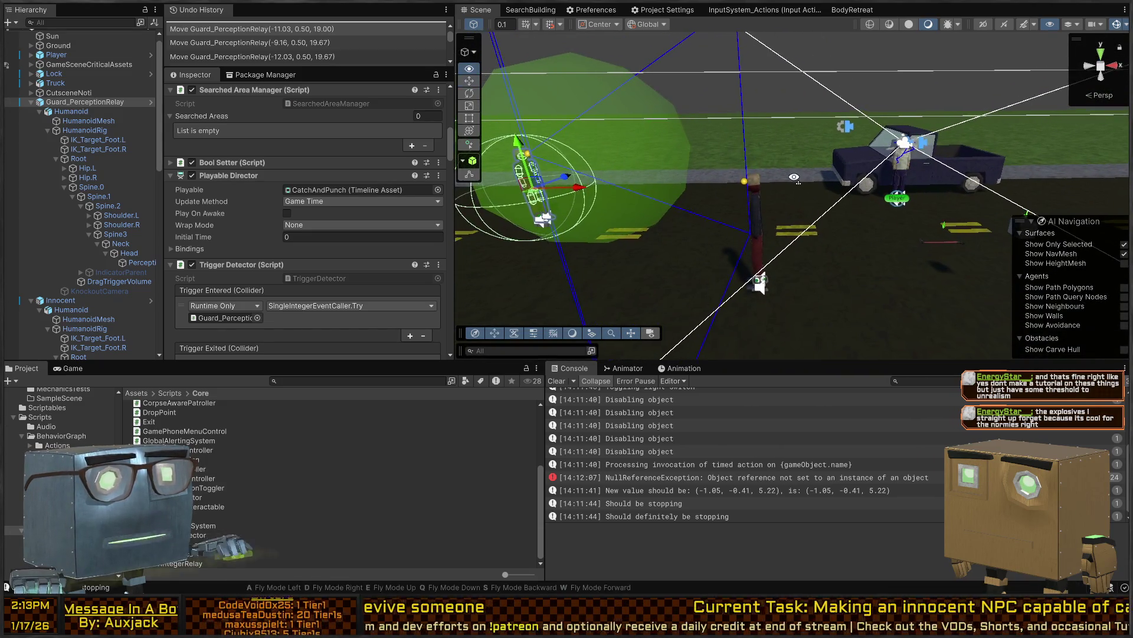
key("a")
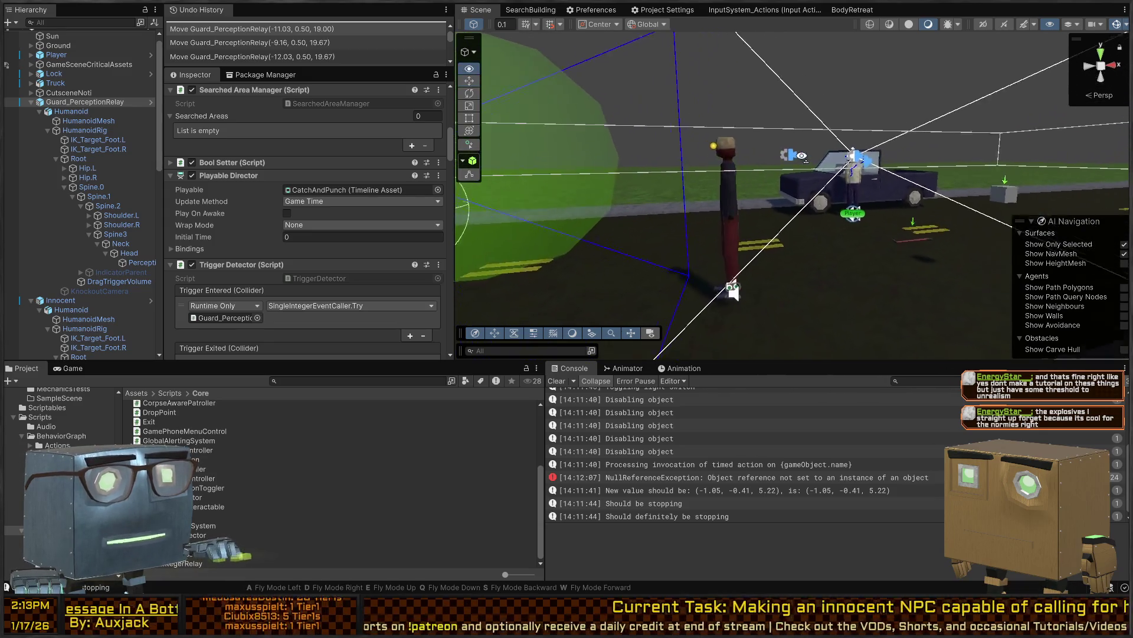
key("s")
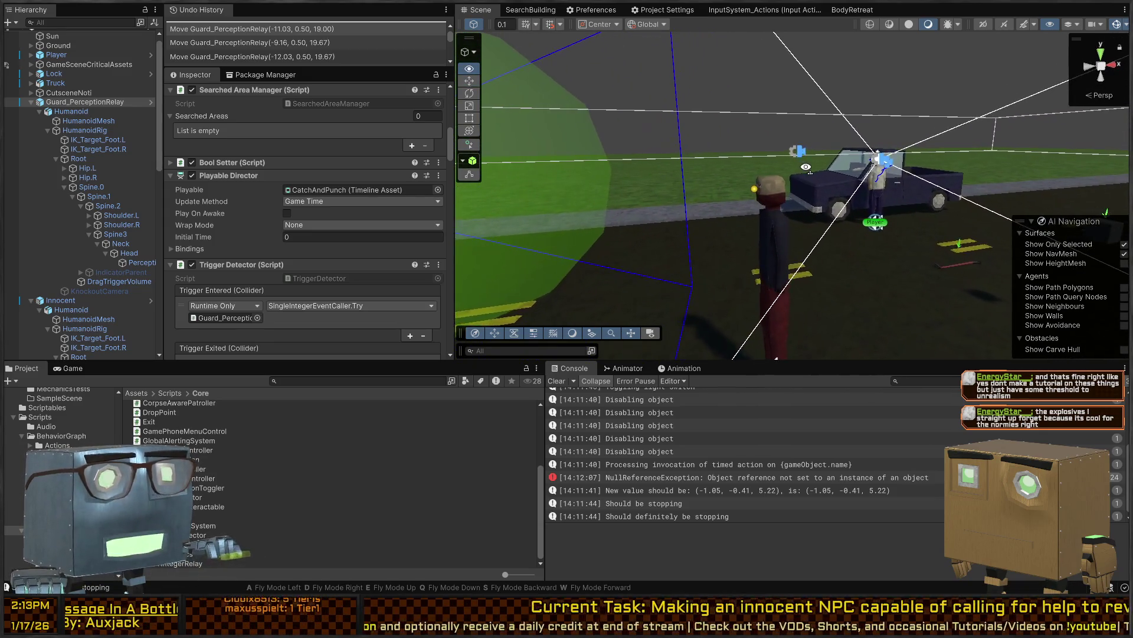
key("w")
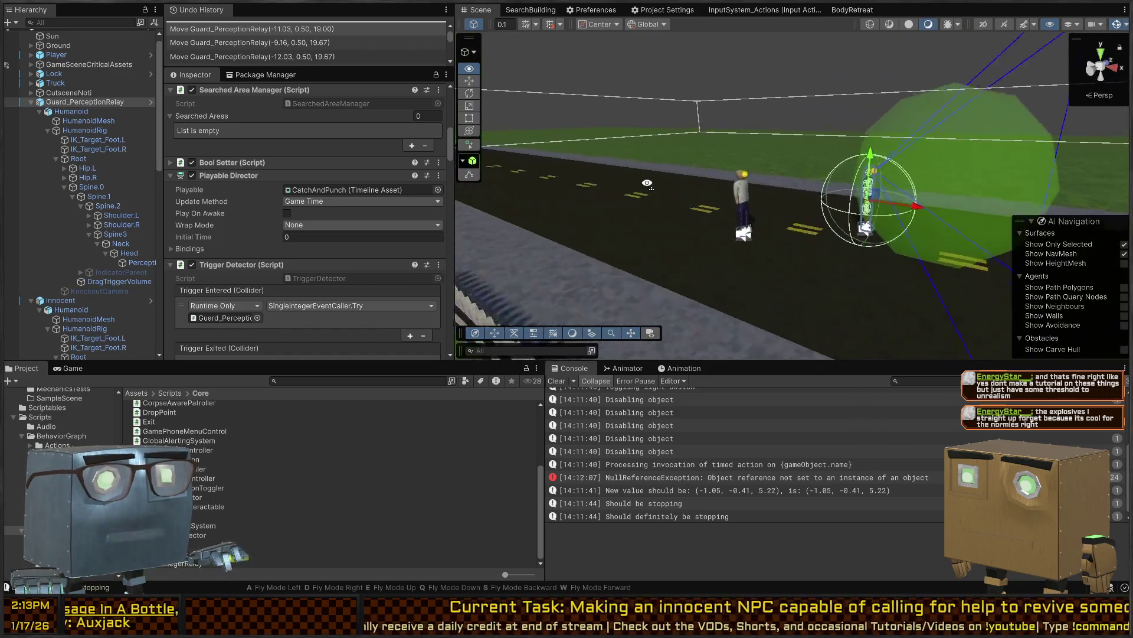
left_click(690, 203)
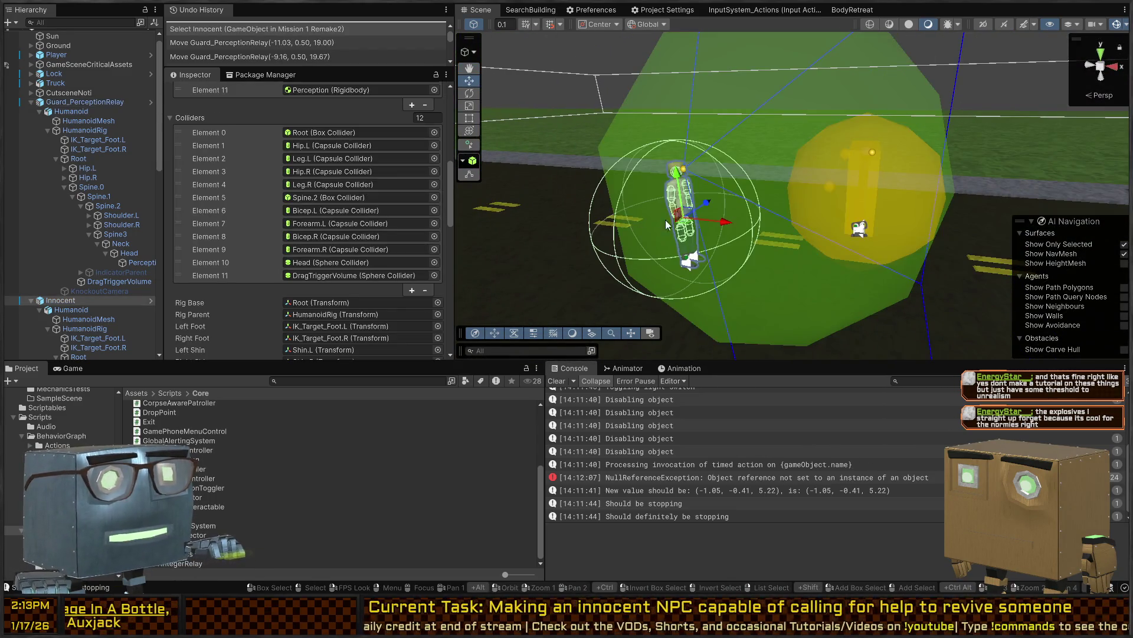
key("s")
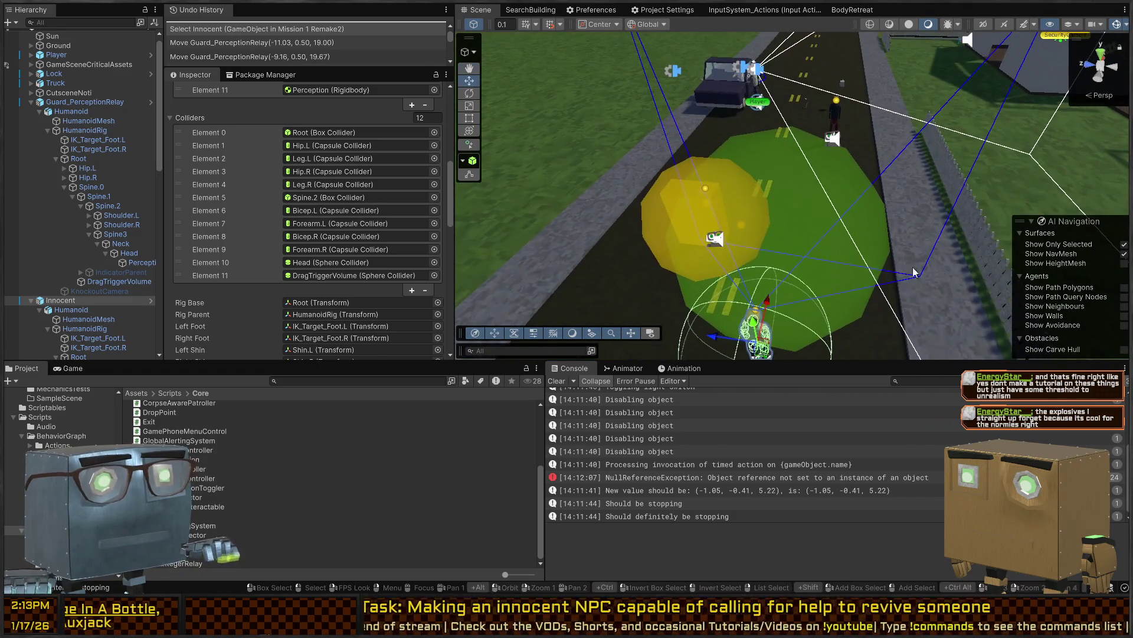
key("ctrl+p")
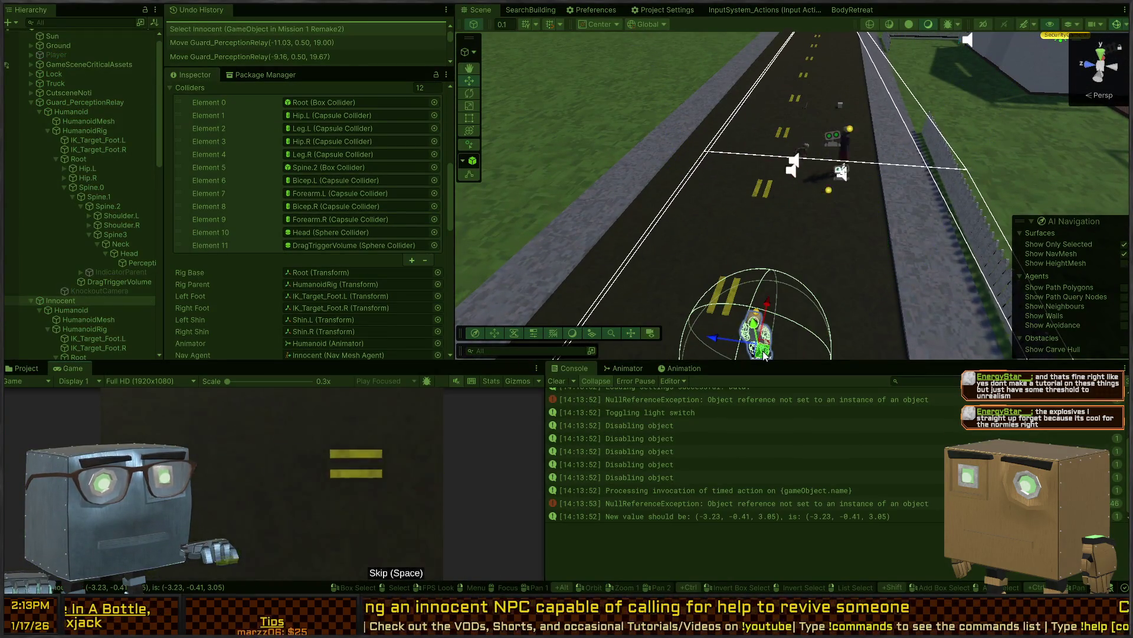
Drag Innocent up the road, then open the NullReferenceException's source at Perceiver.cs line 95 in Visual Studio
mouse_move(765, 350)
left_mouse_down()
mouse_move(796, 218)
mouse_move(773, 139)
mouse_move(817, 148)
mouse_move(840, 134)
mouse_move(748, 206)
mouse_move(506, 213)
mouse_move(215, 90)
mouse_move(310, 141)
left_mouse_up()
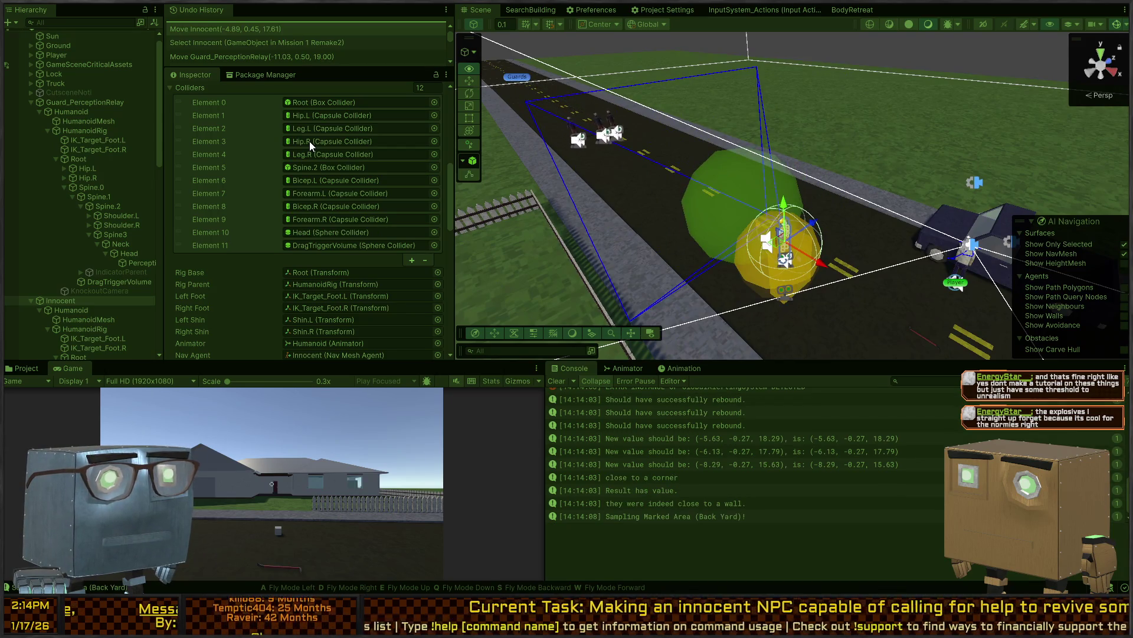
mouse_move(309, 140)
left_mouse_down()
mouse_move(342, 165)
mouse_move(329, 179)
mouse_move(338, 193)
mouse_move(394, 164)
mouse_move(378, 161)
left_mouse_up()
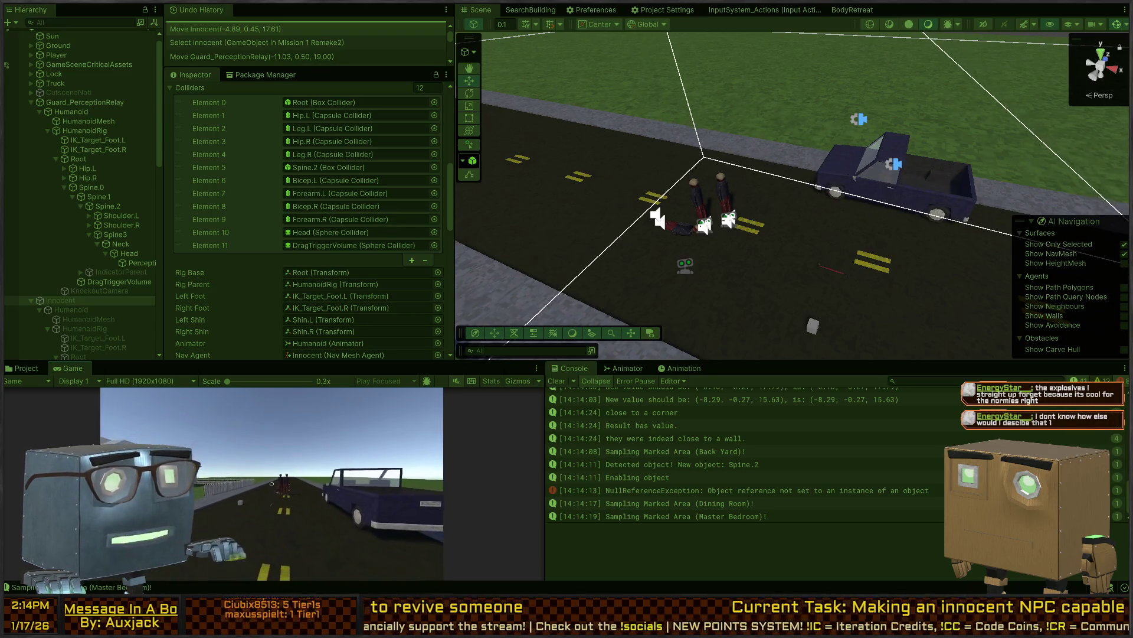
left_click(27, 368)
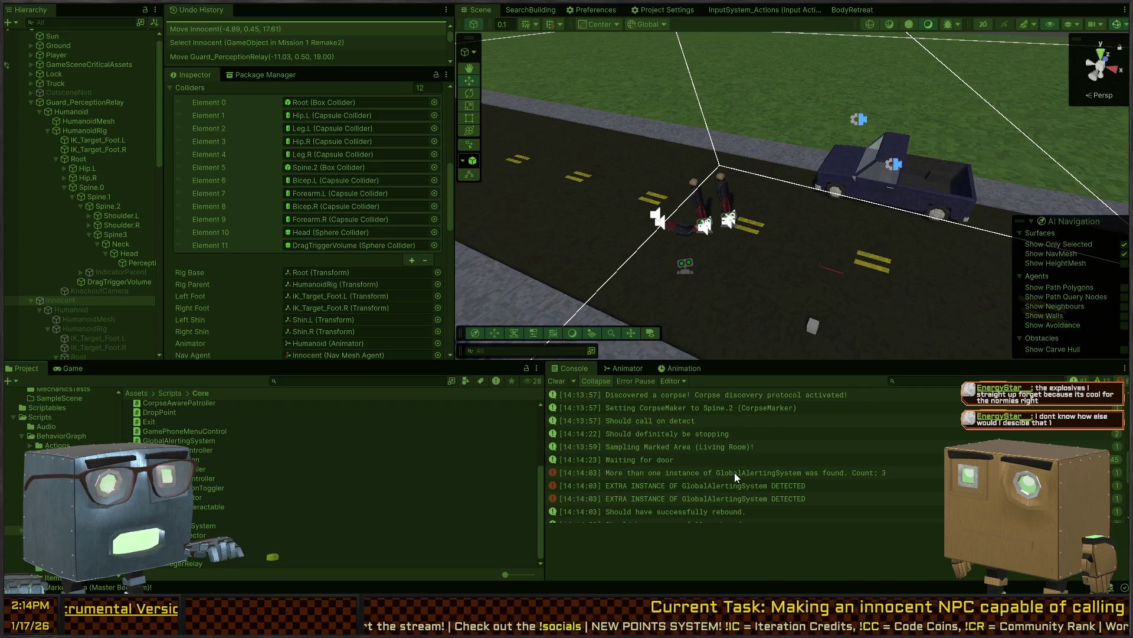
left_click(712, 489)
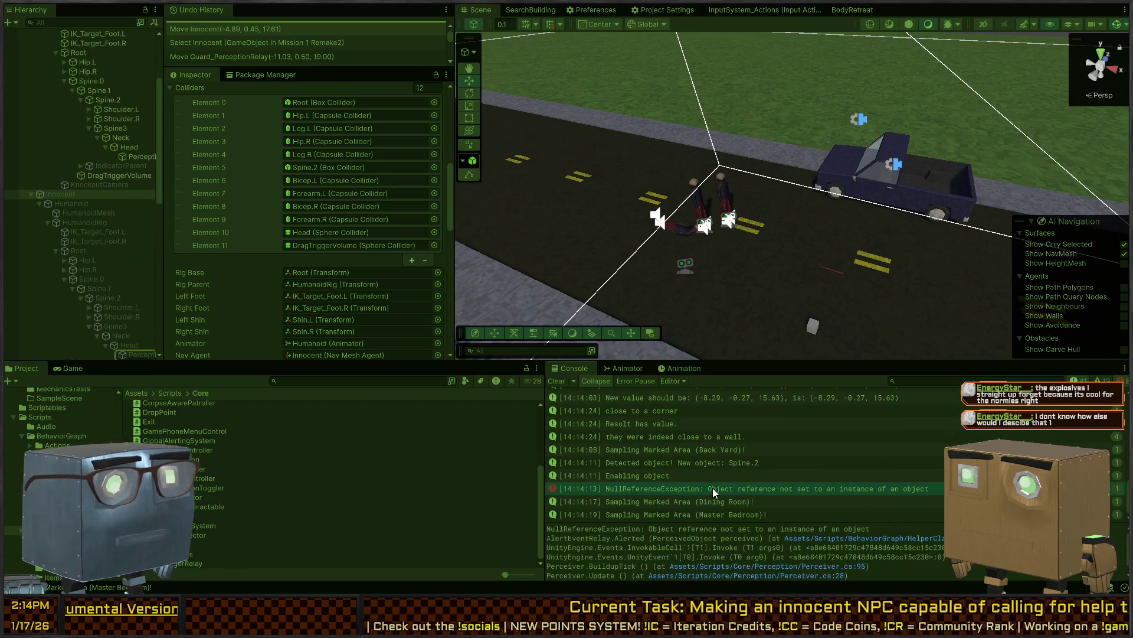
double_click(713, 488)
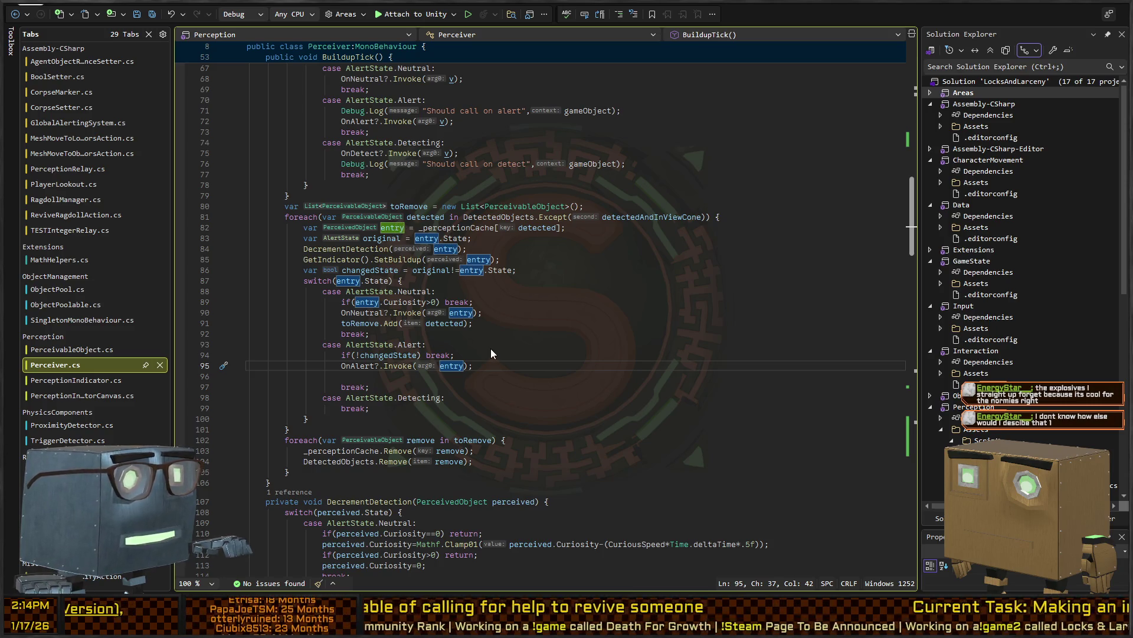
After reading BuildupTick's OnAlert?.Invoke(entry) call, switch from Visual Studio back to Unity
key("alt+Tab")
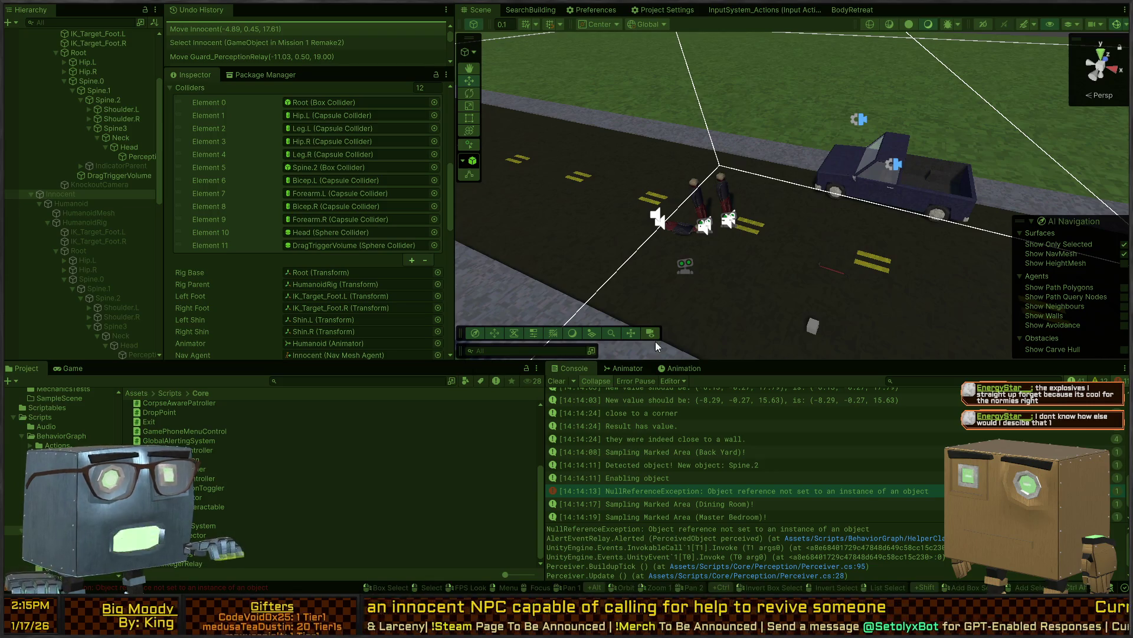
Stop play, review the Perception object's On Alert and On Detect events, and restart play mode
key("ctrl+p")
left_click(818, 491)
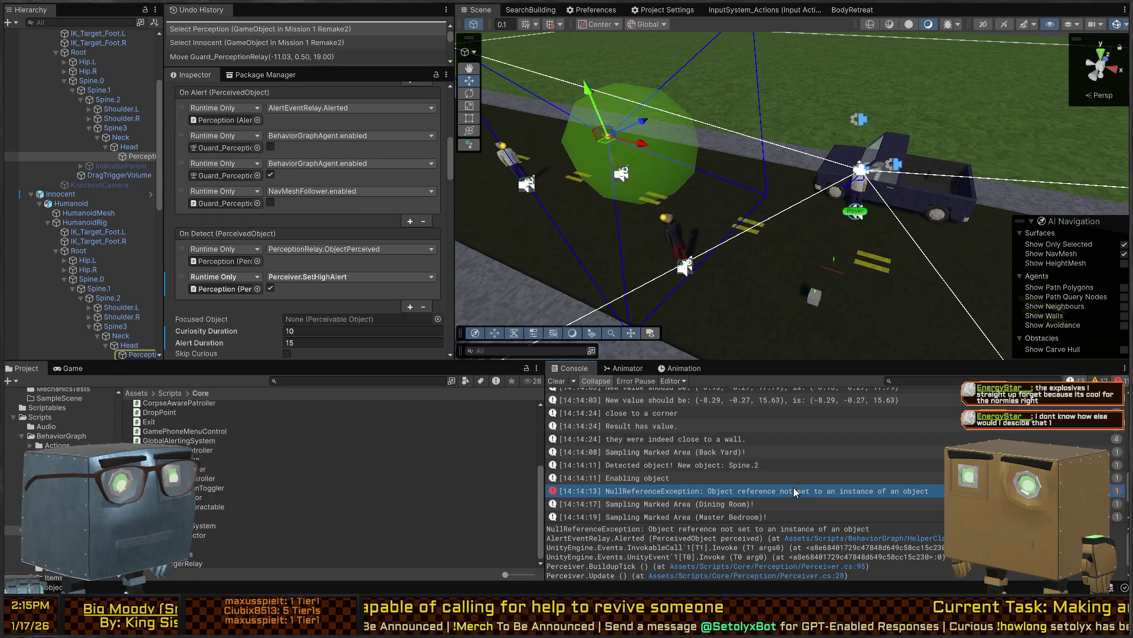
scroll(311, 285, "down", 4)
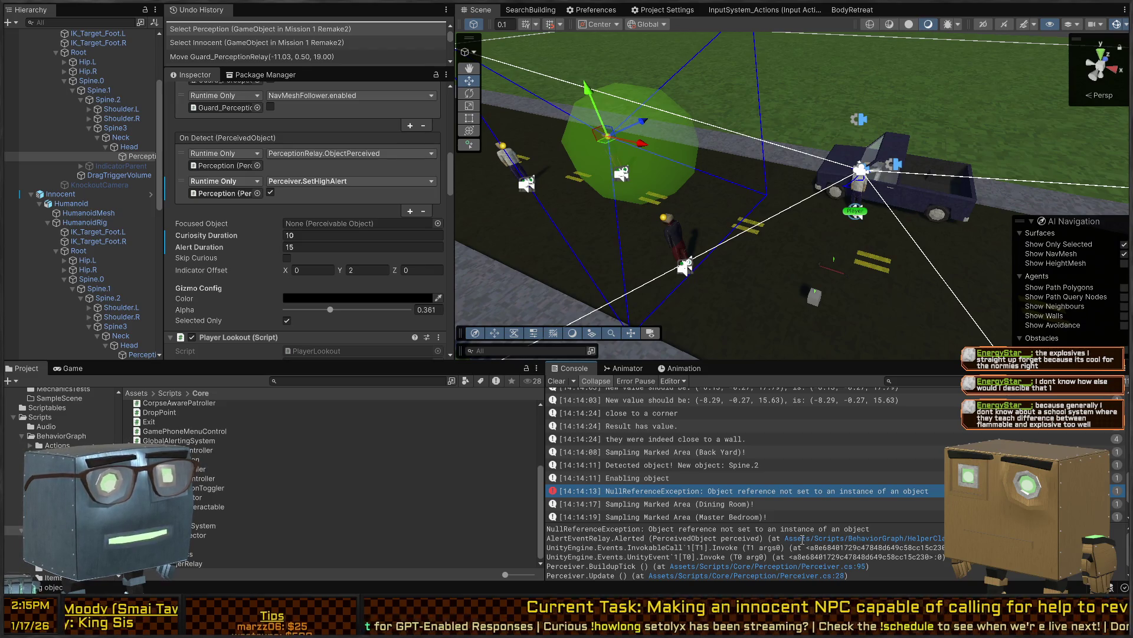
key("ctrl+p")
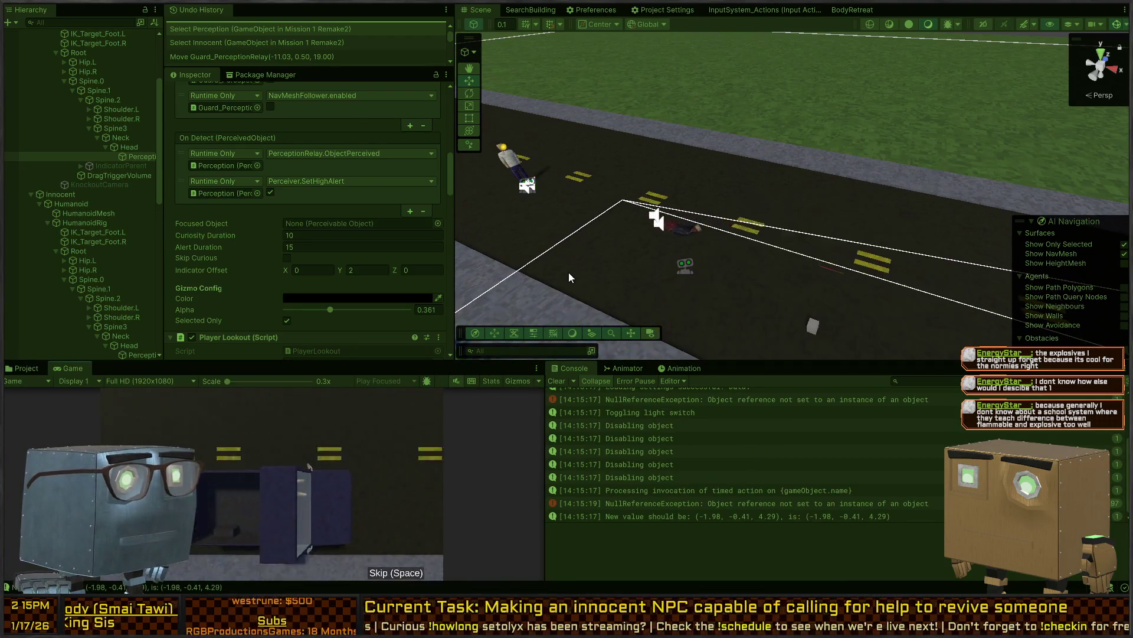
Select the Innocent NPC and drag it across the road to the guard
mouse_move(727, 213)
left_mouse_down()
mouse_move(686, 174)
mouse_move(835, 200)
mouse_move(538, 225)
mouse_move(677, 229)
left_mouse_up()
left_click(537, 226)
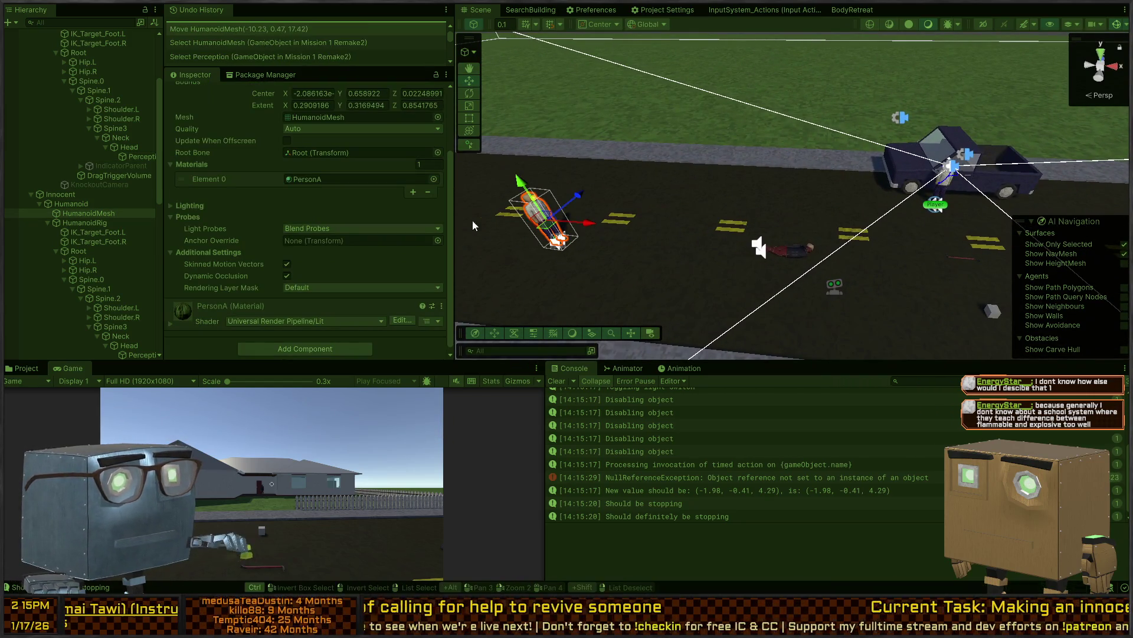
left_click(79, 193)
mouse_move(546, 230)
left_mouse_down()
mouse_move(611, 233)
mouse_move(756, 191)
mouse_move(845, 269)
mouse_move(794, 302)
left_mouse_up()
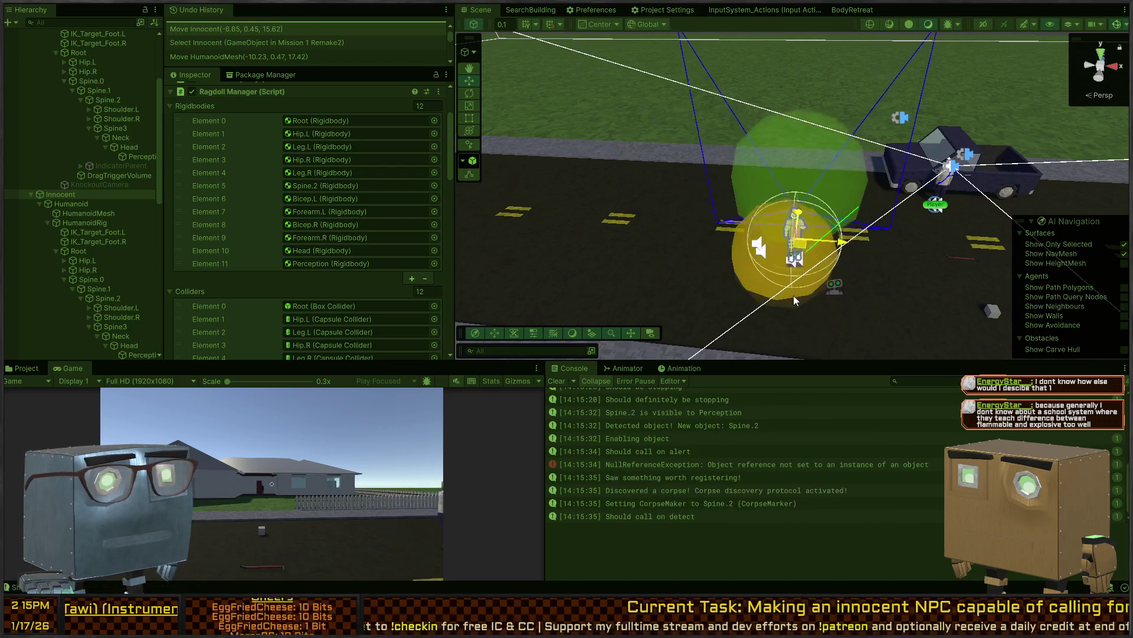
Read the new NullReferenceException's stack trace and look down the road
left_click(797, 450)
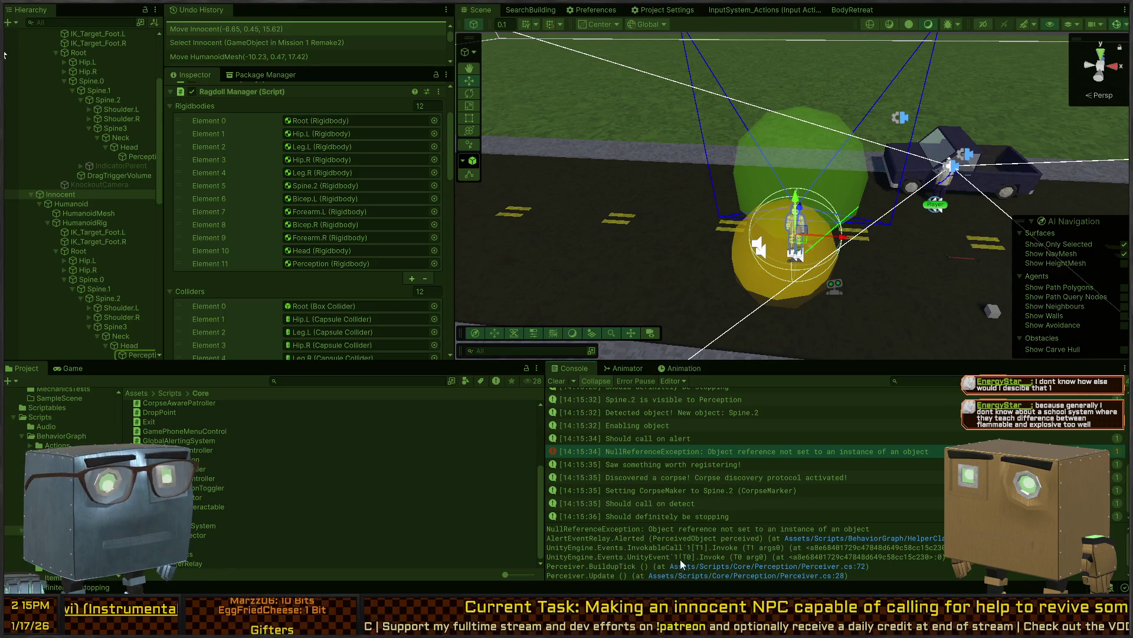
scroll(679, 549, "down", 1)
scroll(691, 547, "up", 1)
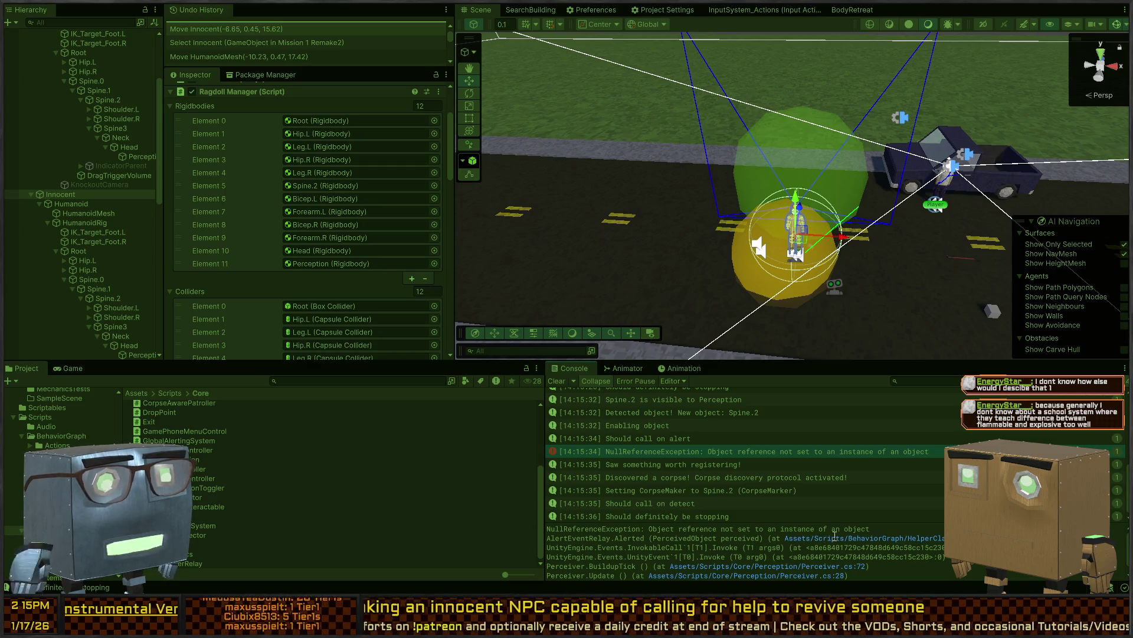
mouse_move(649, 236)
left_mouse_down()
mouse_move(628, 255)
mouse_move(600, 233)
mouse_move(409, 239)
mouse_move(424, 161)
mouse_move(477, 165)
mouse_move(756, 323)
mouse_move(739, 252)
mouse_move(845, 197)
mouse_move(712, 214)
mouse_move(658, 111)
mouse_move(671, 98)
left_mouse_up()
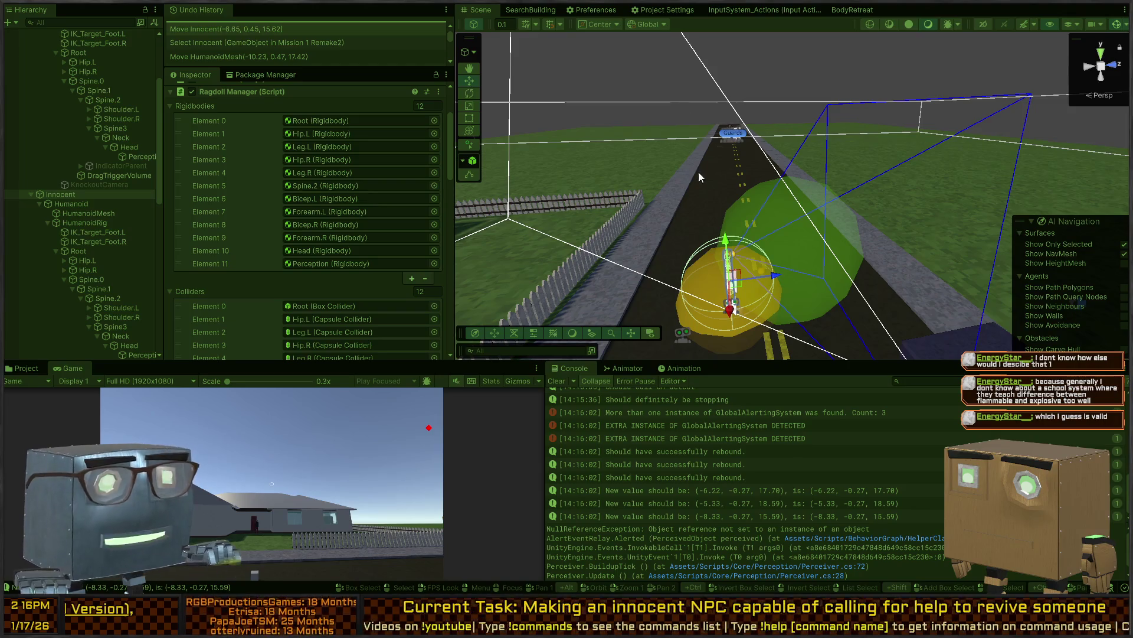
Restart play mode and move the Innocent NPC further along the road
key("ctrl+p")
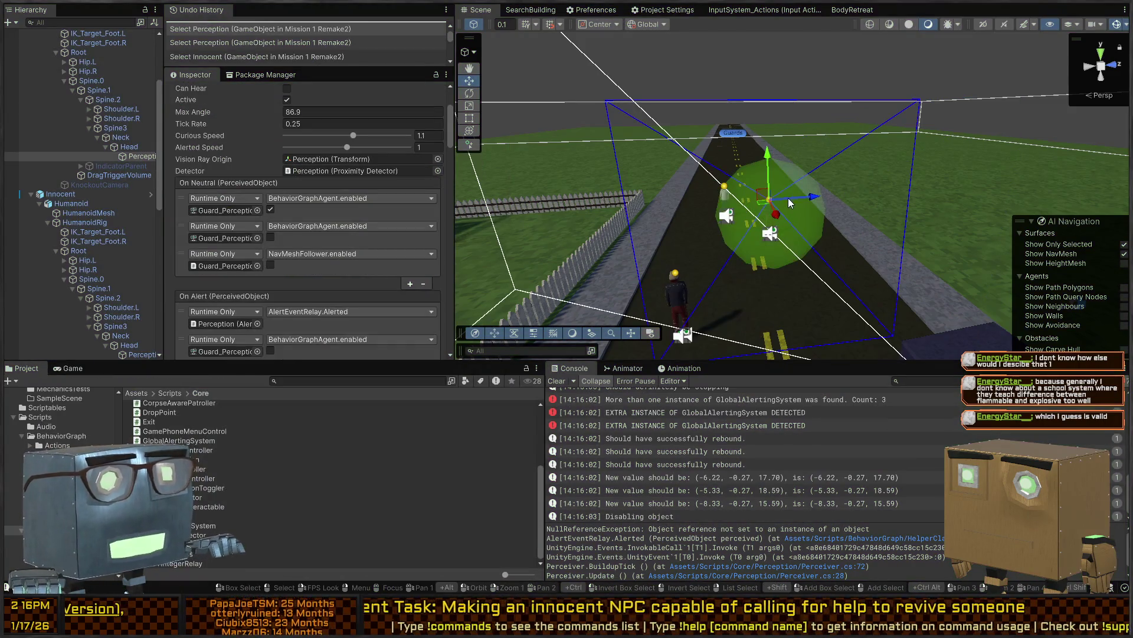
key("ctrl+p")
mouse_move(842, 183)
left_mouse_down()
mouse_move(798, 221)
mouse_move(837, 217)
mouse_move(765, 146)
left_mouse_up()
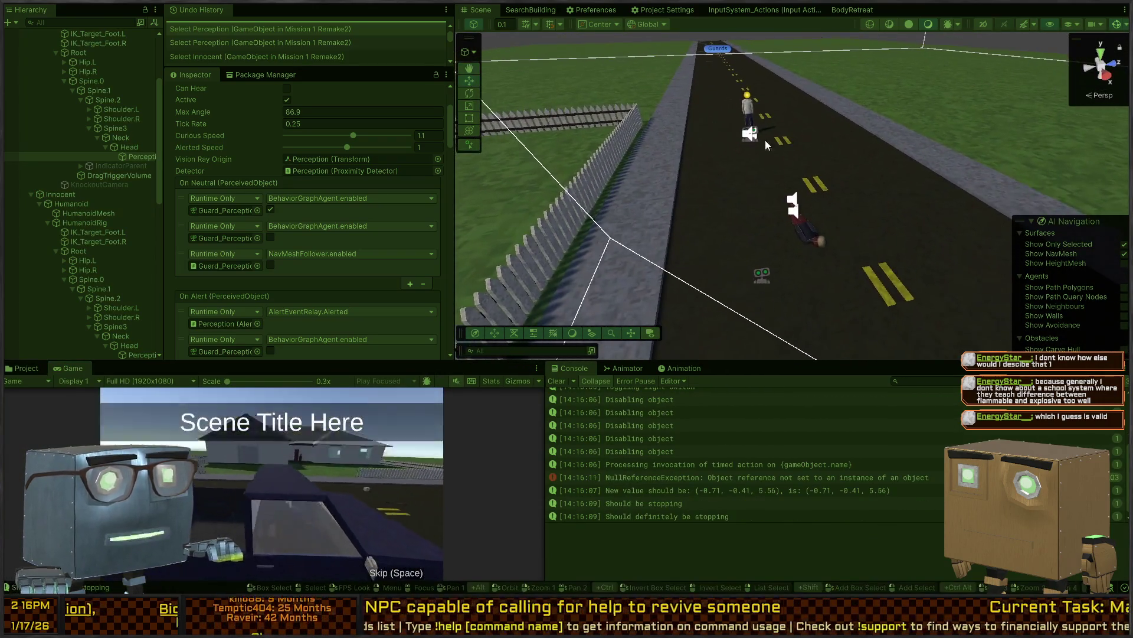
left_click(748, 115)
left_click(747, 123)
mouse_move(747, 122)
left_mouse_down()
mouse_move(826, 189)
mouse_move(867, 201)
mouse_move(515, 219)
mouse_move(854, 101)
left_mouse_up()
Clear the selection and bring up MeshMoveToObjectWithDoorsAction.cs in Visual Studio
left_click(944, 52)
mouse_move(943, 52)
left_mouse_down()
mouse_move(839, 124)
mouse_move(743, 164)
mouse_move(948, 146)
mouse_move(932, 153)
left_mouse_up()
key("alt+Tab")
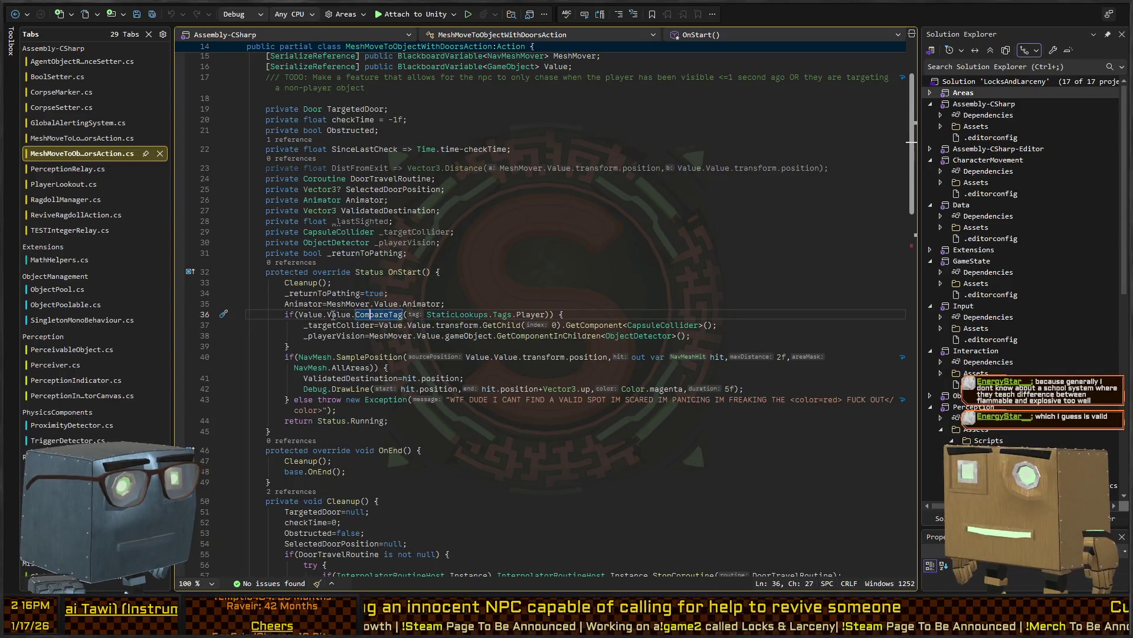
Check the Value.Value player-tag condition on line 36, then return to Unity
left_click(329, 314)
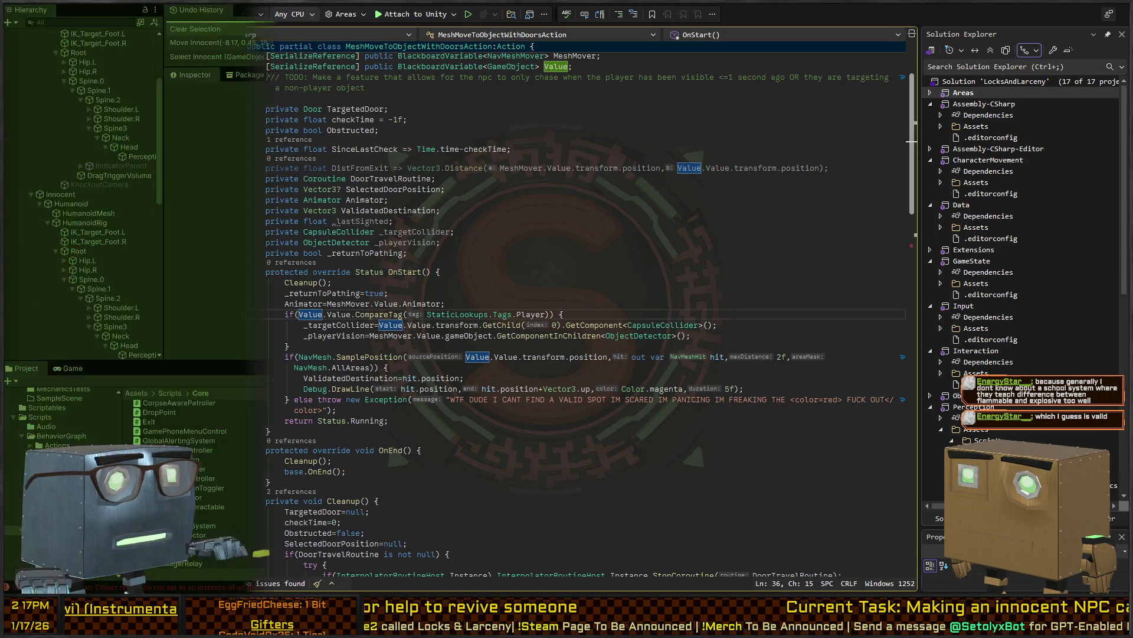
key("alt+Tab")
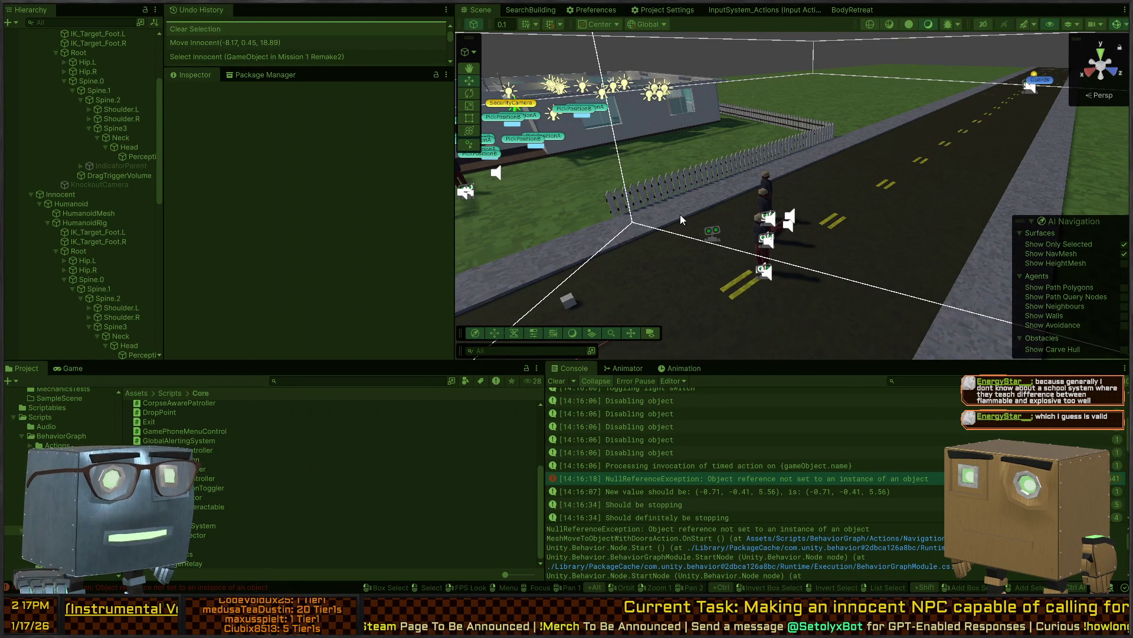
scroll(858, 502, "down", 5)
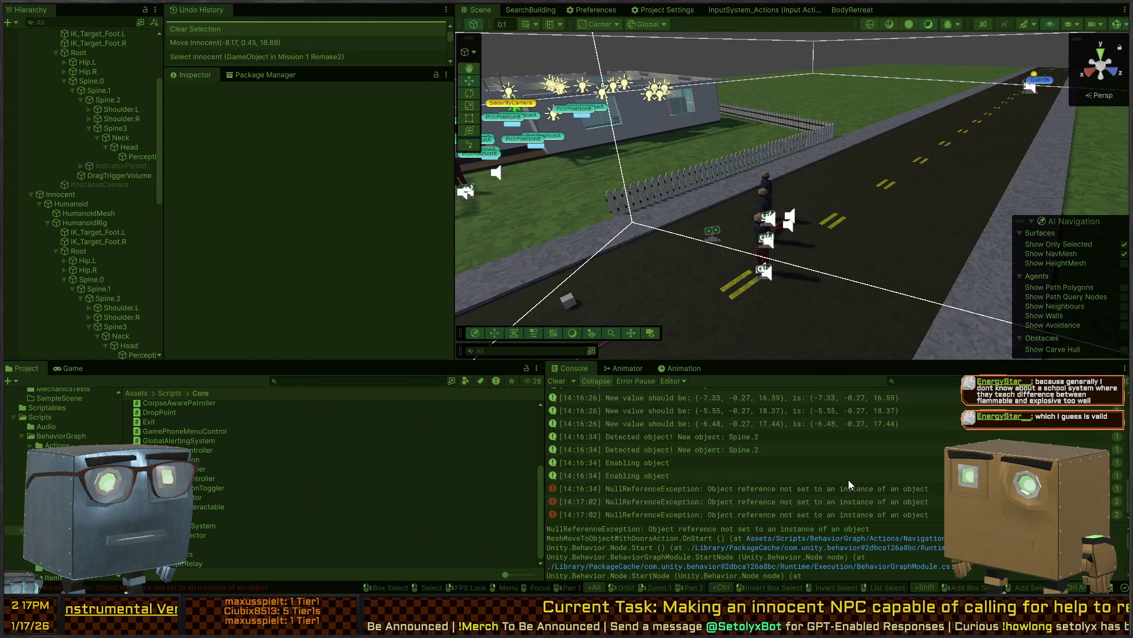
scroll(784, 474, "up", 3)
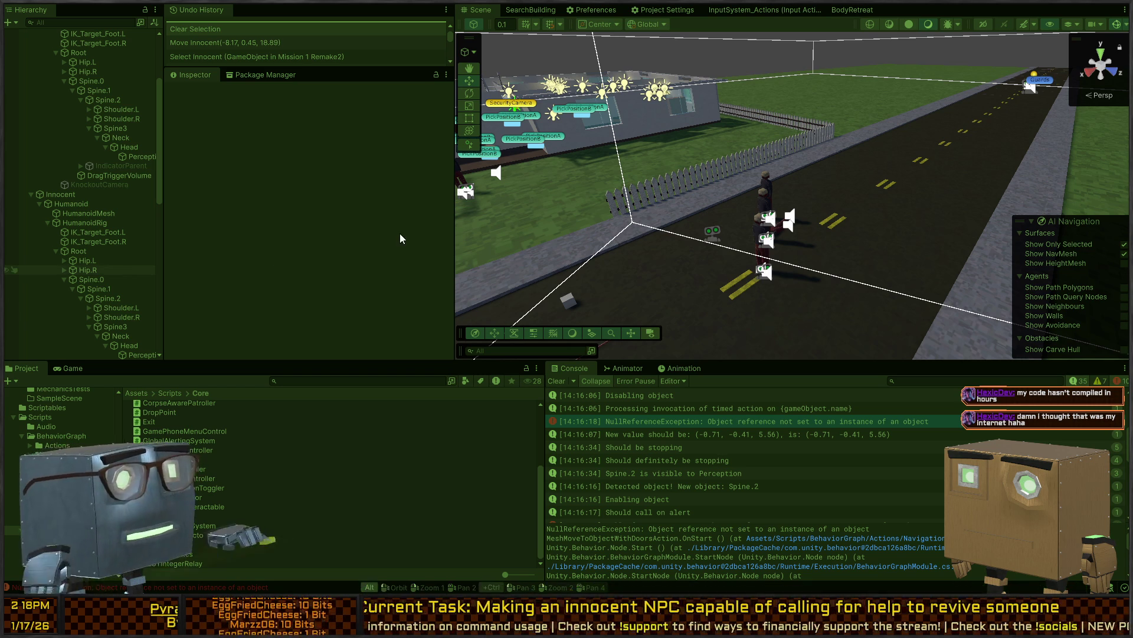
Look over the guards gathered at the body in the Scene and Game views, then stop play
key("alt")
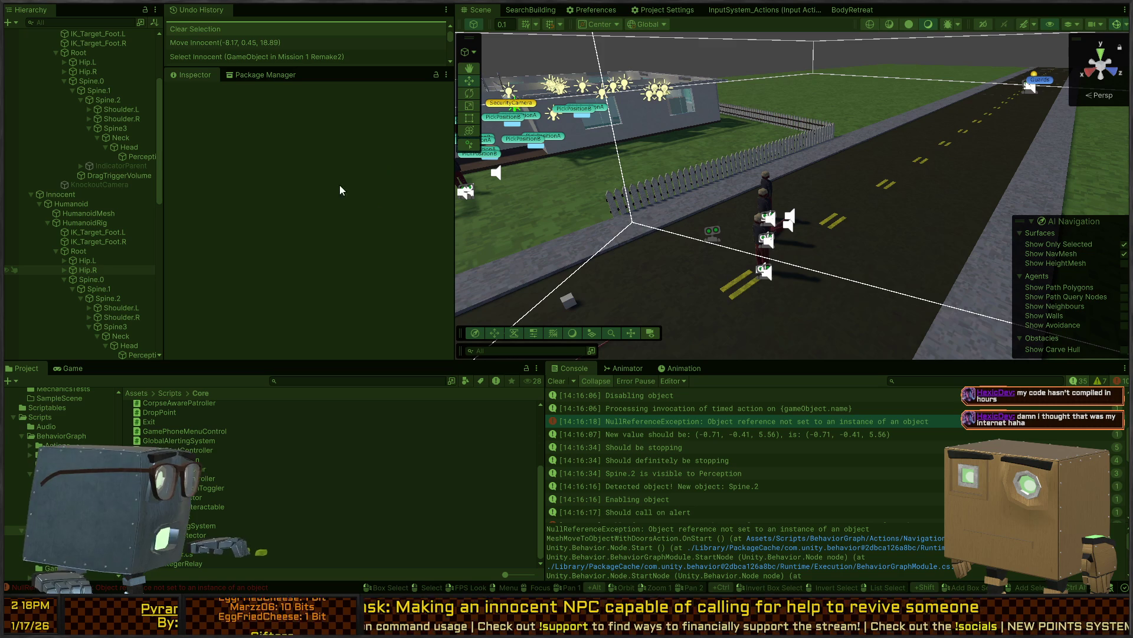
mouse_move(618, 124)
left_mouse_down()
mouse_move(625, 67)
mouse_move(452, 68)
left_mouse_up()
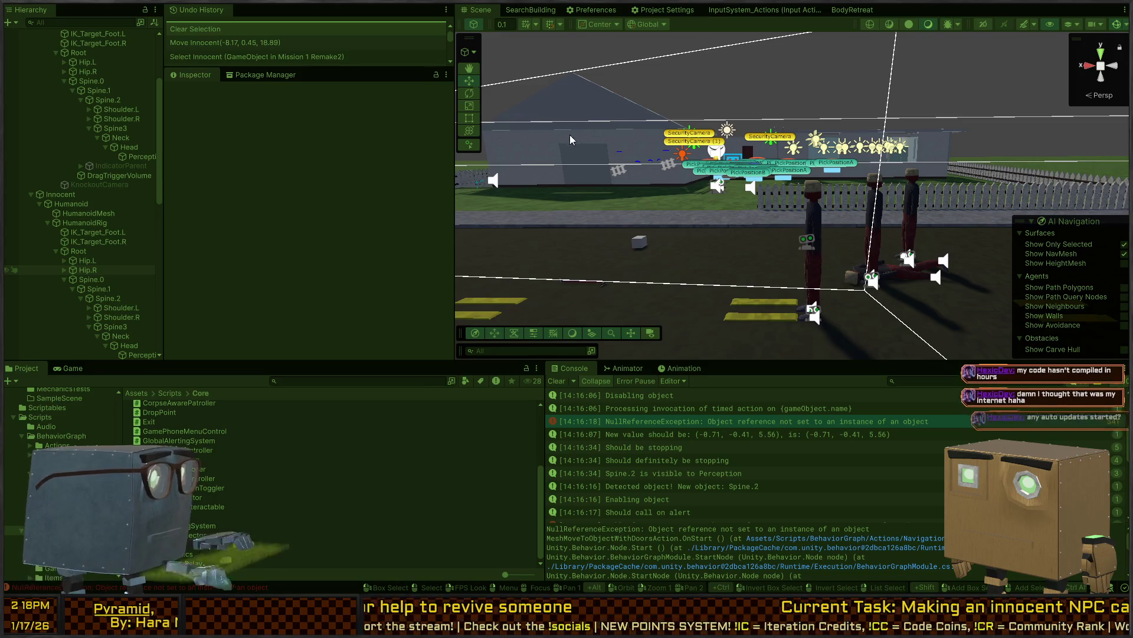
key("ctrl+2")
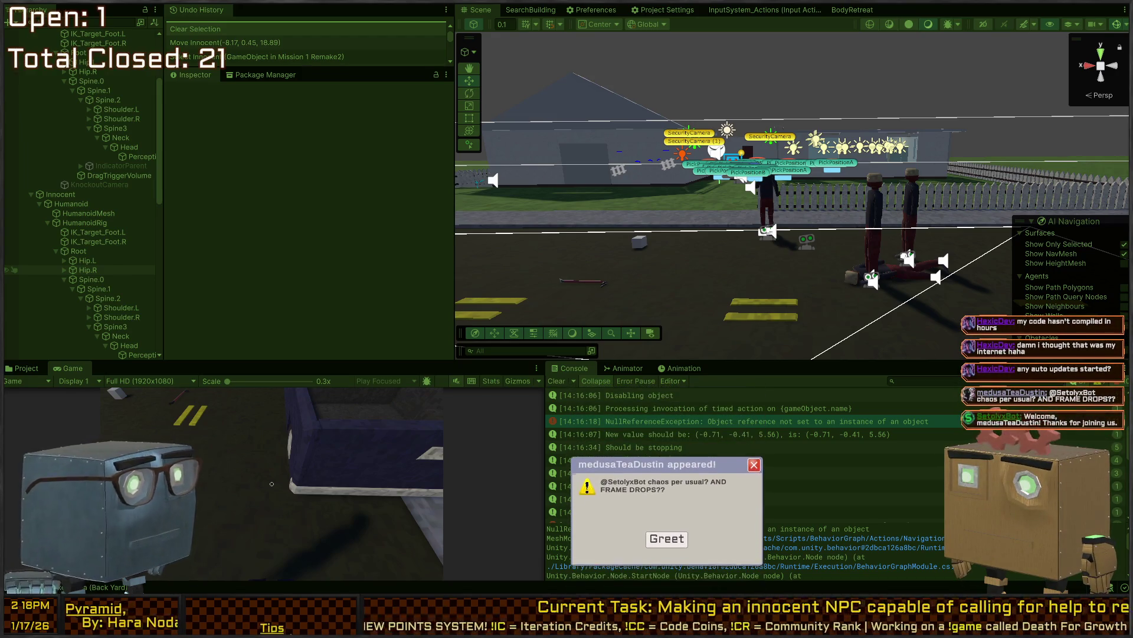
left_click_drag(750, 208, 726, 204)
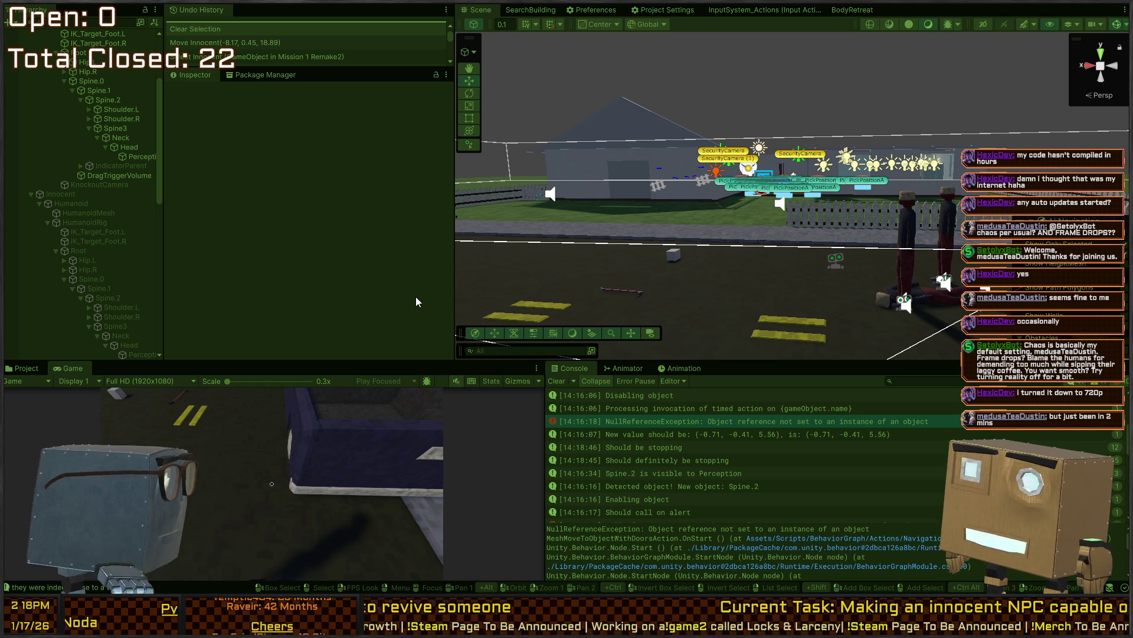
key("ctrl+p")
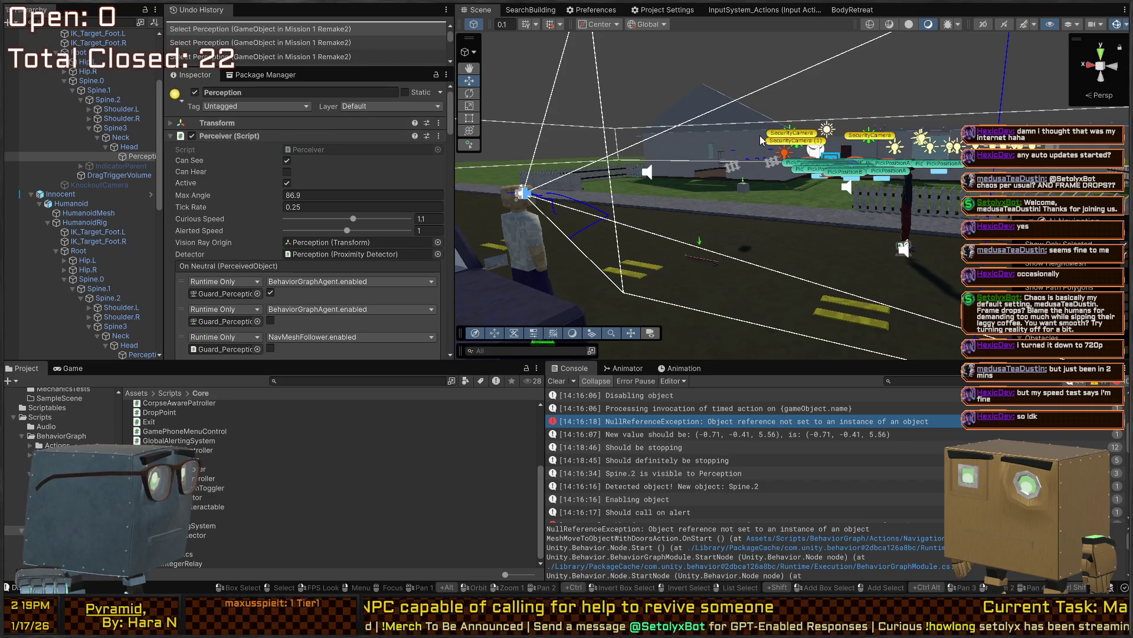
Run the game again briefly, then exit play mode
key("ctrl+p")
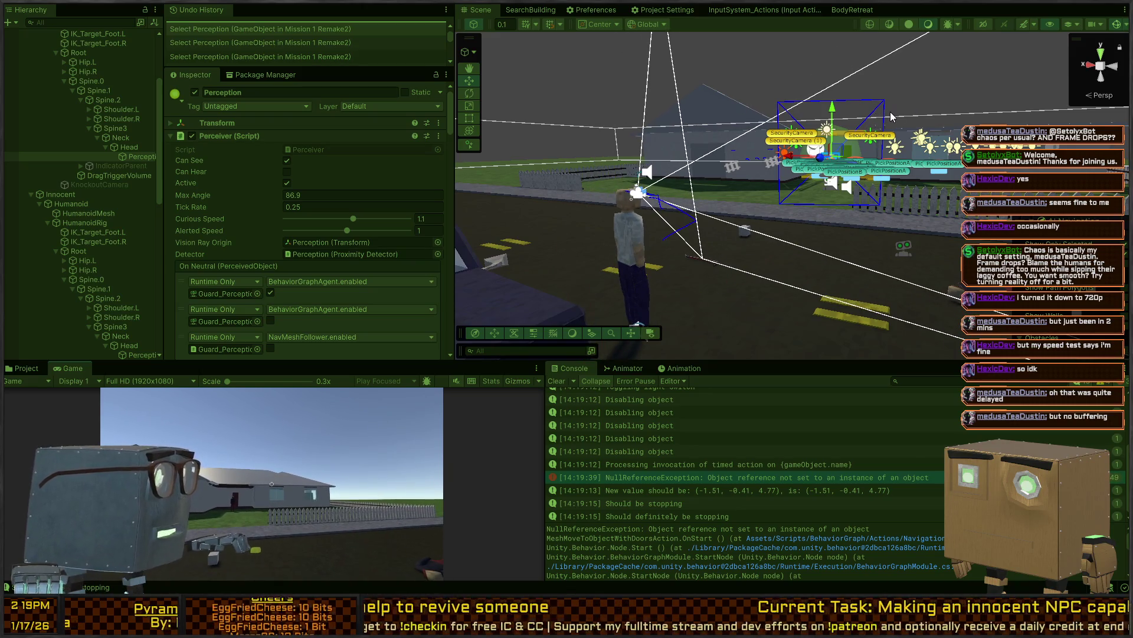
left_click(950, 118)
key("ctrl+p")
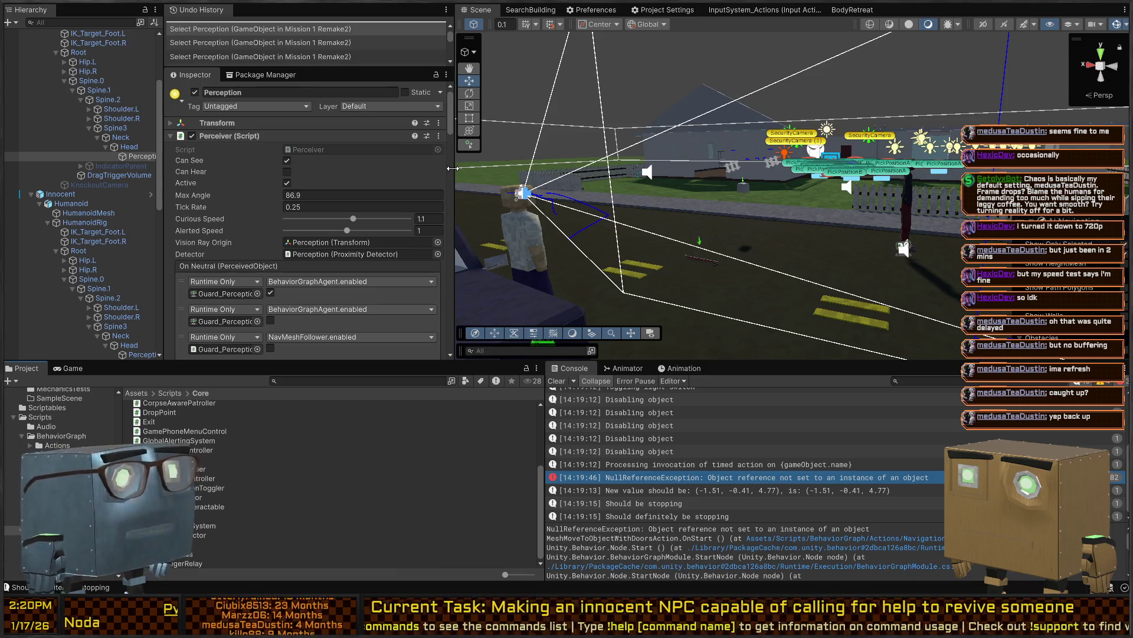
Frame the Innocent NPC's green vision cone and nearby guards, then select the null-reference error
mouse_move(460, 171)
left_mouse_down()
mouse_move(829, 159)
mouse_move(730, 170)
left_mouse_up()
left_click_drag(763, 164, 599, 171)
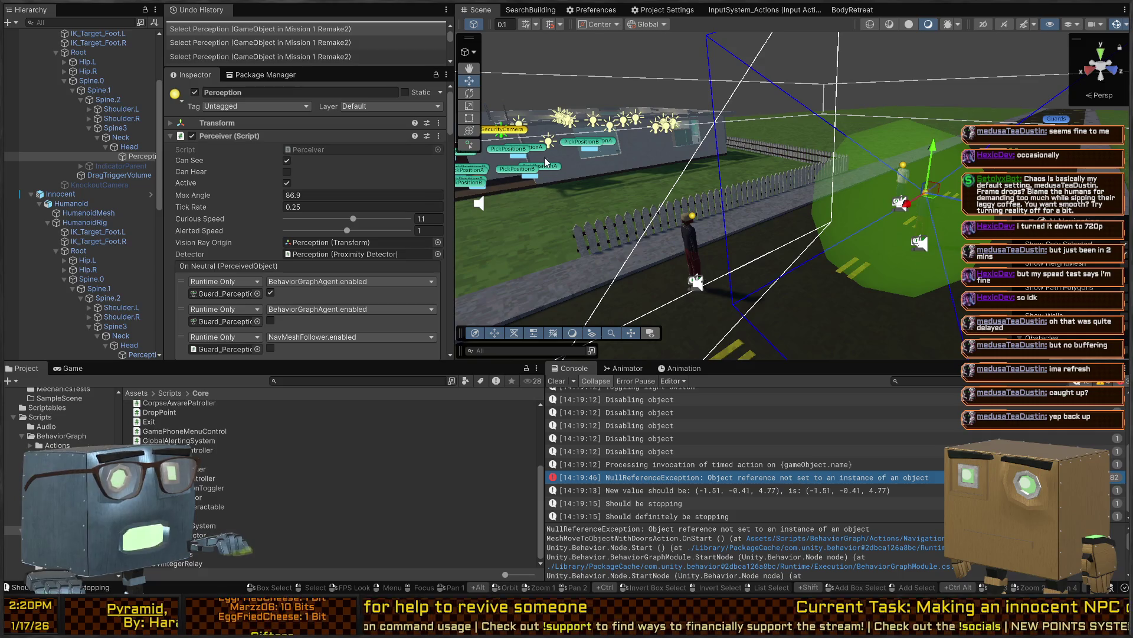
mouse_move(731, 178)
left_mouse_down()
mouse_move(685, 180)
mouse_move(789, 188)
mouse_move(802, 215)
mouse_move(892, 222)
mouse_move(760, 220)
left_mouse_up()
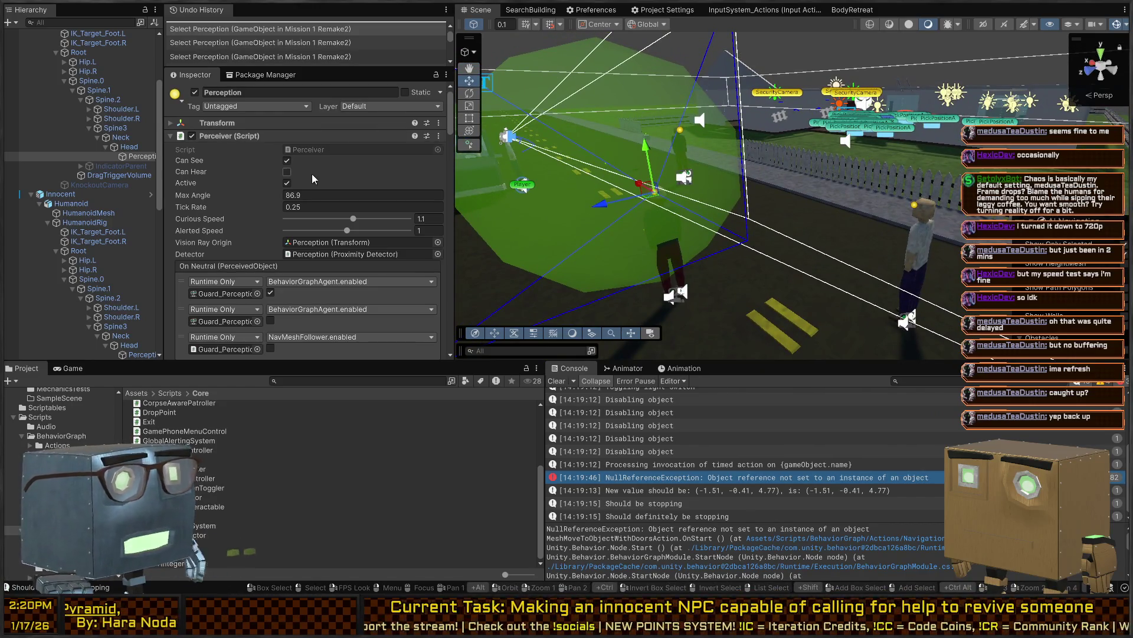
left_click_drag(850, 237, 810, 218)
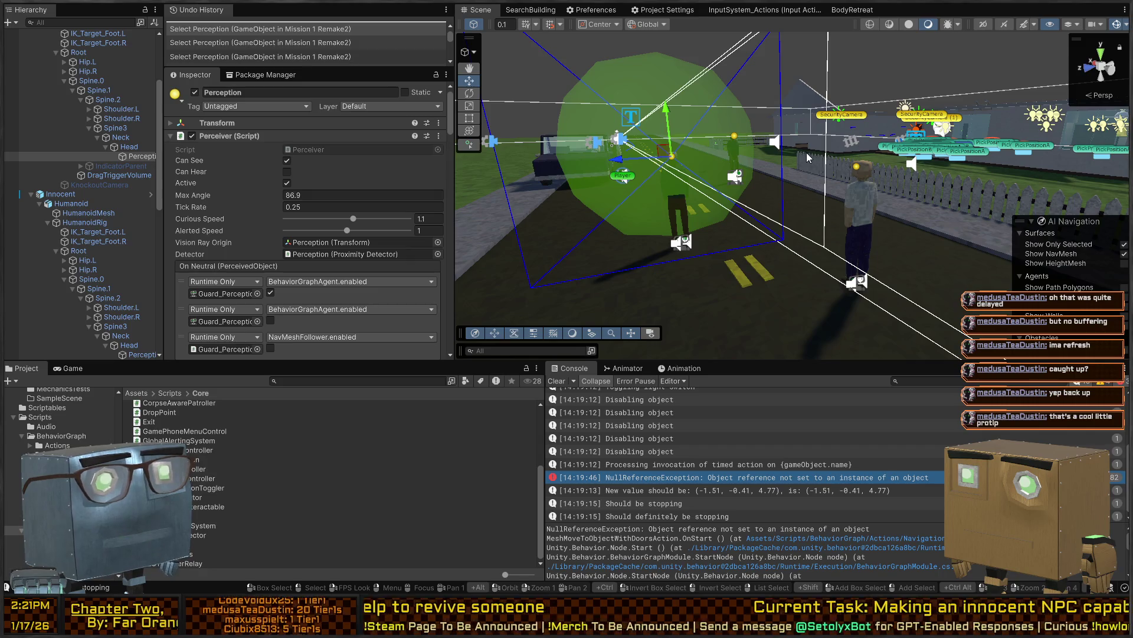
mouse_move(820, 124)
left_mouse_down()
mouse_move(775, 131)
mouse_move(800, 169)
left_mouse_up()
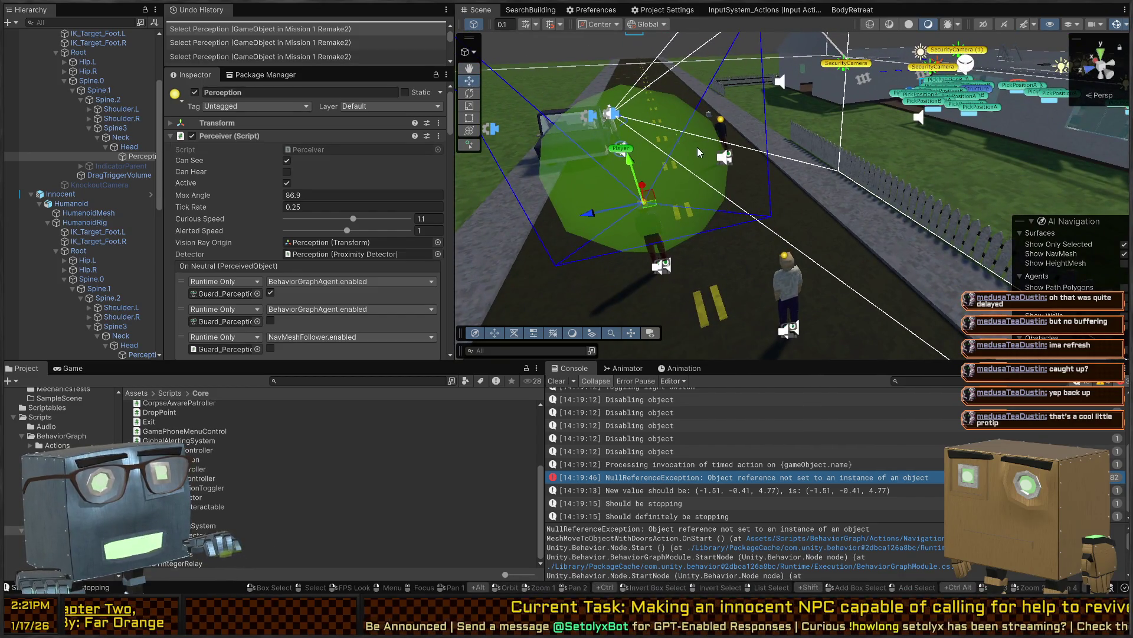
mouse_move(721, 167)
left_mouse_down()
mouse_move(928, 208)
mouse_move(757, 193)
mouse_move(683, 166)
mouse_move(671, 184)
left_mouse_up()
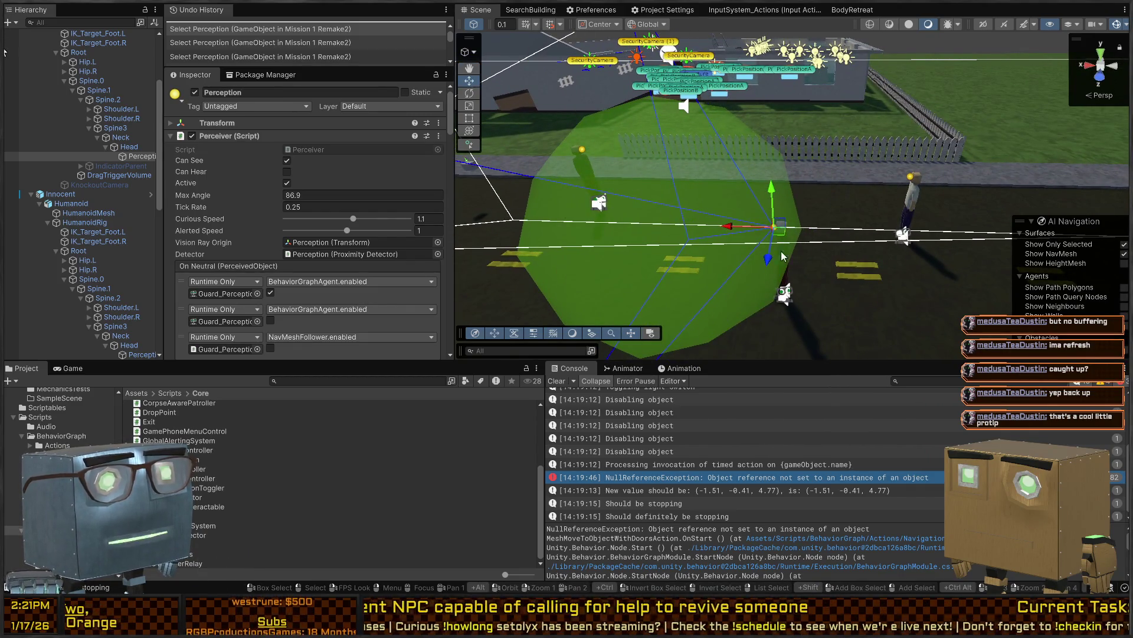
left_click_drag(600, 204, 732, 213)
left_click(738, 477)
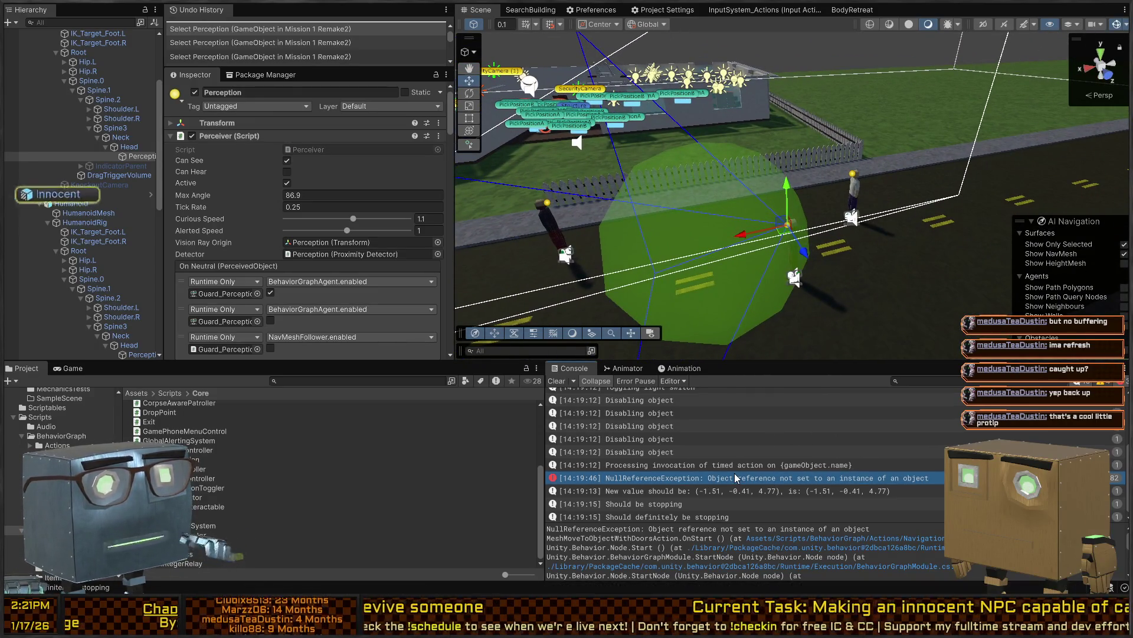
left_click(738, 477)
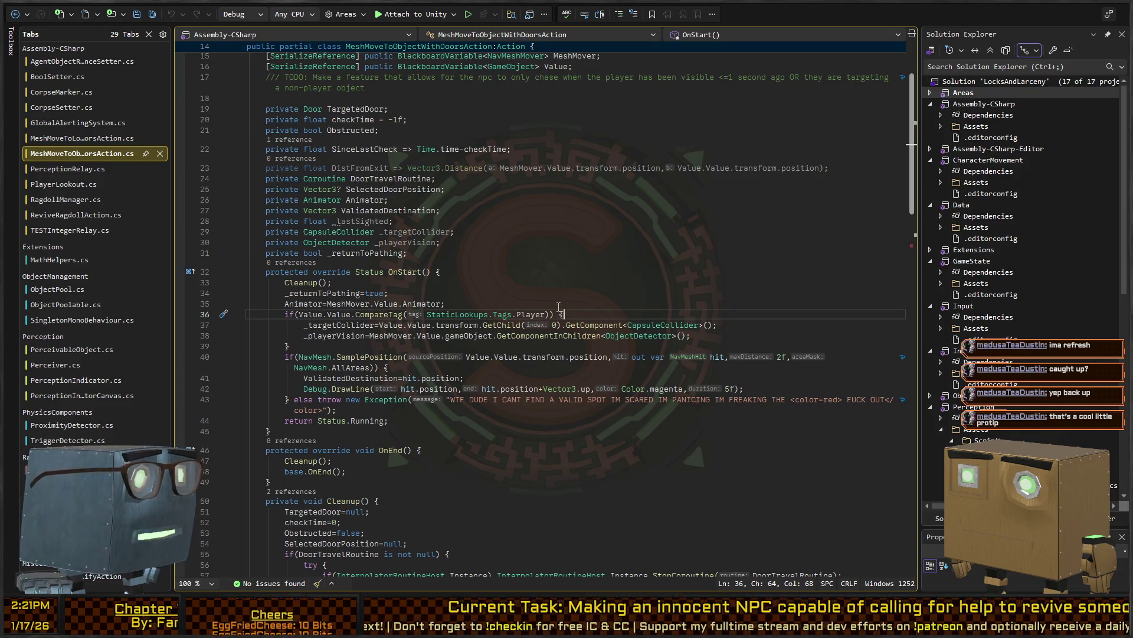
key("alt+Tab")
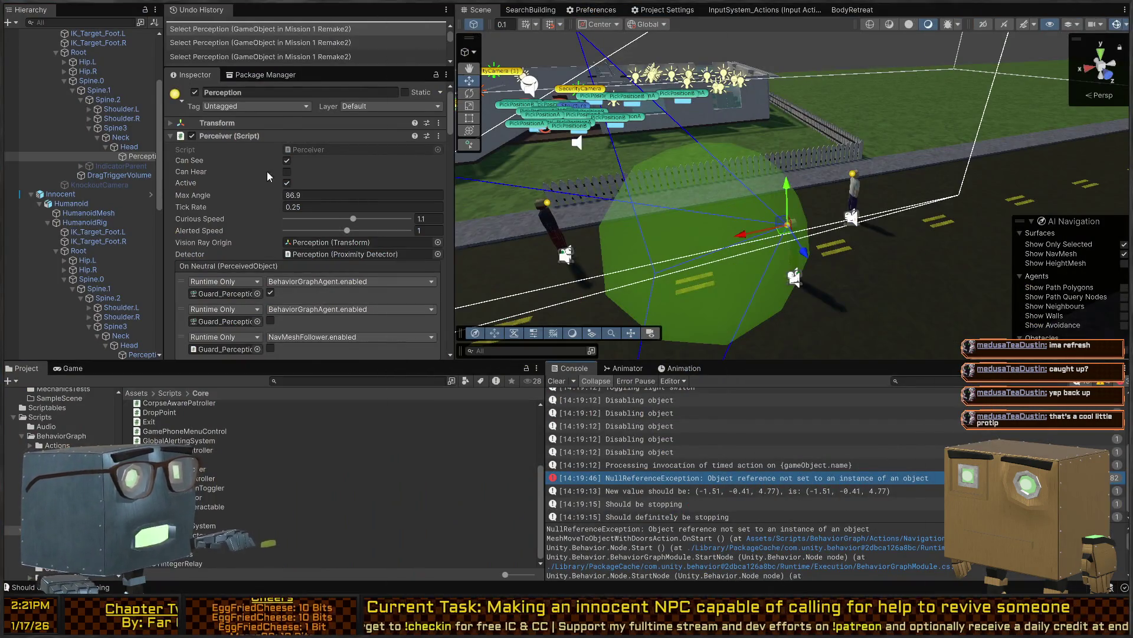
scroll(271, 171, "down", 1)
scroll(90, 110, "up", 3)
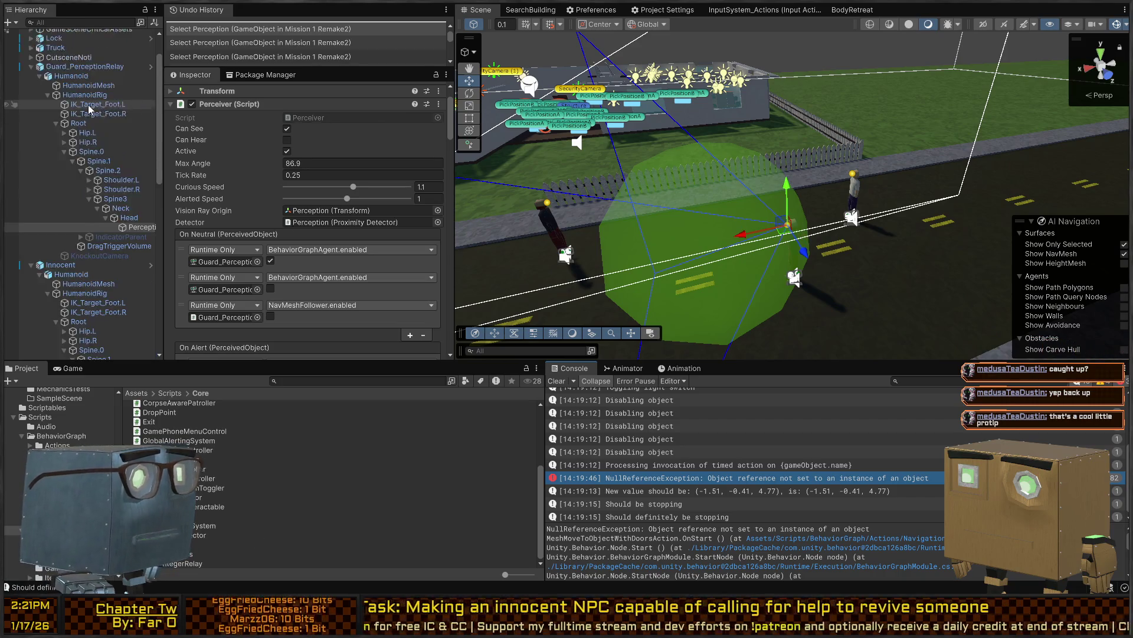
scroll(89, 109, "up", 2)
left_click(90, 109)
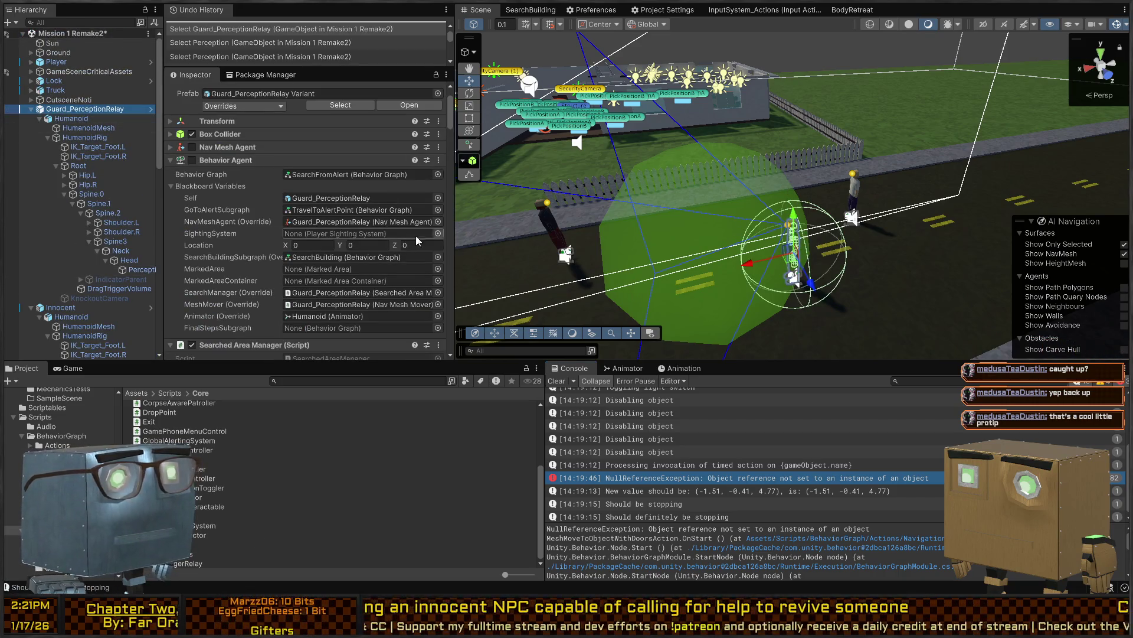
Select Guard_PerceptionRelay, then Innocent, and review its components
left_click(323, 225)
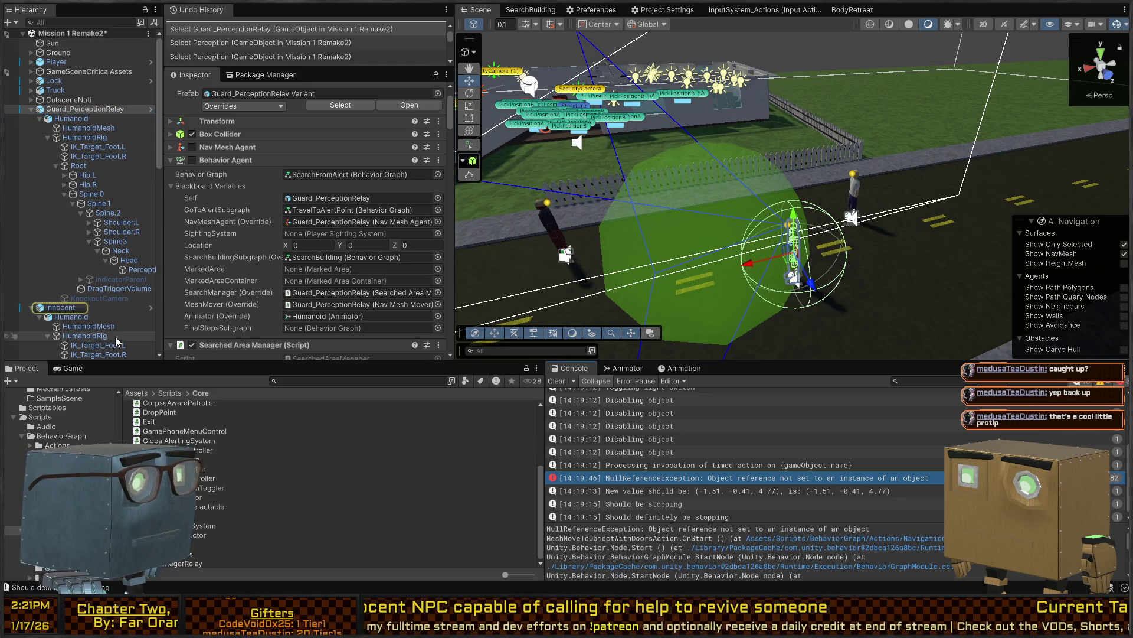
left_click(61, 307)
scroll(238, 158, "down", 4)
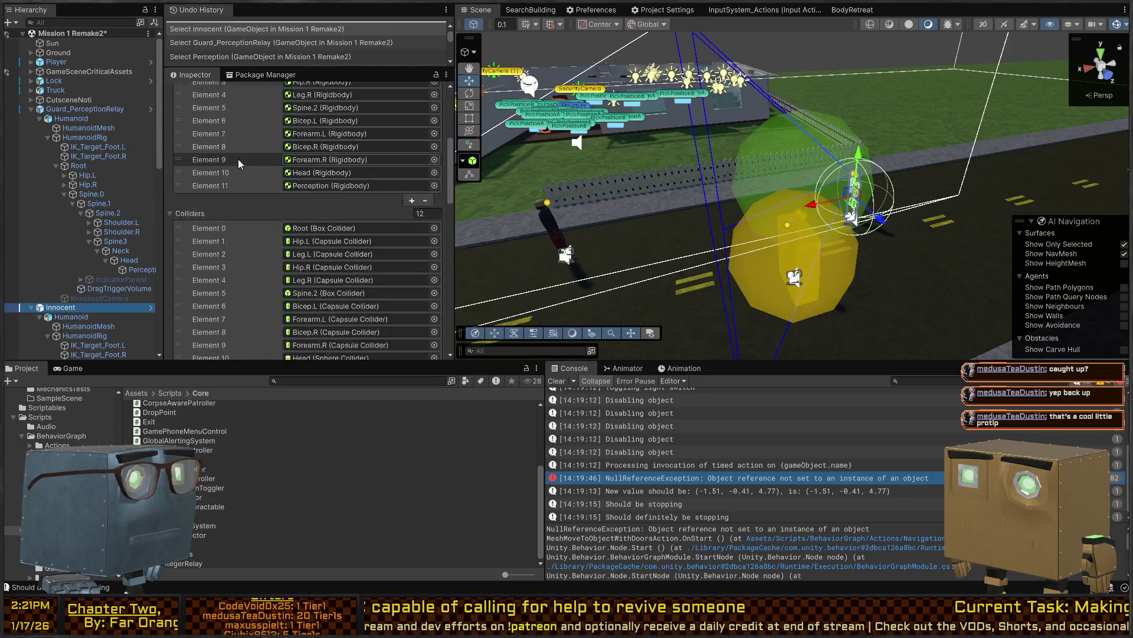
scroll(238, 158, "down", 8)
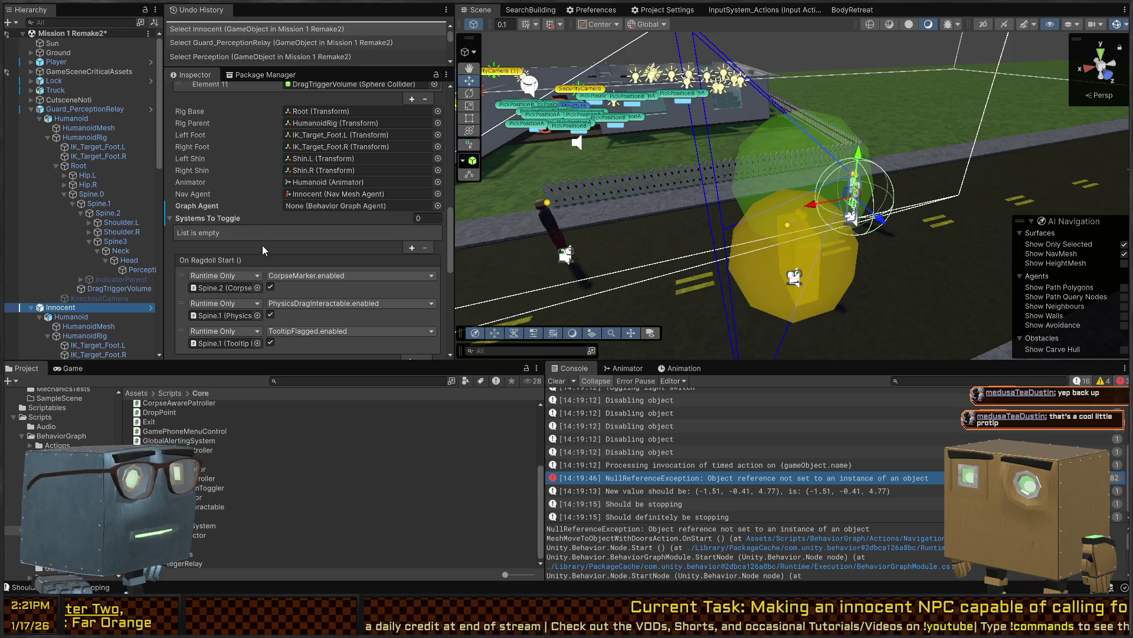
scroll(248, 230, "down", 3)
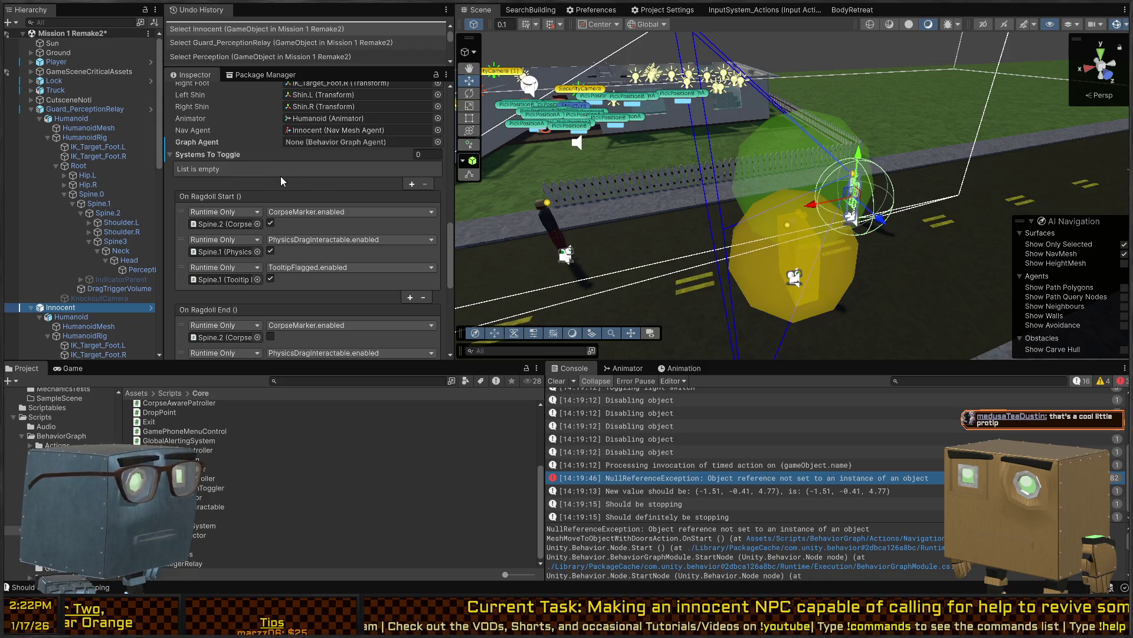
scroll(281, 177, "down", 7)
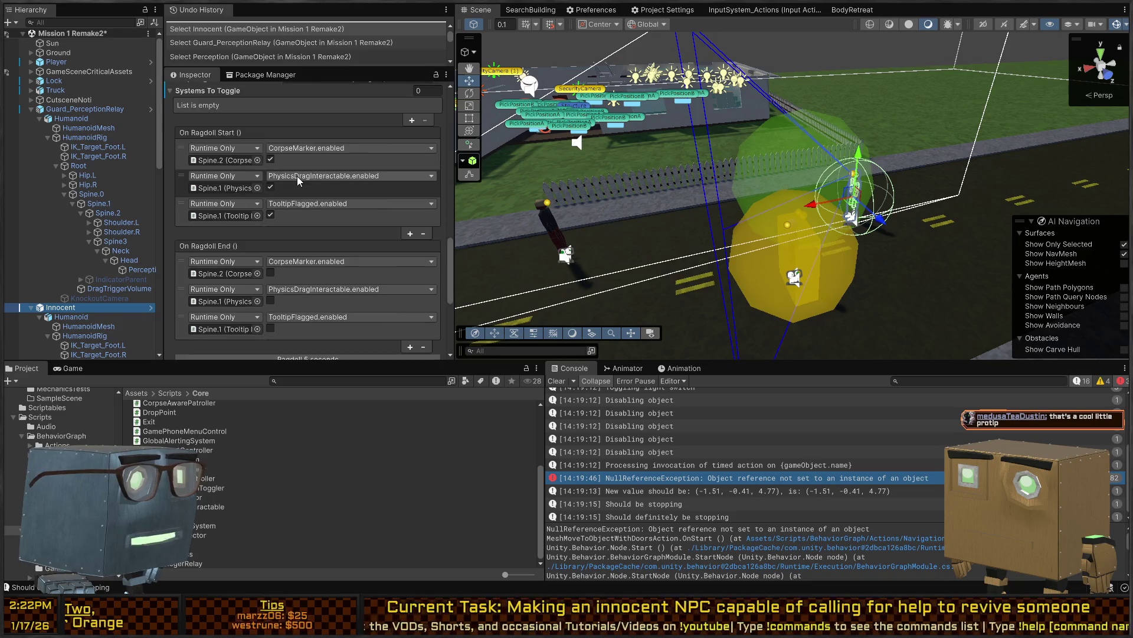
scroll(295, 183, "up", 3)
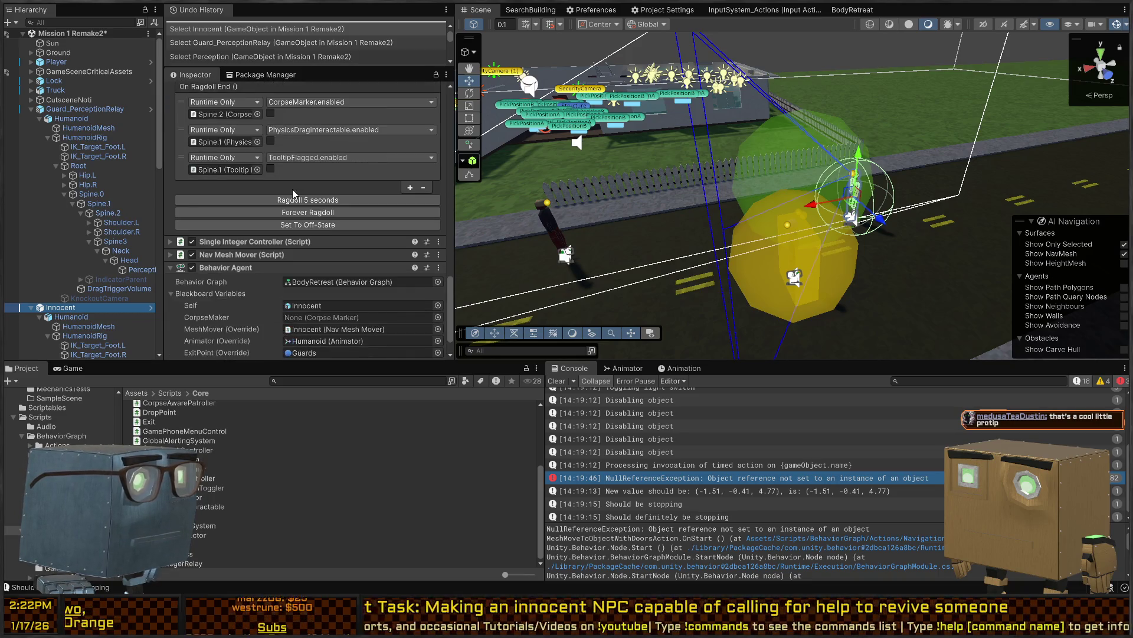
scroll(313, 204, "up", 7)
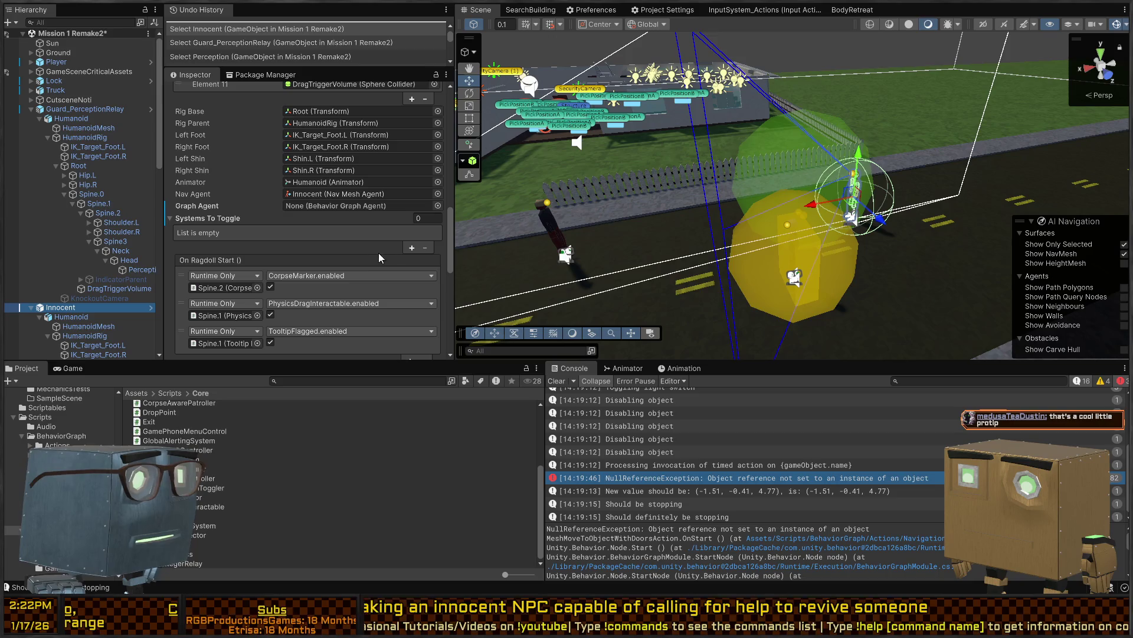
Add a Systems To Toggle entry set to Spine.2, then remove it, leaving the list empty
left_click(412, 248)
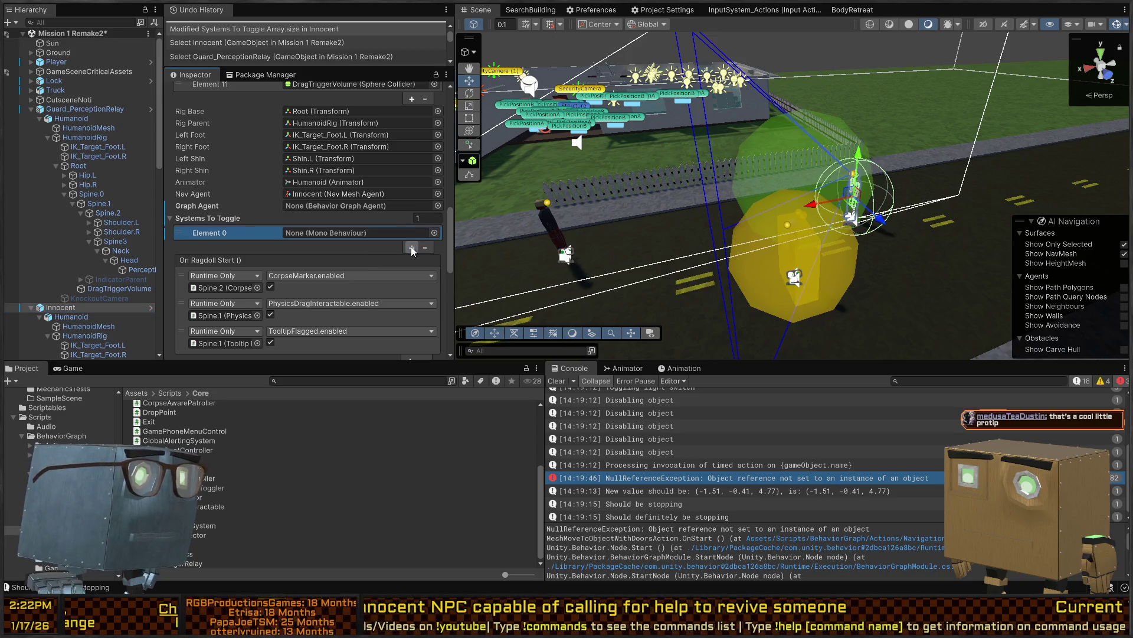
scroll(76, 306, "down", 3)
scroll(77, 306, "down", 3)
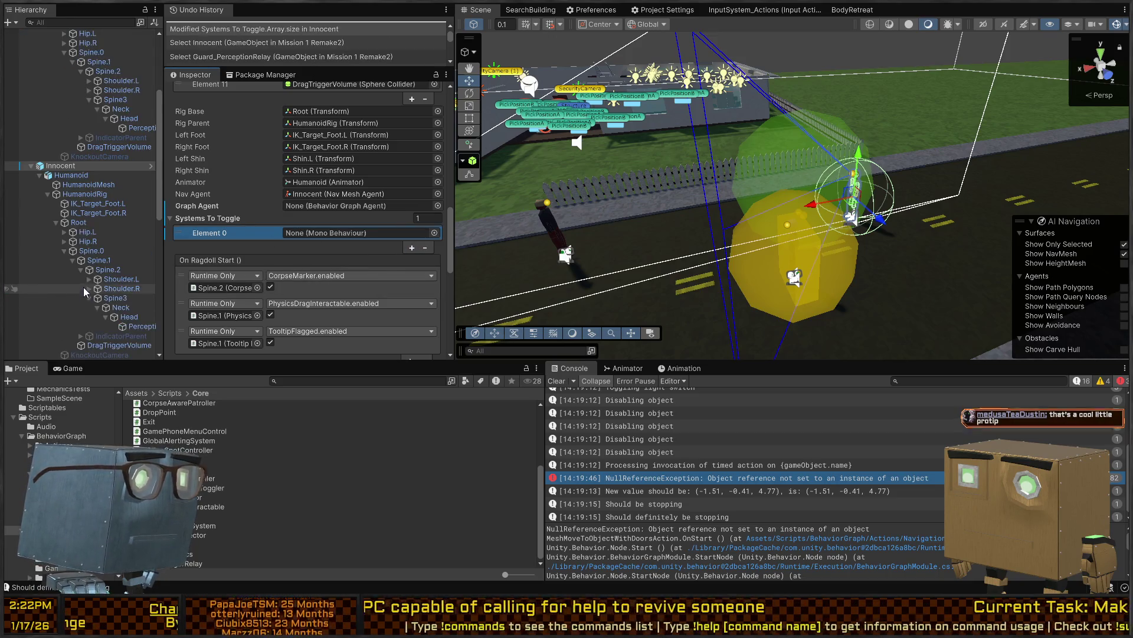
mouse_move(101, 272)
left_mouse_down()
mouse_move(371, 231)
mouse_move(347, 232)
left_mouse_up()
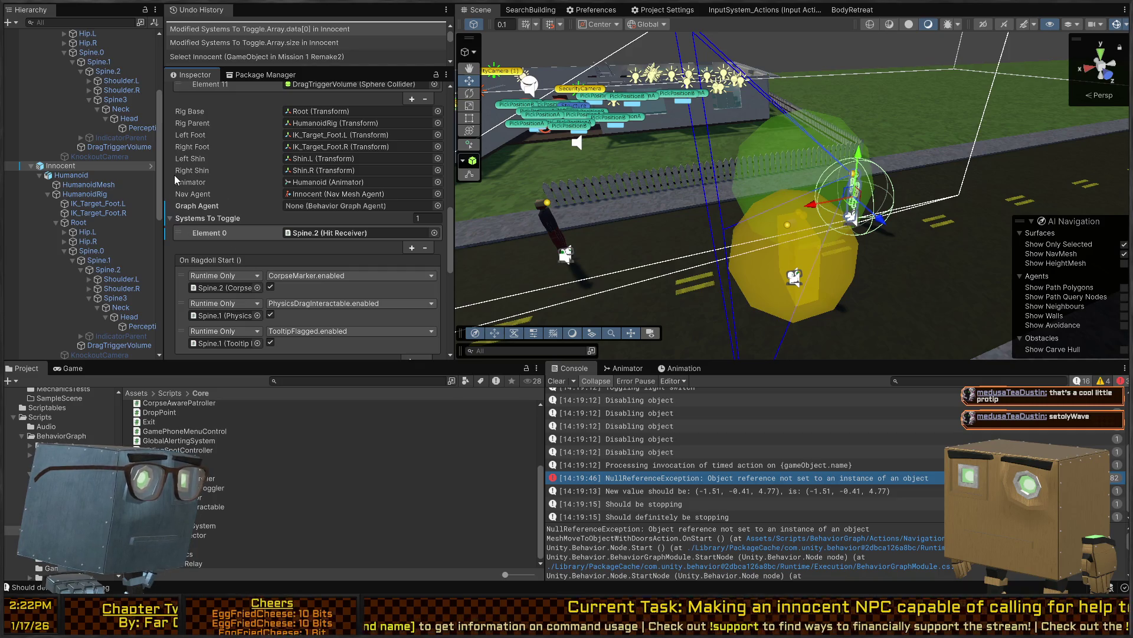
scroll(201, 189, "up", 10)
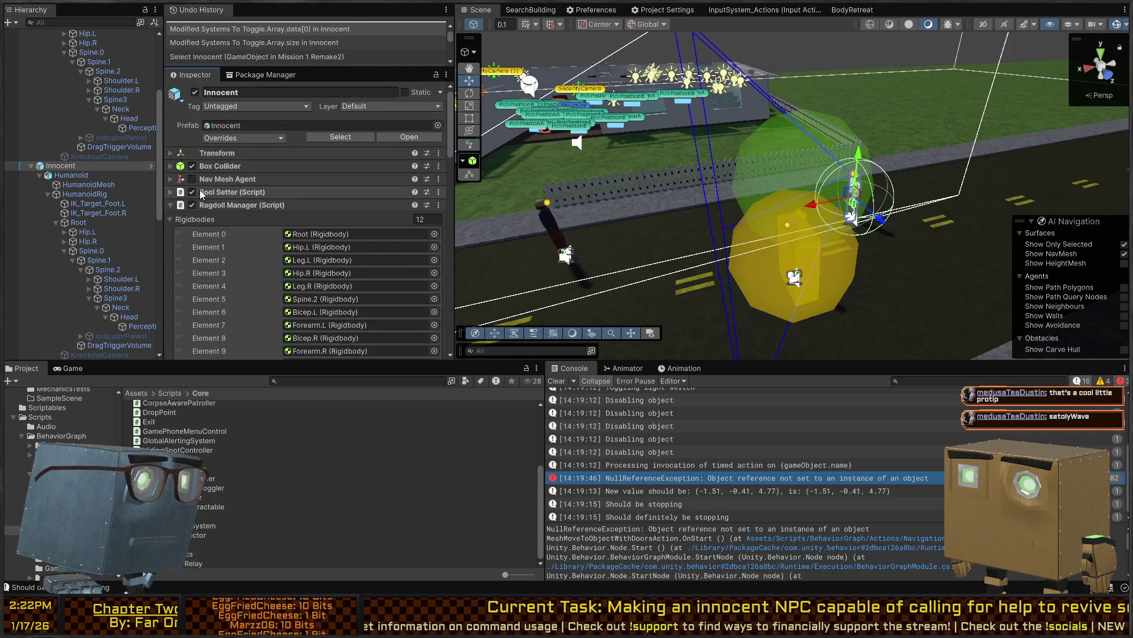
scroll(216, 204, "down", 10)
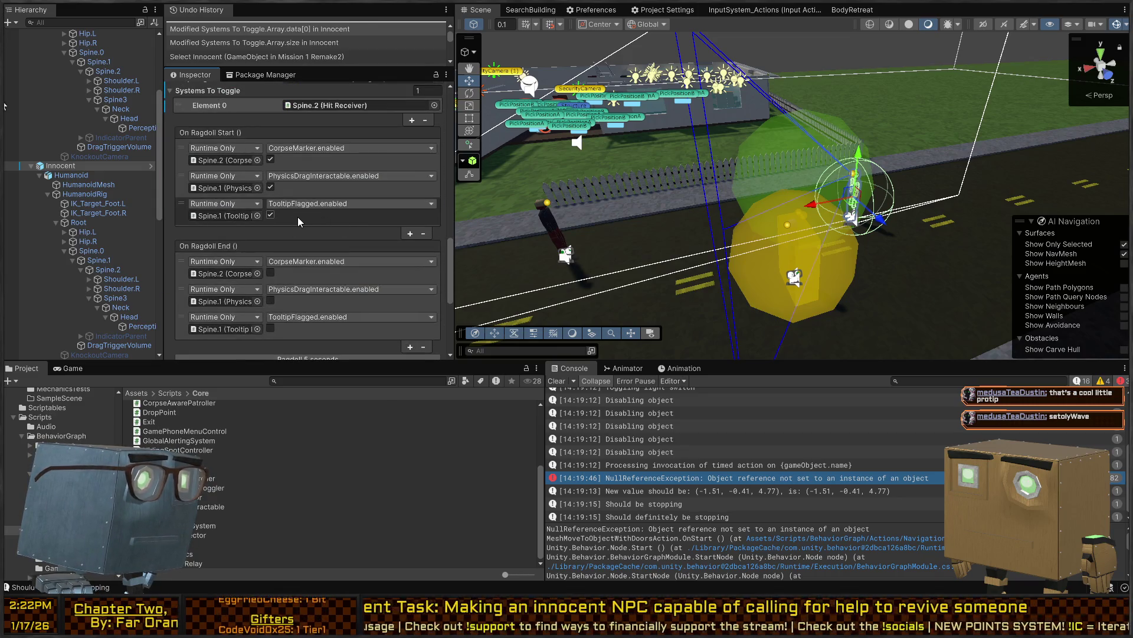
scroll(289, 212, "up", 5)
left_click(248, 264)
left_click(425, 280)
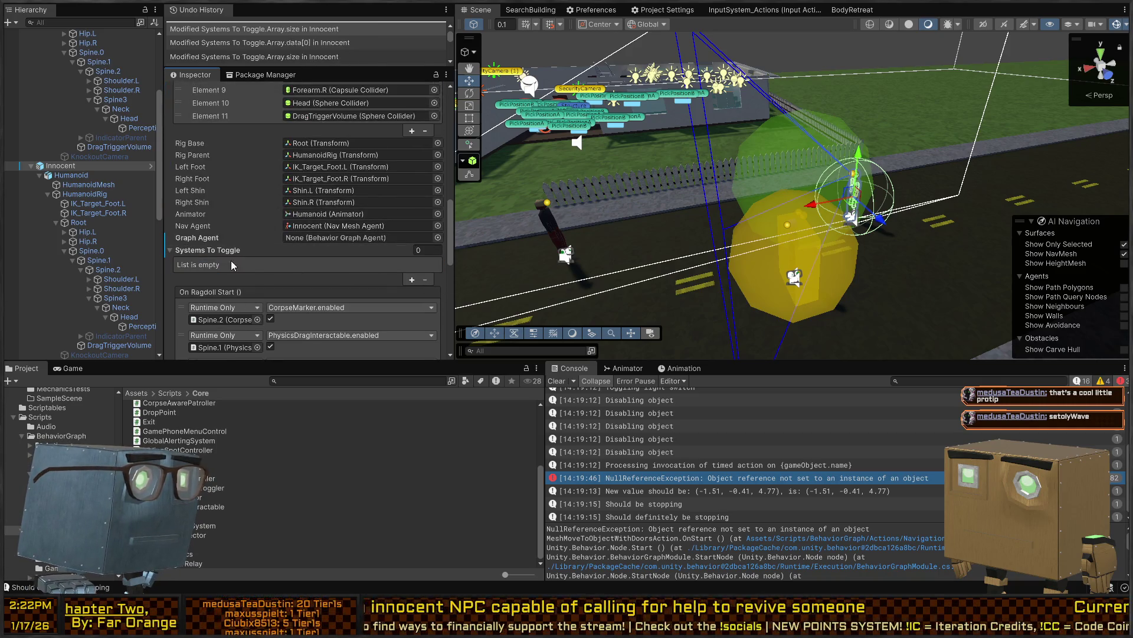
Check which object fills the behavior agent's Self slot and open the erroring script line
scroll(215, 256, "down", 5)
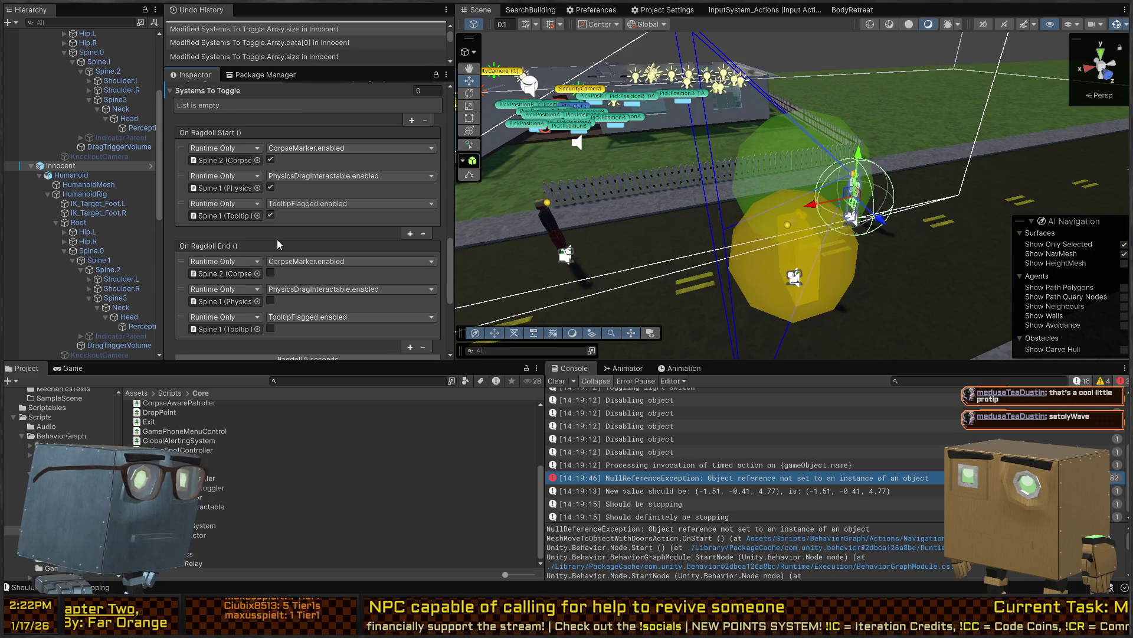
scroll(277, 239, "down", 6)
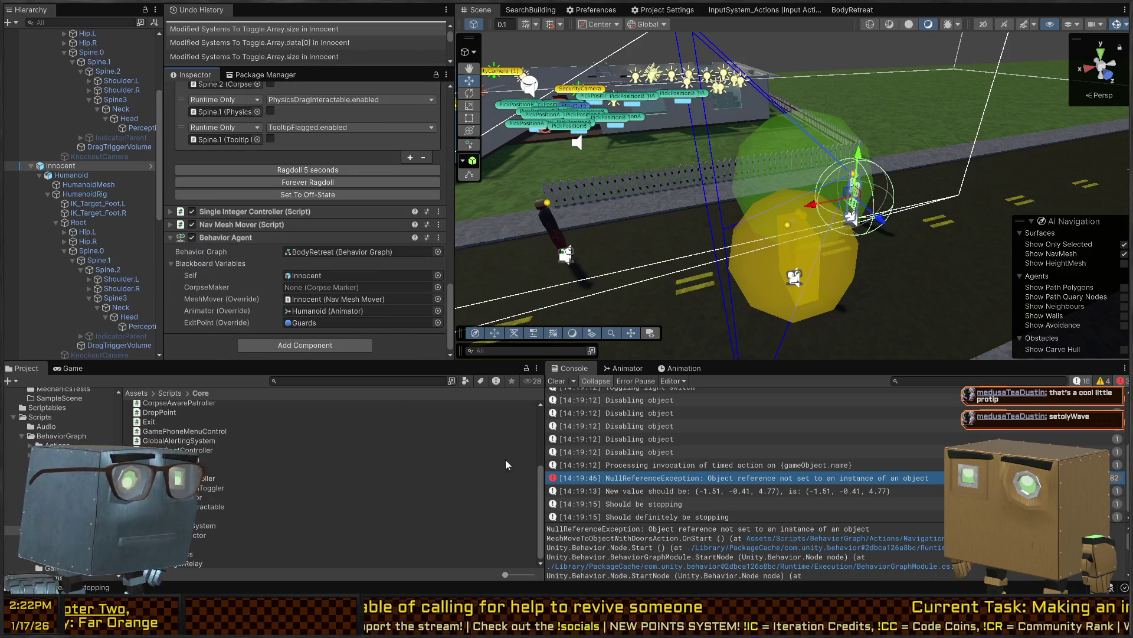
left_click(313, 276)
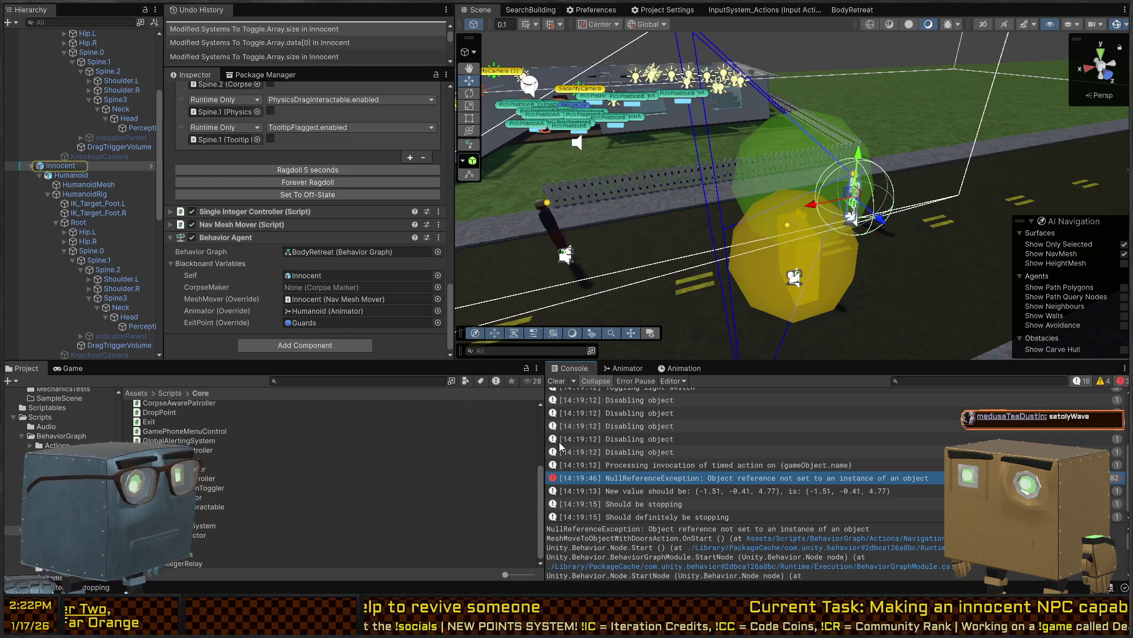
double_click(691, 478)
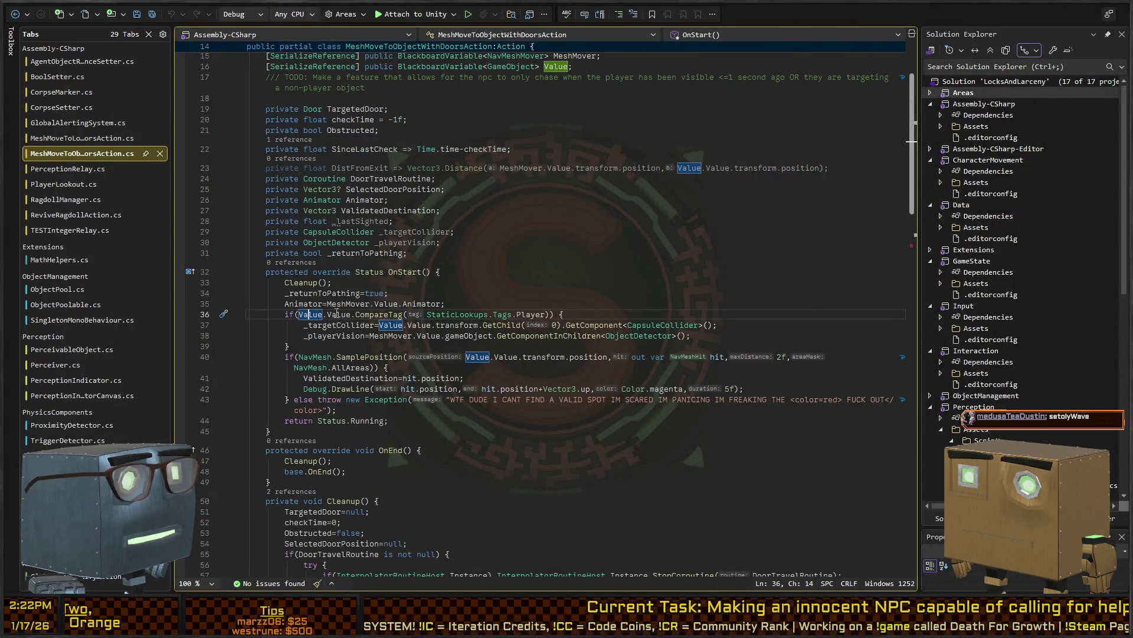
Scroll to the top of MeshMoveToObjectWithDoorsAction.cs, then return to Unity
scroll(453, 216, "up", 3)
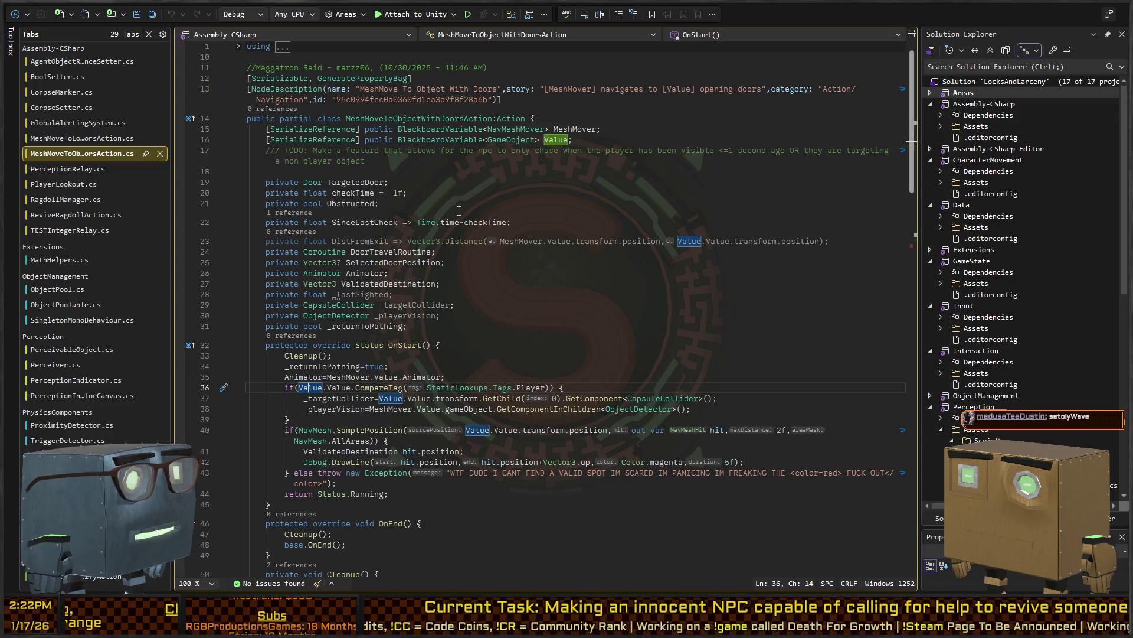
key("alt+Tab")
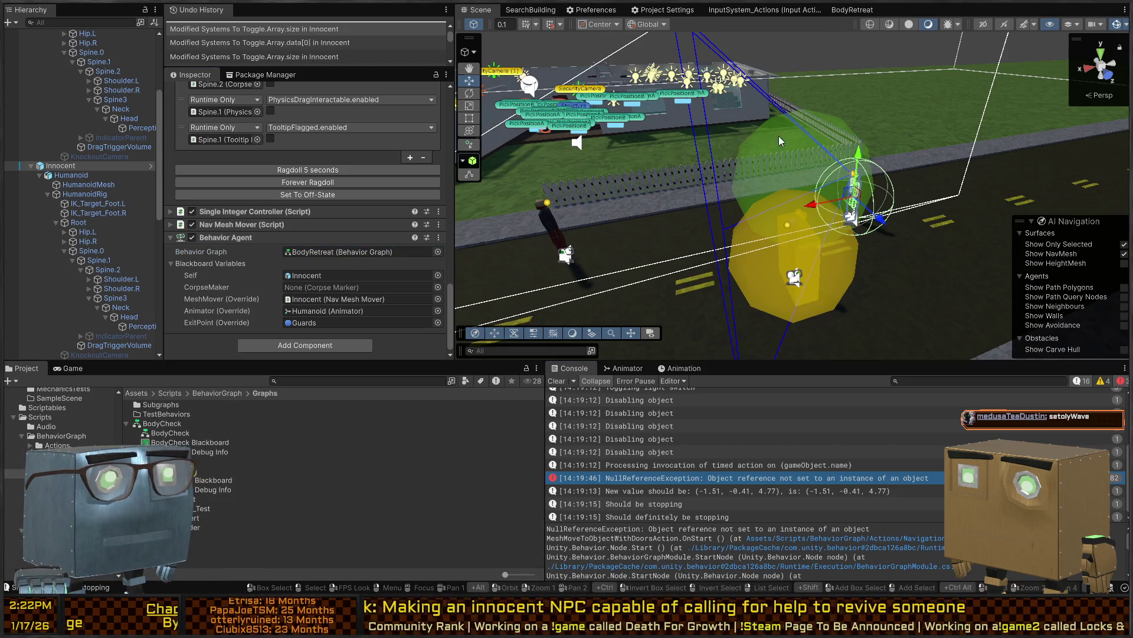
Nudge the MeshMover navigates to CorpseMaker node down in BodyRetreat and open its script
left_click(859, 7)
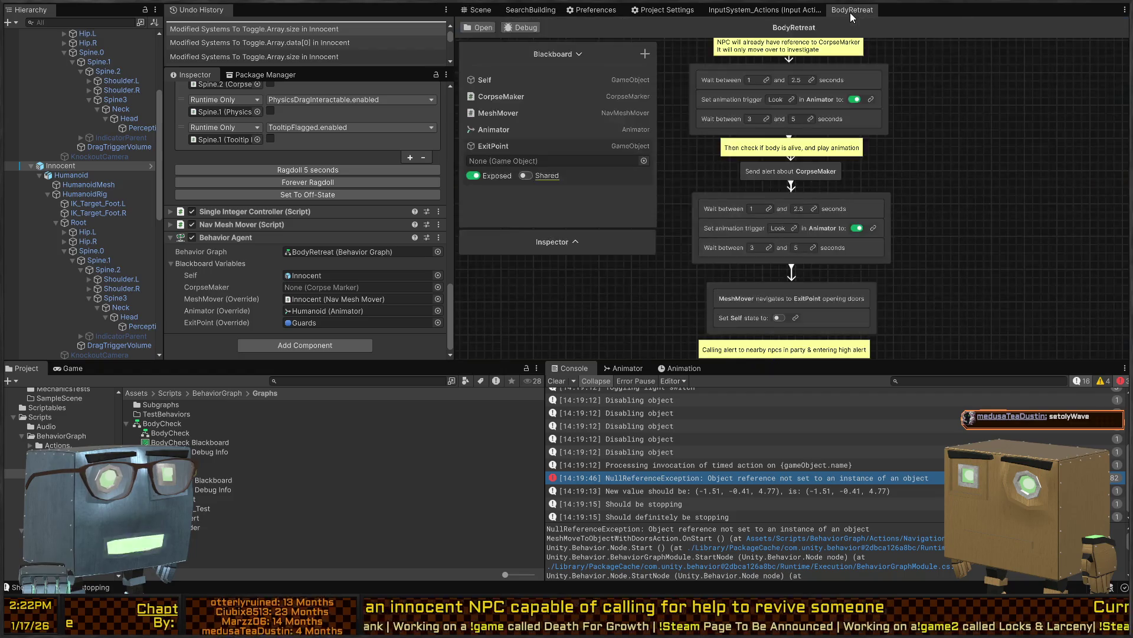
scroll(848, 124, "up", 3)
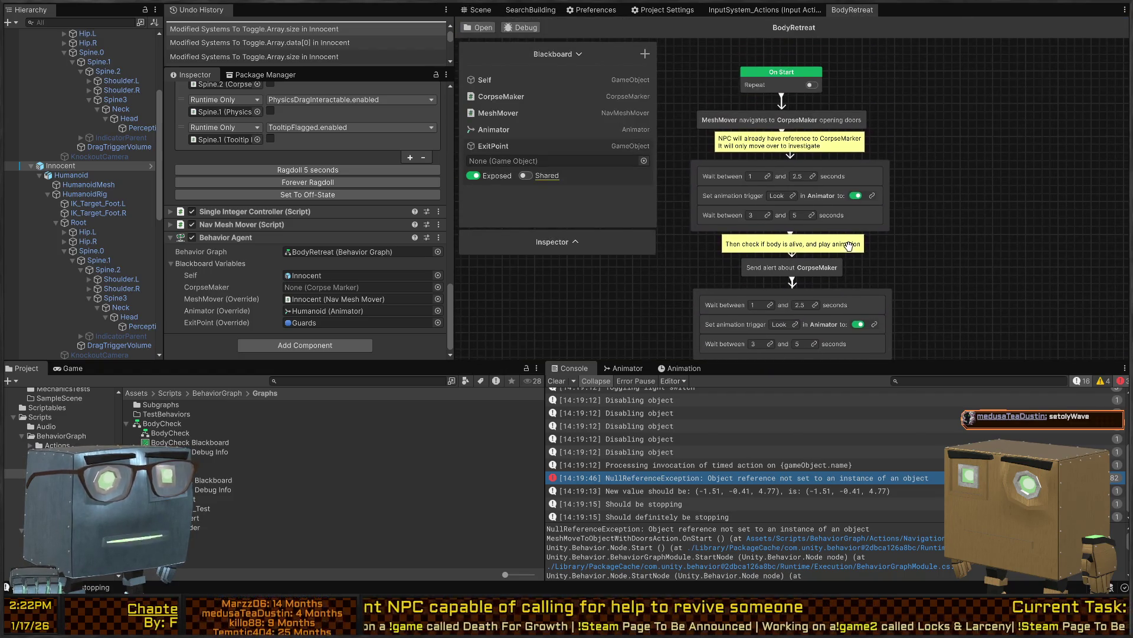
scroll(841, 219, "down", 4)
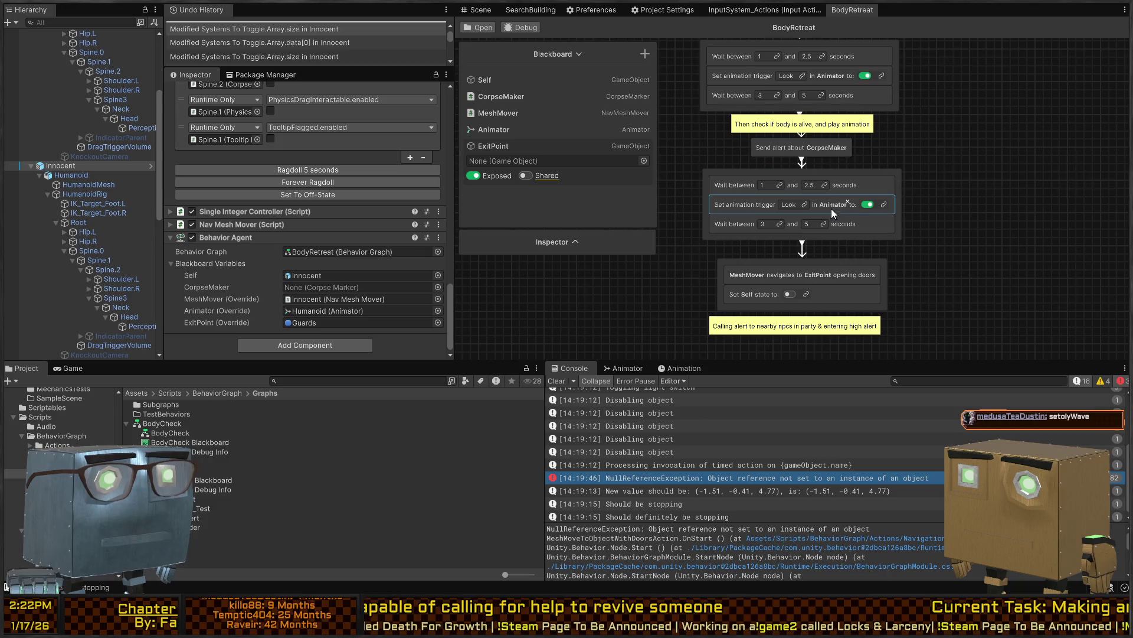
scroll(800, 224, "up", 5)
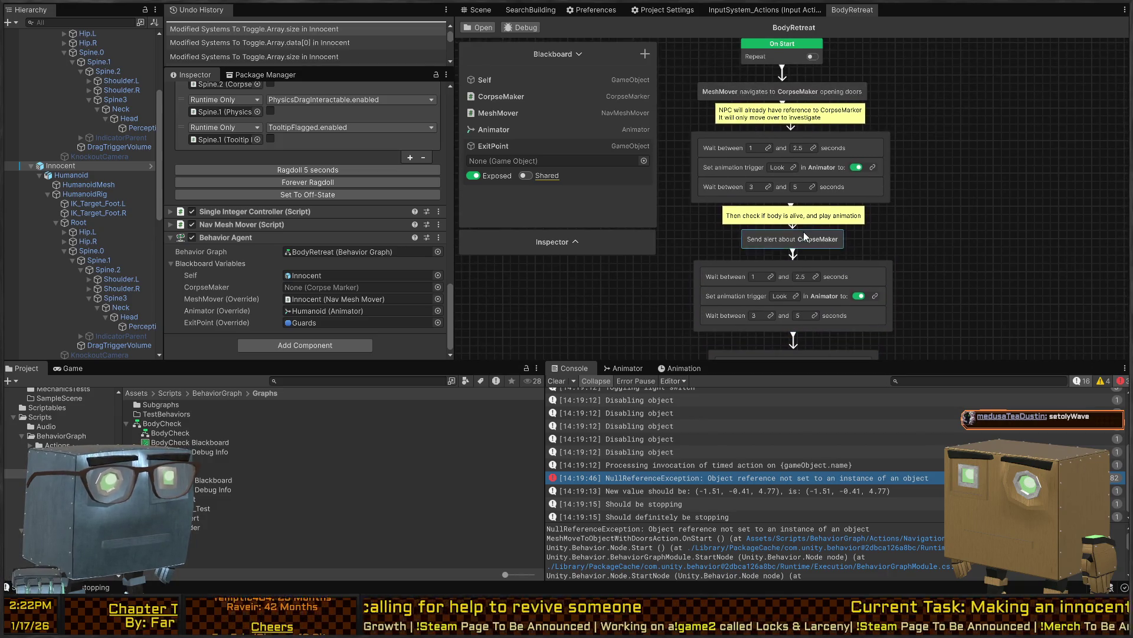
left_click_drag(771, 150, 769, 157)
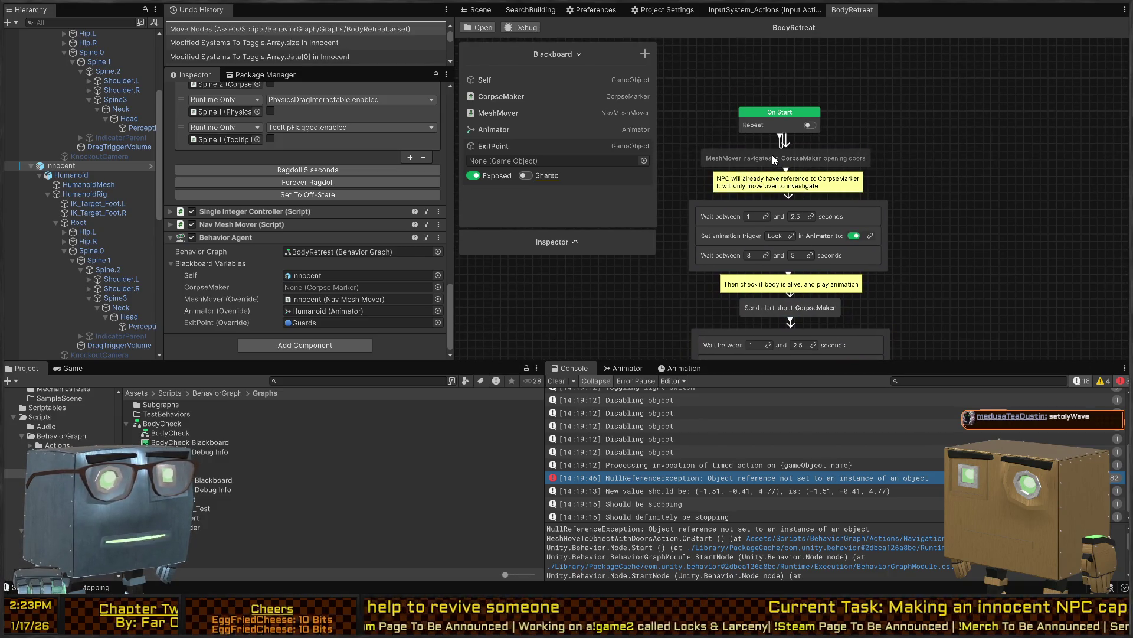
left_click(768, 159)
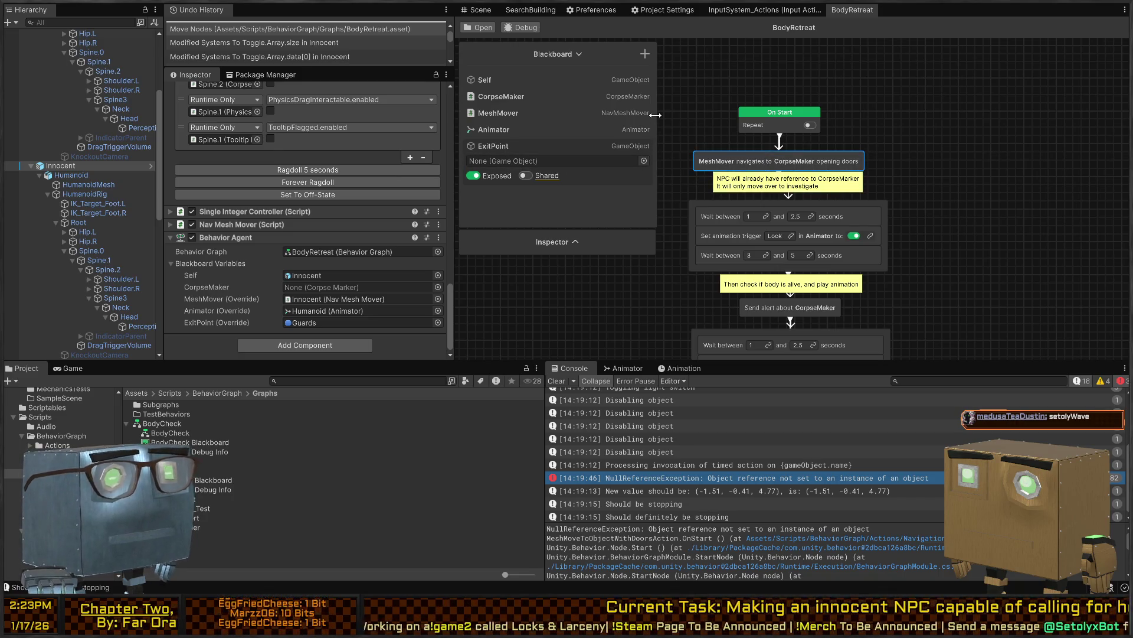
key("alt+Tab")
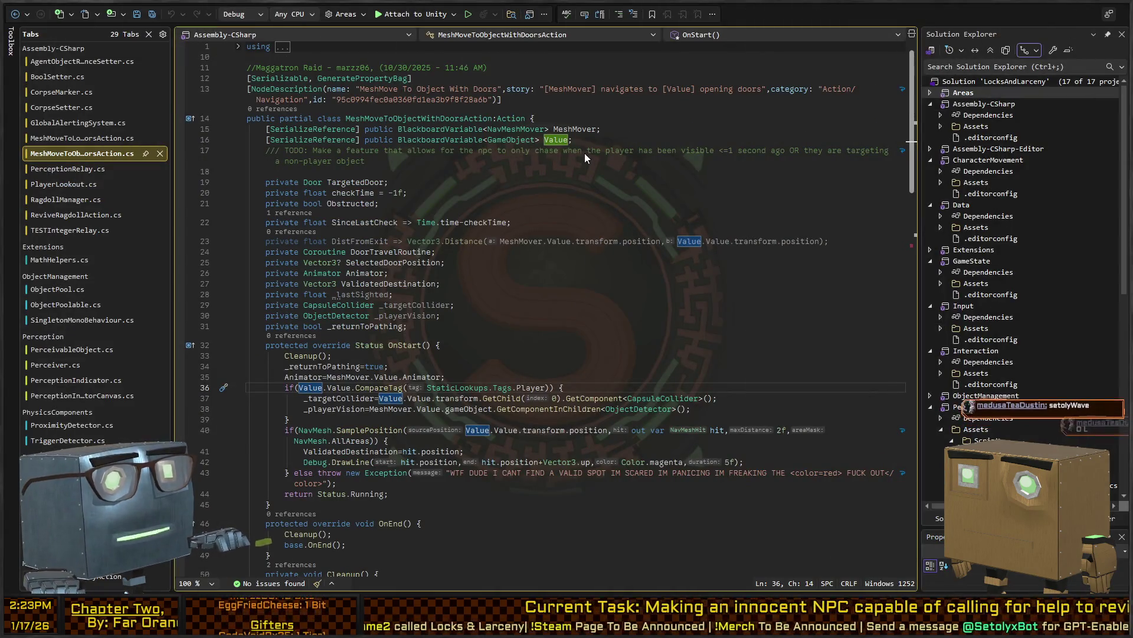
Split the joke comment out of the OnStart condition and move it above the if statement
key("alt+Tab")
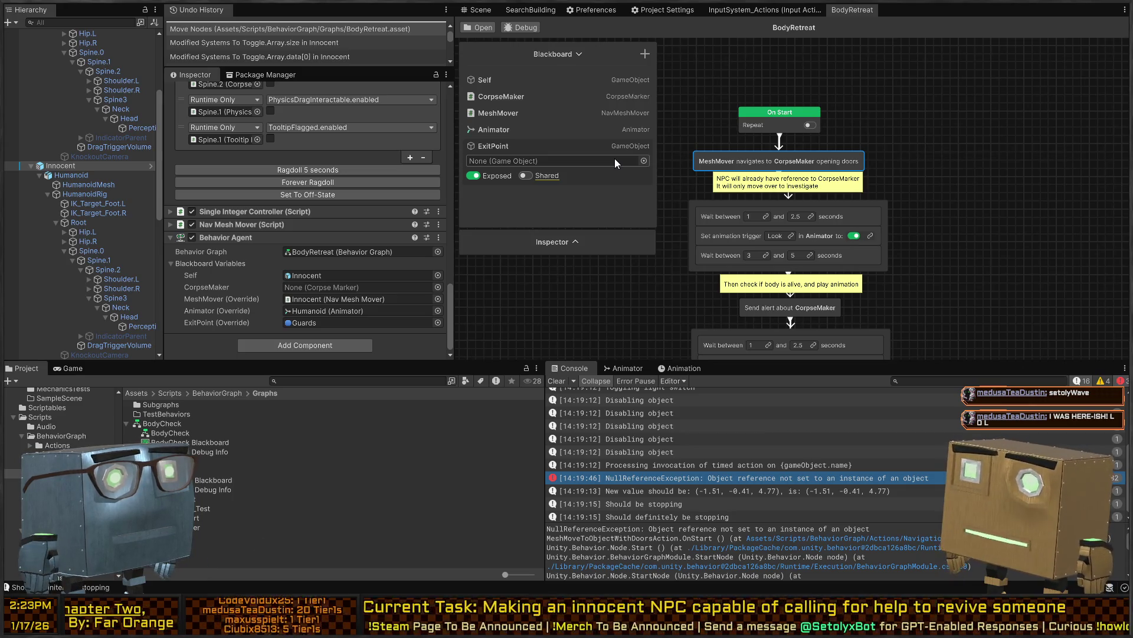
key("alt+Tab")
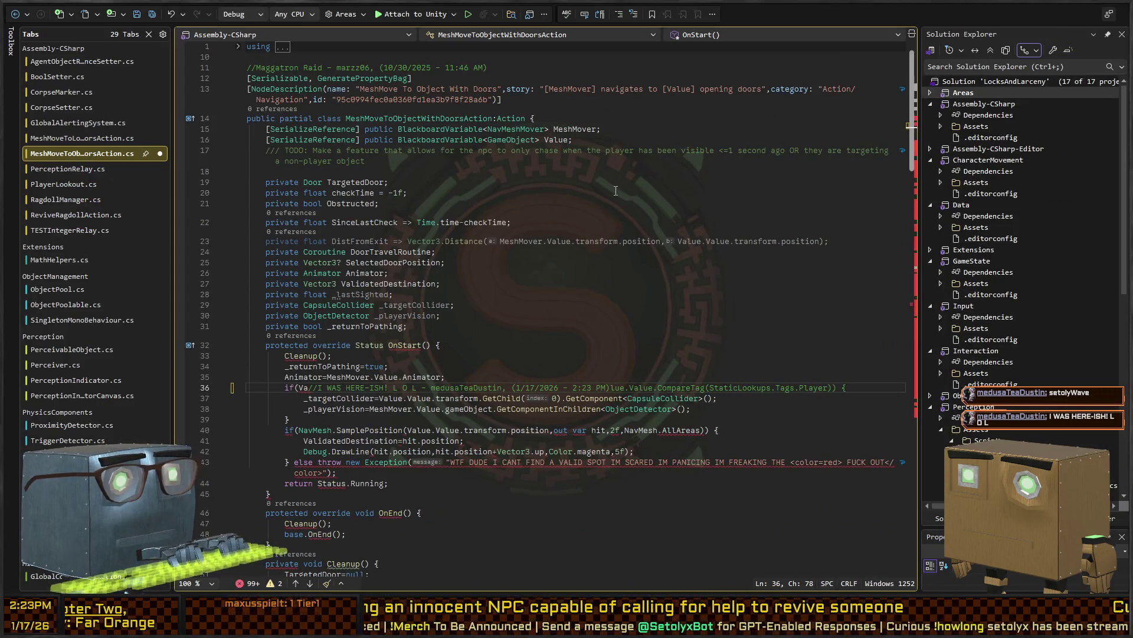
key("Return")
key("Up")
key("Left")
key("Left")
key("Return")
key("alt+Up")
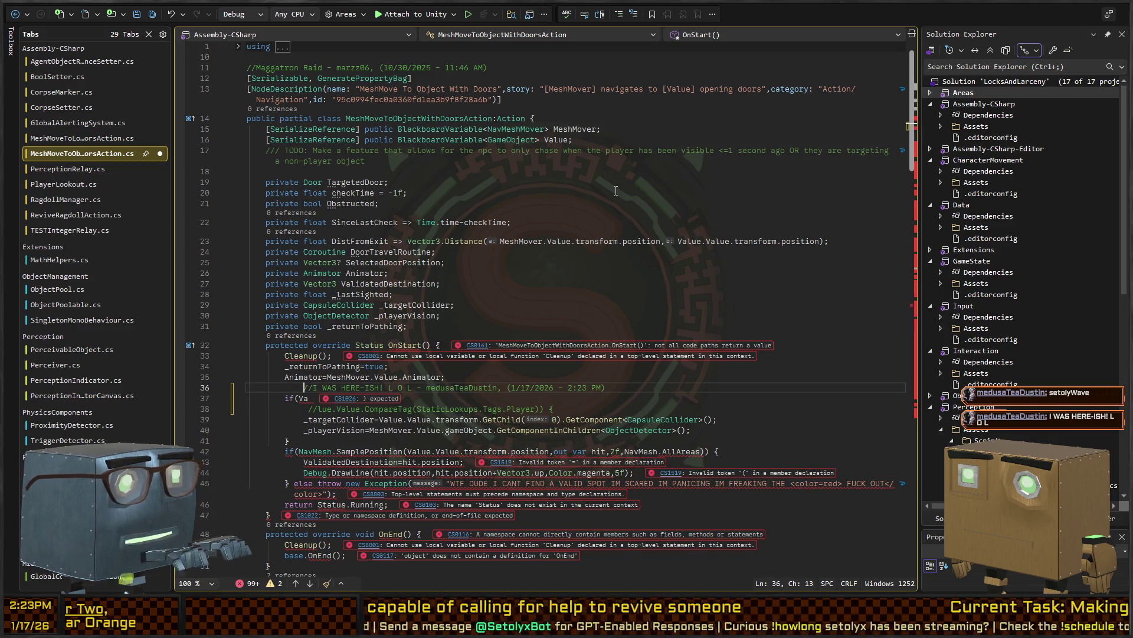
key("Down")
key("Down")
Rejoin the condition, remove the comment marks, and unindent the comment line
key("Delete")
key("Delete")
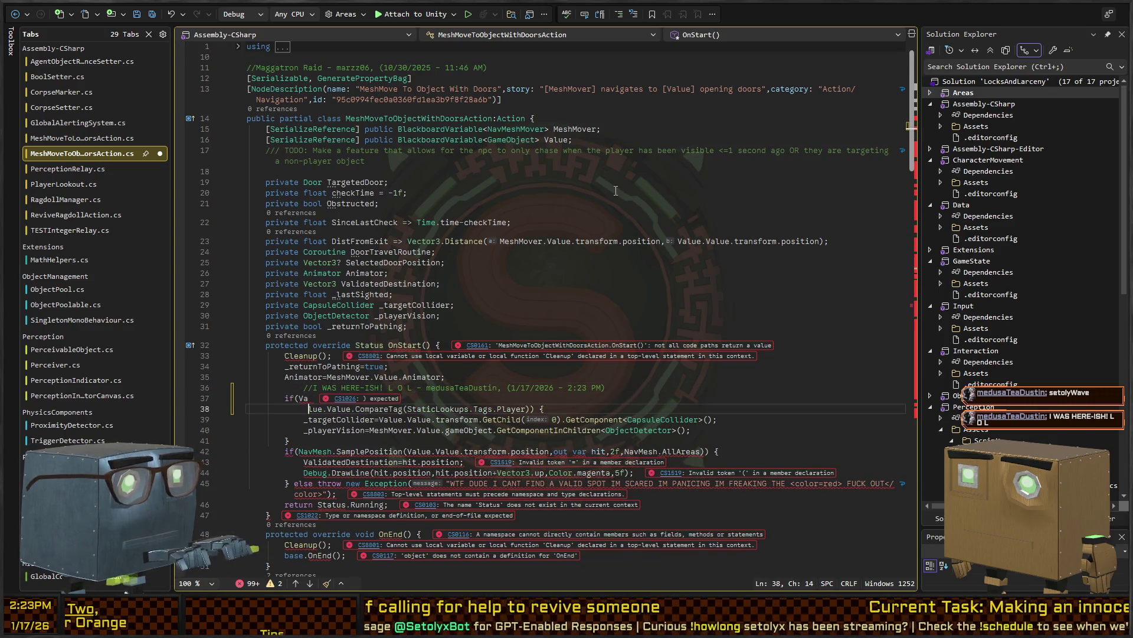
key("Up")
key("Delete")
key("Up")
key("Left")
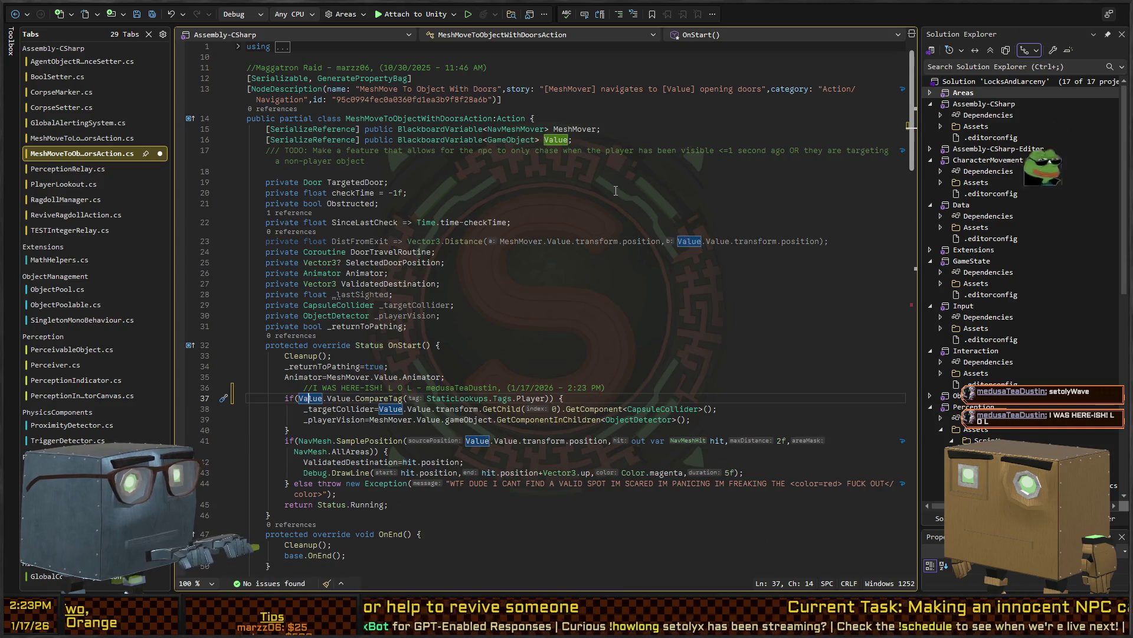
key("shift+Tab")
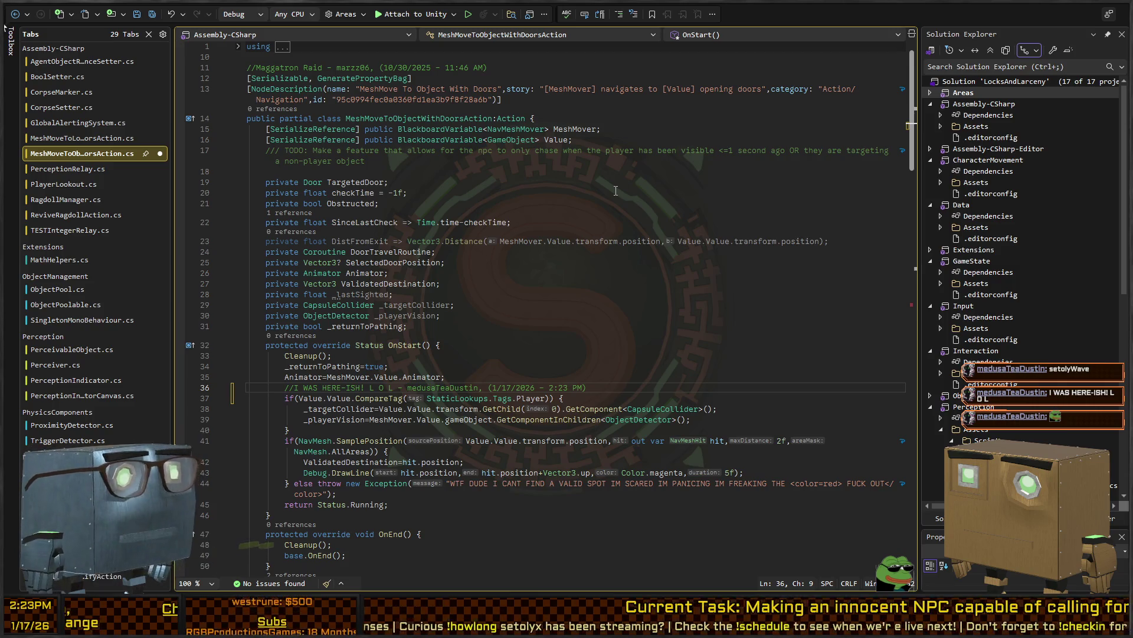
Save the script, highlight the Value field's uses, and return to Unity
left_click(554, 313)
key("ctrl+s")
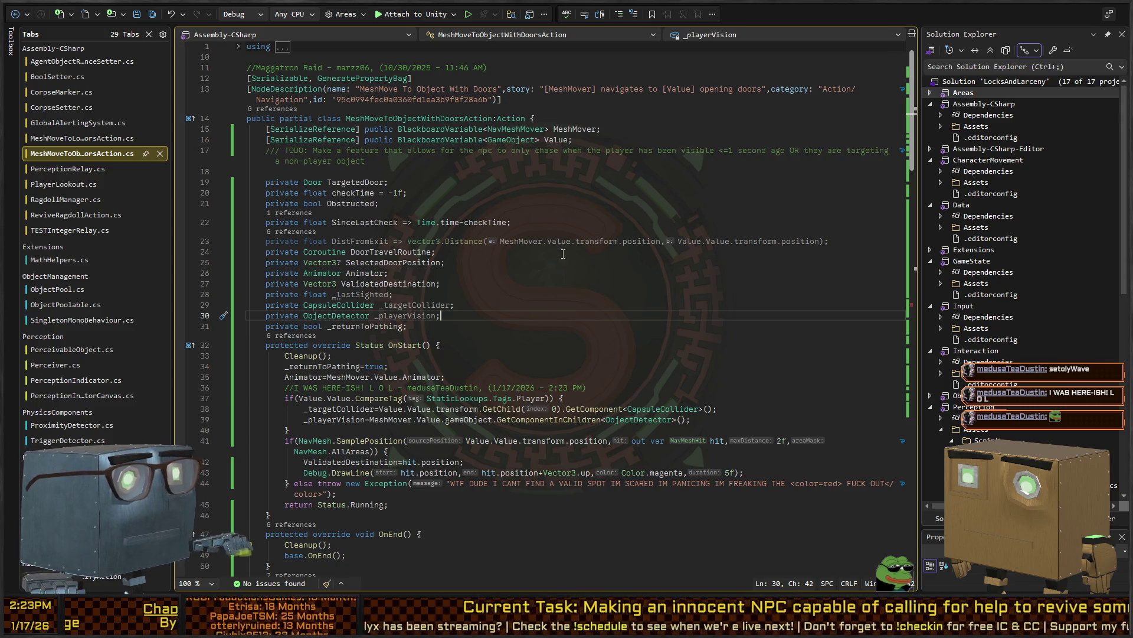
left_click(555, 139)
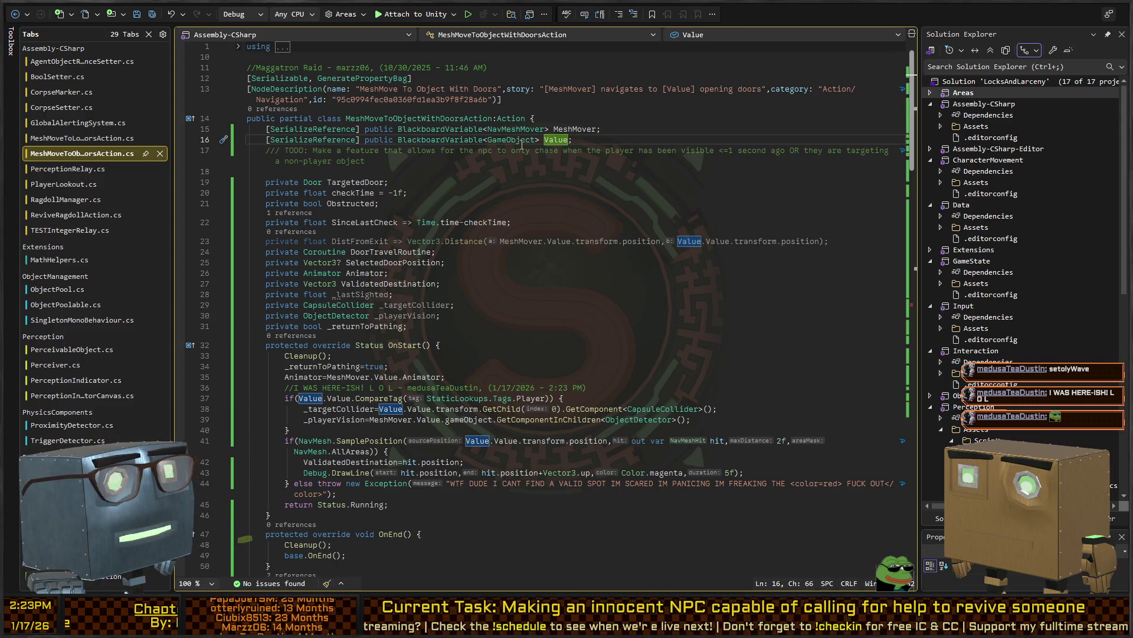
key("alt+Tab")
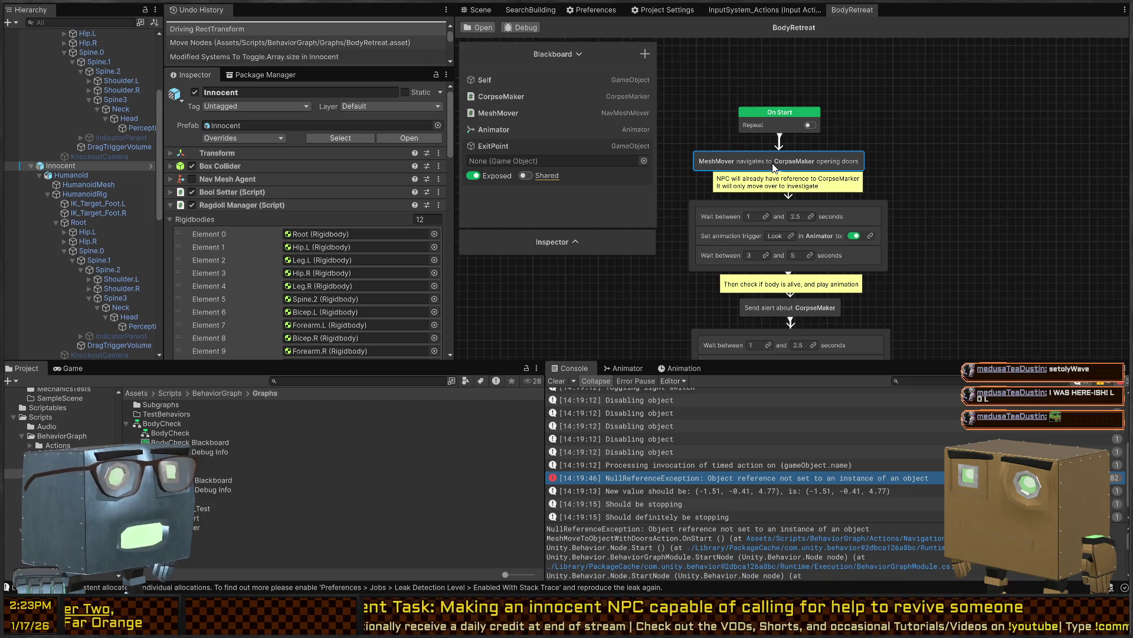
Check the script in Visual Studio, return to Unity, and show the Scene view with Ctrl+1
key("alt+Tab")
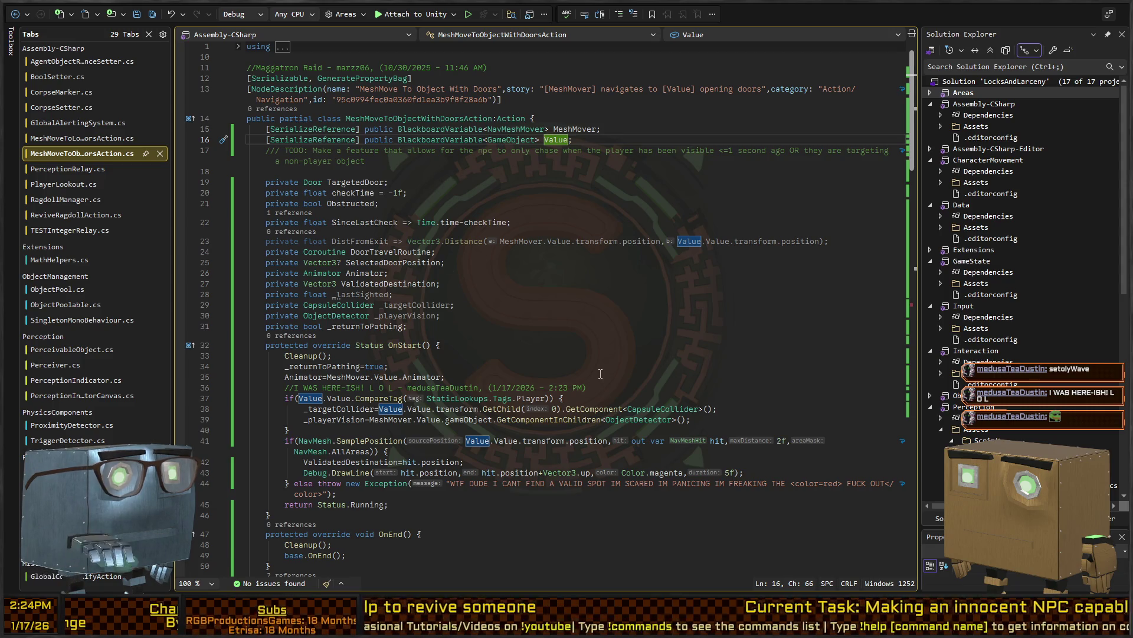
key("alt+Tab")
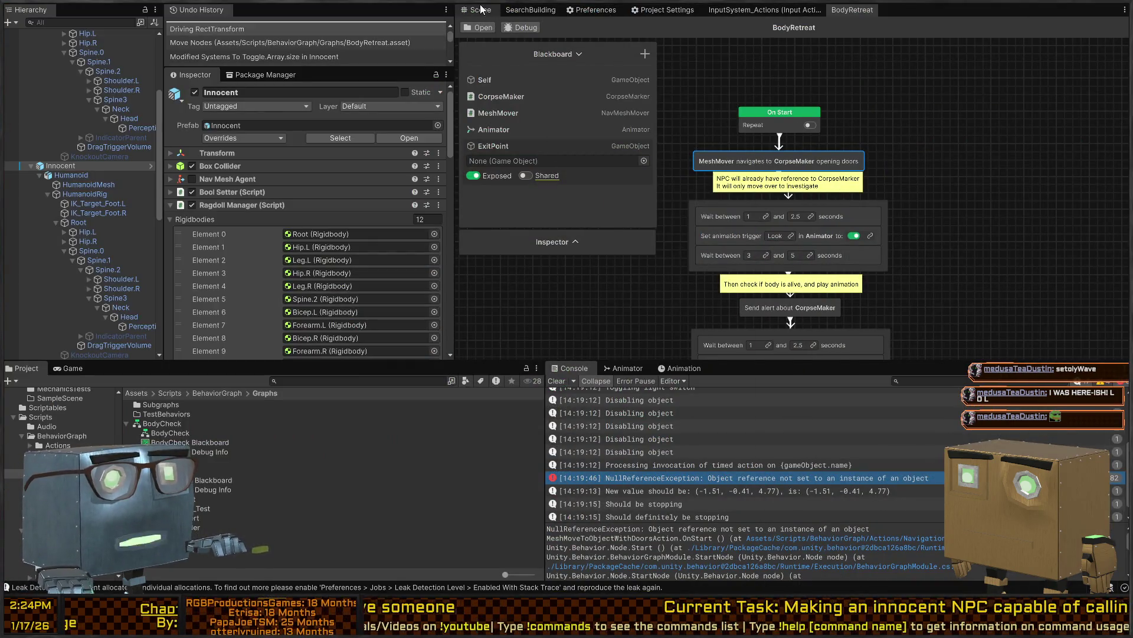
key("ctrl+1")
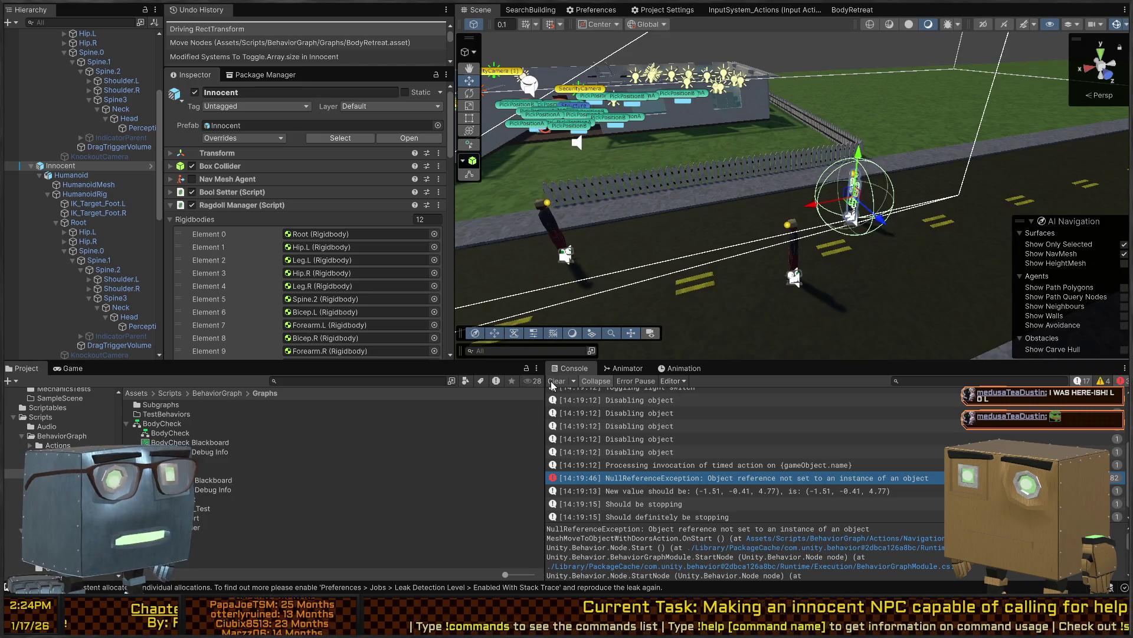
Clear the Console, run a quick play test, and inspect the NullReferenceException stack trace
left_click(556, 381)
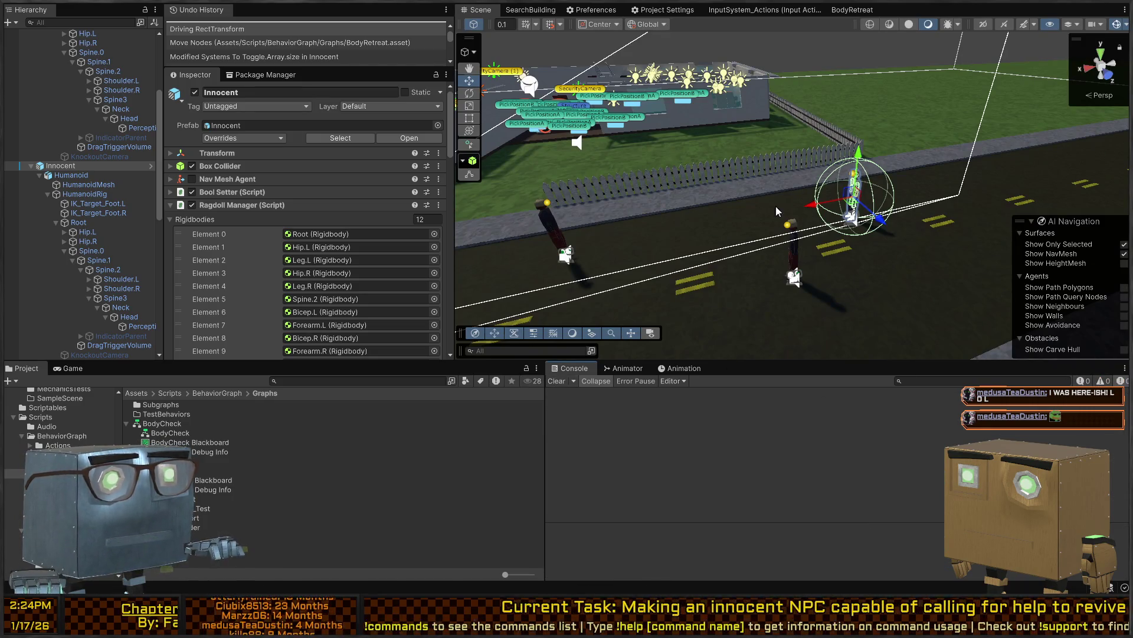
key("ctrl+p")
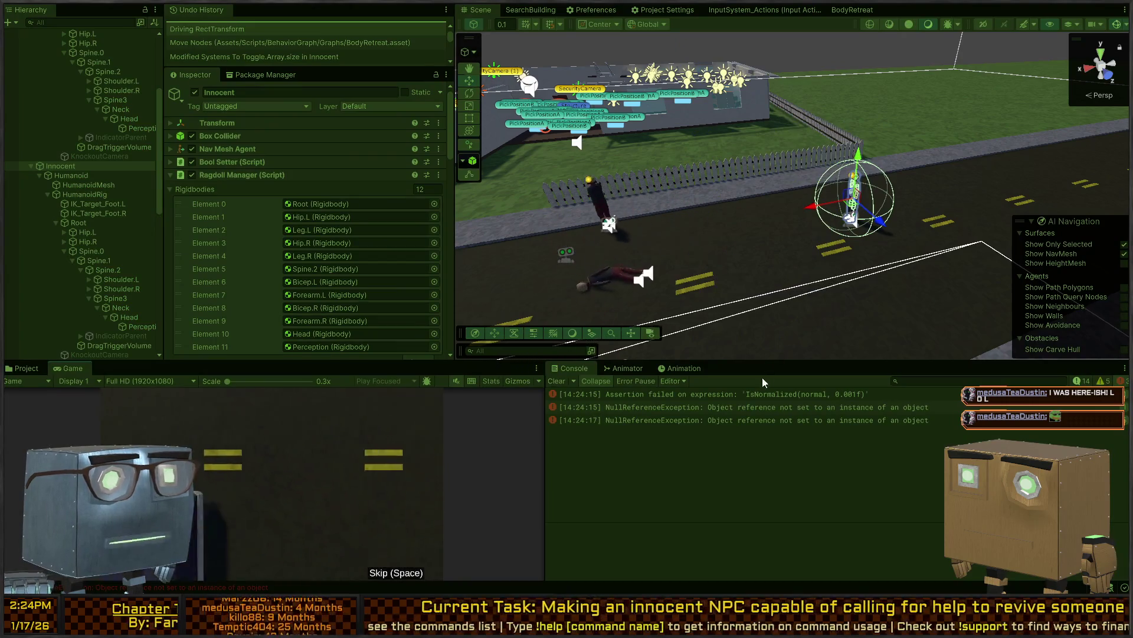
left_click(714, 421)
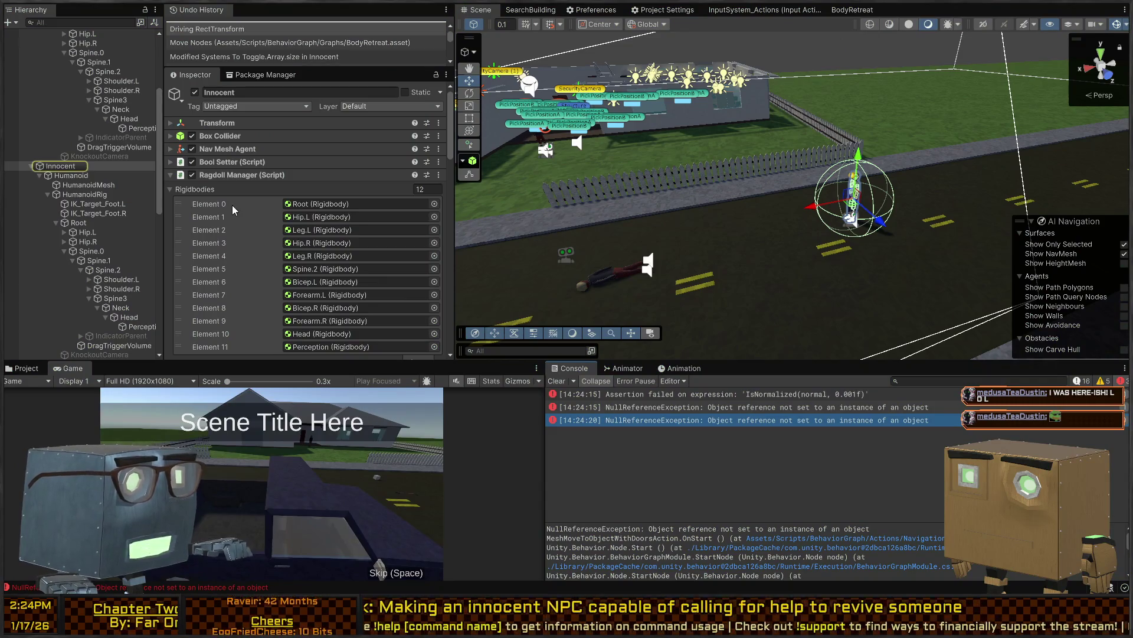
key("ctrl+p")
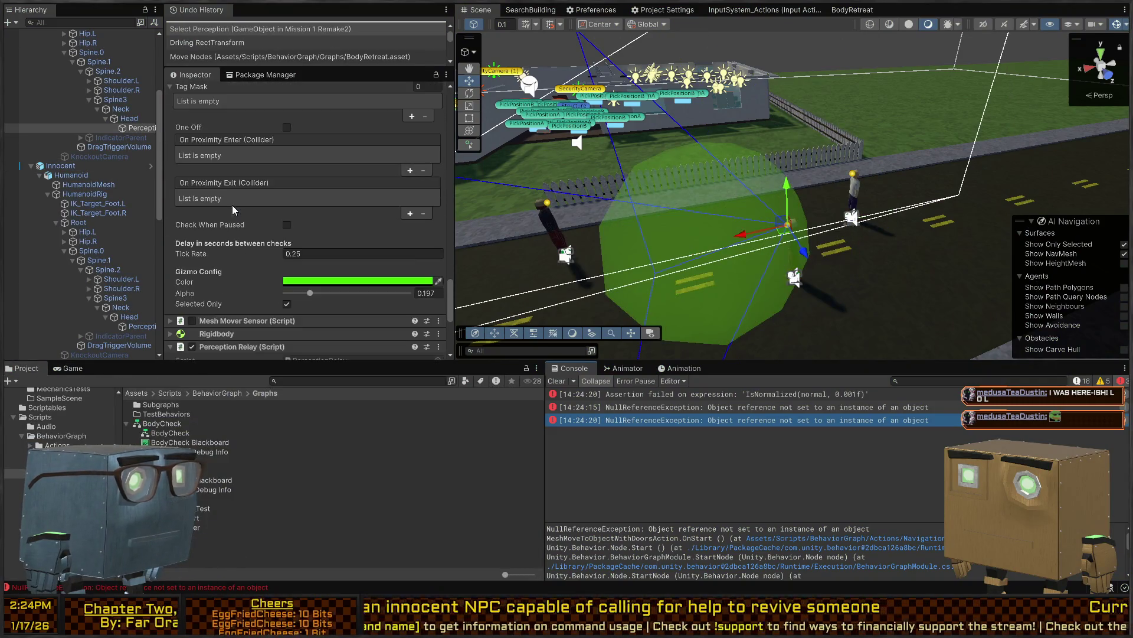
Disable the Innocent NPC's Behavior Agent and move the NPC further left along the road
scroll(232, 205, "down", 5)
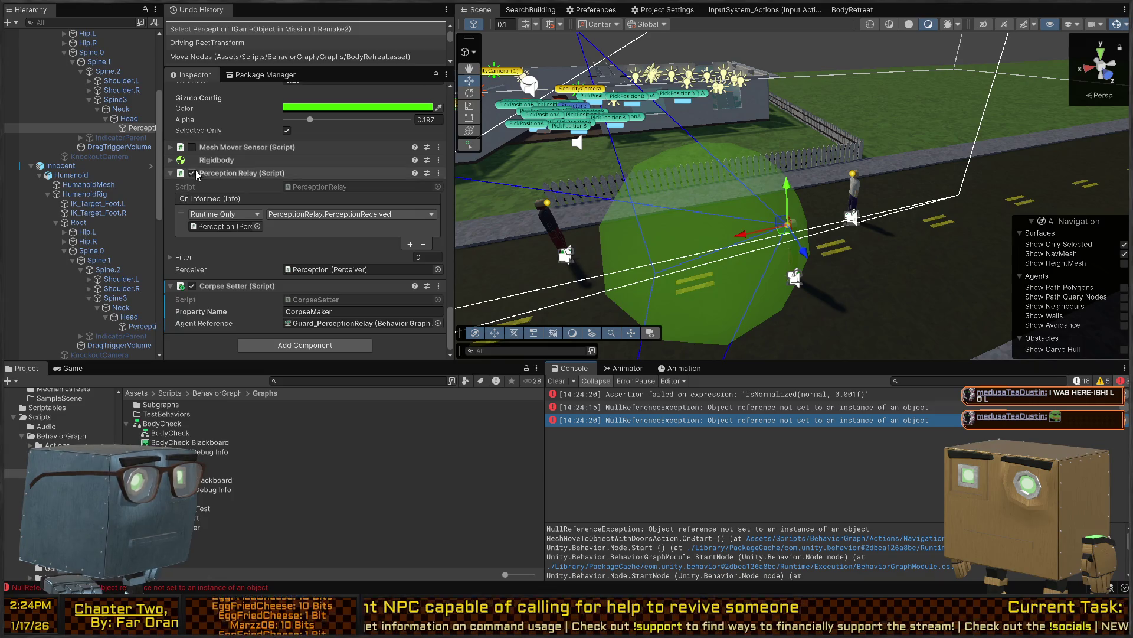
scroll(206, 235, "up", 5)
double_click(178, 217)
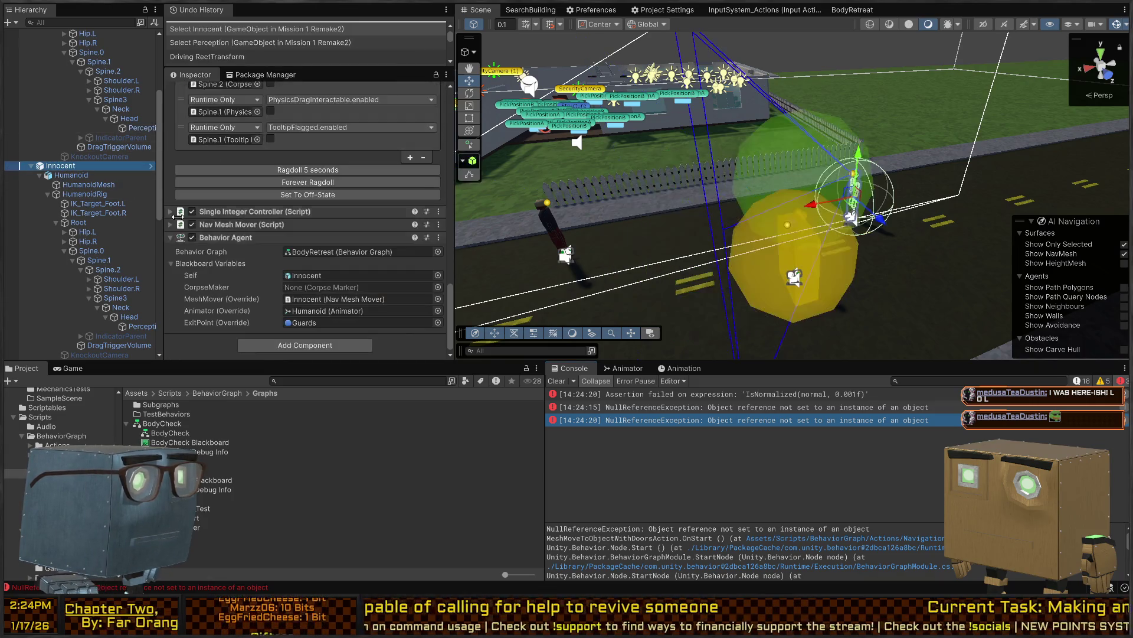
left_click(191, 237)
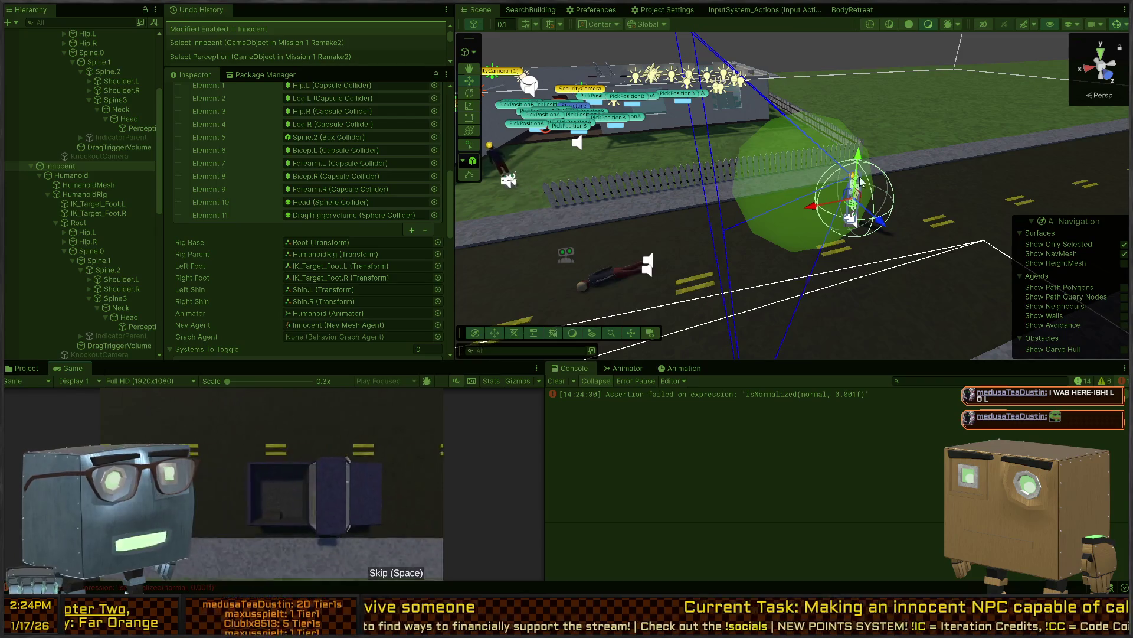
left_click_drag(844, 181, 624, 225)
left_click_drag(763, 226, 669, 166)
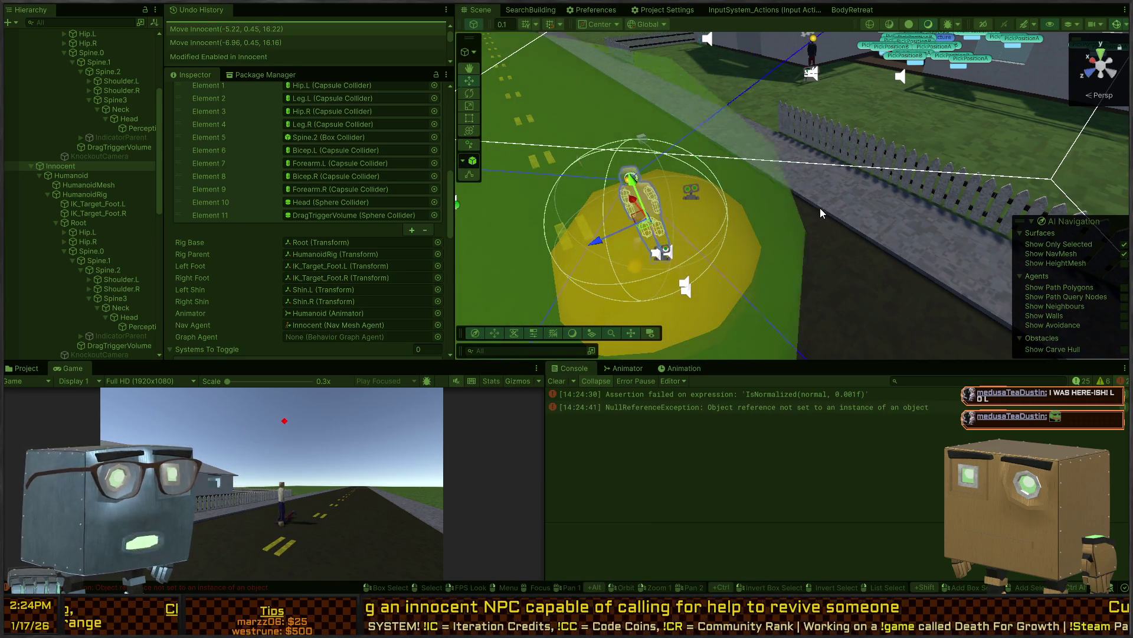
mouse_move(846, 221)
left_mouse_down()
mouse_move(872, 227)
mouse_move(897, 174)
mouse_move(704, 251)
mouse_move(920, 189)
mouse_move(430, 201)
mouse_move(560, 178)
left_mouse_up()
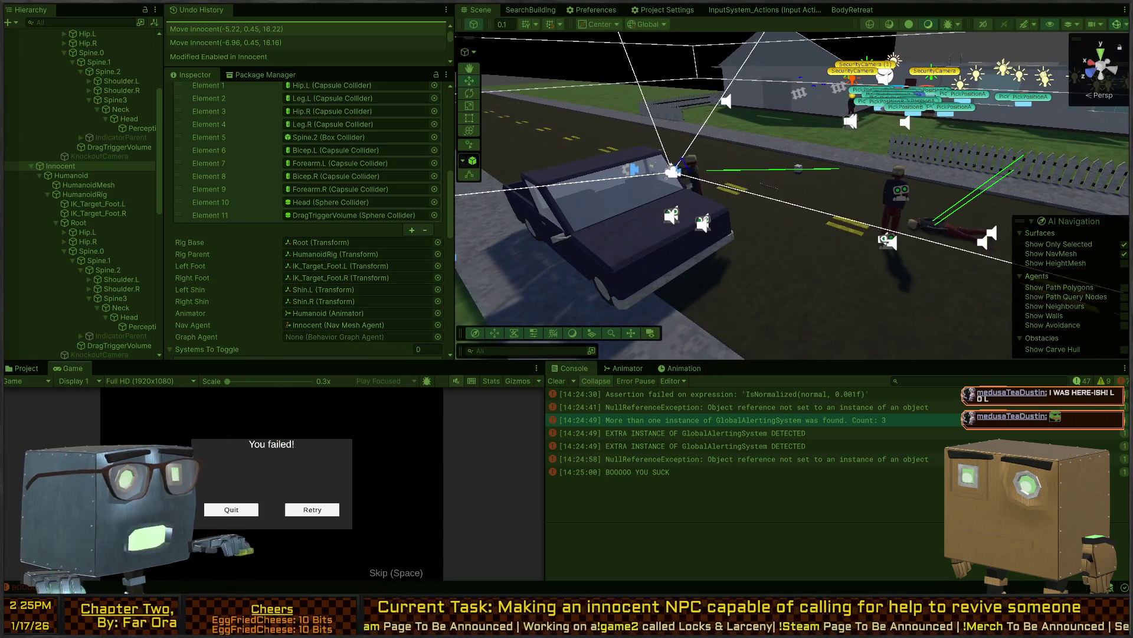
Restart Play mode in a maximized Game view and skip the intro cutscene
key("ctrl+p")
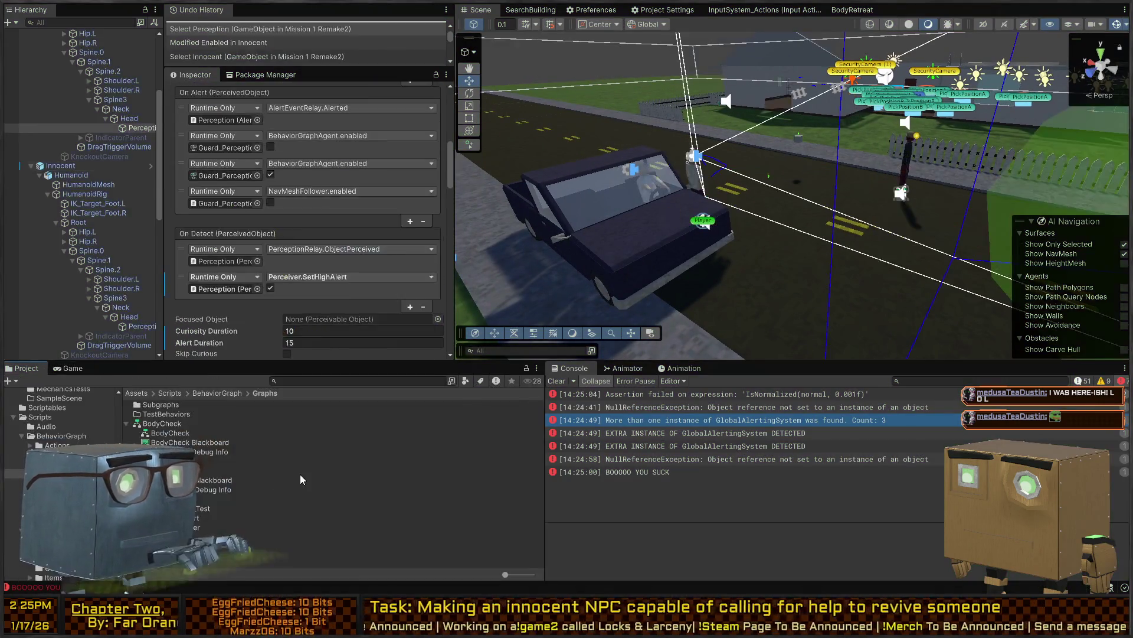
key("ctrl+p")
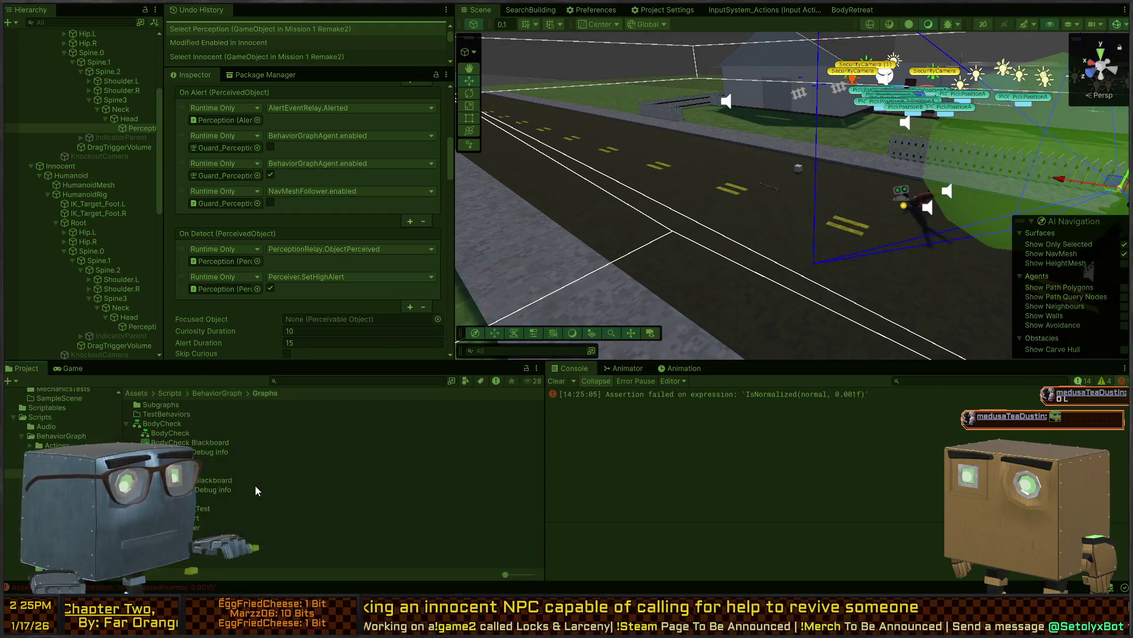
left_click(58, 366)
key("shift+space")
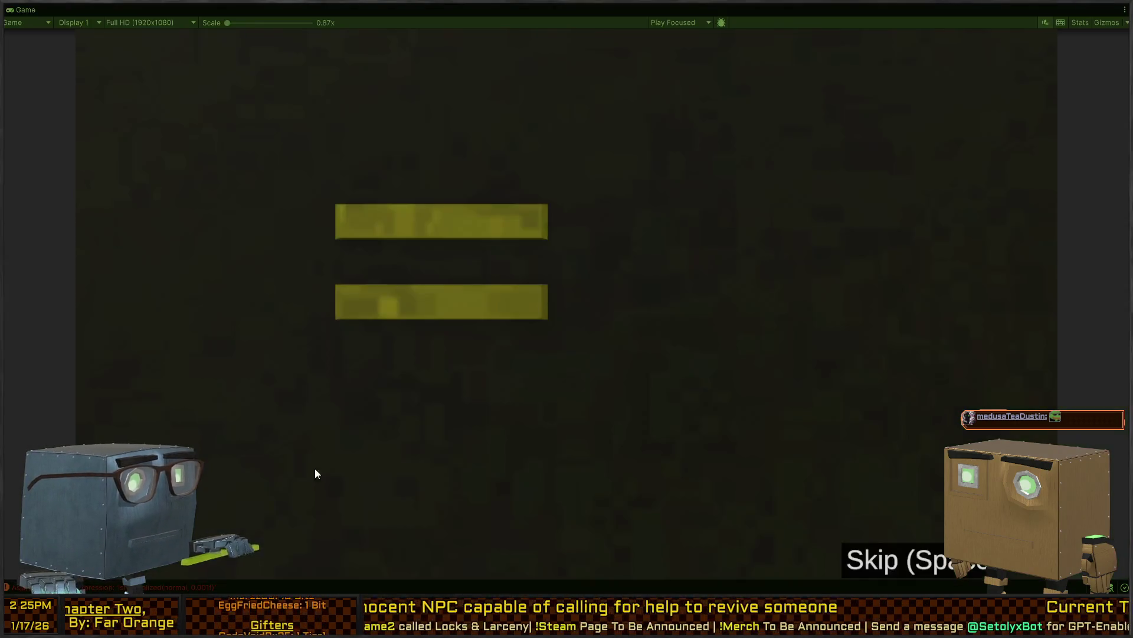
key("space")
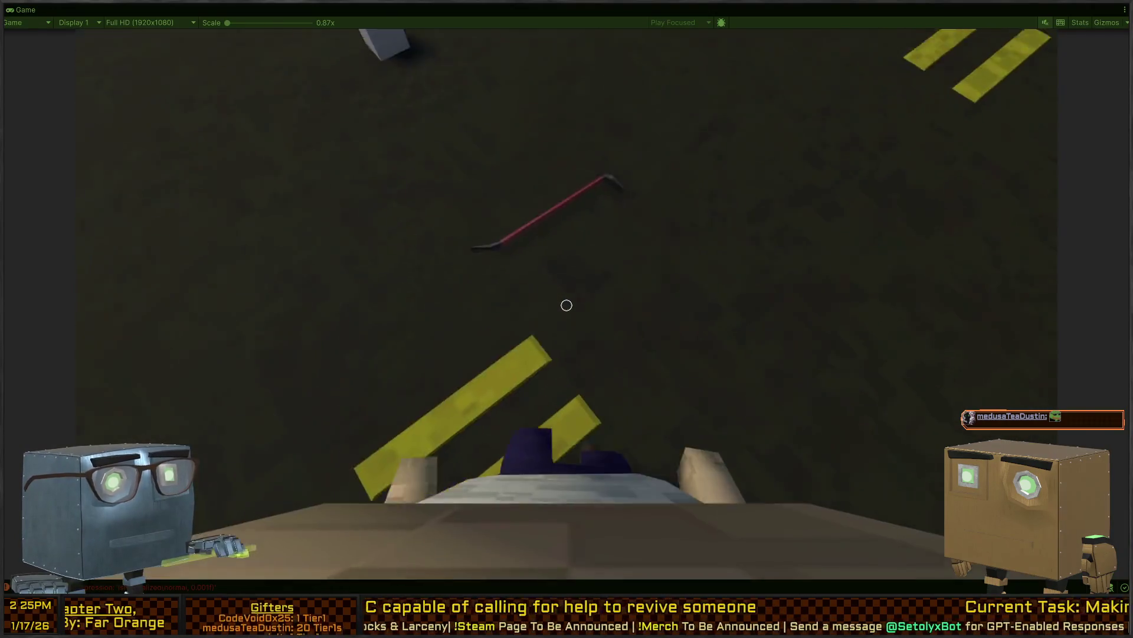
Walk up to the ragdolled guard and grab its body to carry it
key("w")
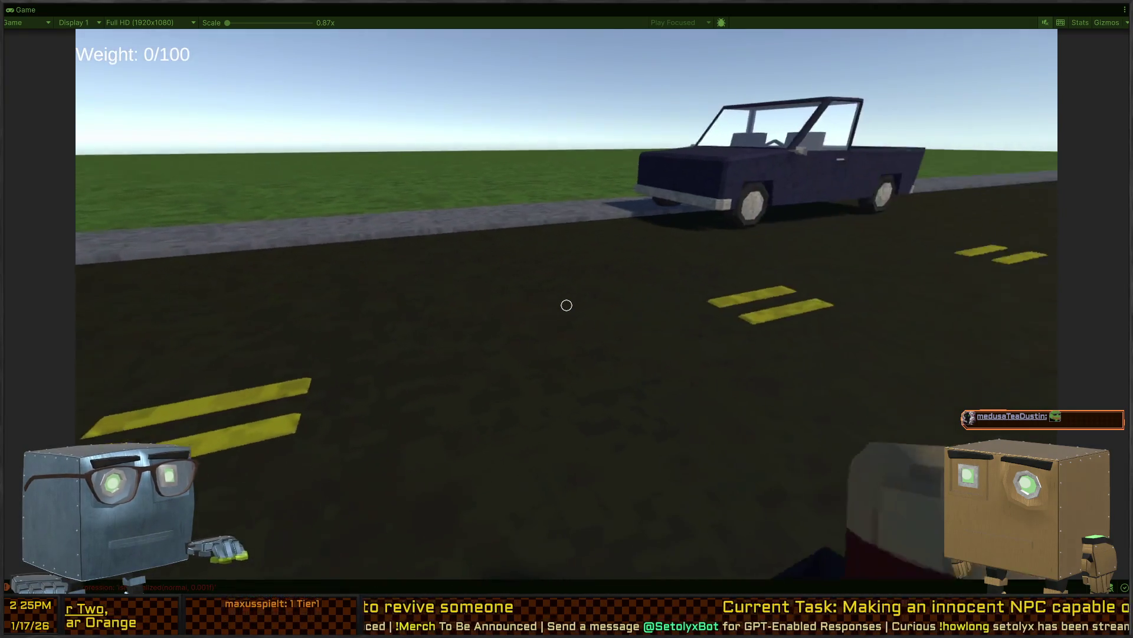
key("w")
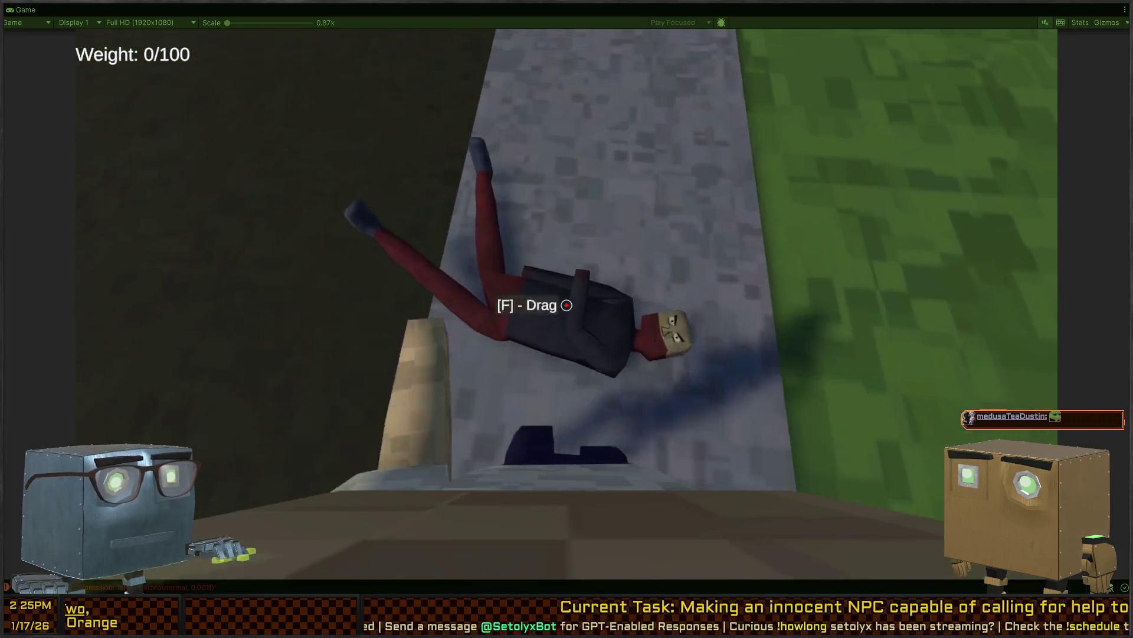
key("f")
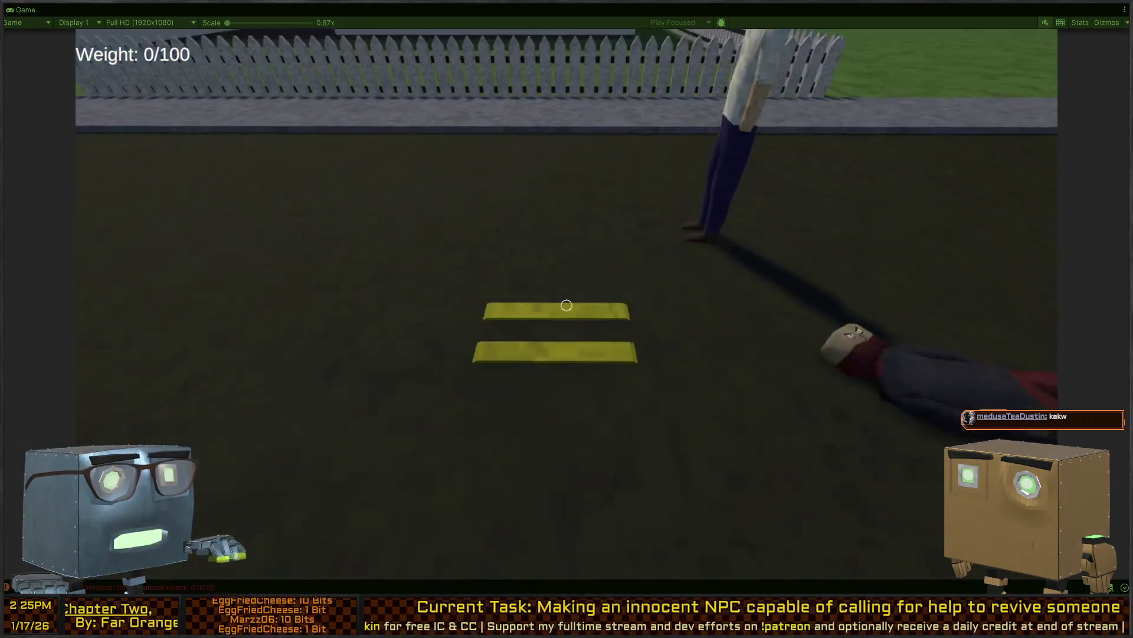
left_click(567, 305)
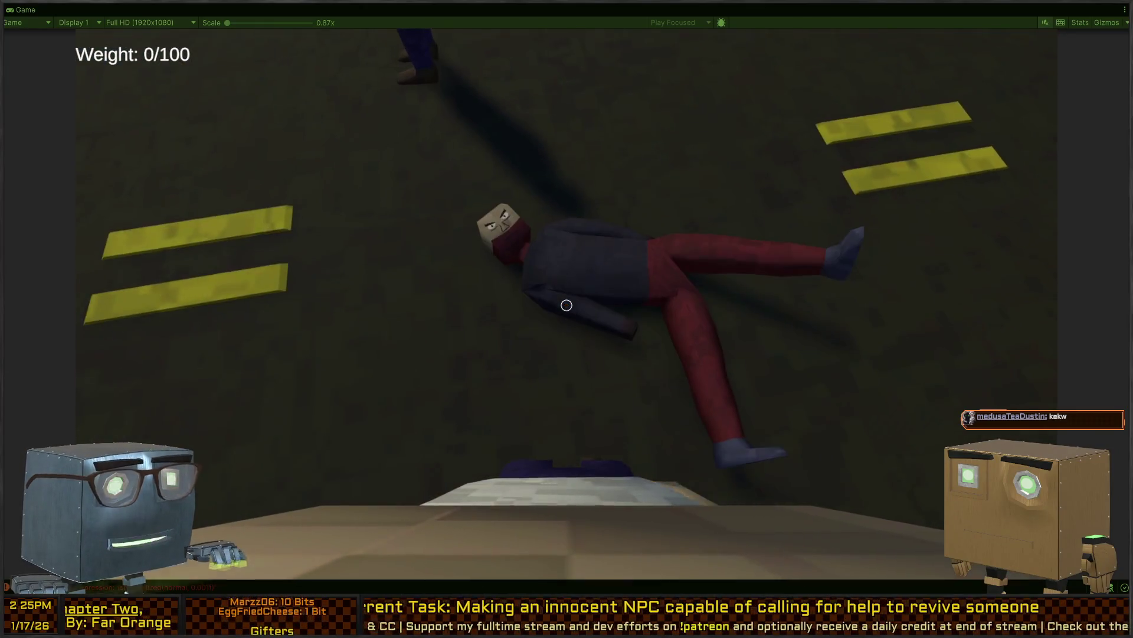
Carry the guard's body down the road, drop it before the innocent NPC, and back onto the grass
key("w")
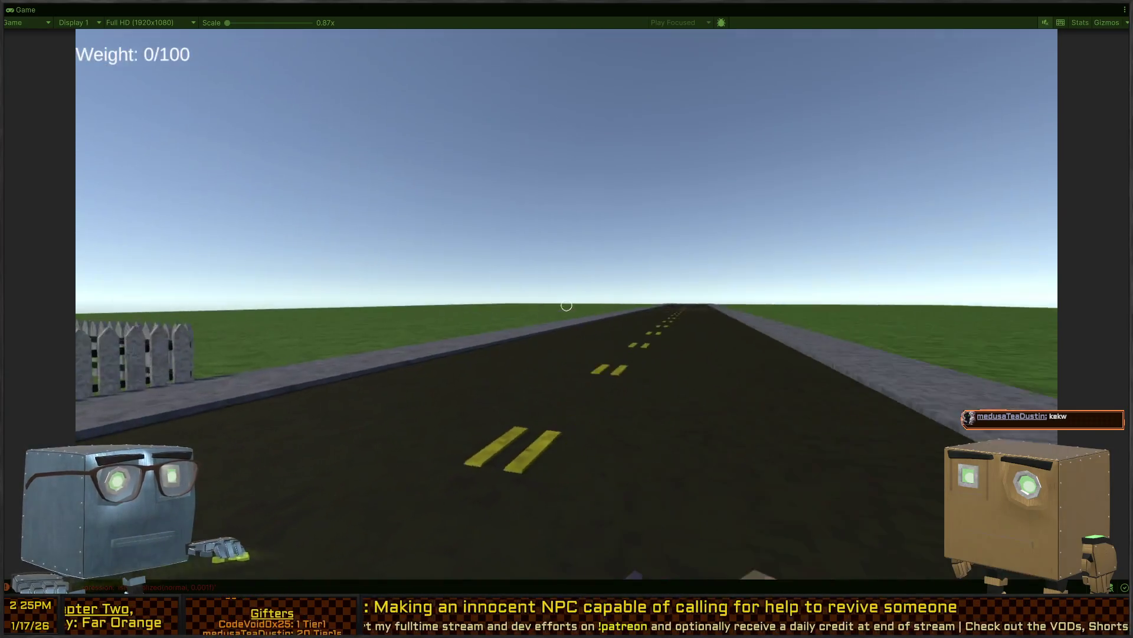
key("w")
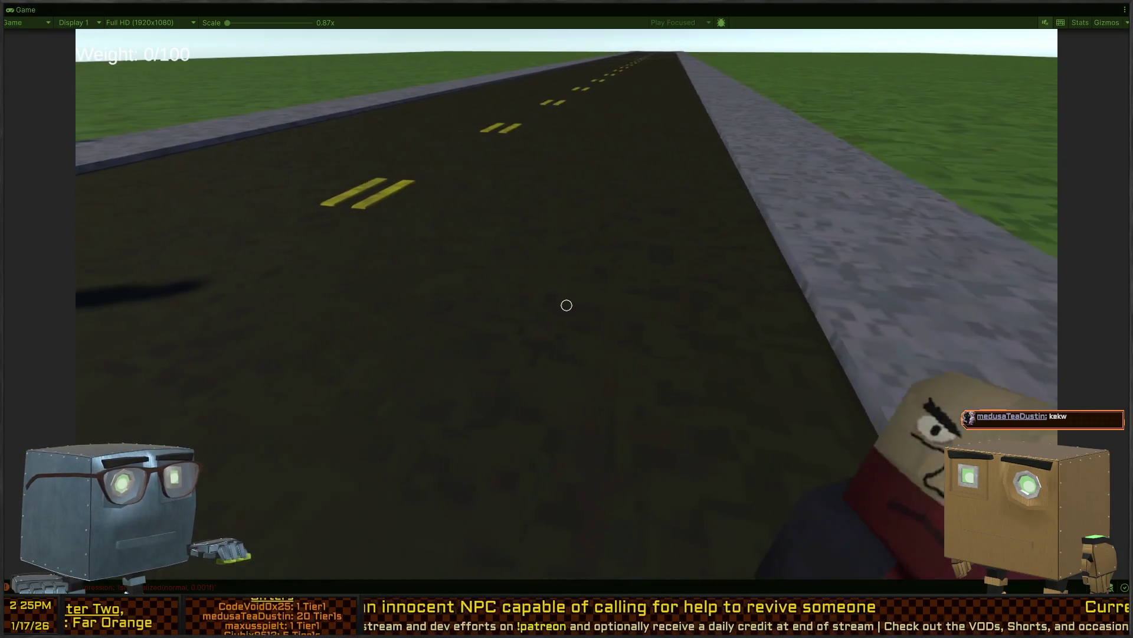
left_click(566, 305)
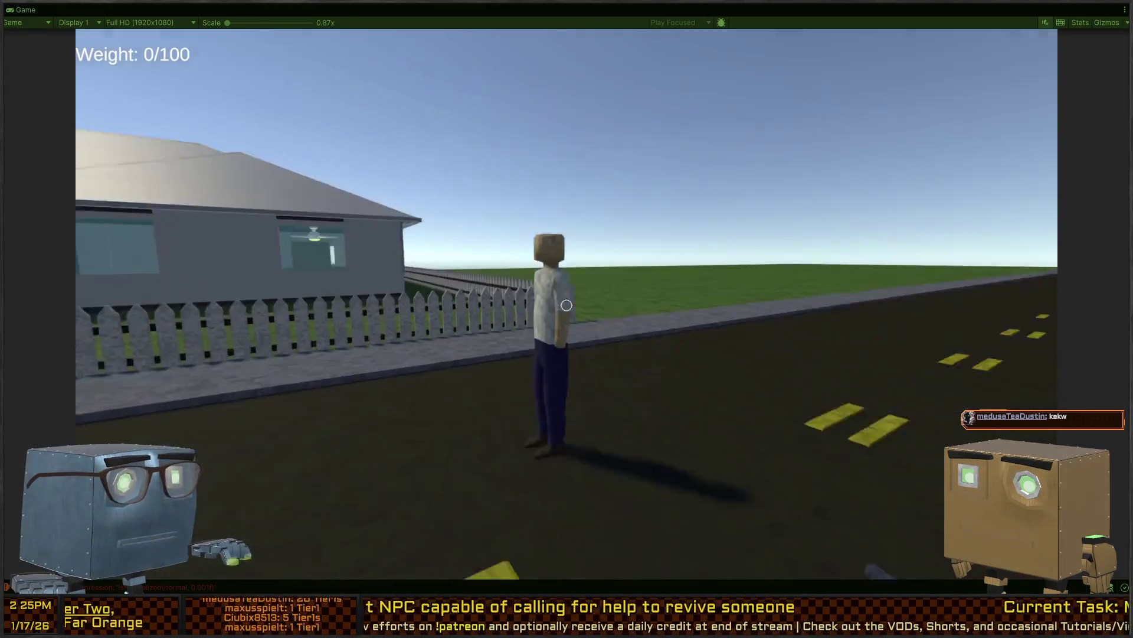
key("s")
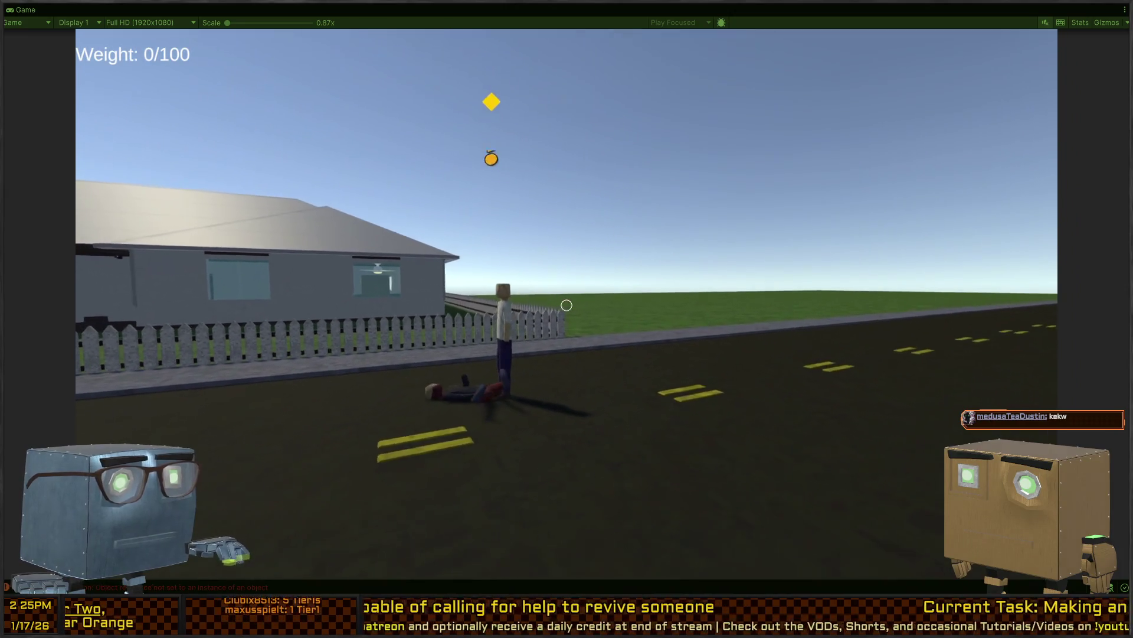
key("s")
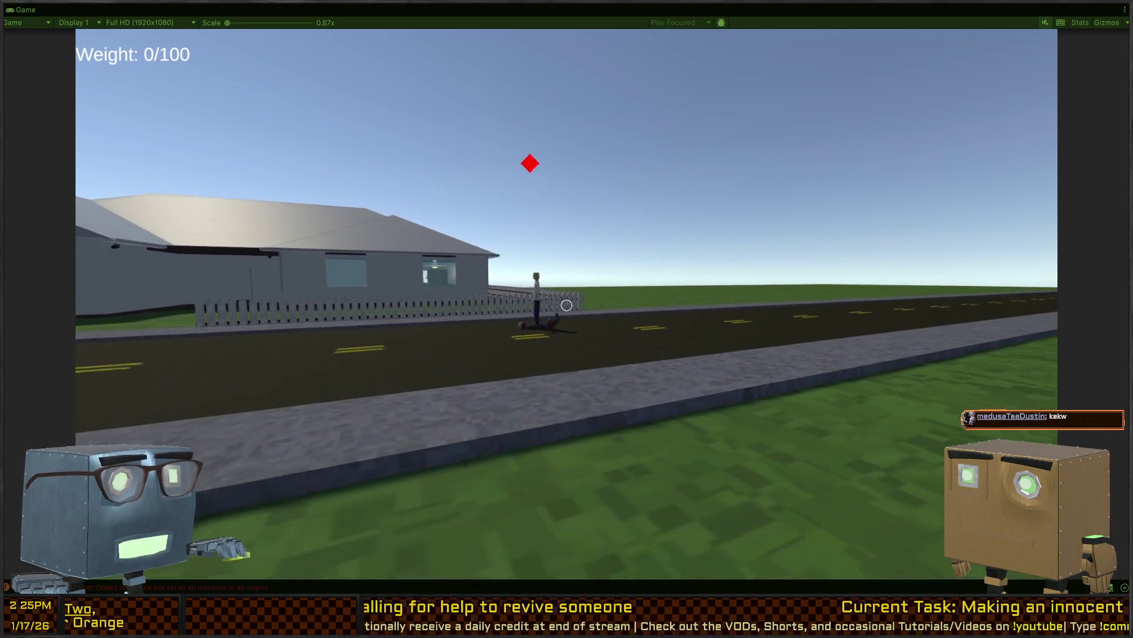
key("s")
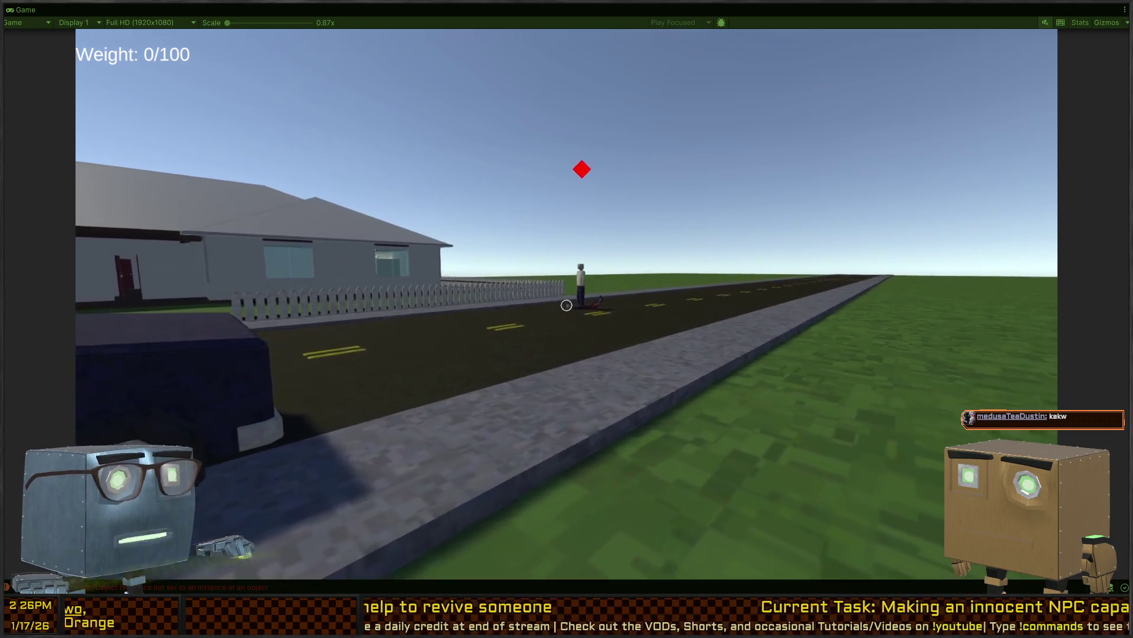
key("s")
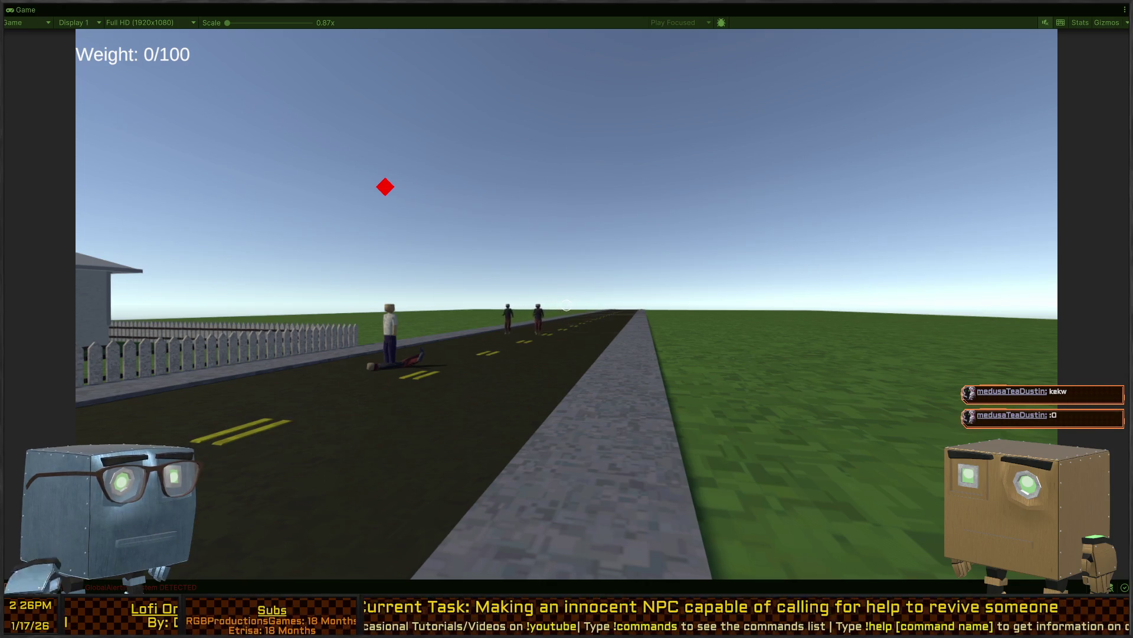
Approach and watch the guards gathering around the body
key("w")
key("w")
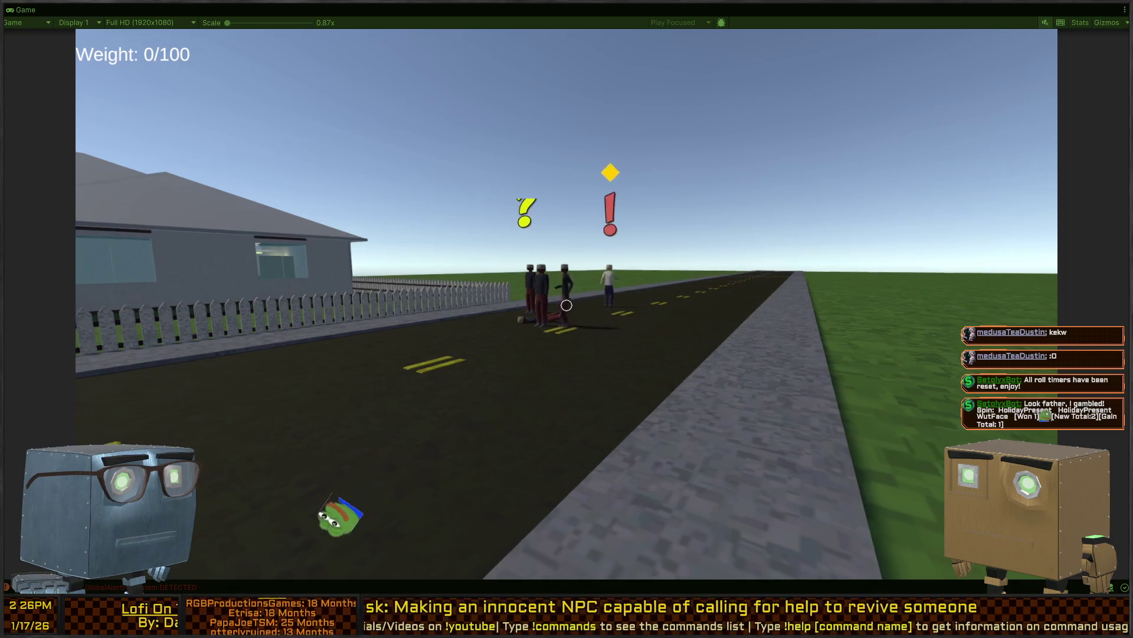
key("w")
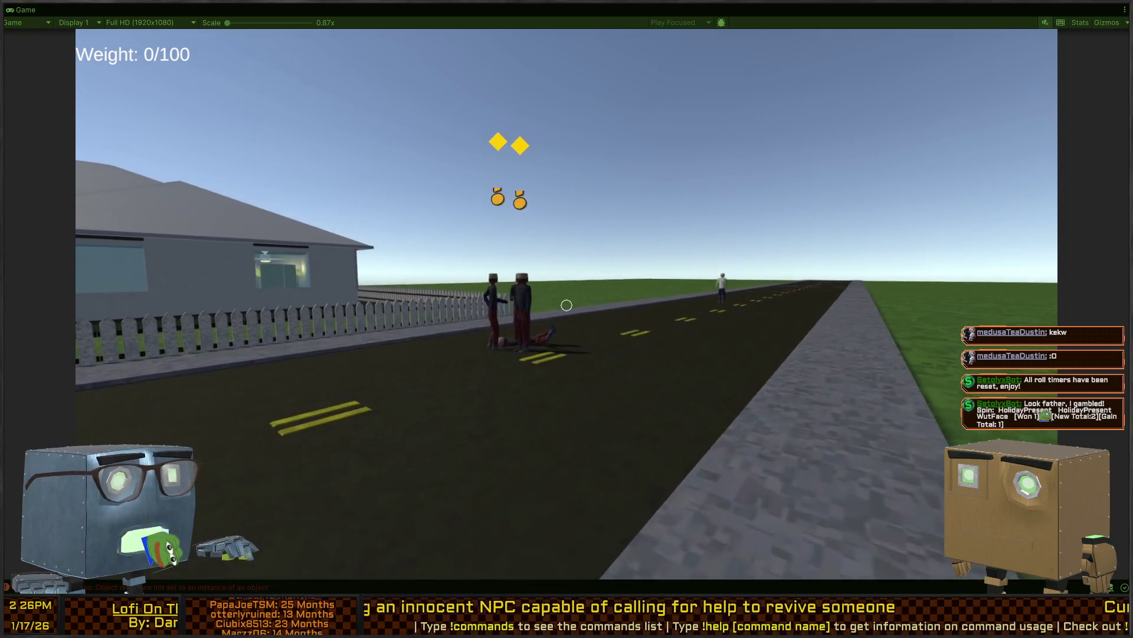
key("w")
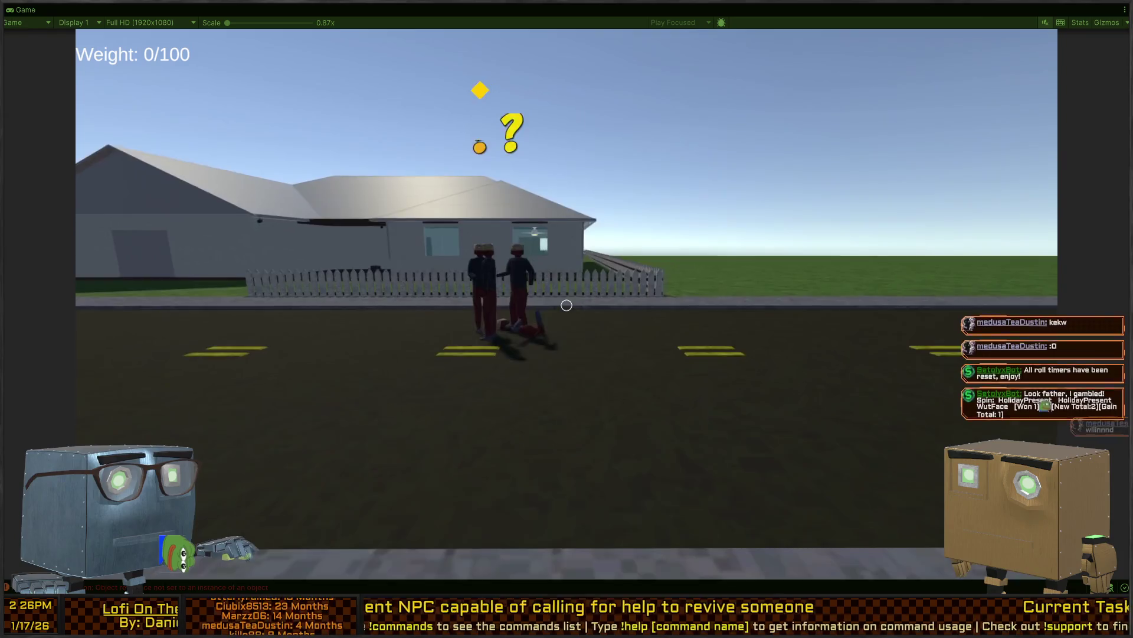
key("s")
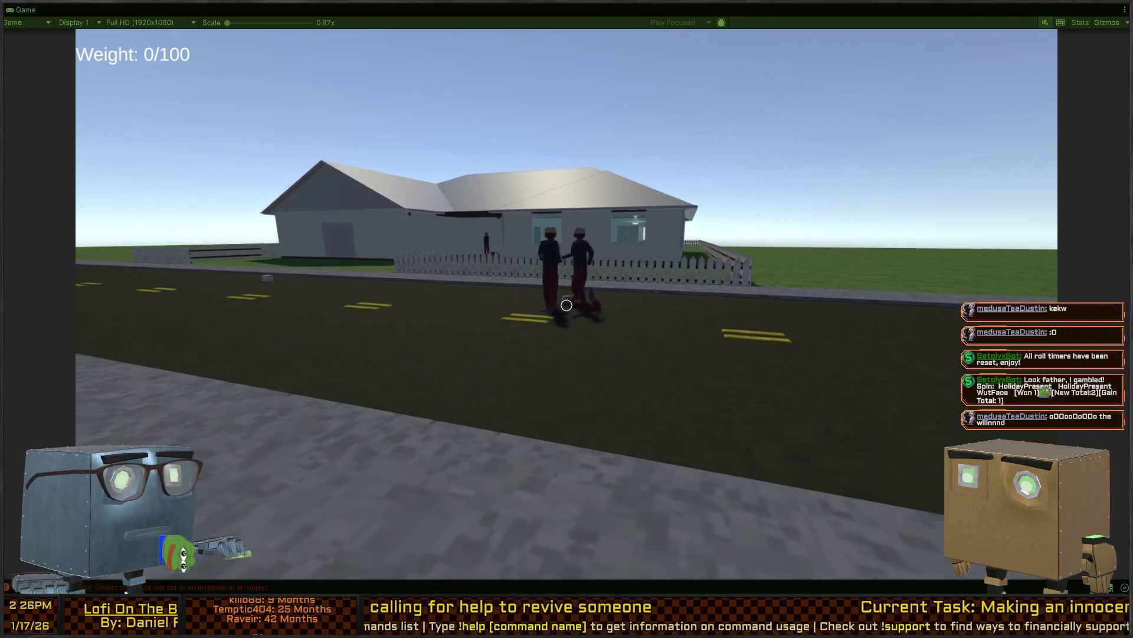
key("w")
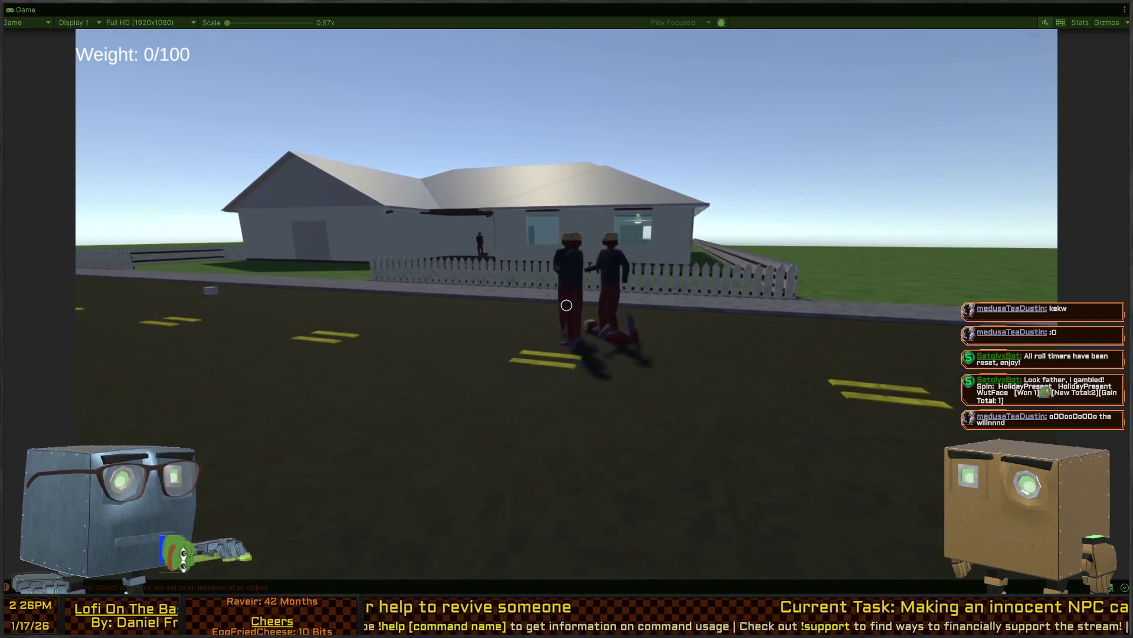
key("a")
key("w")
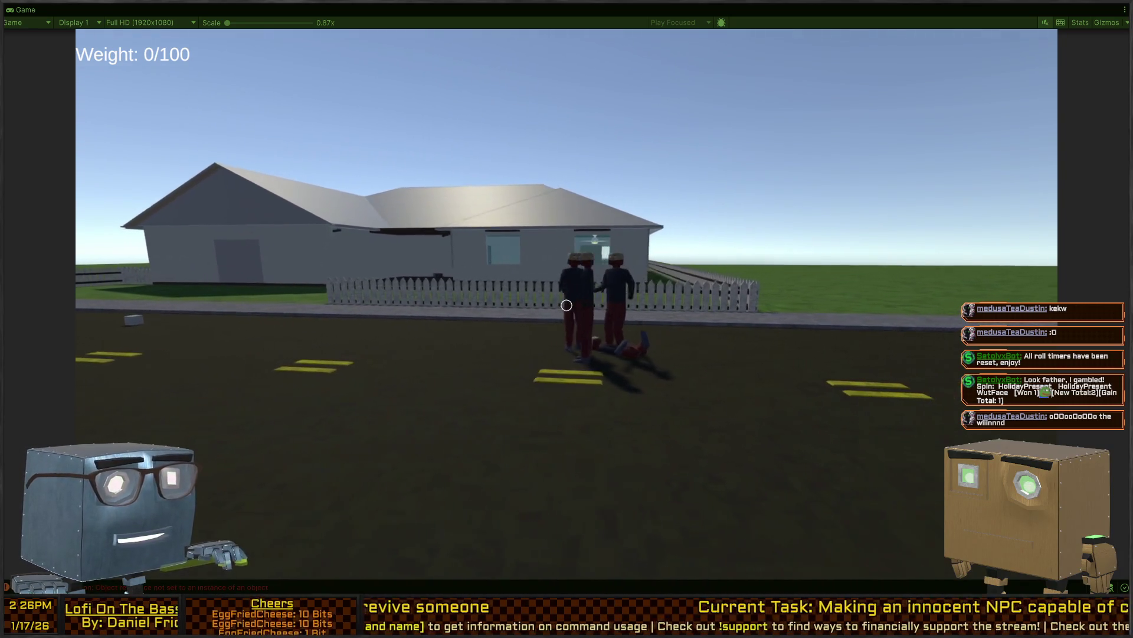
key("d")
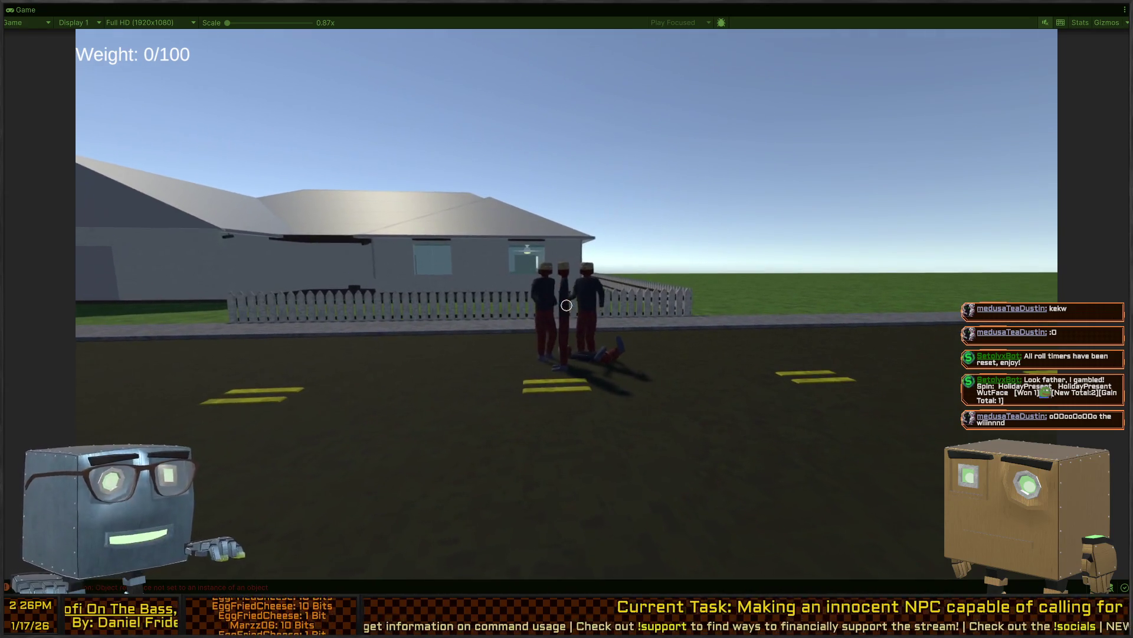
key("w")
key("a")
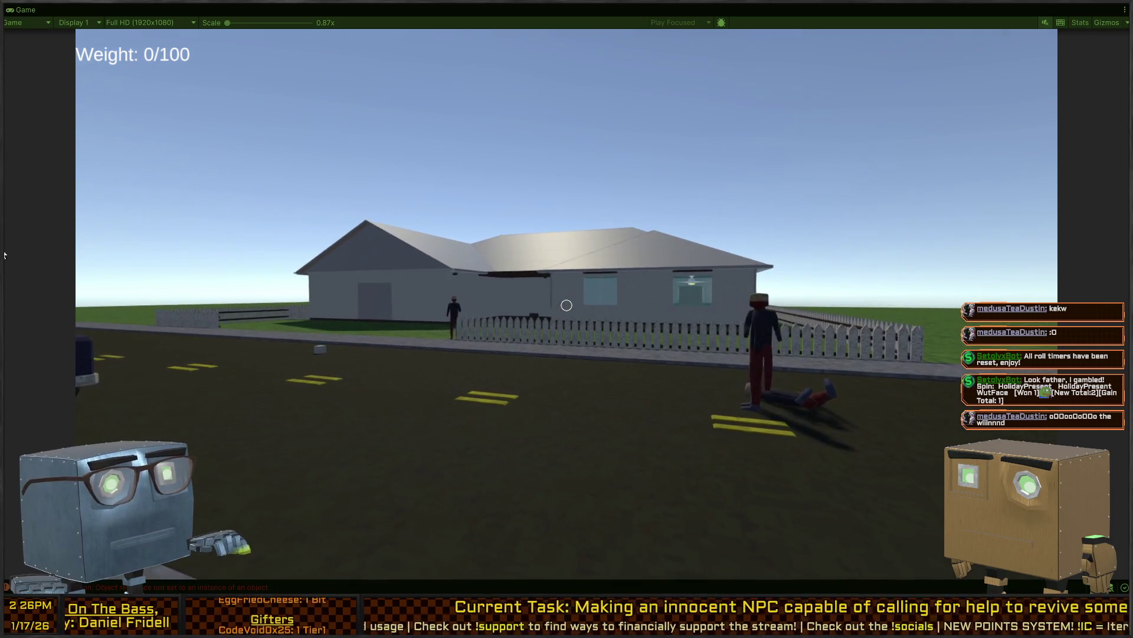
key("d")
key("w")
Circle toward the house and parked car watching the body, then restore the full editor layout
key("a")
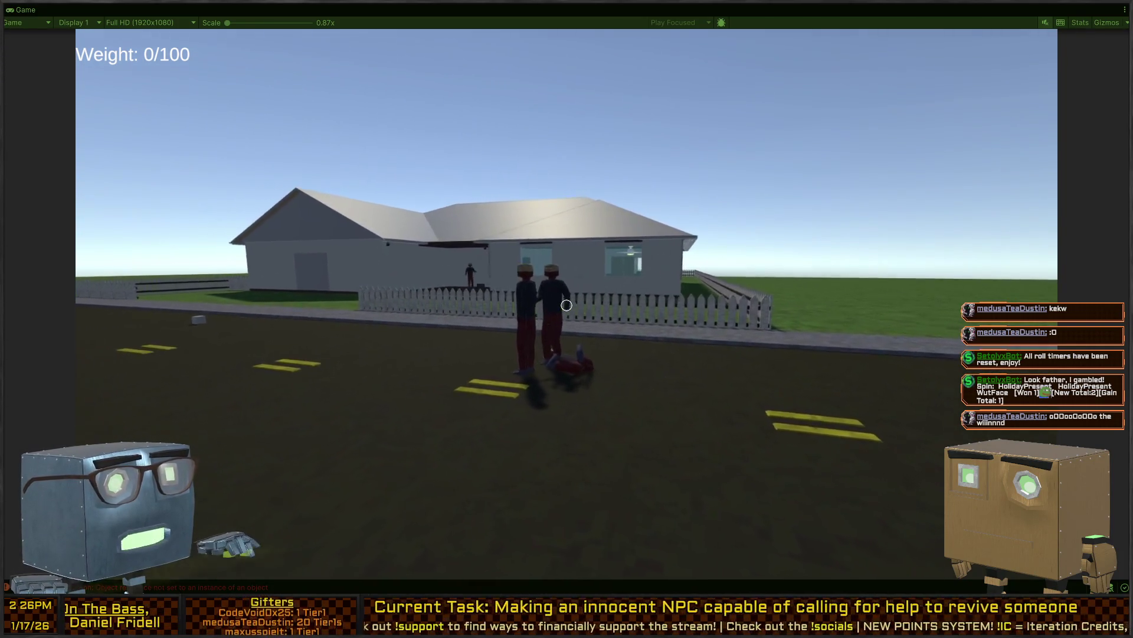
key("d")
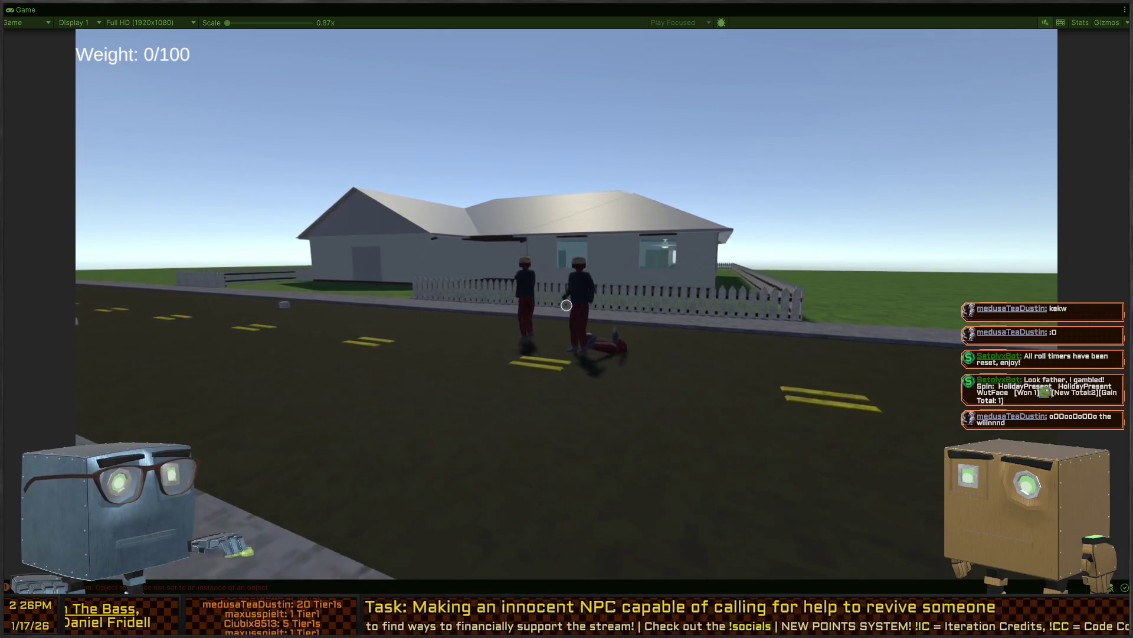
key("d")
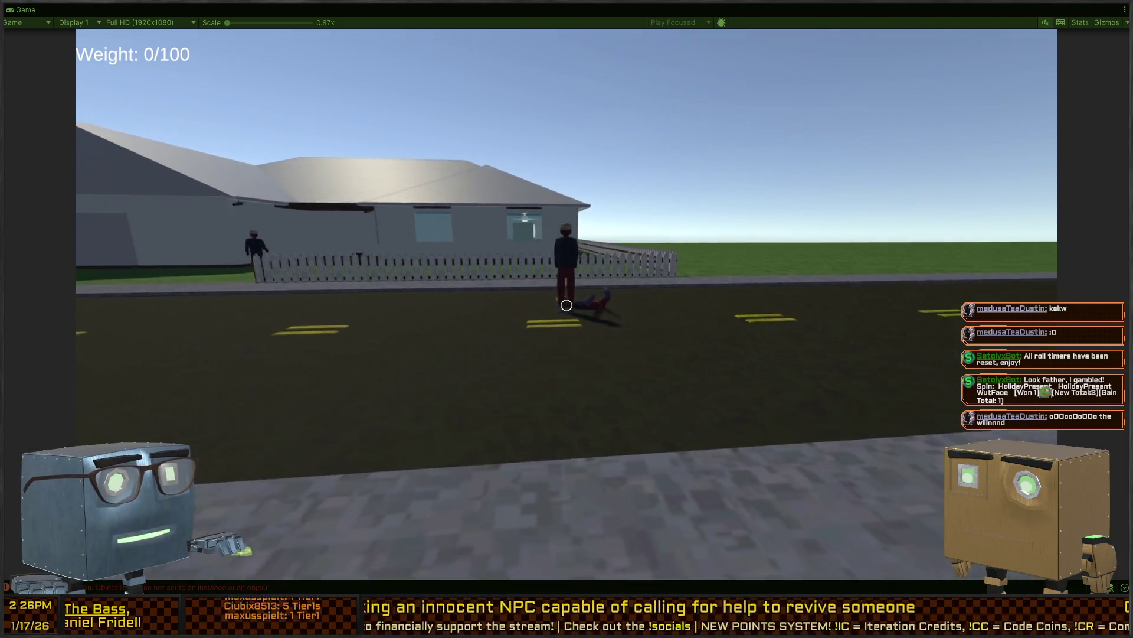
key("s")
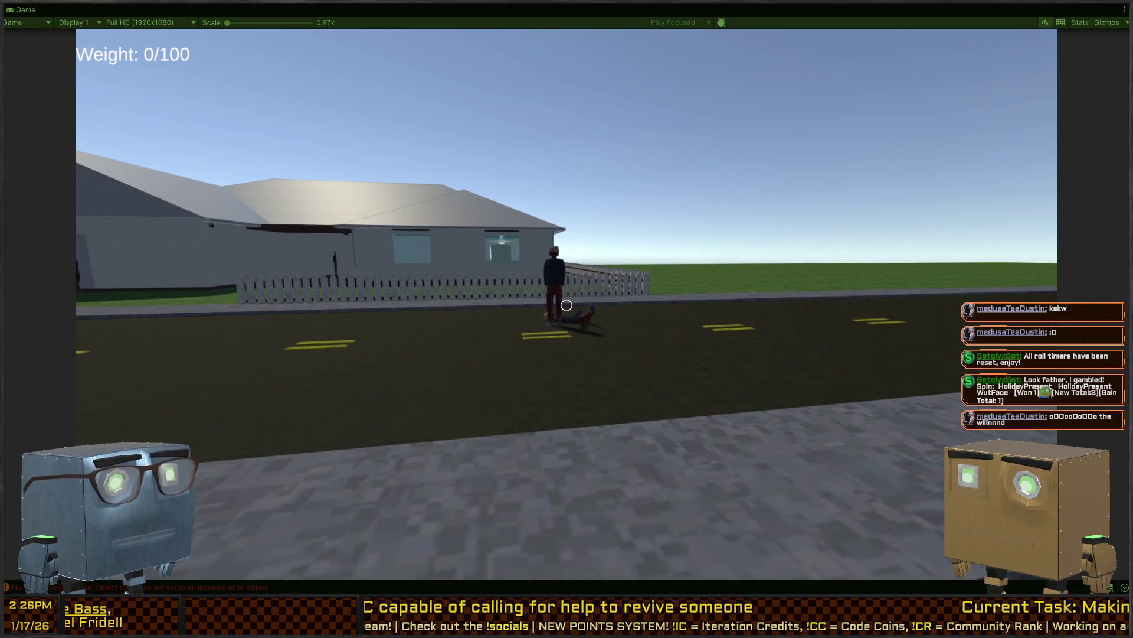
key("a")
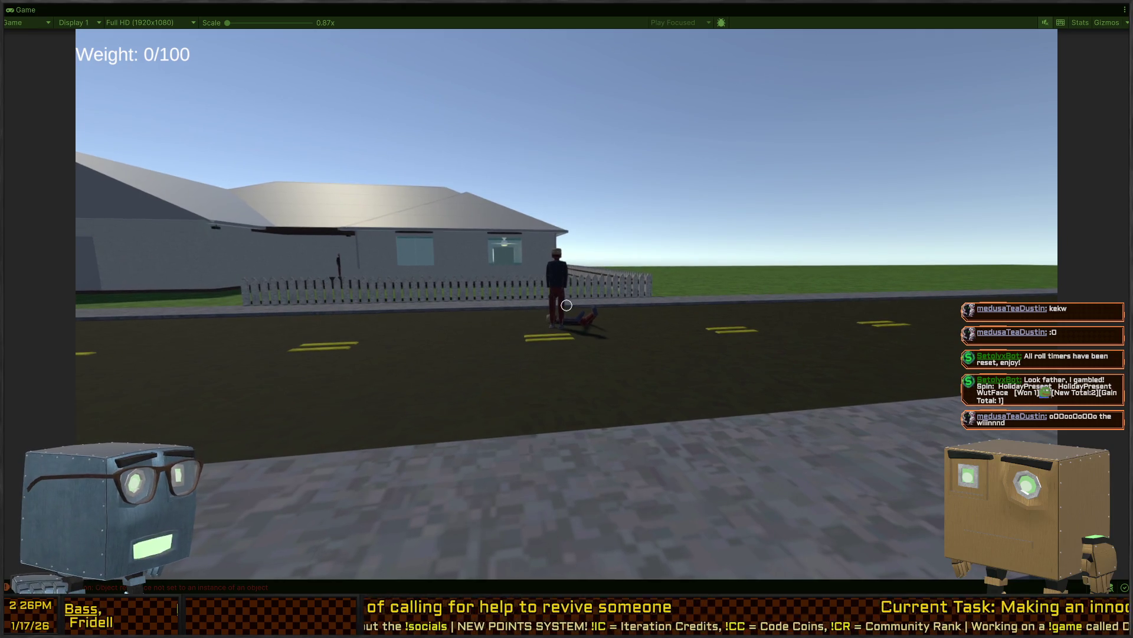
key("w")
key("a")
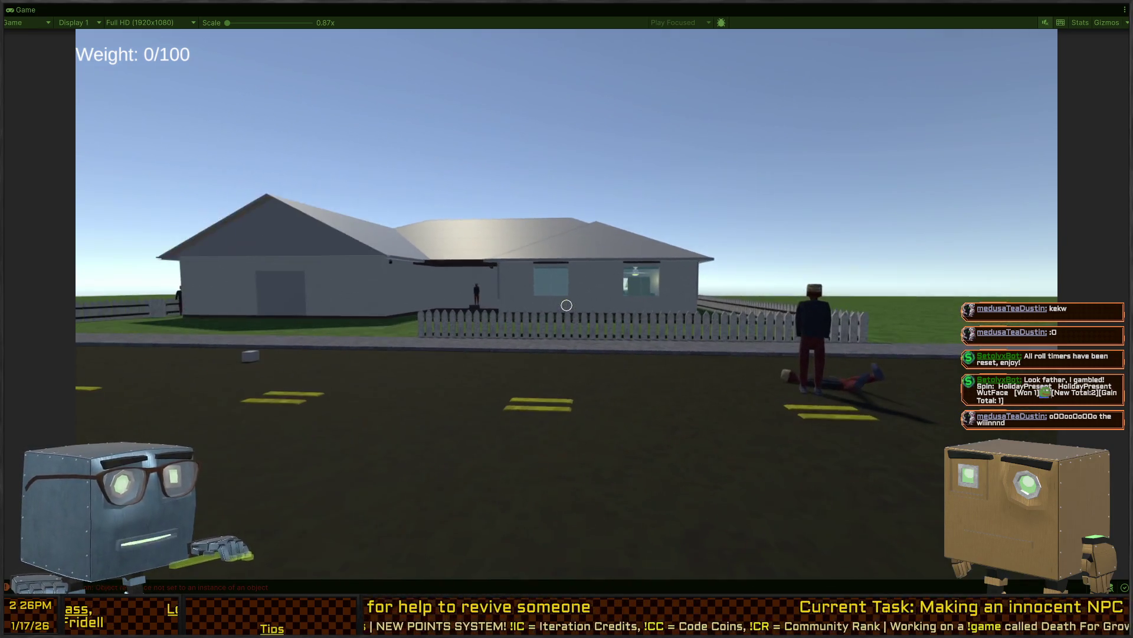
key("a")
key("w")
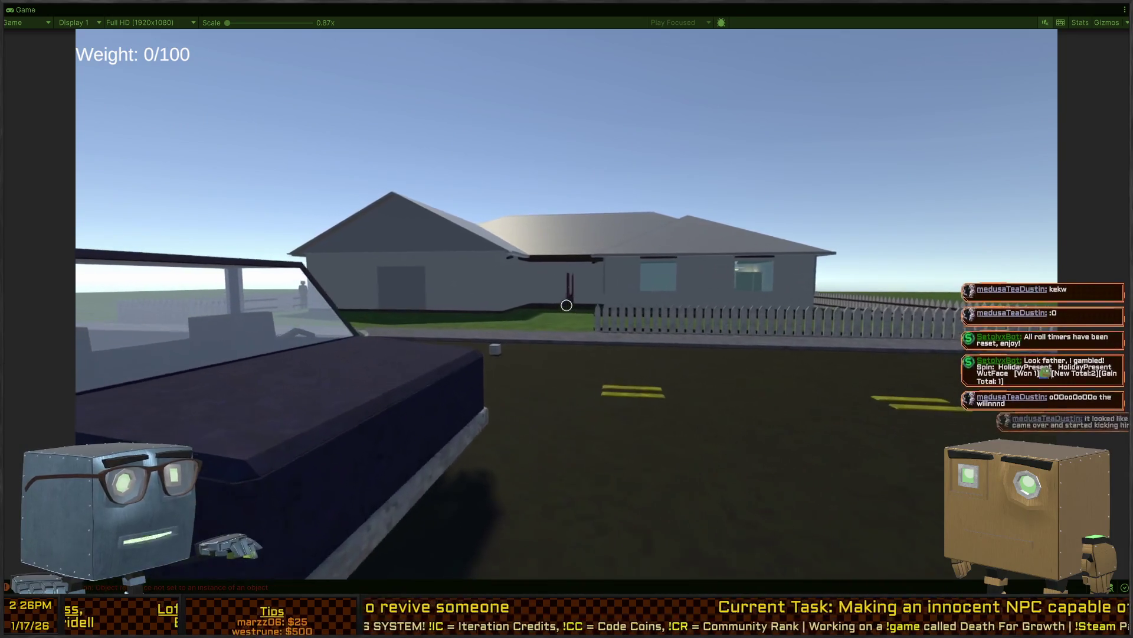
key("s")
key("a")
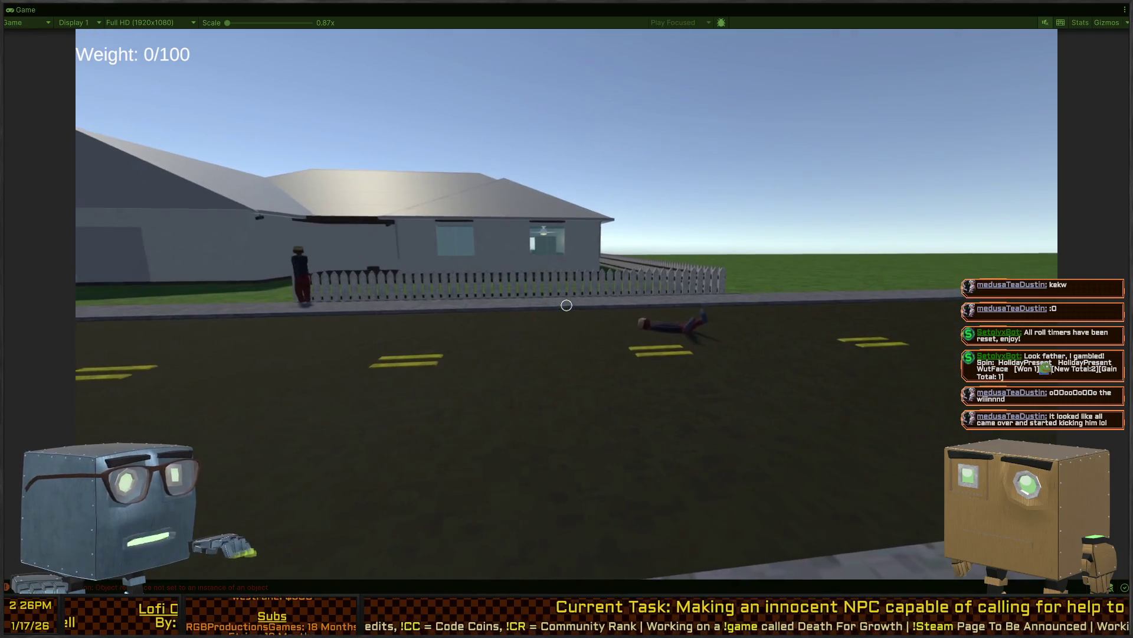
key("d")
key("shift+space")
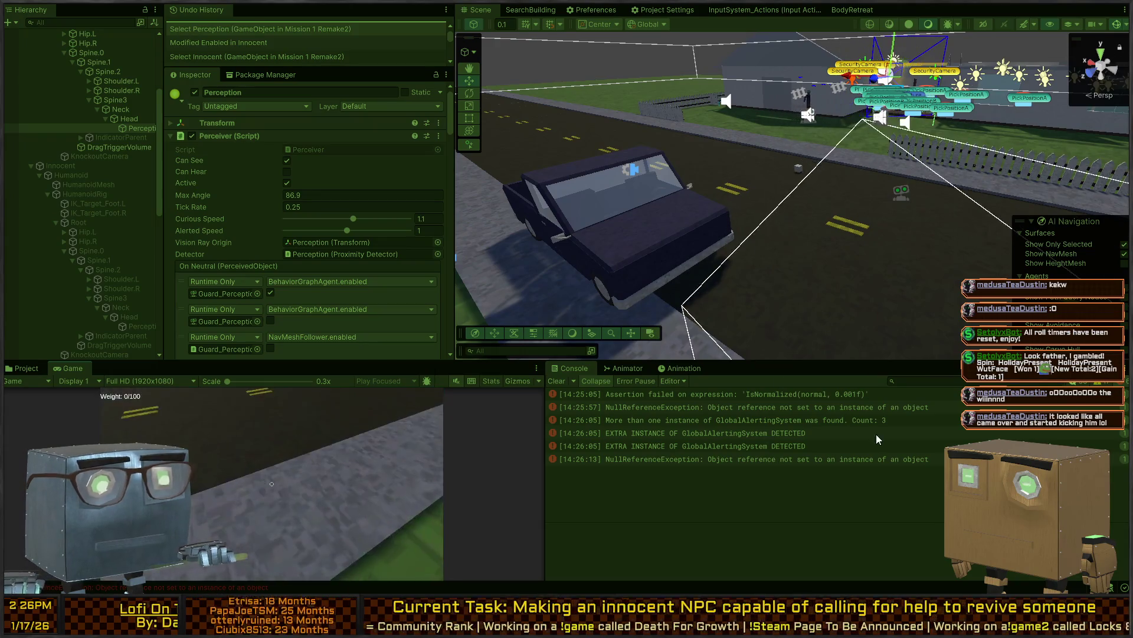
Inspect the NullReferenceException stack trace, then open the BodyCheck graph from the BodyRetreat tab
left_click(707, 462)
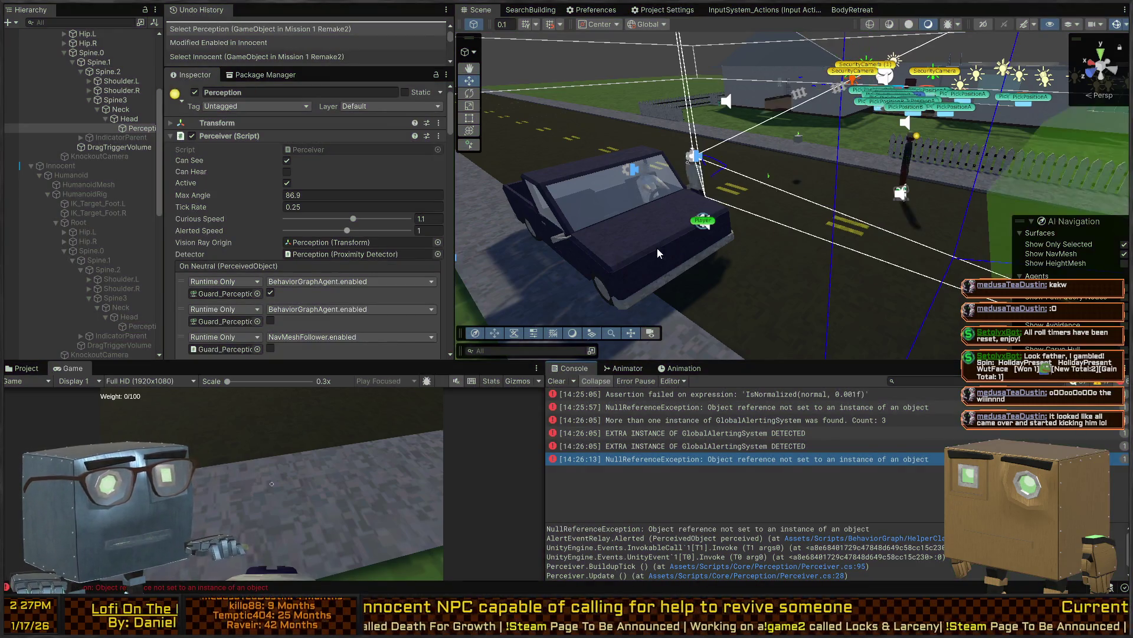
mouse_move(659, 252)
left_mouse_down()
mouse_move(899, 240)
mouse_move(814, 205)
left_mouse_up()
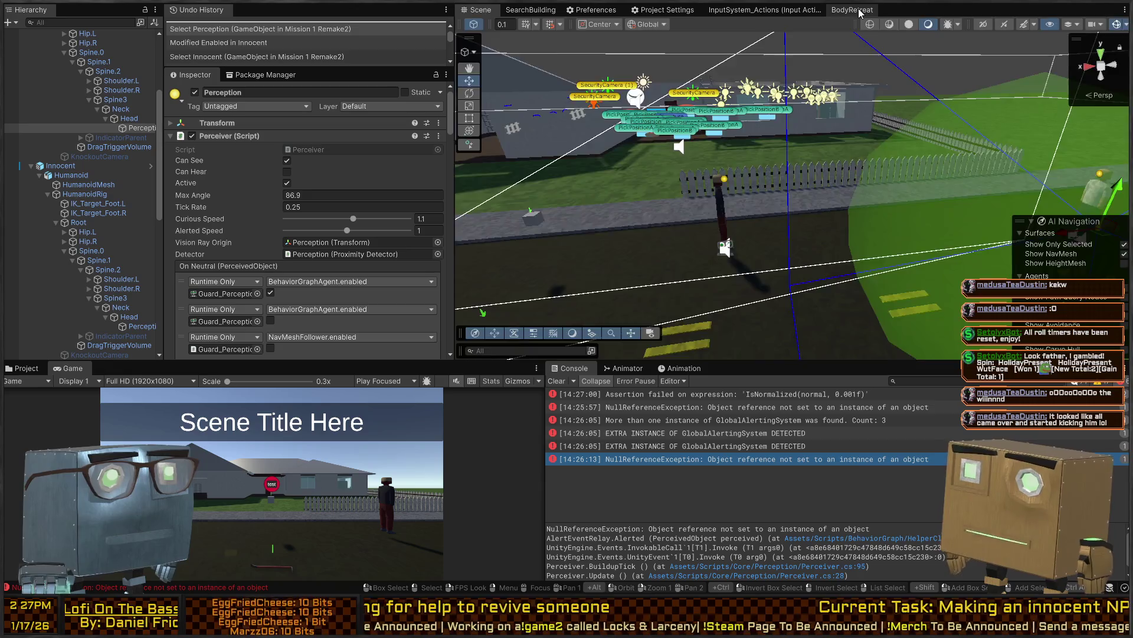
left_click(859, 10)
left_click(522, 27)
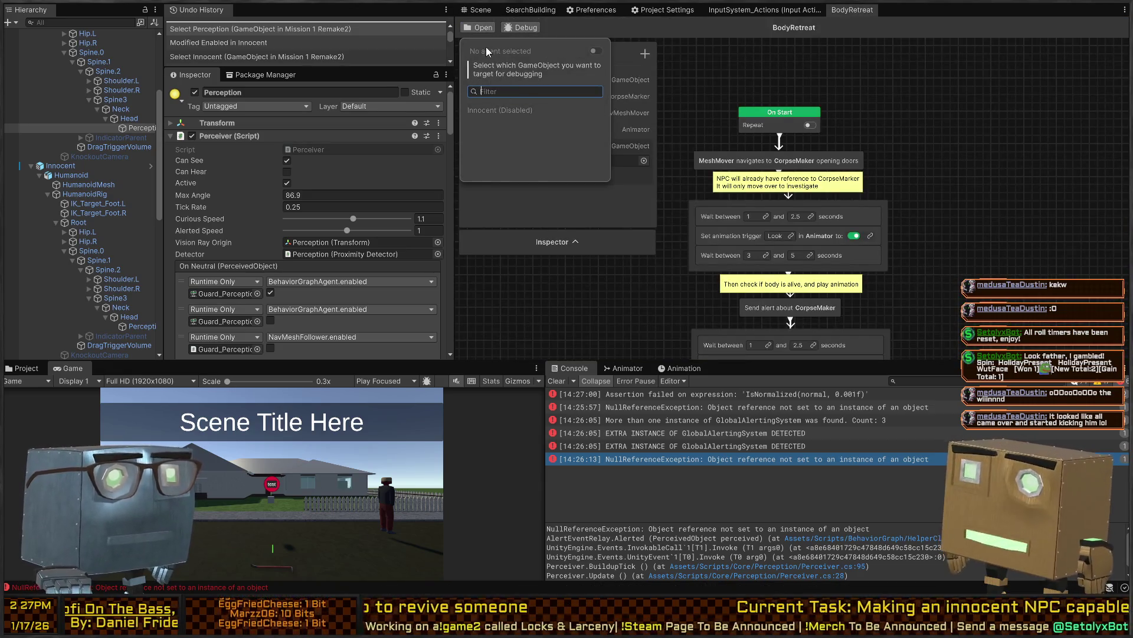
left_click(479, 28)
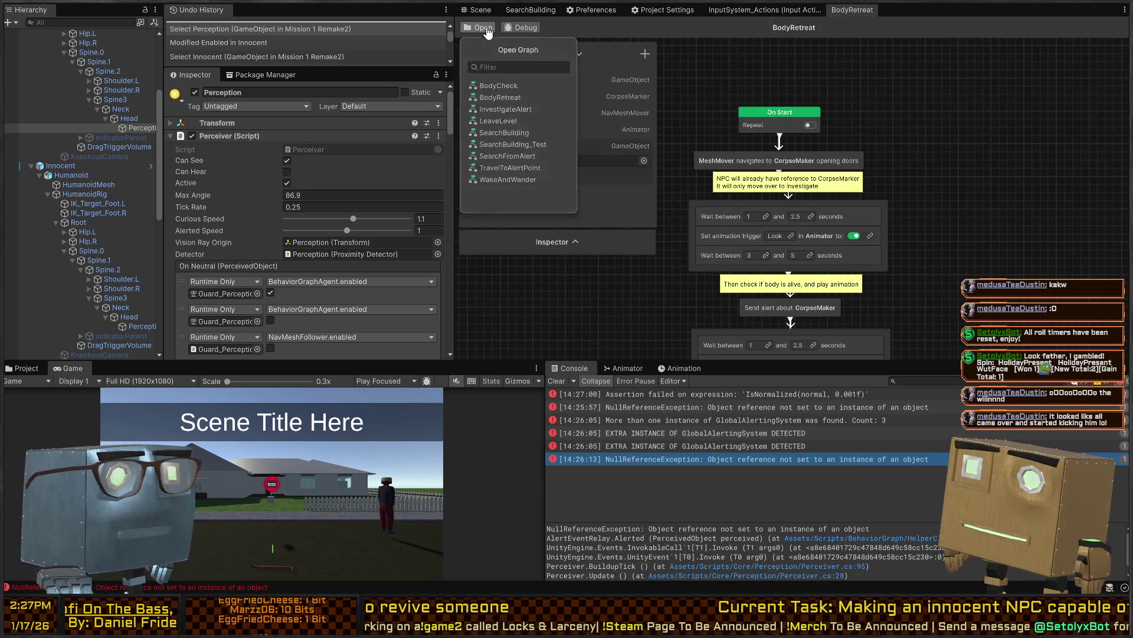
left_click(518, 89)
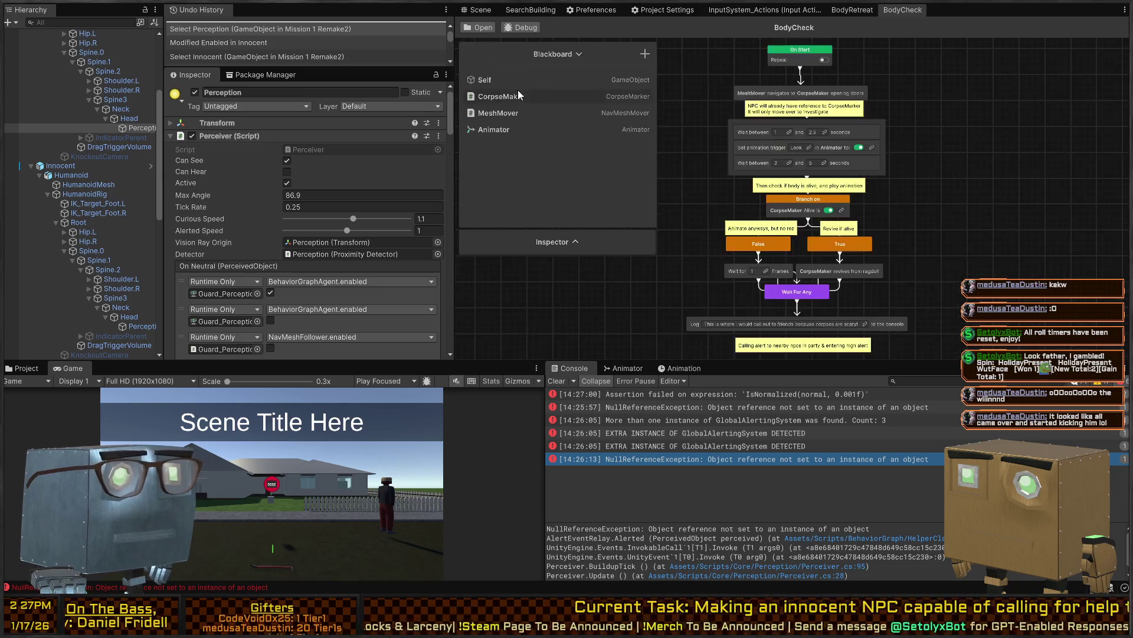
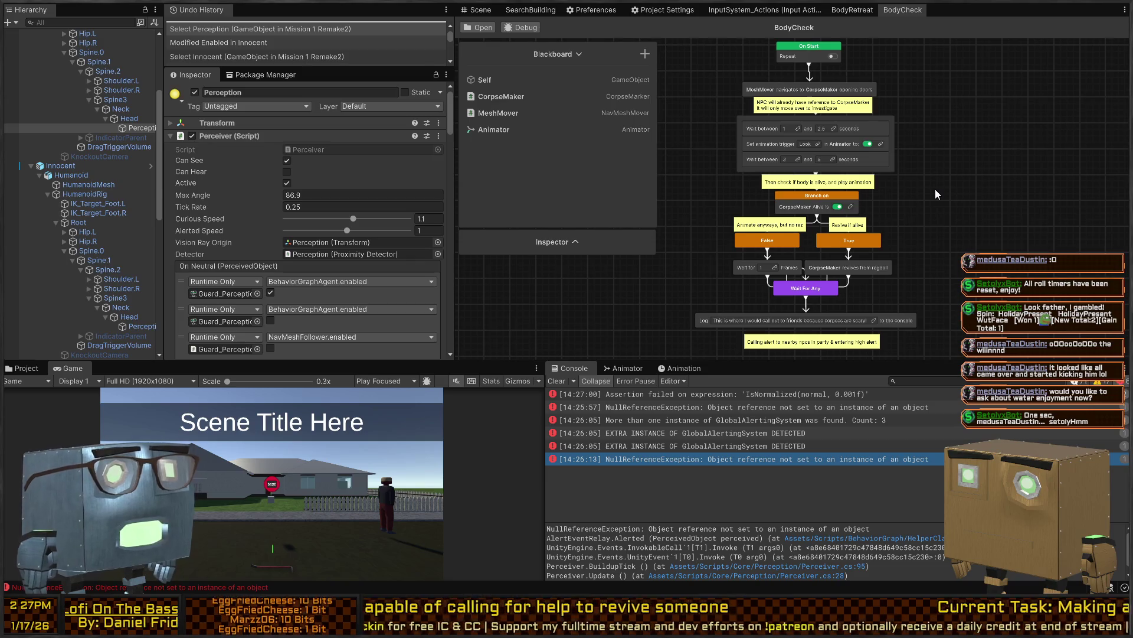
Leave the BodyCheck graph for the Scene view, frame the road area, and enter Play mode
left_click(475, 10)
left_click_drag(813, 162, 724, 150)
key("d")
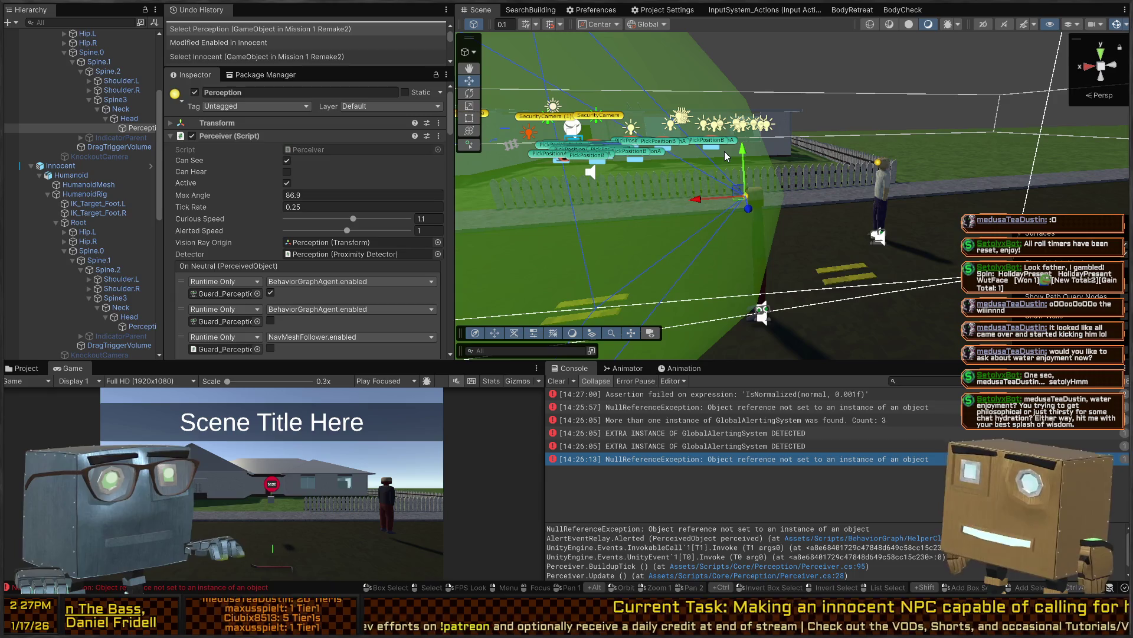
left_click_drag(951, 189, 910, 181)
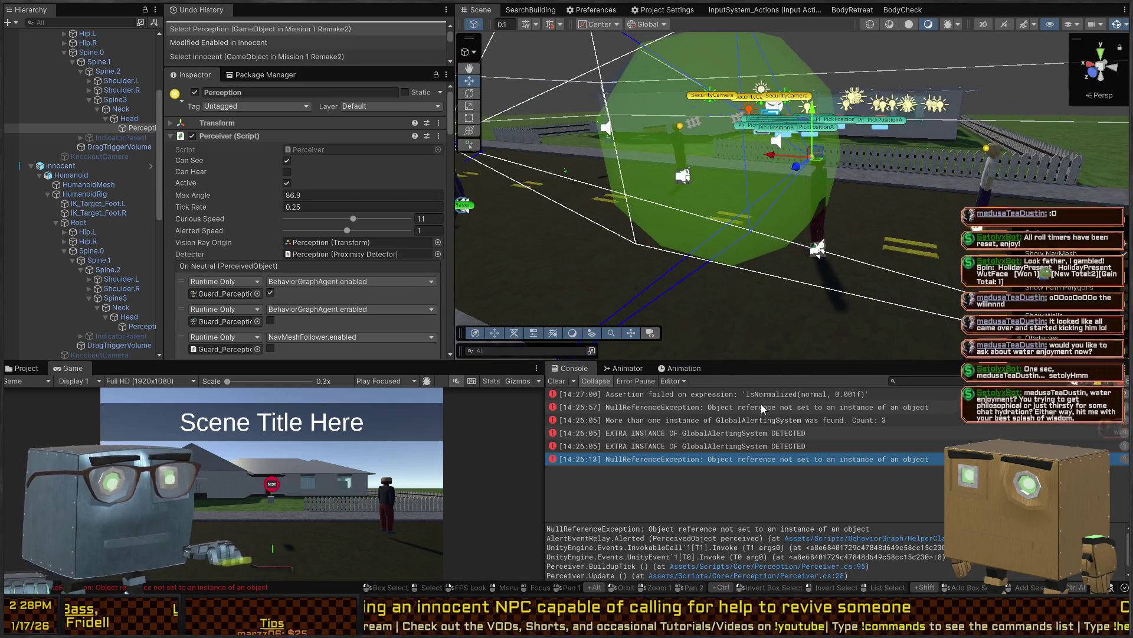
key("ctrl+p")
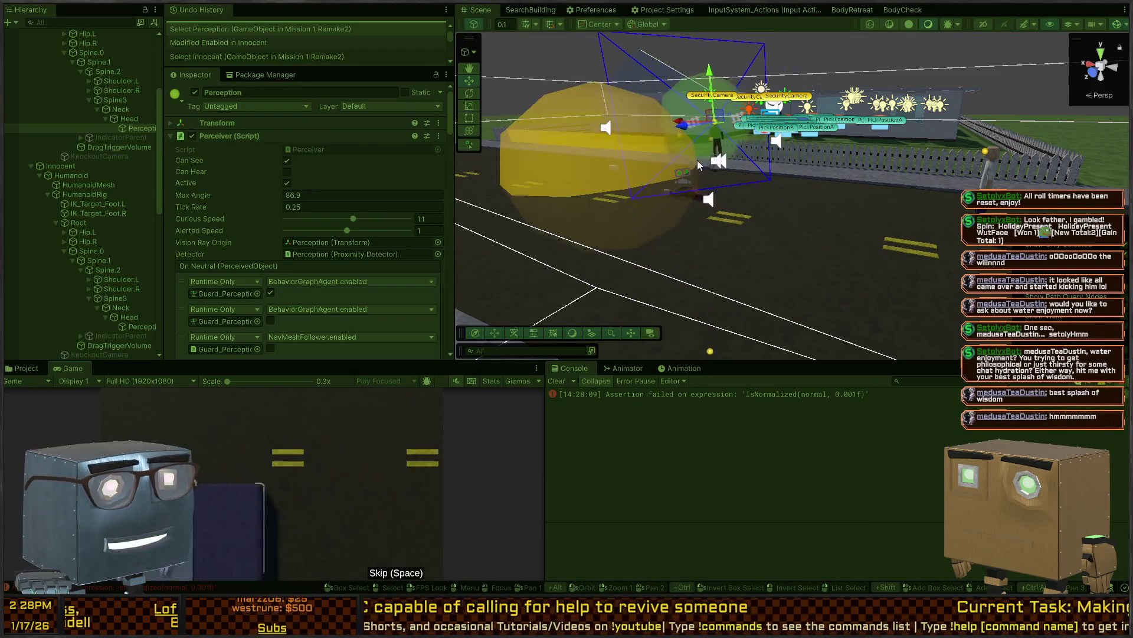
Walk the player up to the downed body on the road and grab it with F
left_click(987, 189)
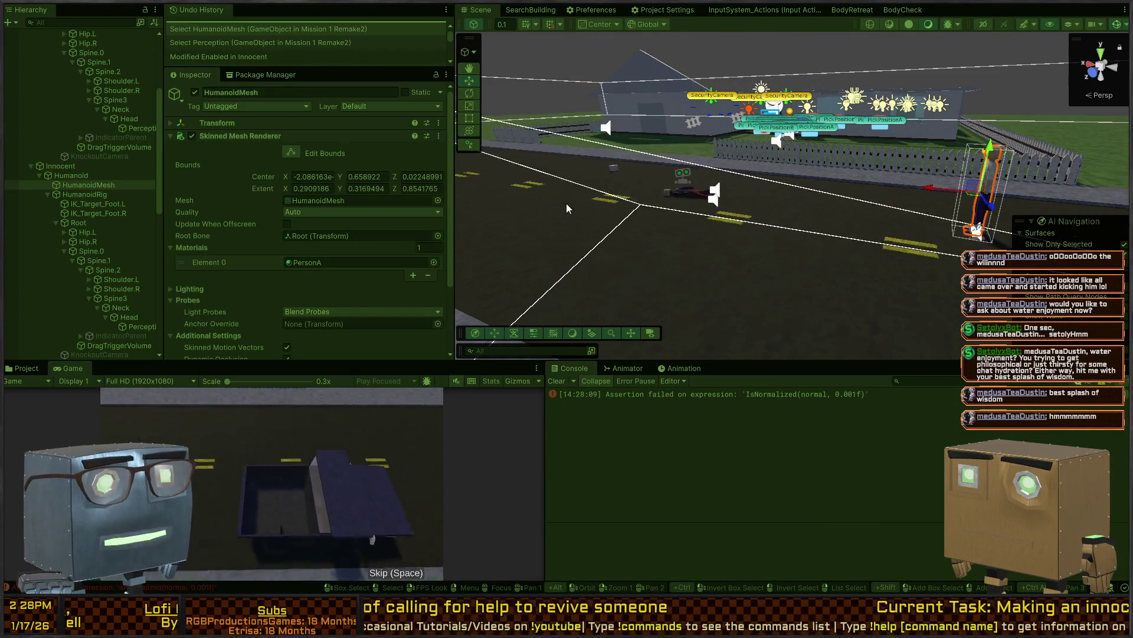
key("w")
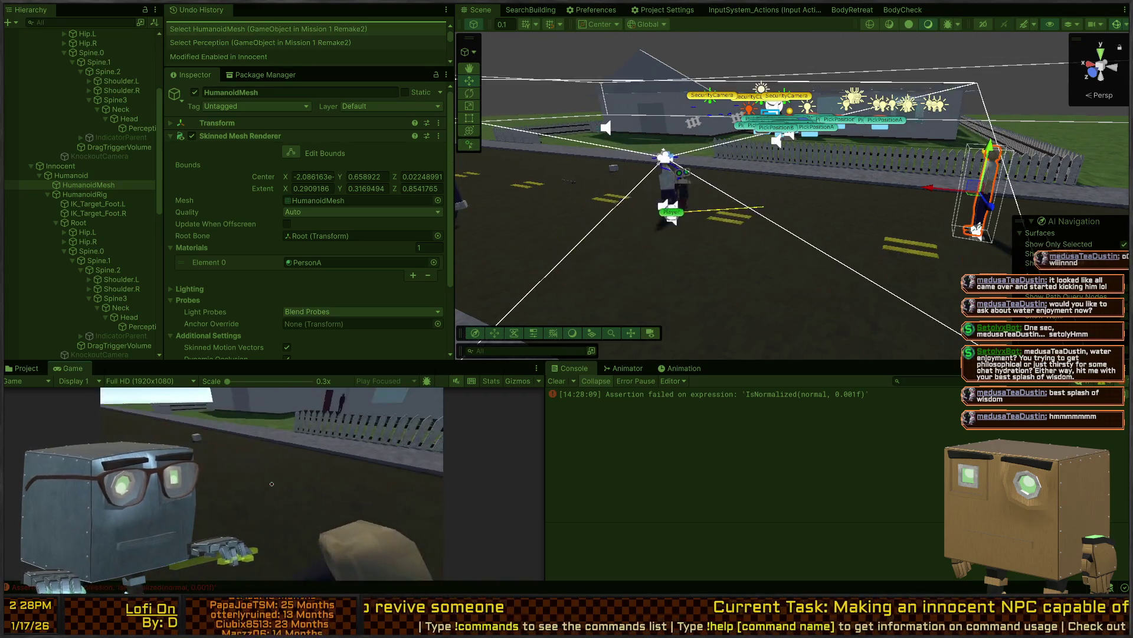
key("w")
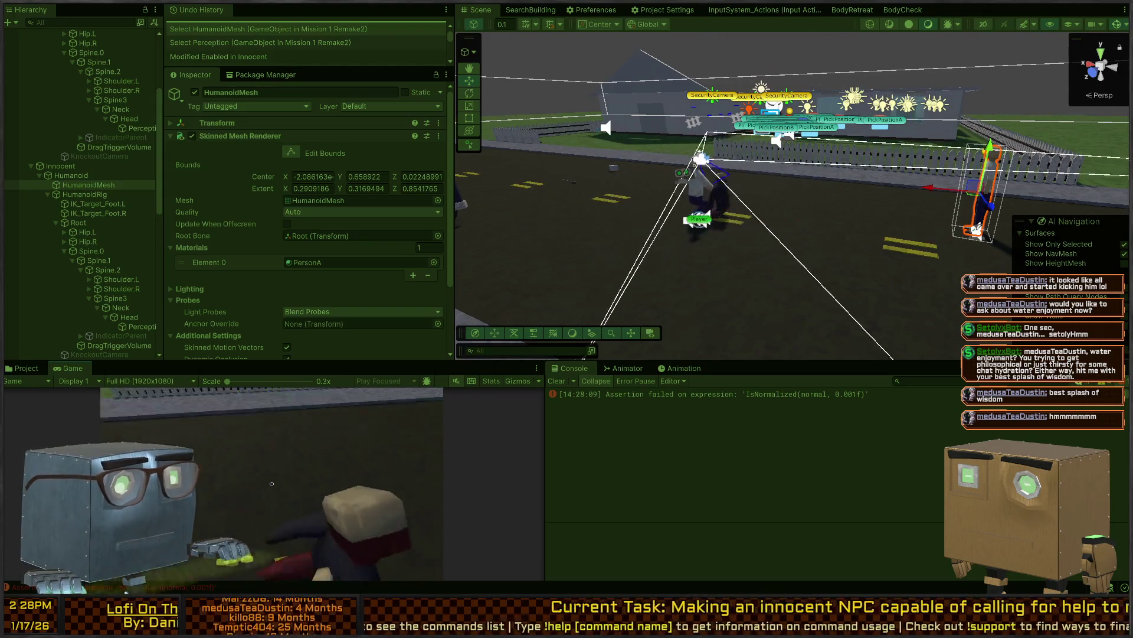
key("s")
key("s")
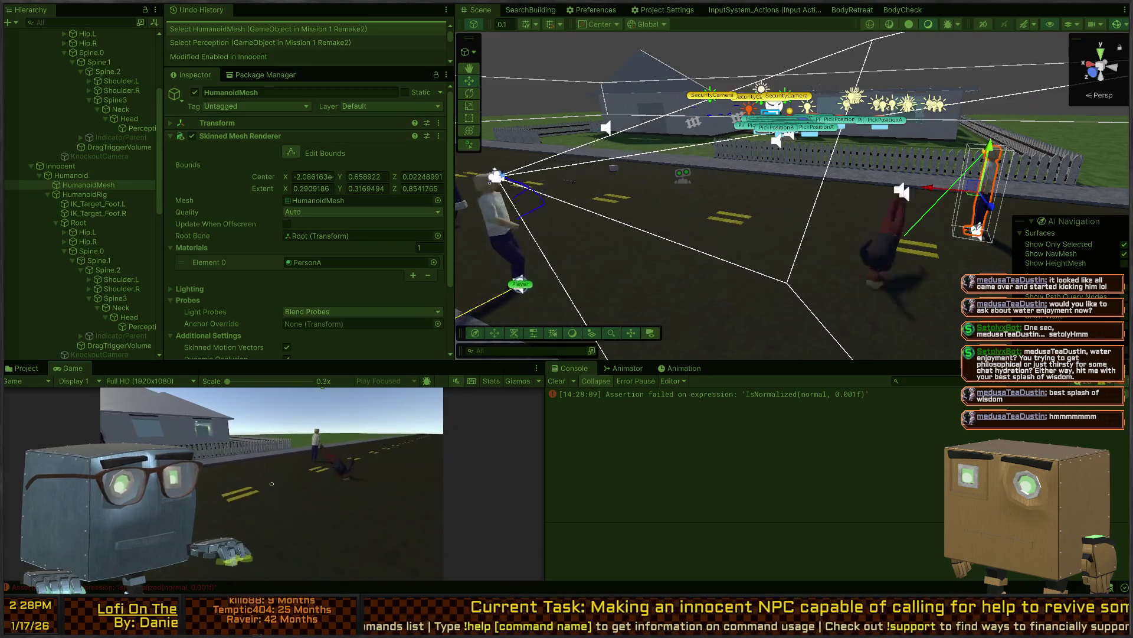
key("w")
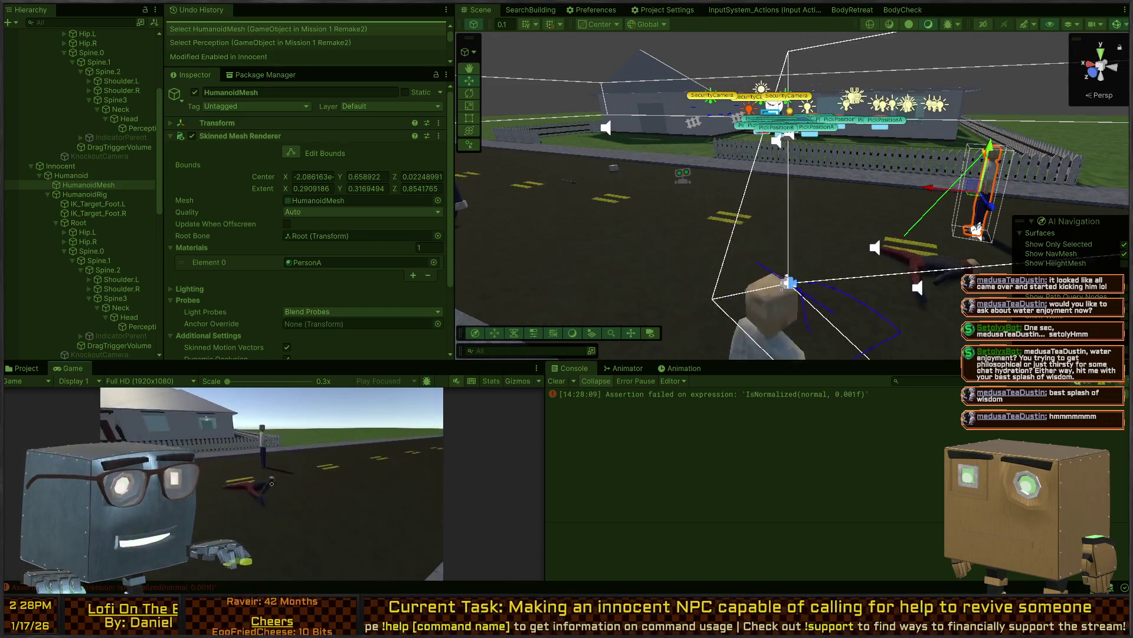
key("f")
key("s")
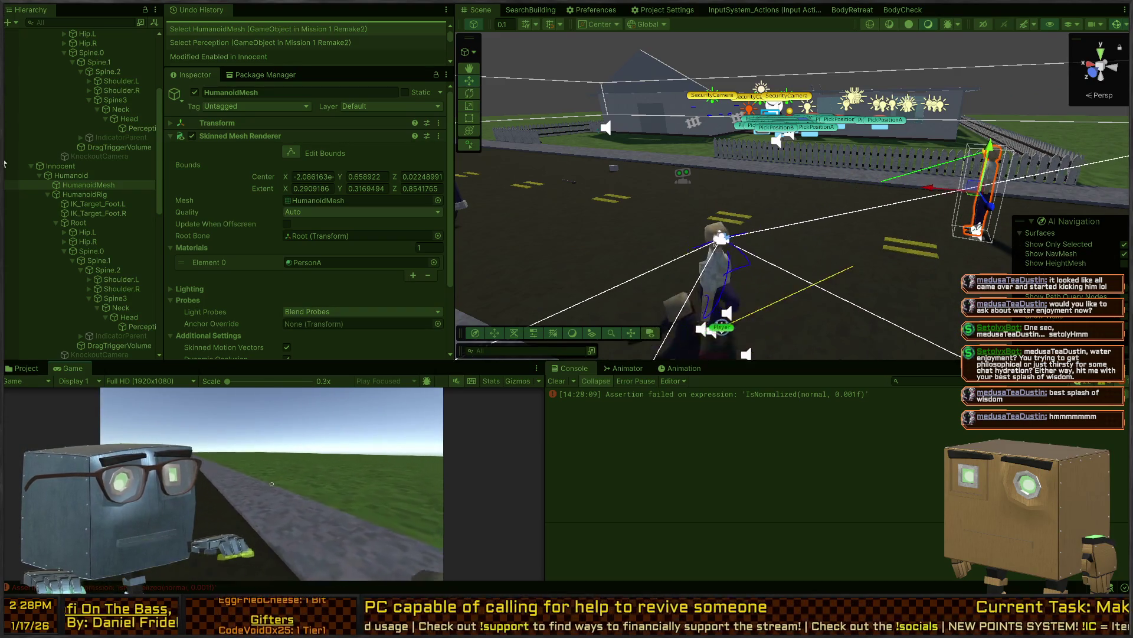
Carry the body toward the fence and the standing NPC while watching the Scene view
key("w")
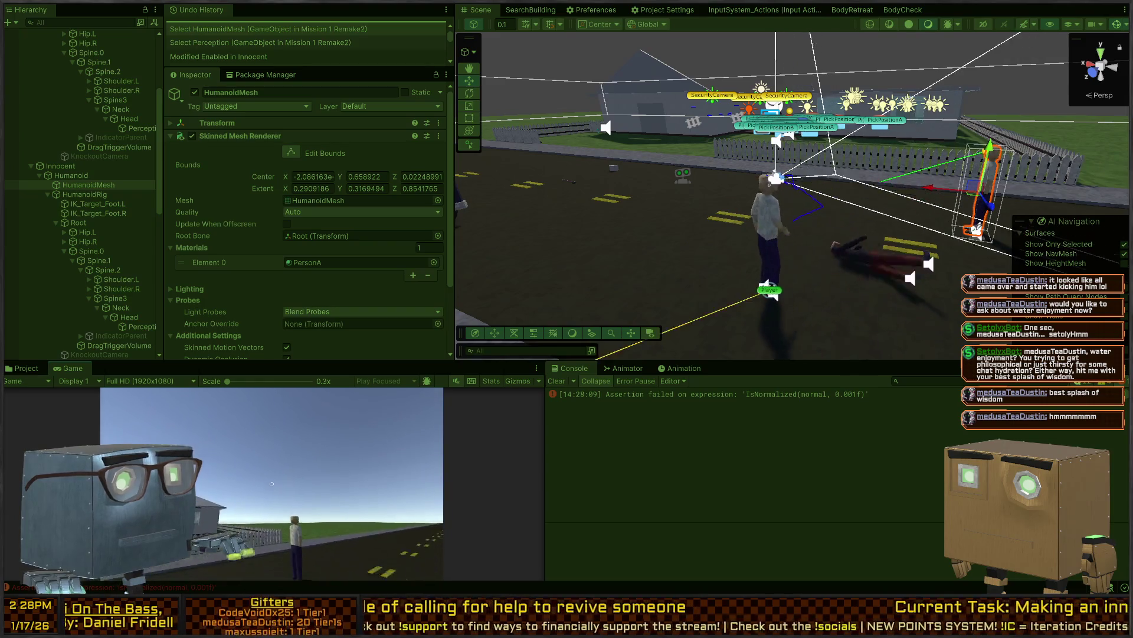
key("w")
key("w")
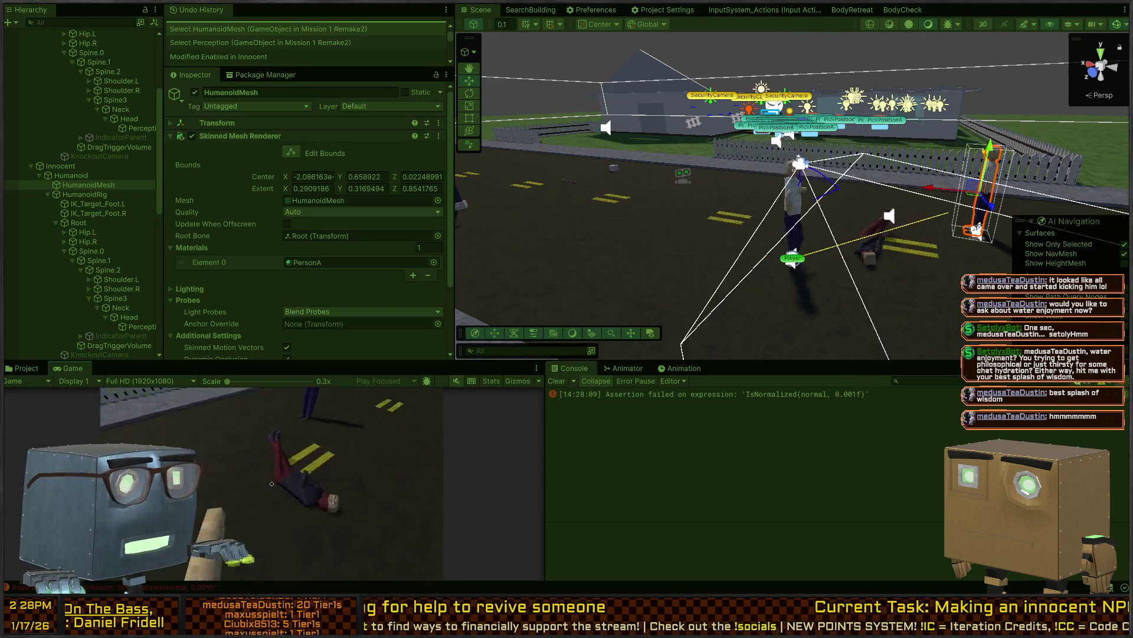
key("w")
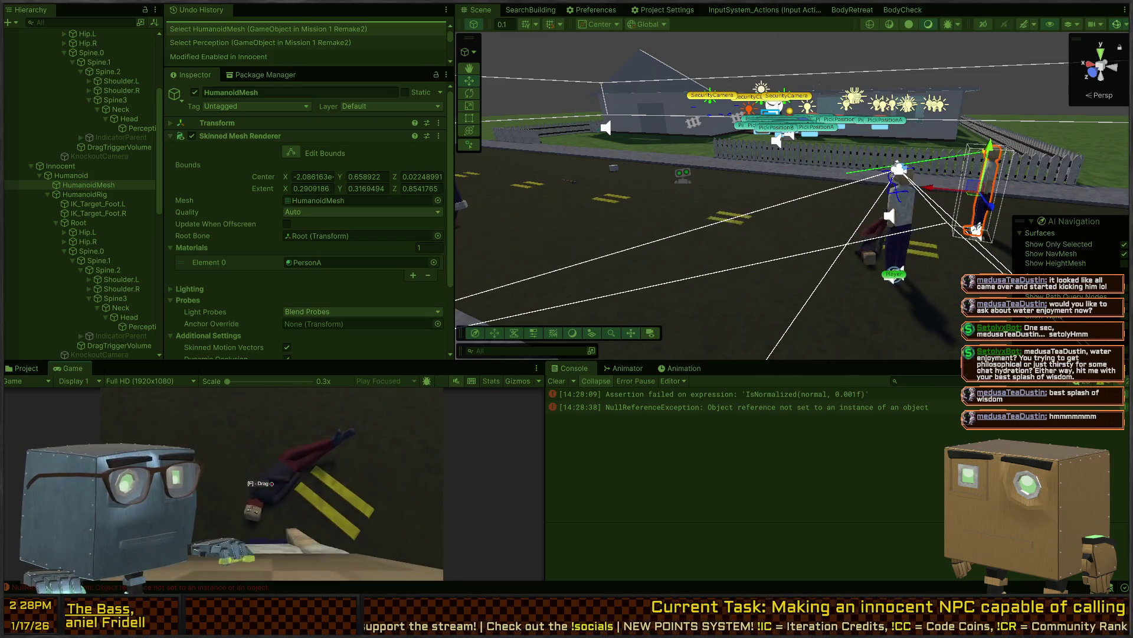
left_click(272, 484)
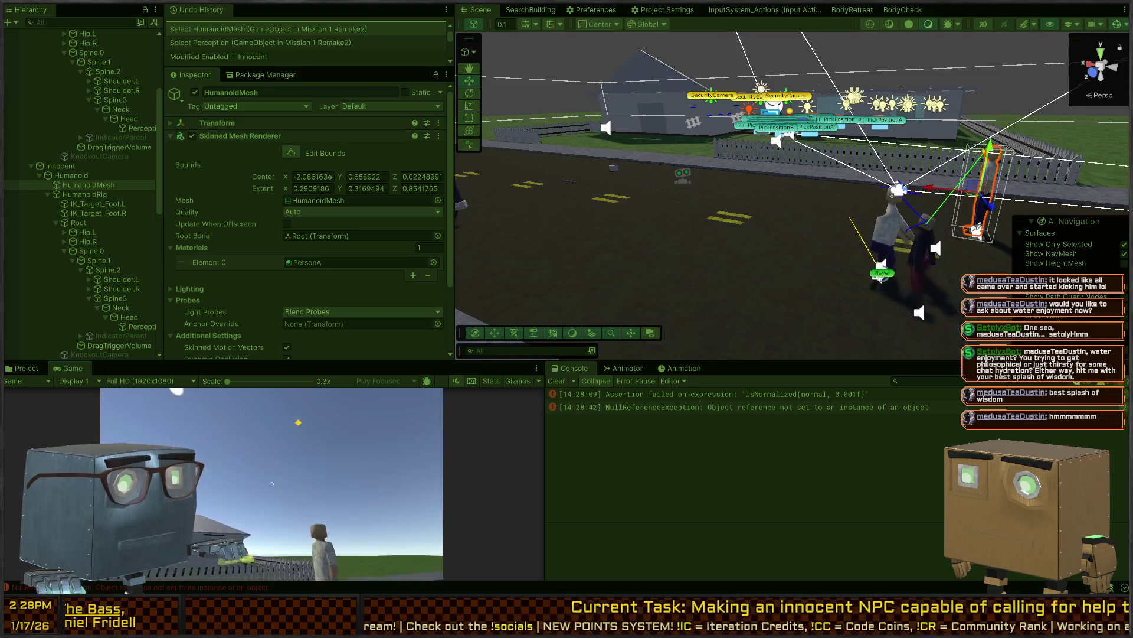
key("w")
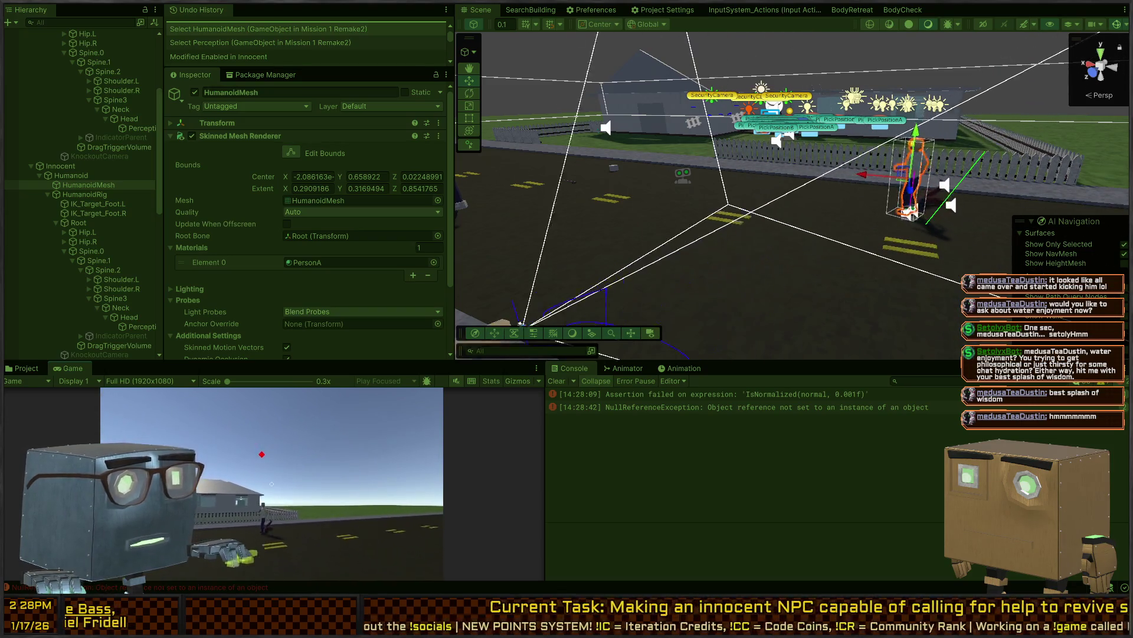
key("w")
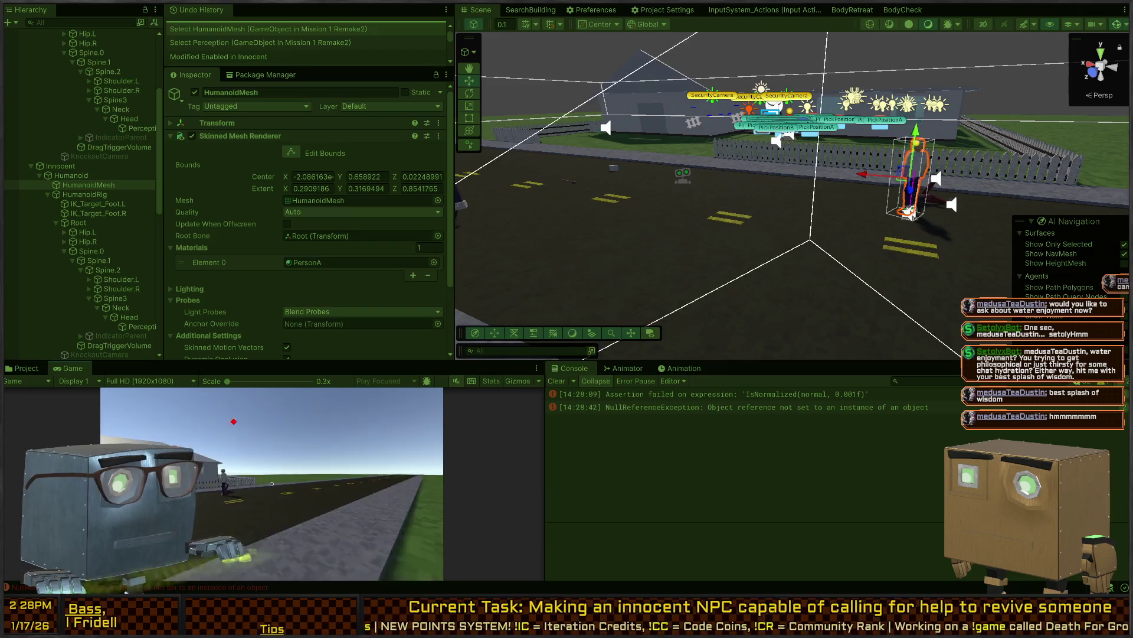
key("w")
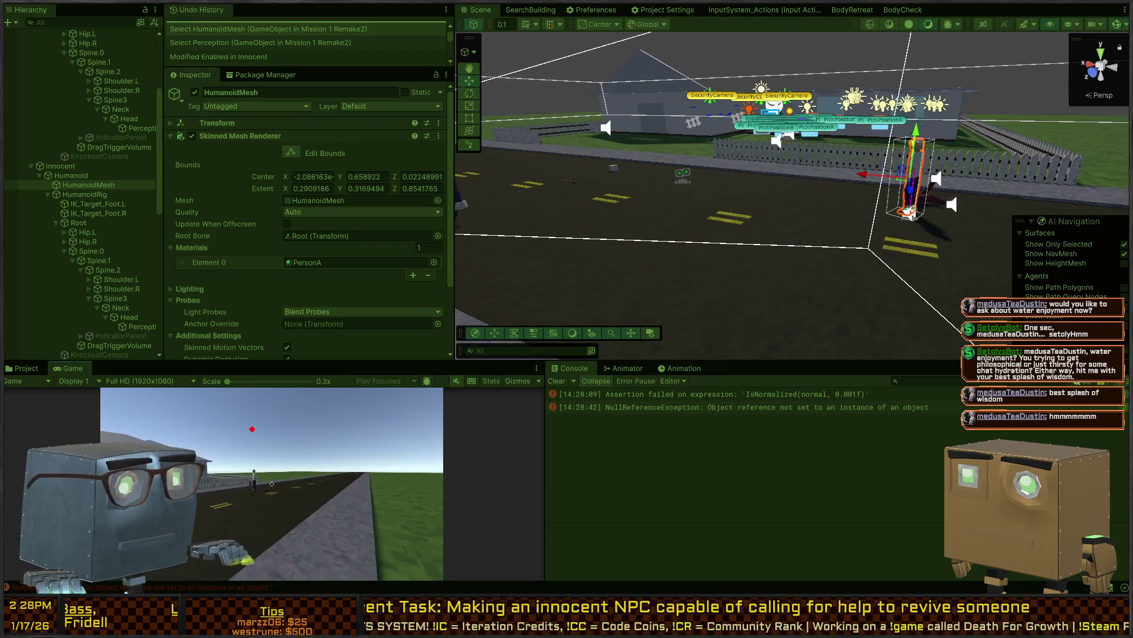
key("w")
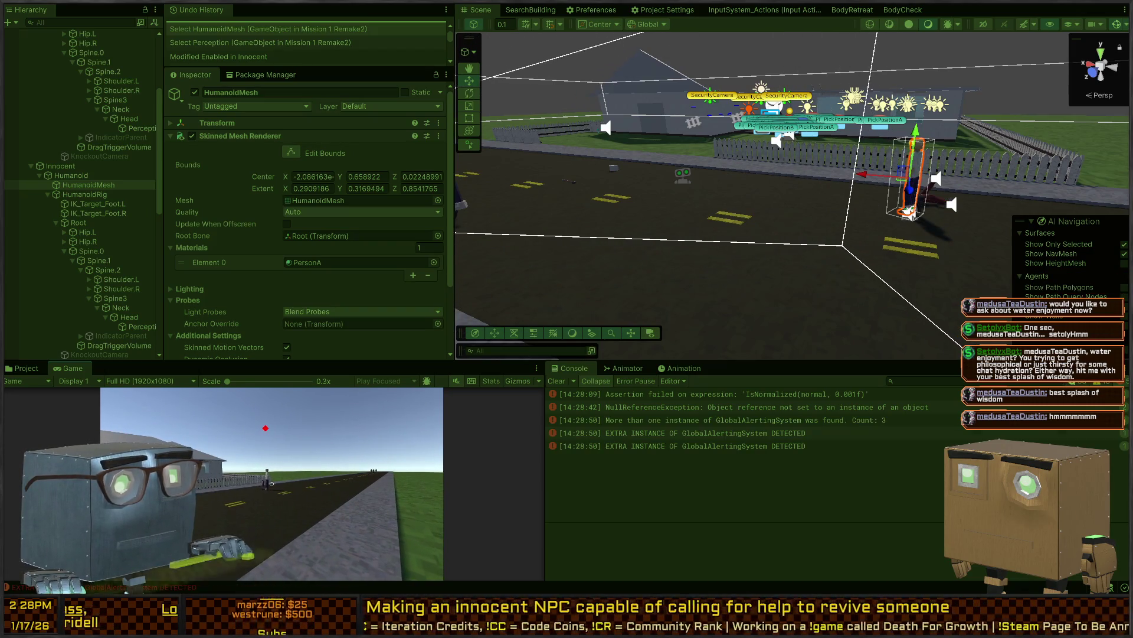
key("w")
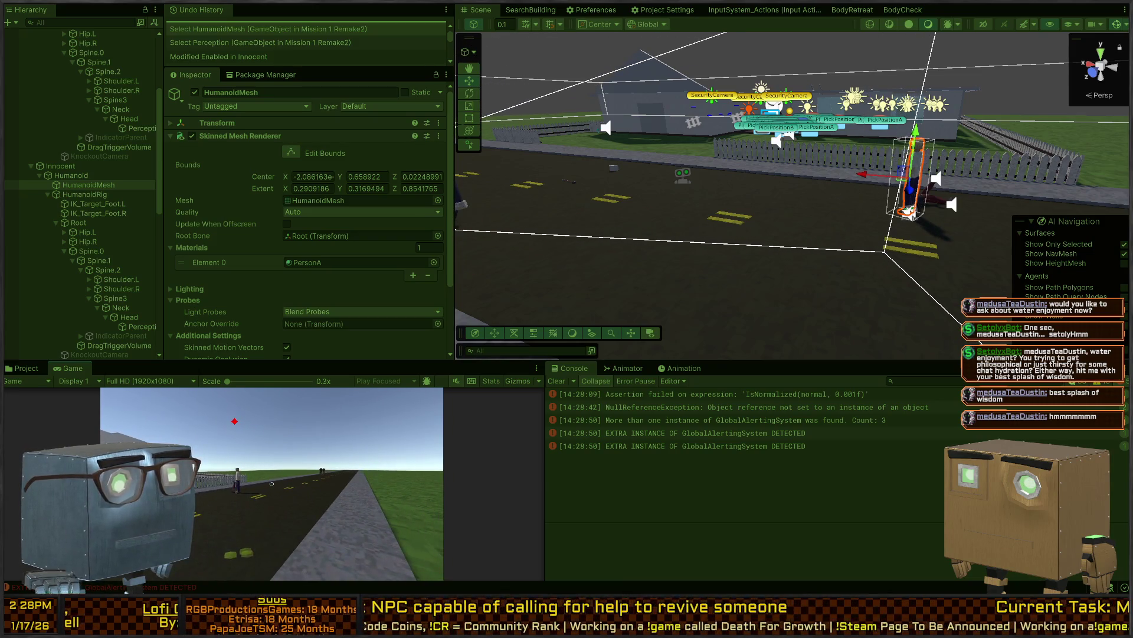
mouse_move(550, 288)
left_mouse_down()
mouse_move(944, 232)
mouse_move(871, 249)
mouse_move(813, 299)
left_mouse_up()
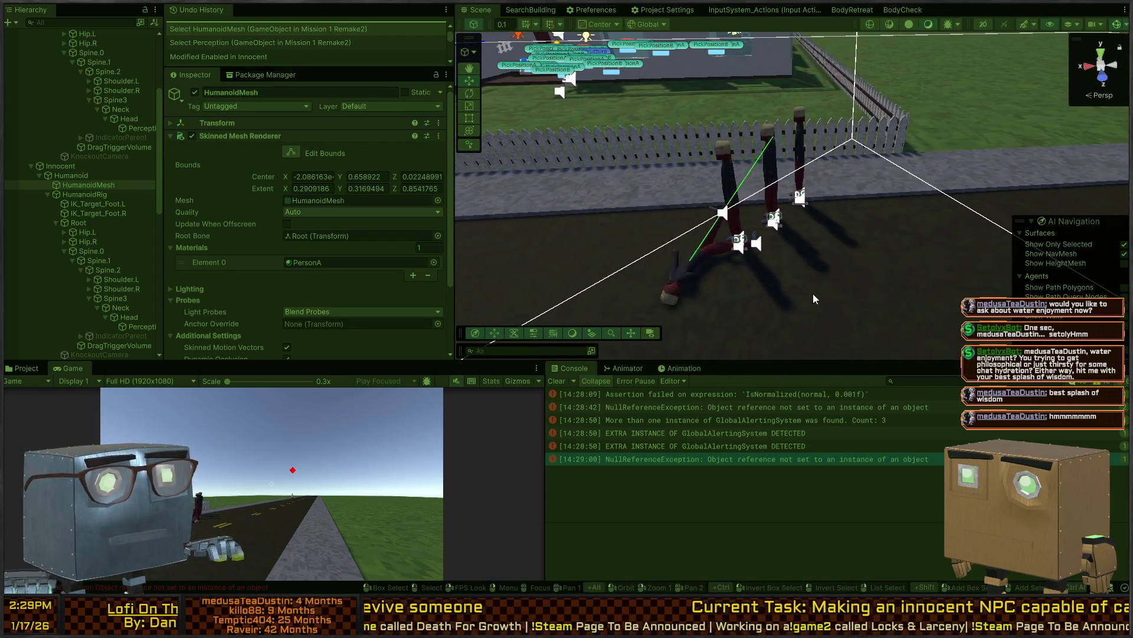
Show the Perceiver NullReferenceException stack trace, then frame the guards and select one beside the body
left_click(688, 460)
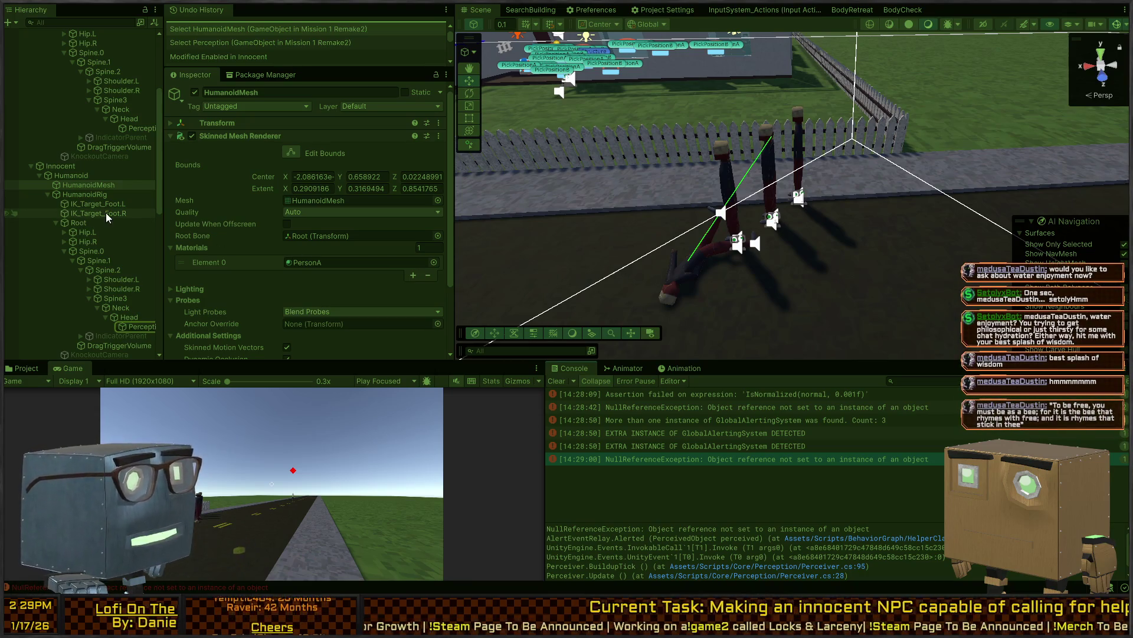
mouse_move(784, 240)
left_mouse_down()
mouse_move(878, 226)
mouse_move(556, 170)
mouse_move(826, 202)
mouse_move(826, 192)
left_mouse_up()
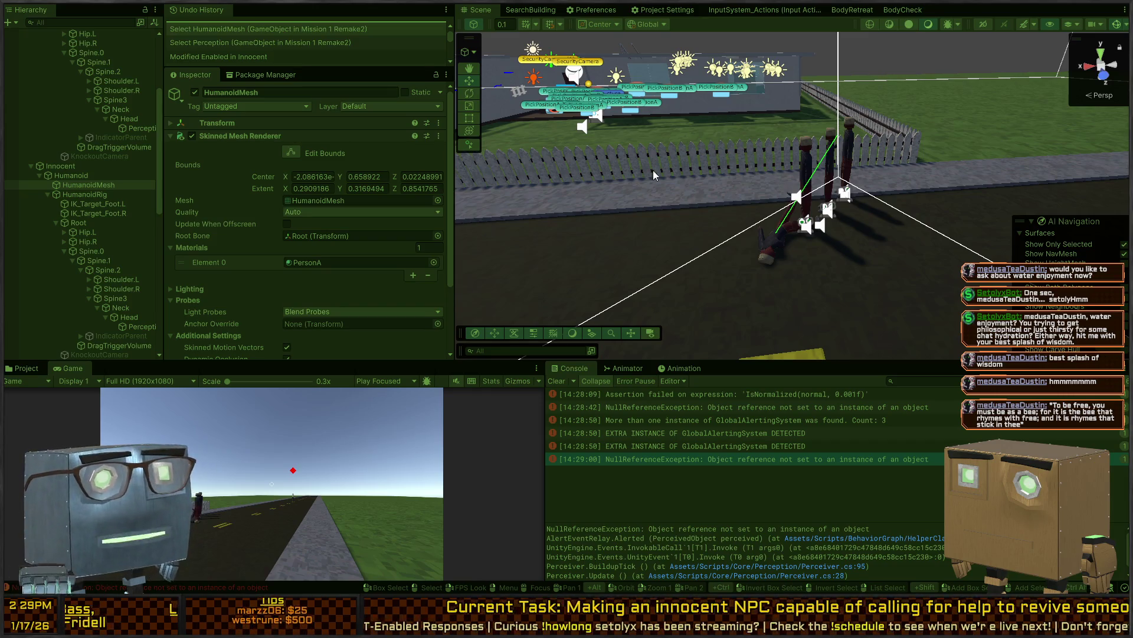
mouse_move(624, 96)
left_mouse_down()
mouse_move(751, 206)
mouse_move(717, 223)
left_mouse_up()
left_click(824, 249)
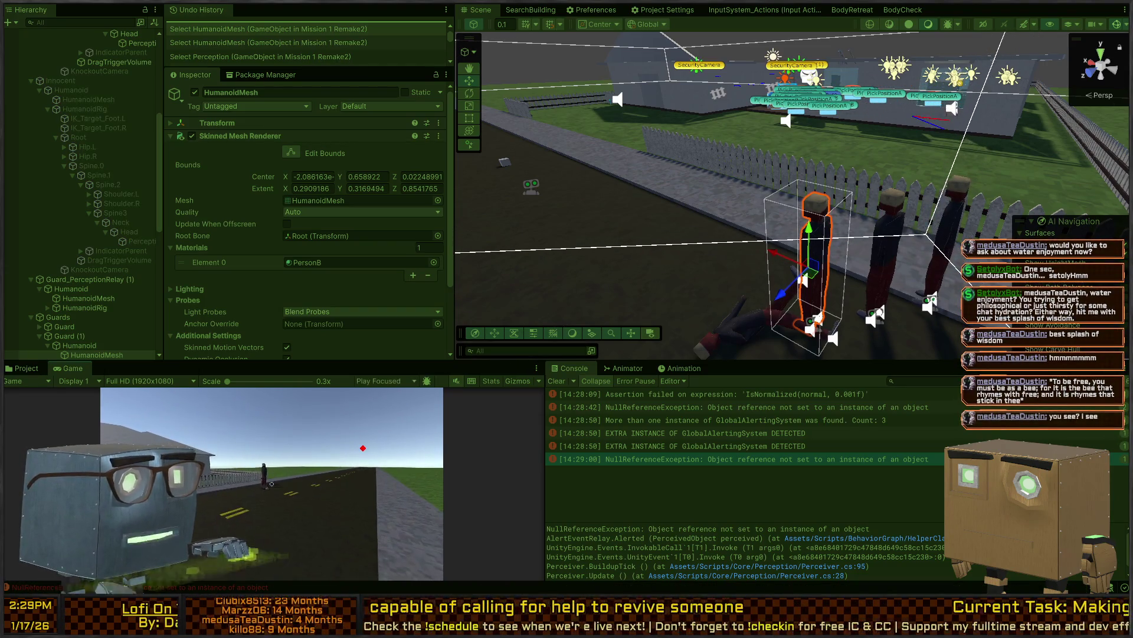
Rotate Guard (1) to face a new direction
left_click_drag(751, 308, 846, 242)
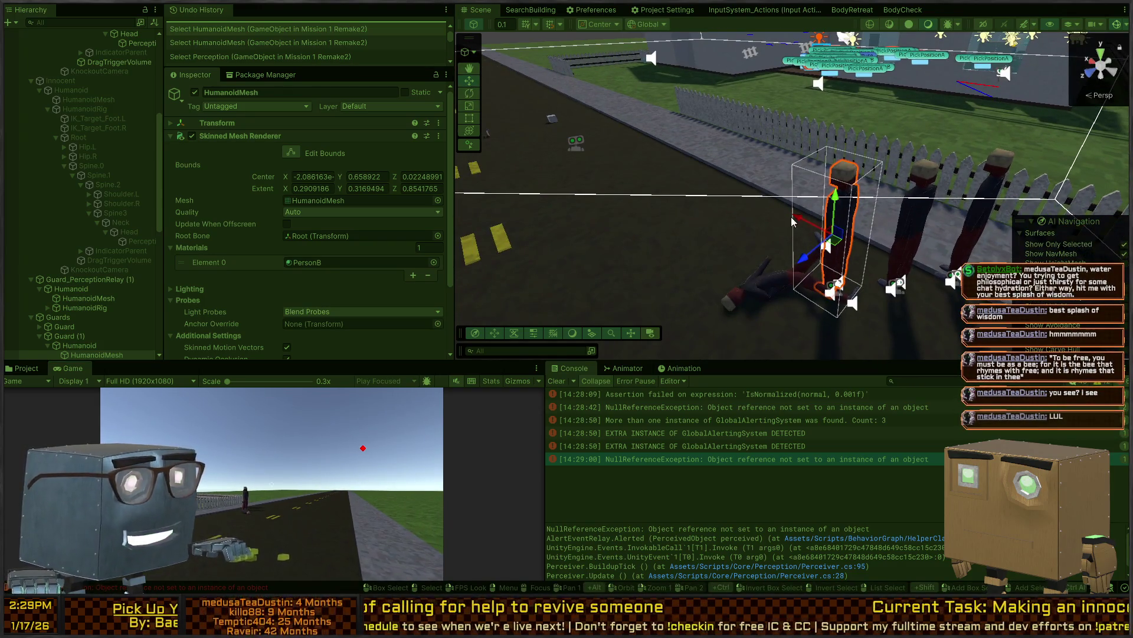
left_click_drag(798, 172, 813, 182)
scroll(83, 248, "down", 3)
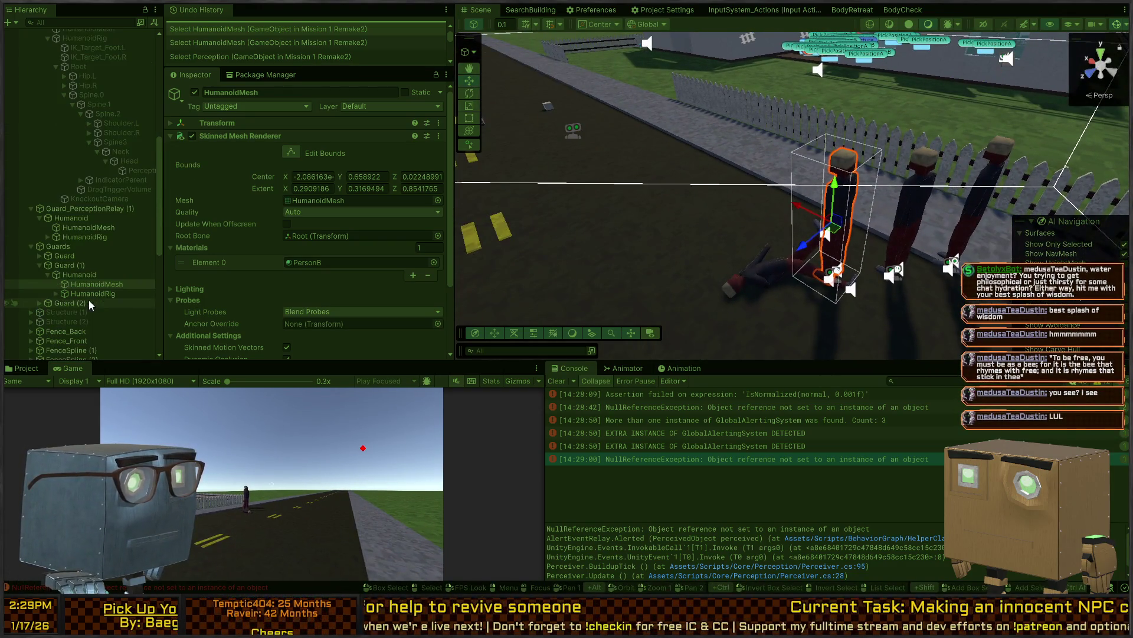
left_click(58, 266)
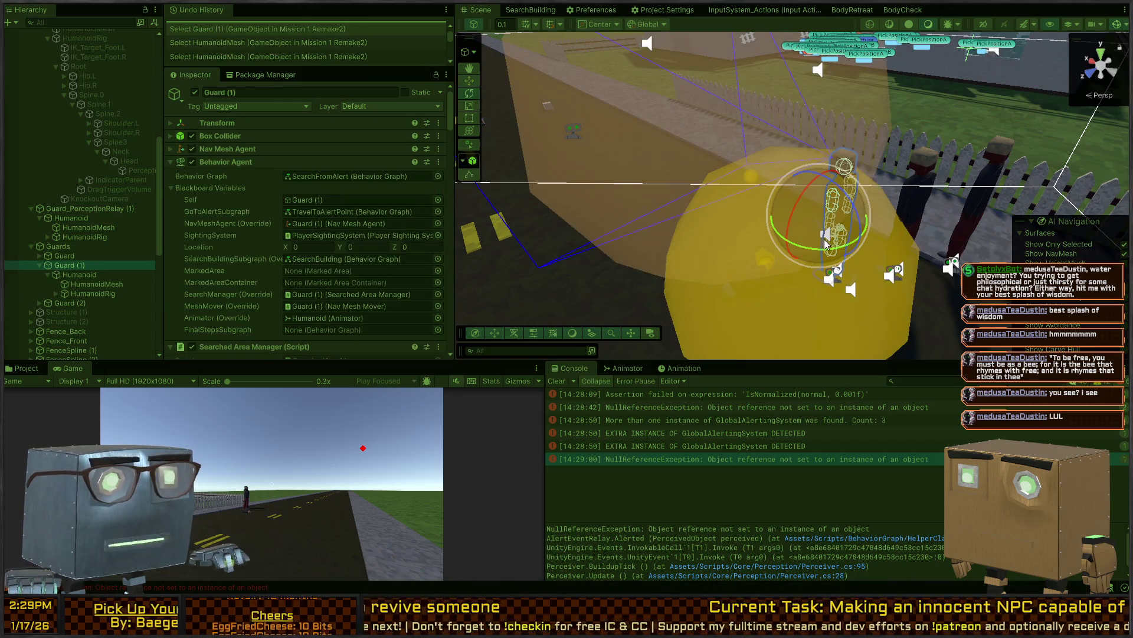
mouse_move(816, 254)
left_mouse_down()
mouse_move(911, 254)
mouse_move(819, 254)
mouse_move(891, 269)
mouse_move(878, 286)
left_mouse_up()
key("w")
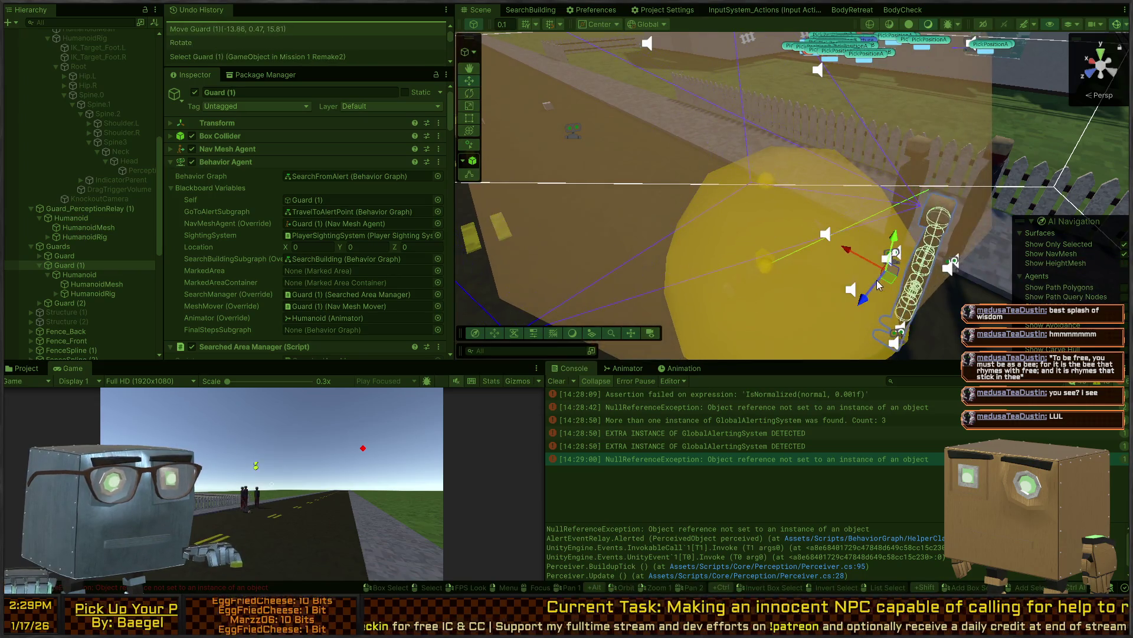
mouse_move(788, 215)
left_mouse_down()
mouse_move(778, 223)
mouse_move(780, 192)
left_mouse_up()
Move Guard (2) and another guard's Humanoid to new spots near the body
left_click(805, 235)
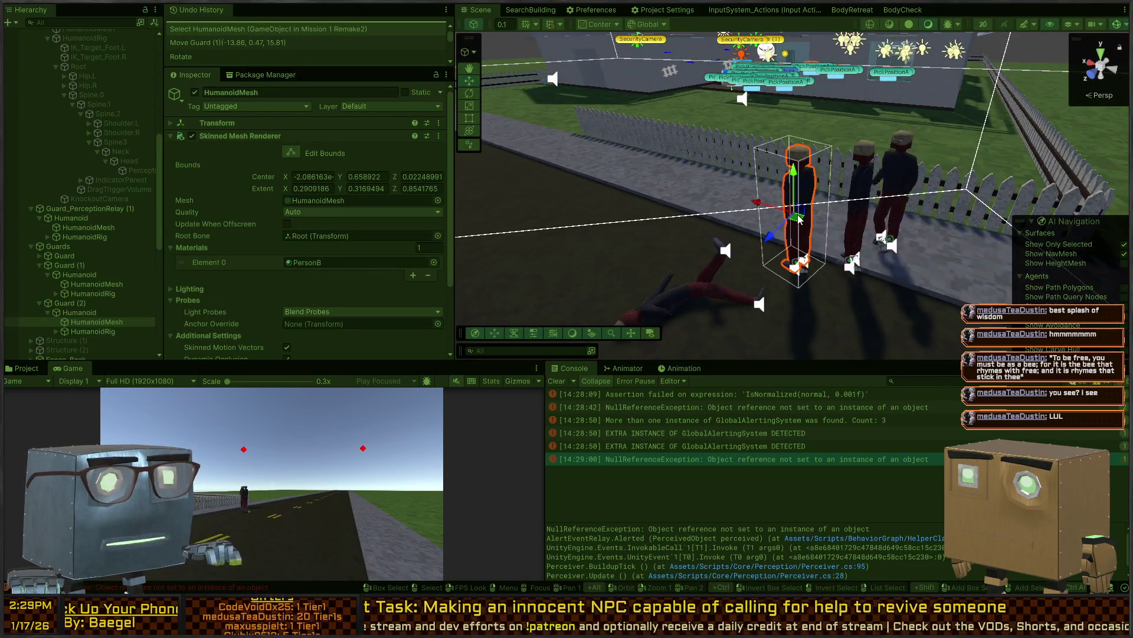
left_click(66, 303)
mouse_move(791, 207)
left_mouse_down()
mouse_move(747, 159)
mouse_move(756, 162)
left_mouse_up()
left_click(855, 212)
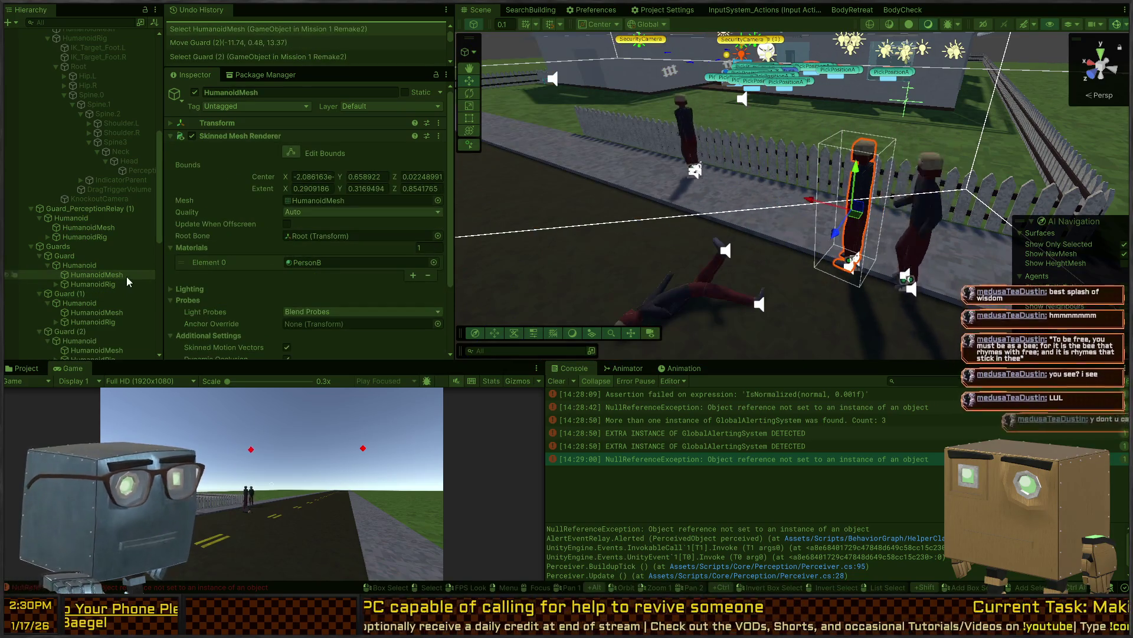
left_click(76, 265)
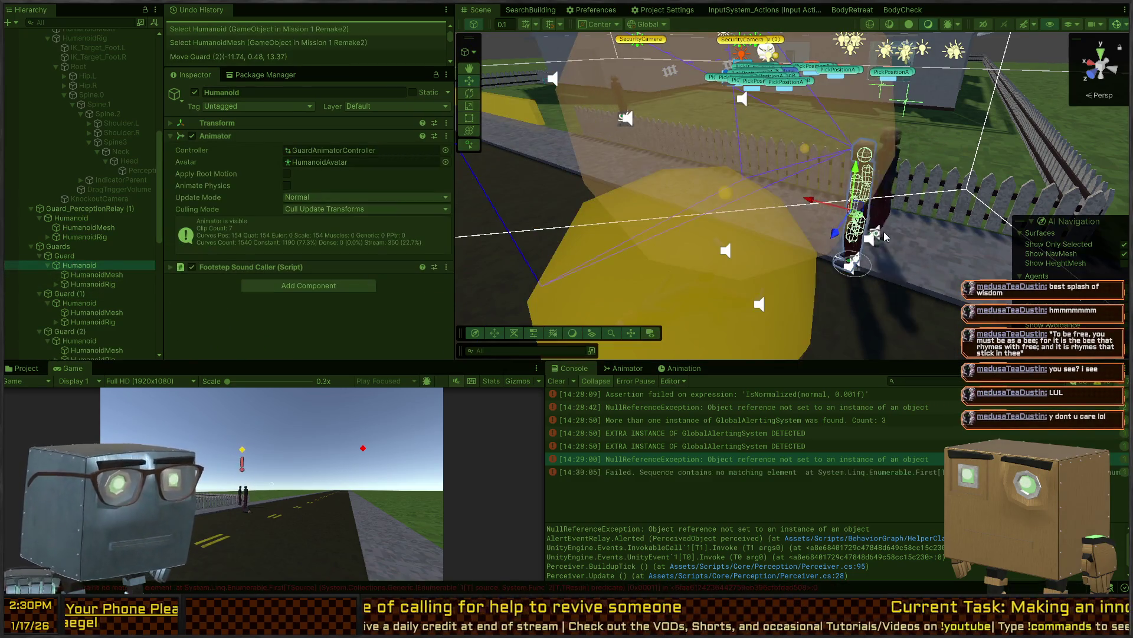
left_click_drag(863, 216, 712, 165)
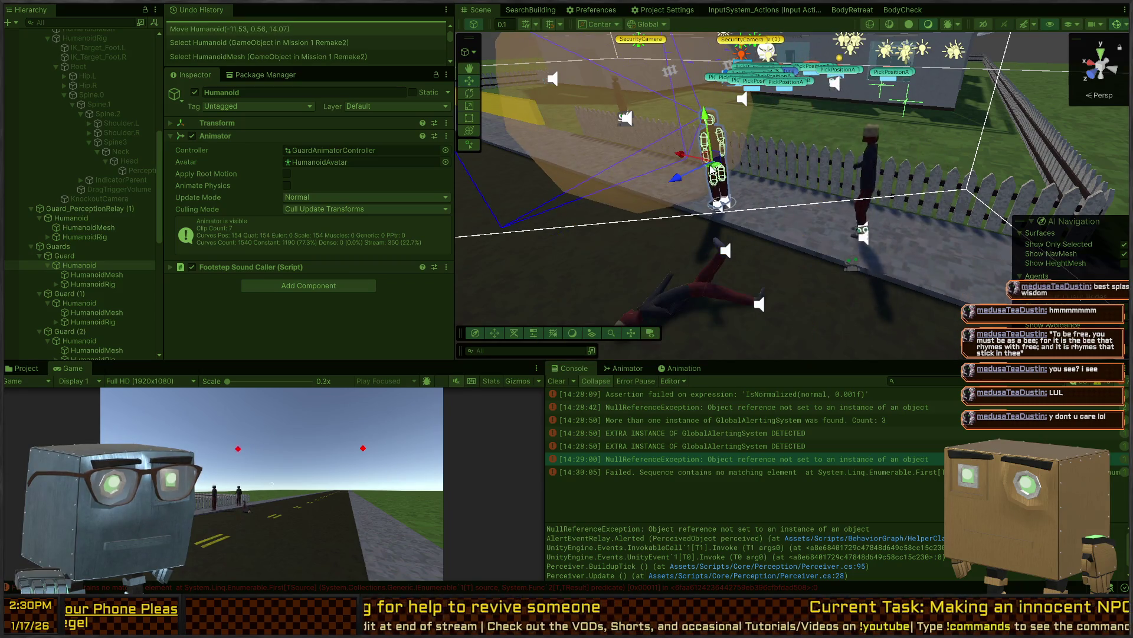
left_click_drag(805, 226, 690, 296)
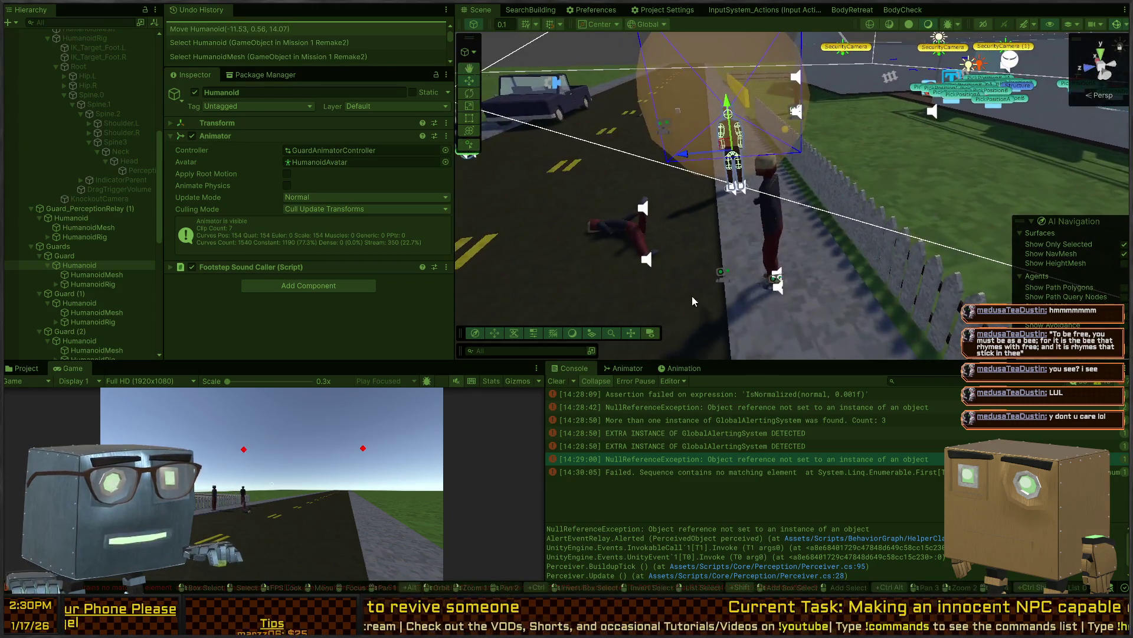
left_click(717, 277)
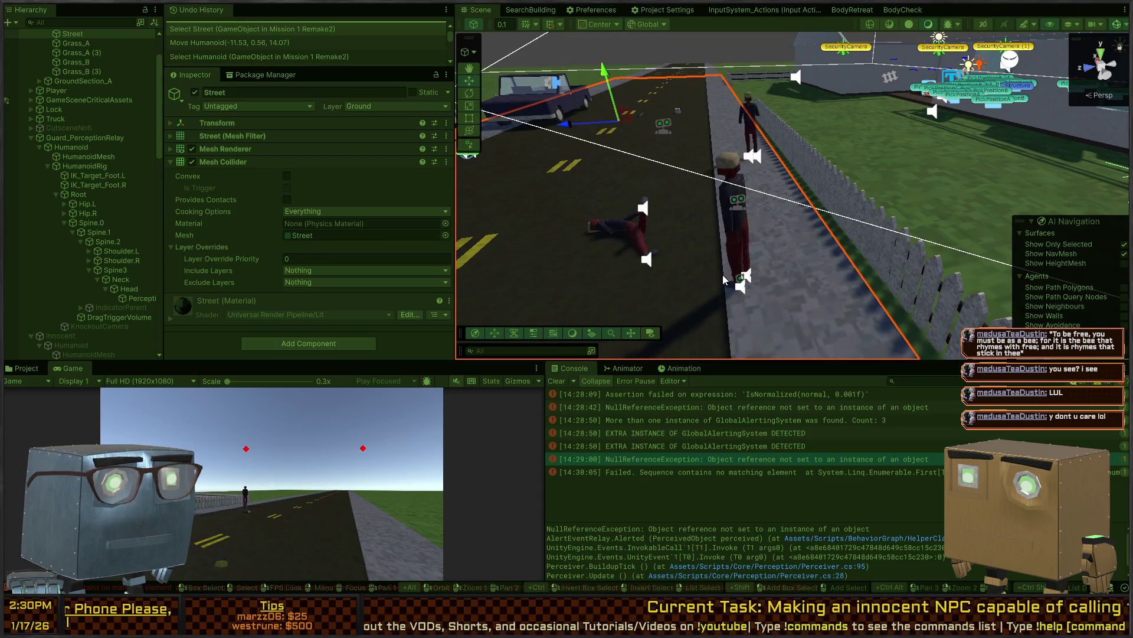
Fly the Scene camera down the road to the downed body and the guard at the fence
mouse_move(752, 234)
left_mouse_down()
mouse_move(683, 226)
mouse_move(741, 242)
left_mouse_up()
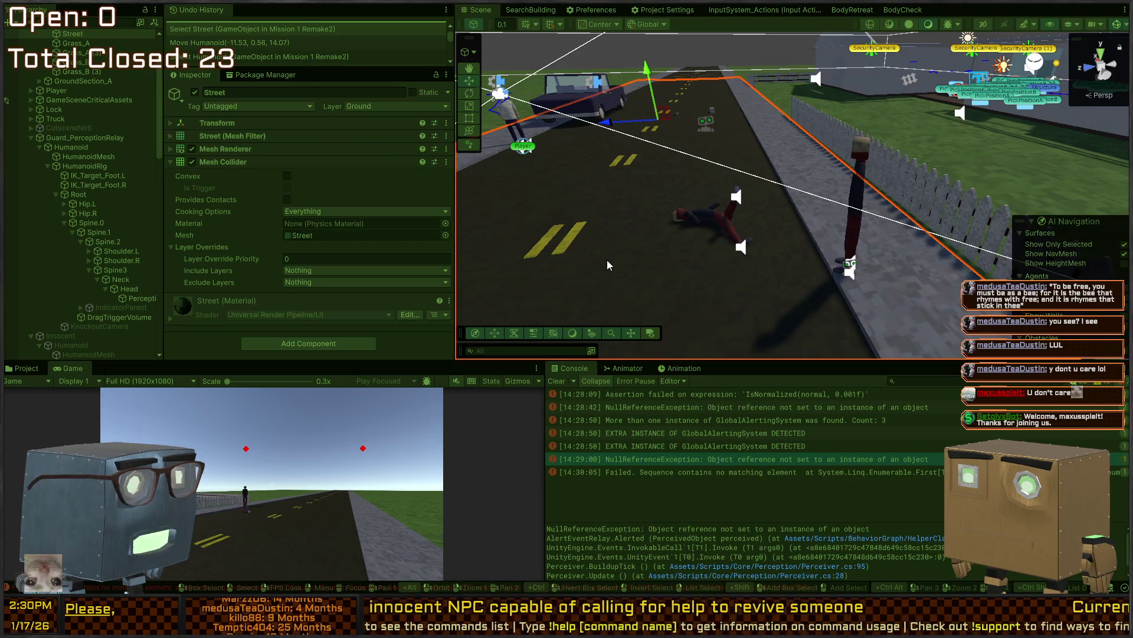
key("w")
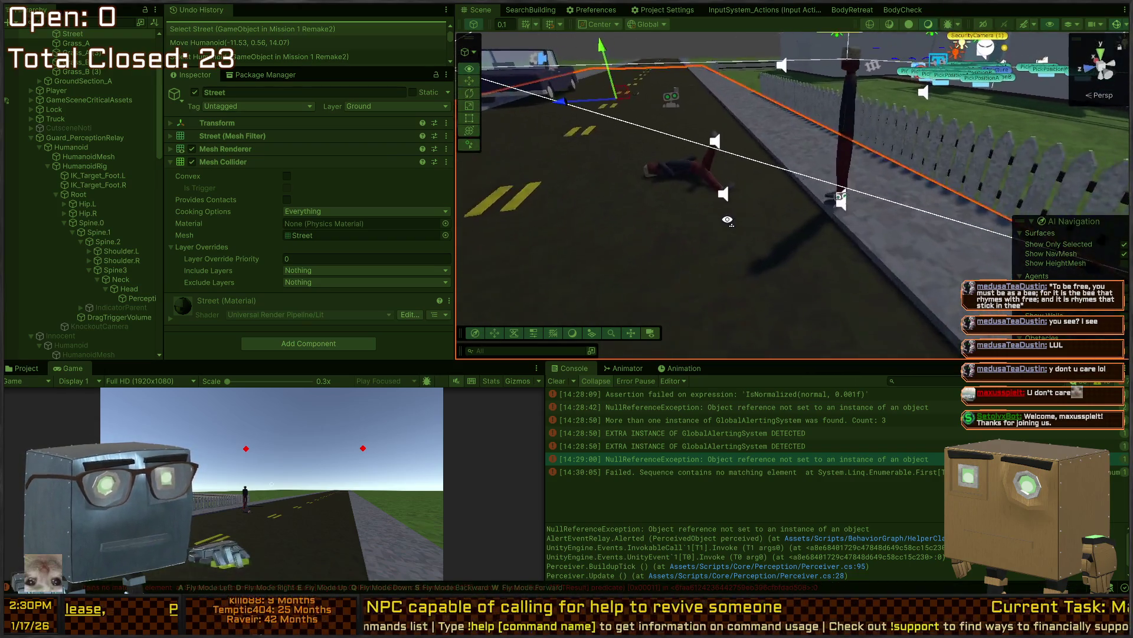
key("s")
key("d")
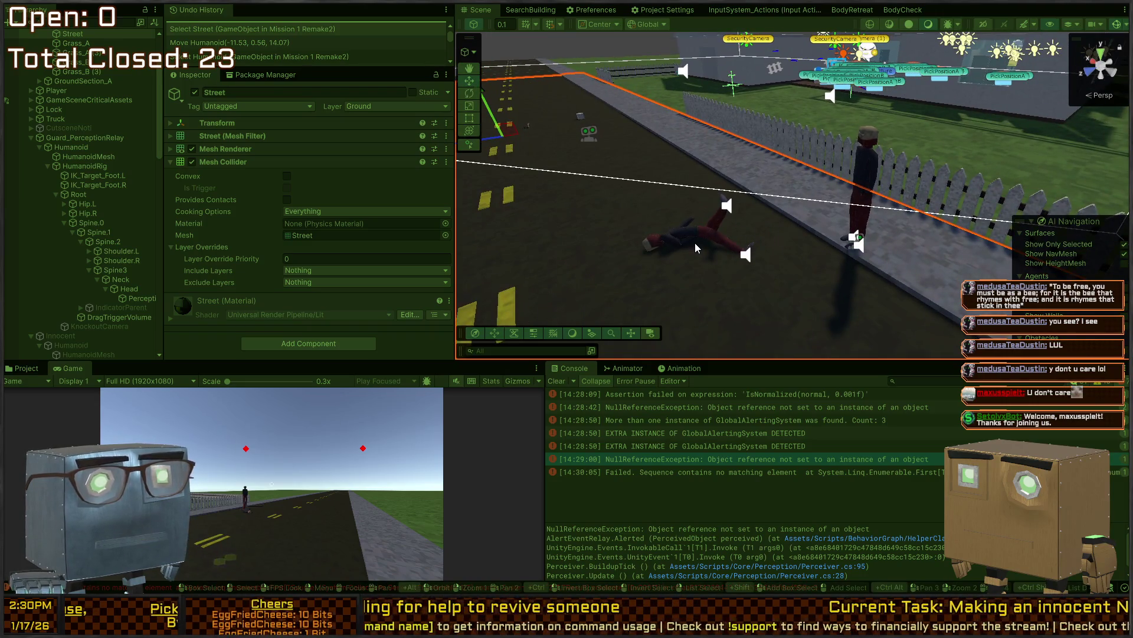
Read the stack traces of the 14:30:05 sequence error and the 14:29:00 NullReferenceException
left_click(801, 471)
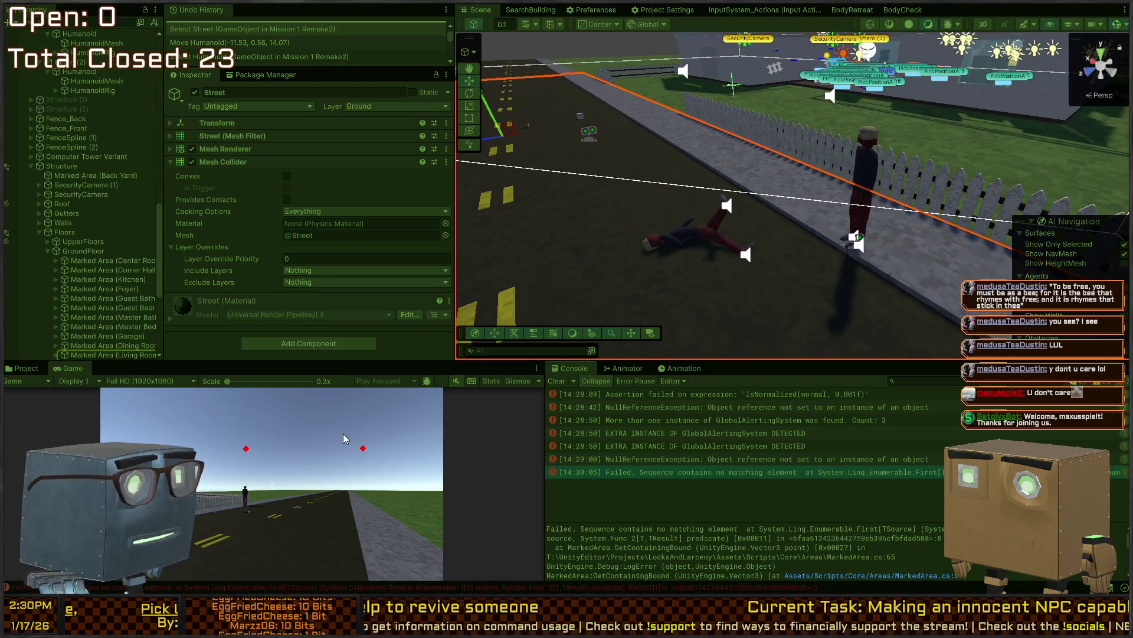
left_click(735, 472)
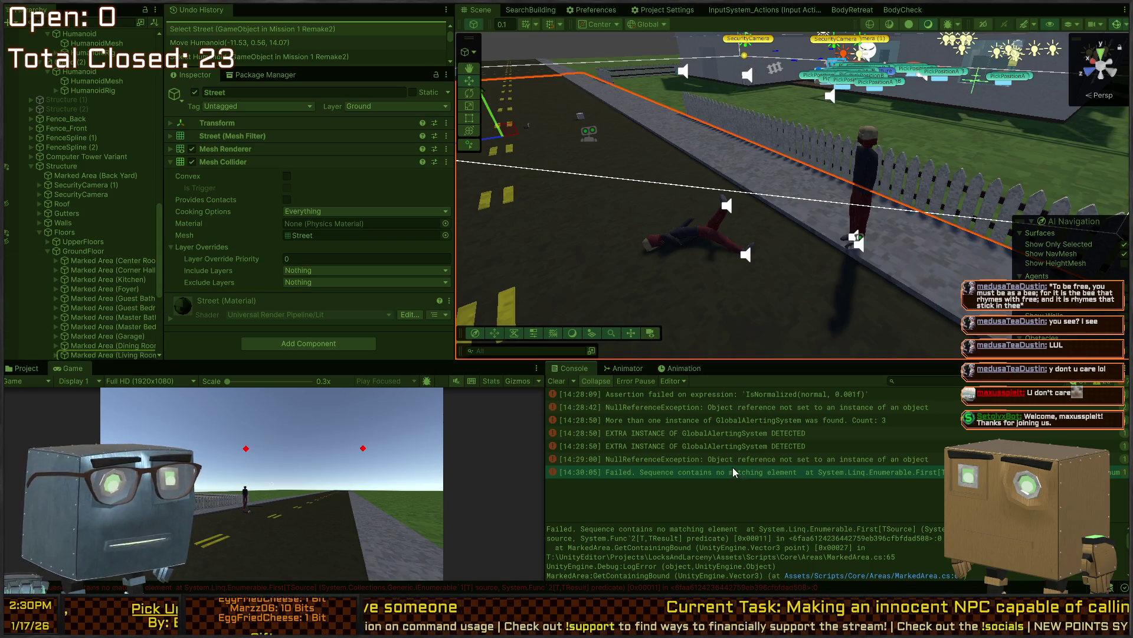
left_click(762, 461)
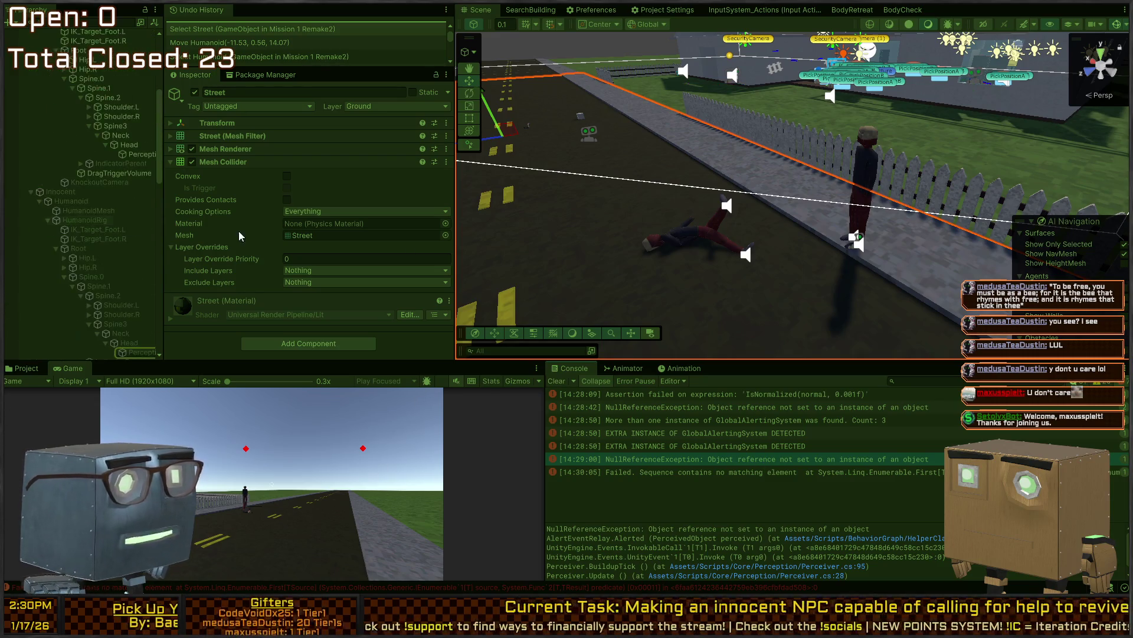
Check the BodyRetreat and BodyCheck graphs and the BodyCheck debug agent list, then return to Scene
left_click(838, 10)
left_click(903, 10)
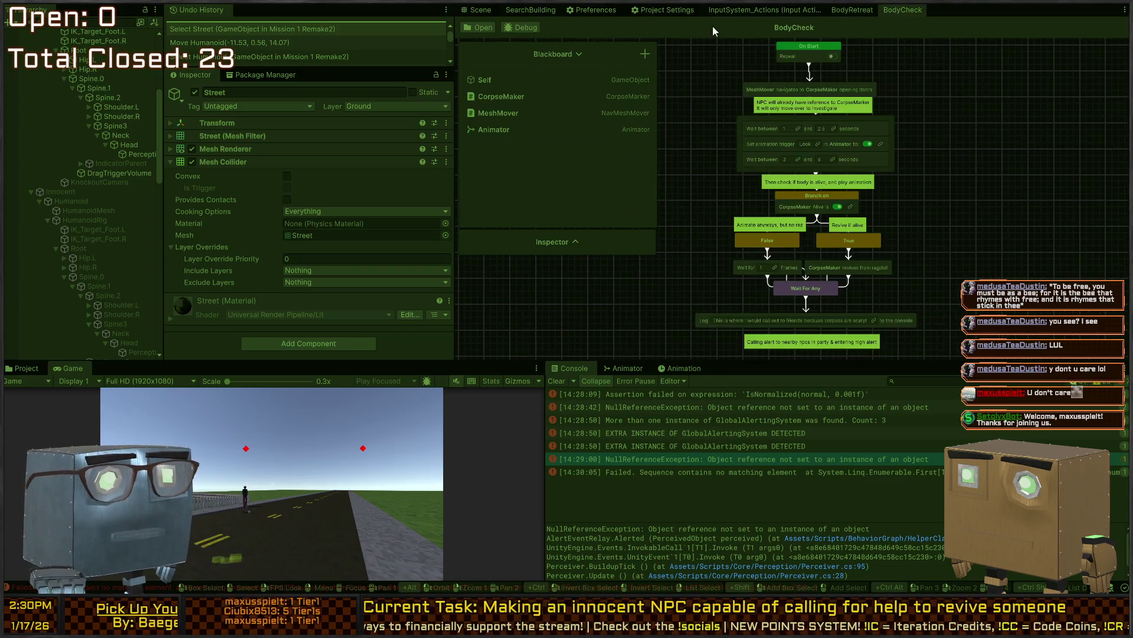
left_click(523, 27)
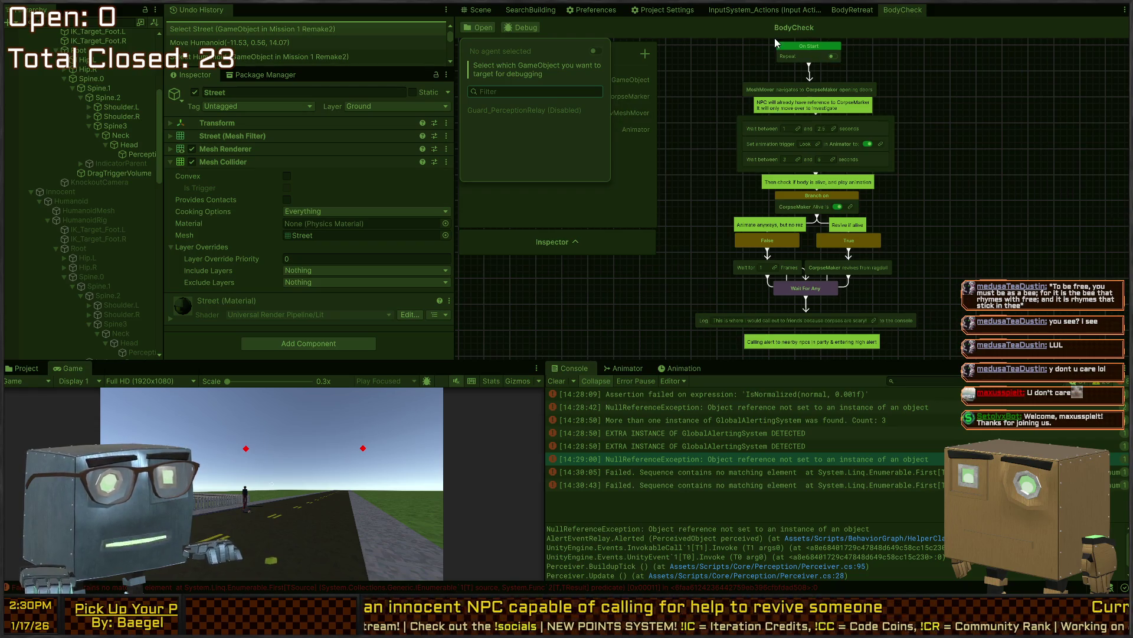
left_click(499, 7)
Select the standing guard and revisit the 14:30:05 sequence error details
left_click(810, 236)
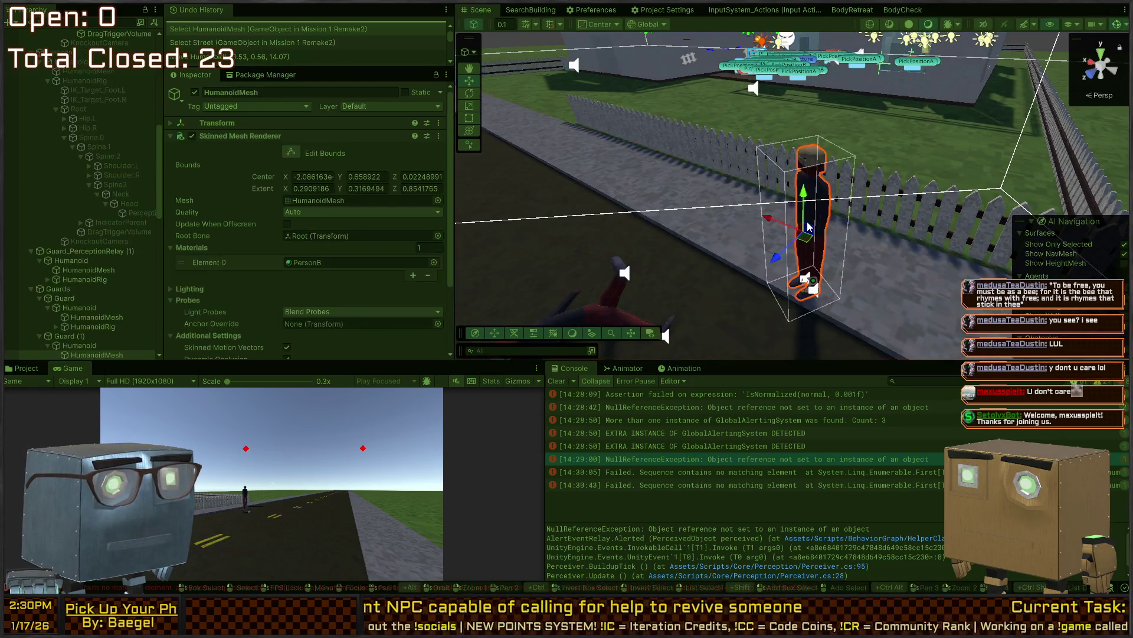
left_click(741, 473)
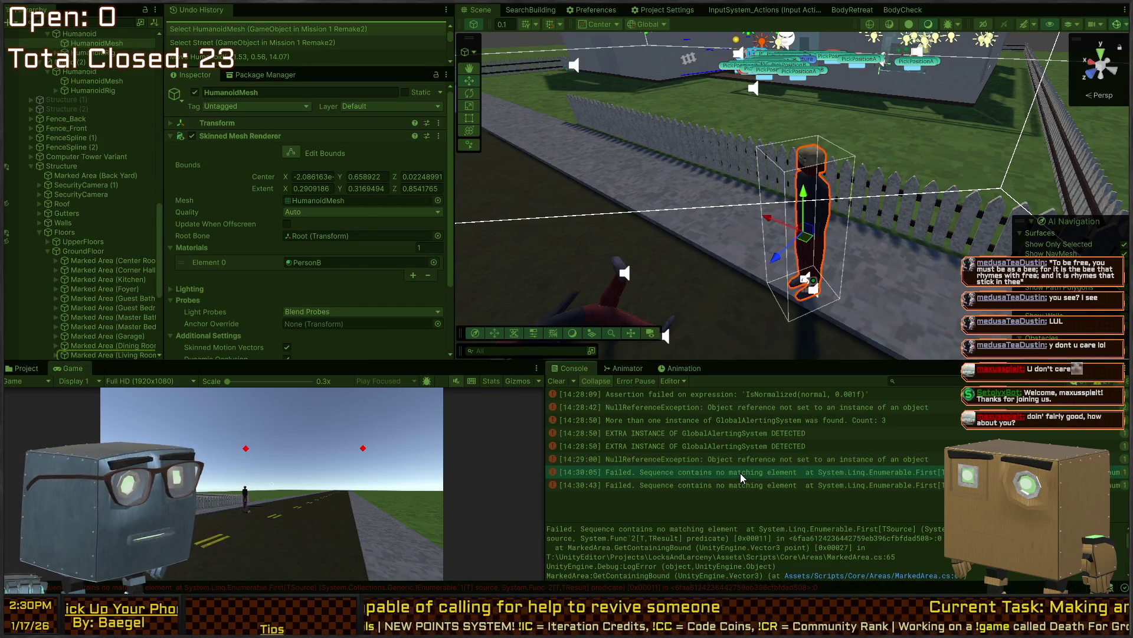
scroll(316, 222, "down", 3)
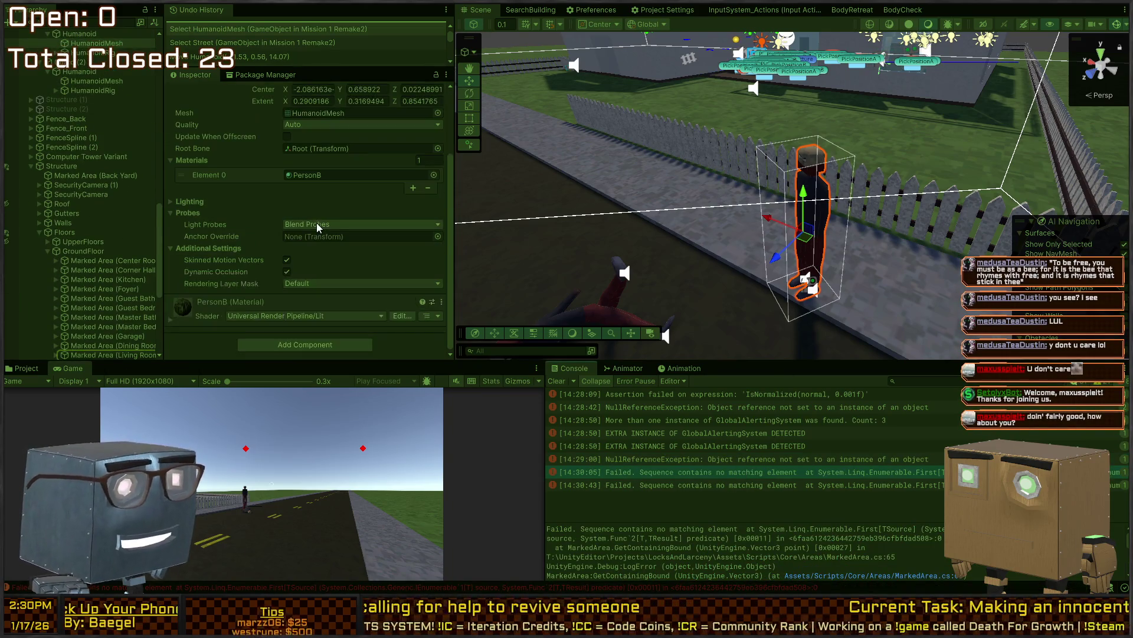
left_click(819, 233)
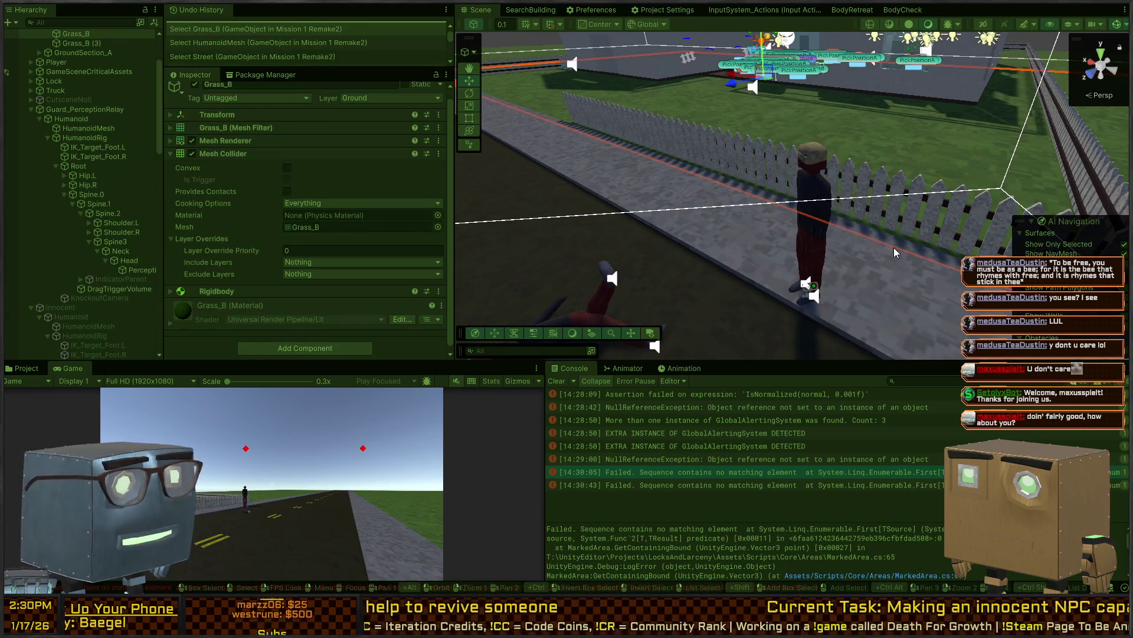
left_click(820, 234)
scroll(76, 148, "down", 5)
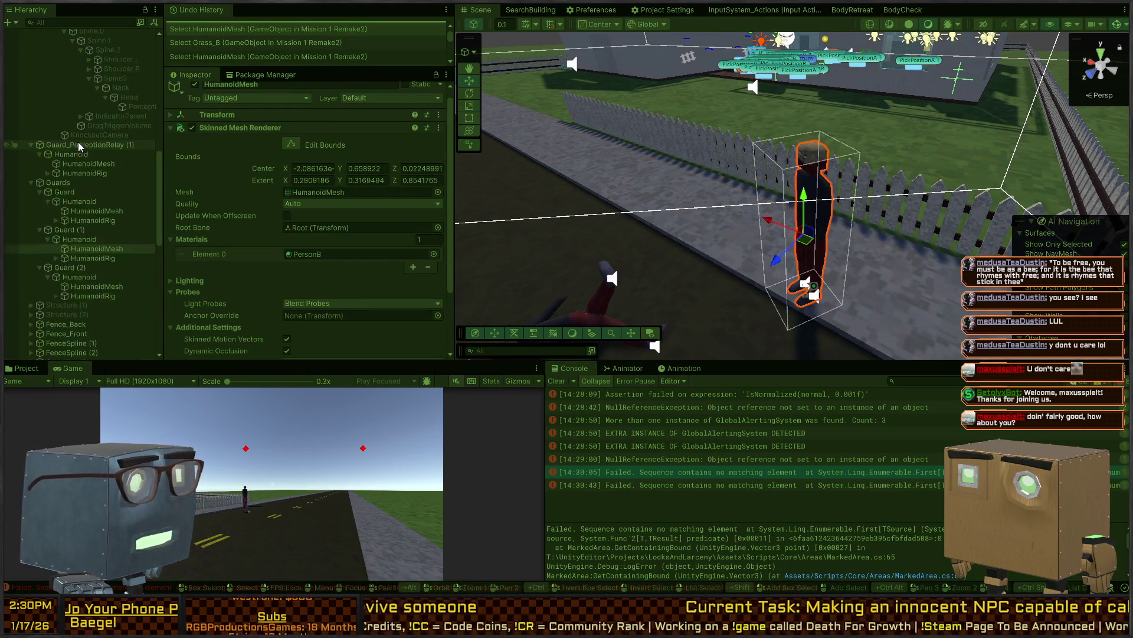
scroll(83, 199, "up", 10)
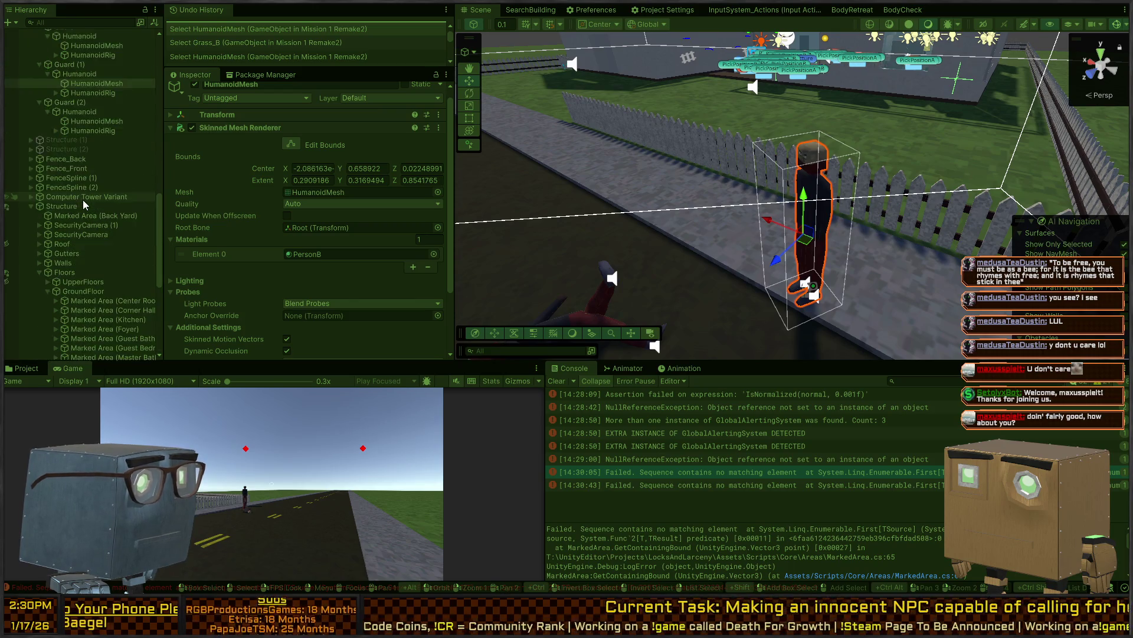
Select Guard_PerceptionRelay (1) and review its components in the Inspector
left_click(51, 195)
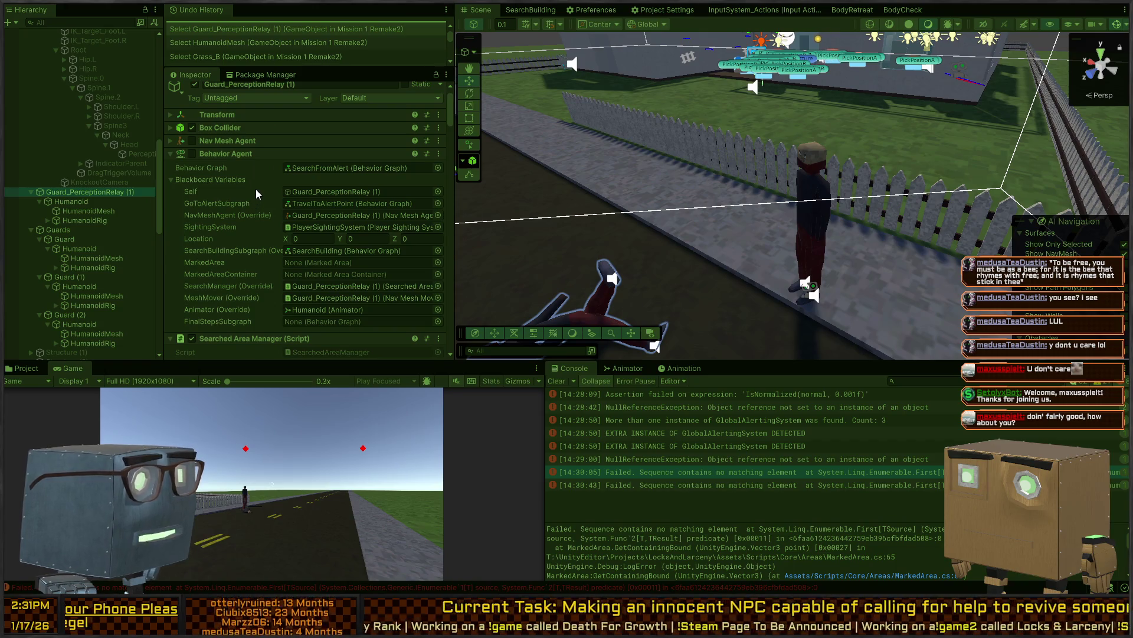
scroll(257, 189, "down", 3)
scroll(259, 183, "down", 3)
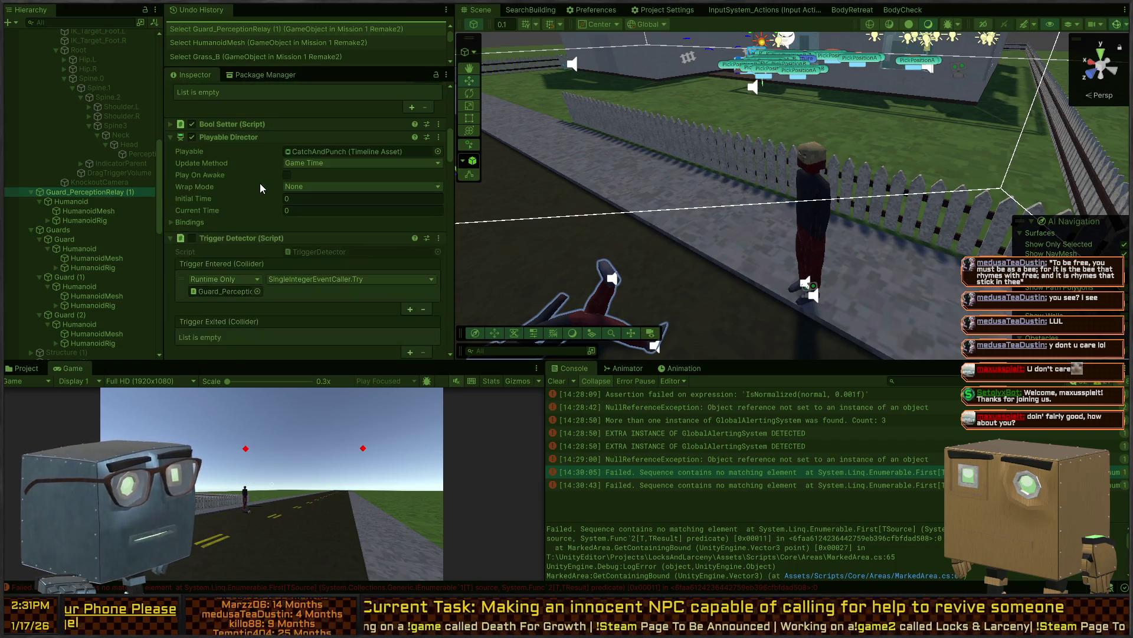
scroll(271, 204, "down", 2)
scroll(270, 203, "down", 10)
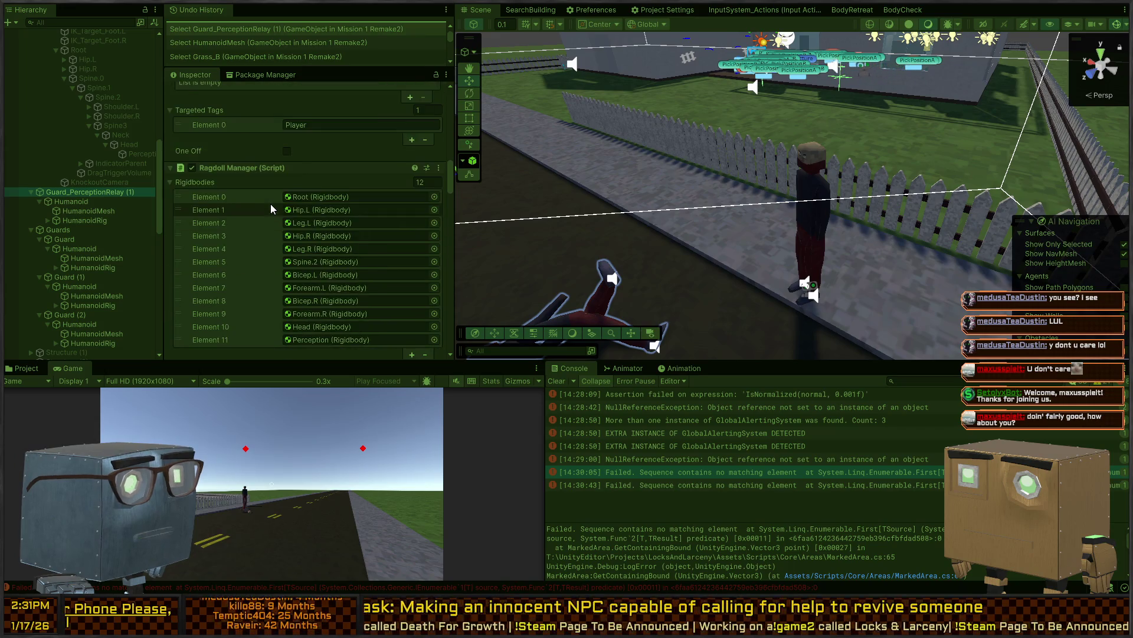
scroll(270, 203, "down", 6)
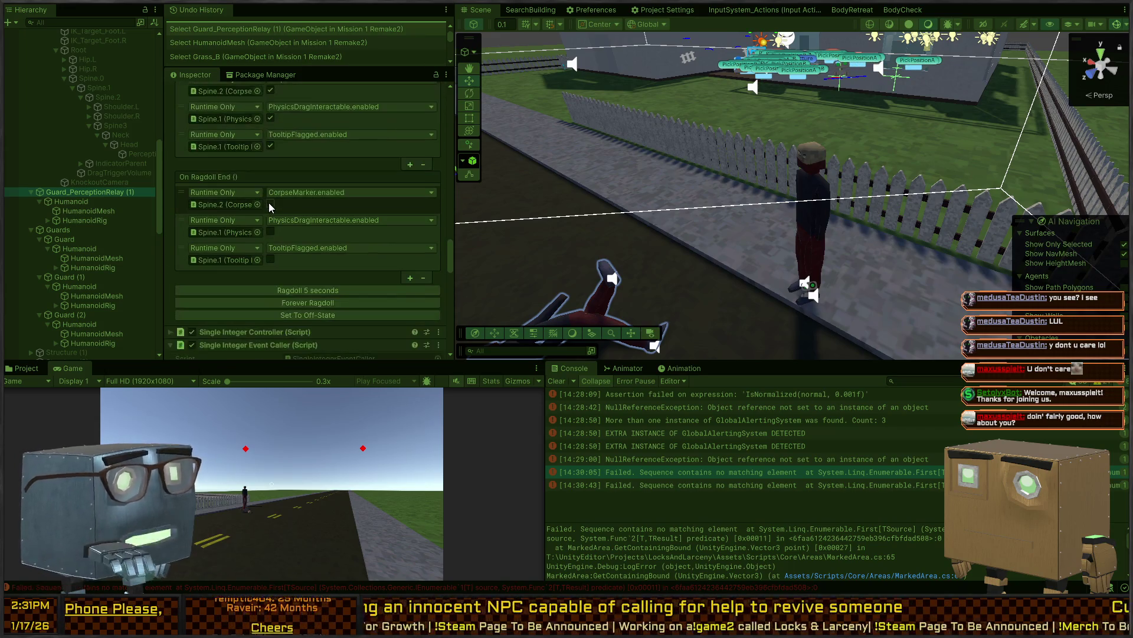
scroll(268, 201, "down", 6)
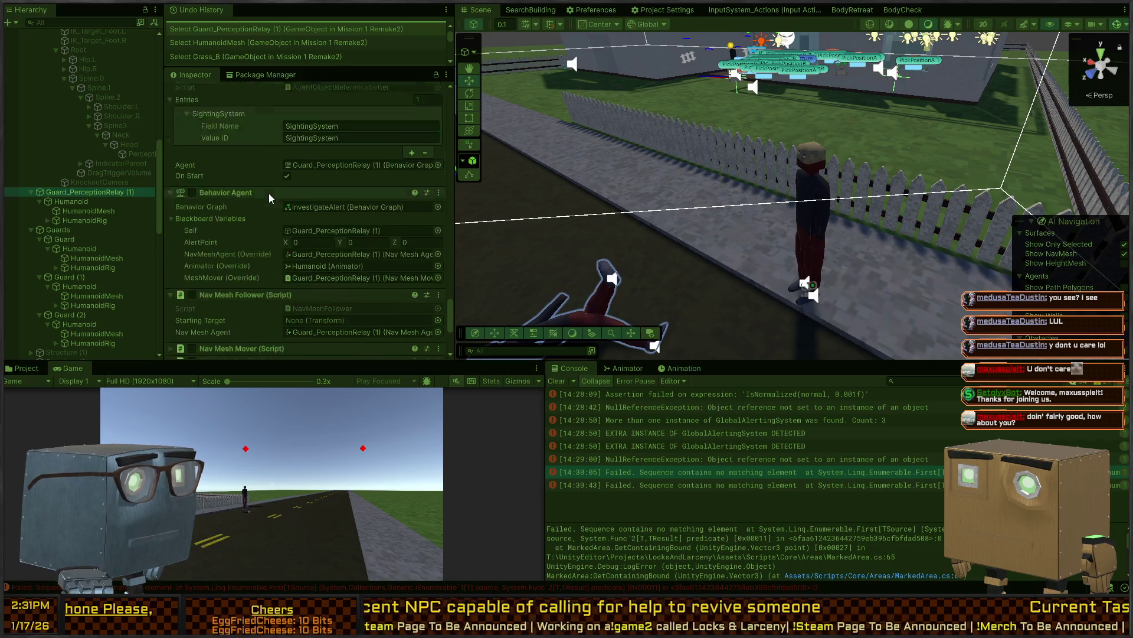
scroll(268, 193, "down", 2)
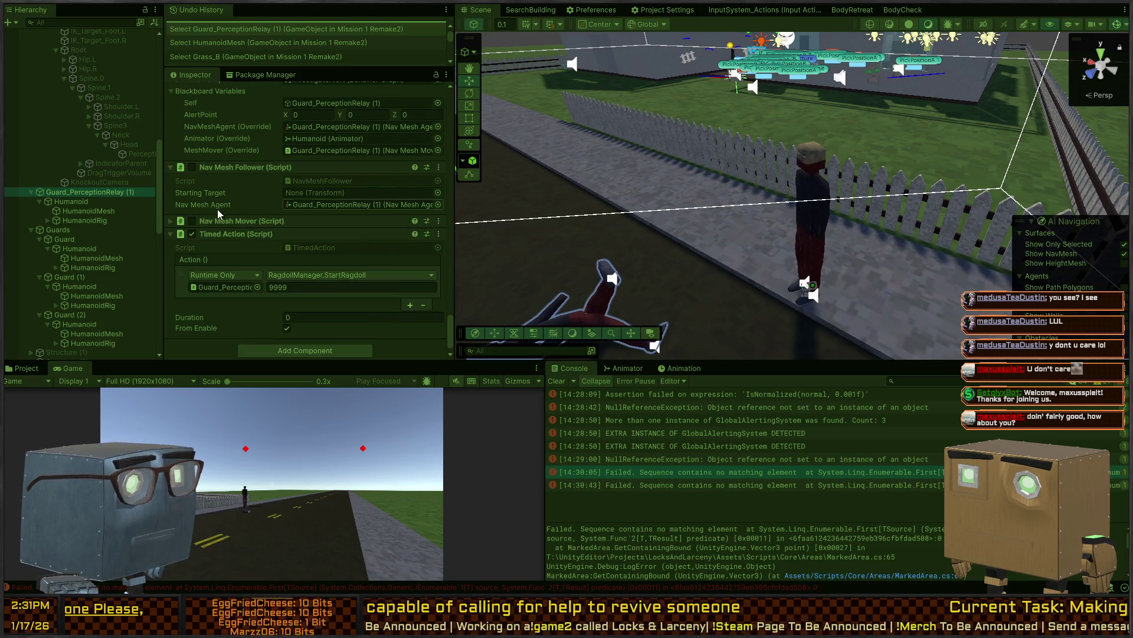
scroll(218, 208, "up", 4)
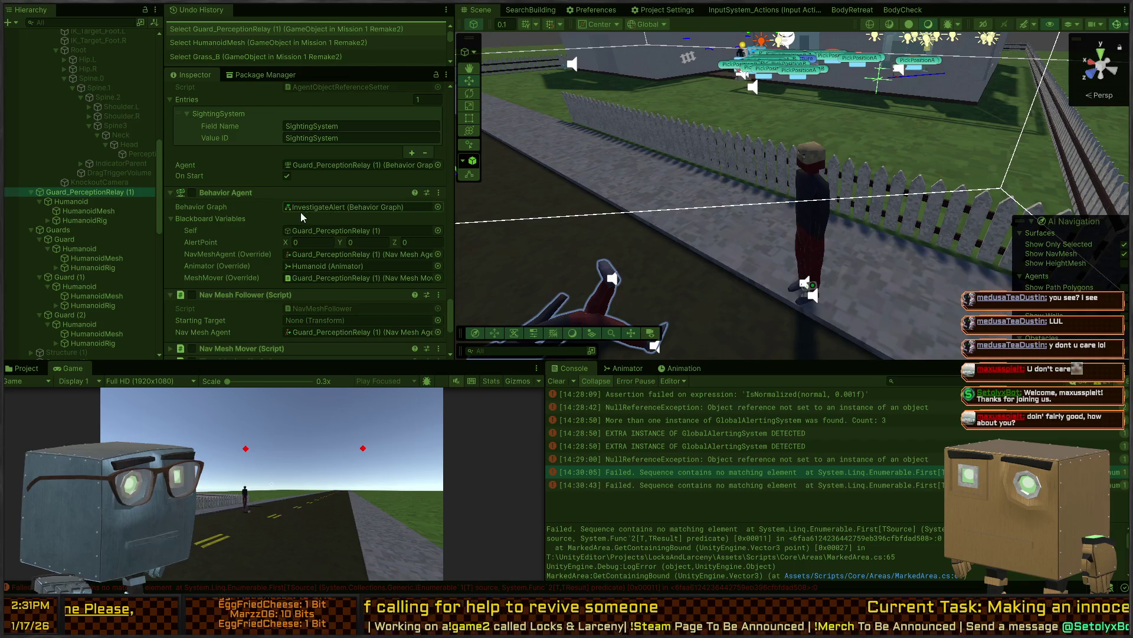
scroll(186, 232, "down", 4)
scroll(239, 233, "up", 10)
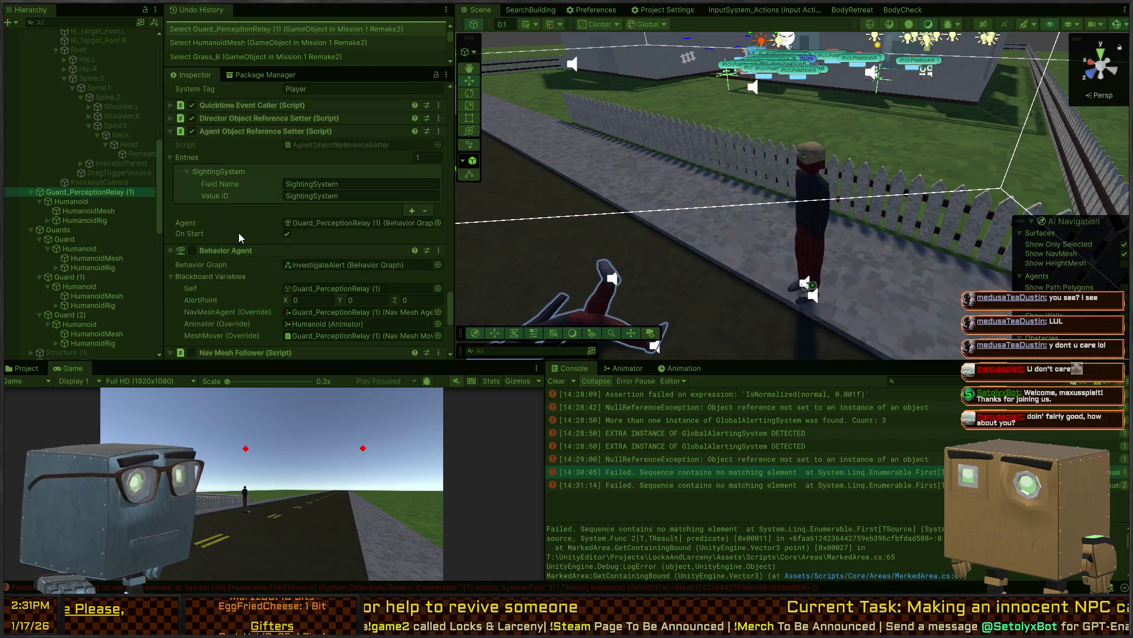
scroll(205, 227, "up", 15)
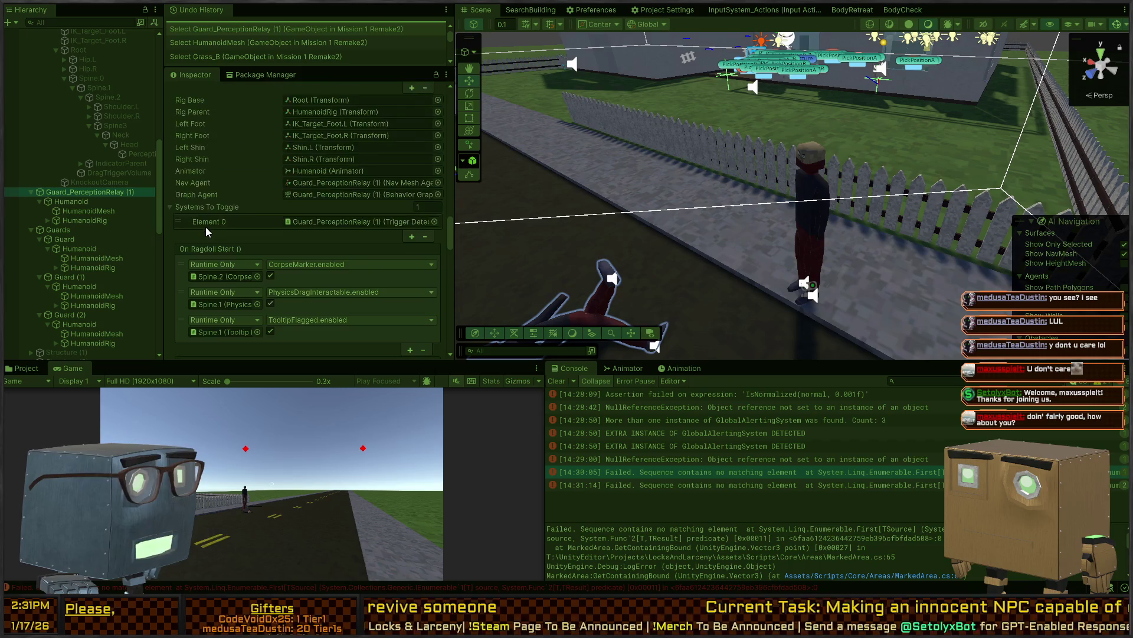
scroll(205, 227, "up", 4)
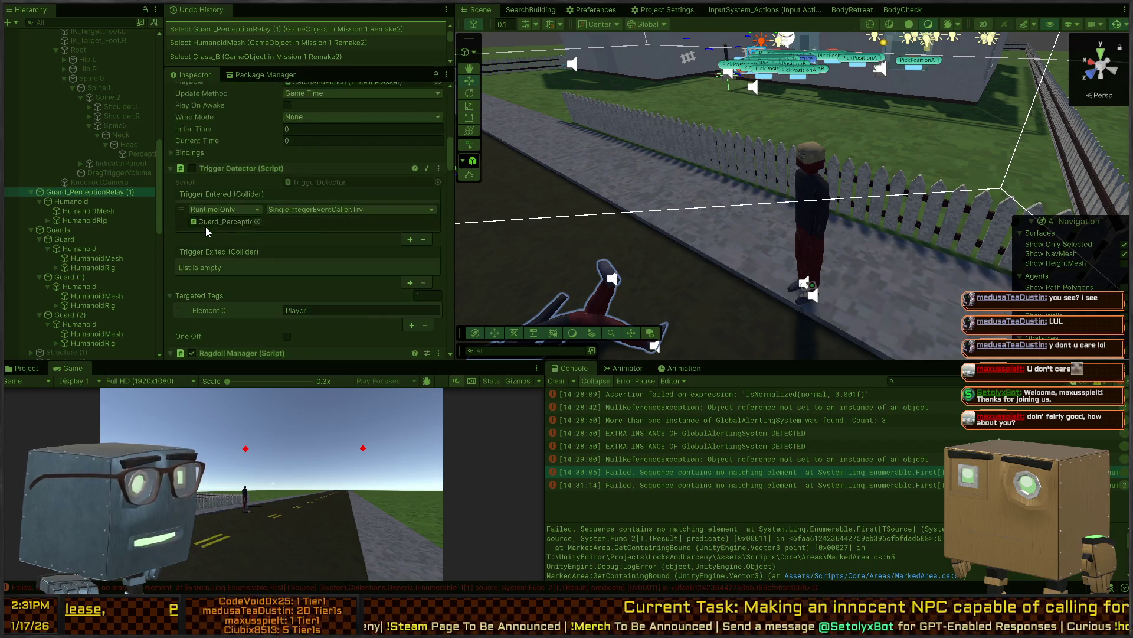
scroll(216, 205, "up", 12)
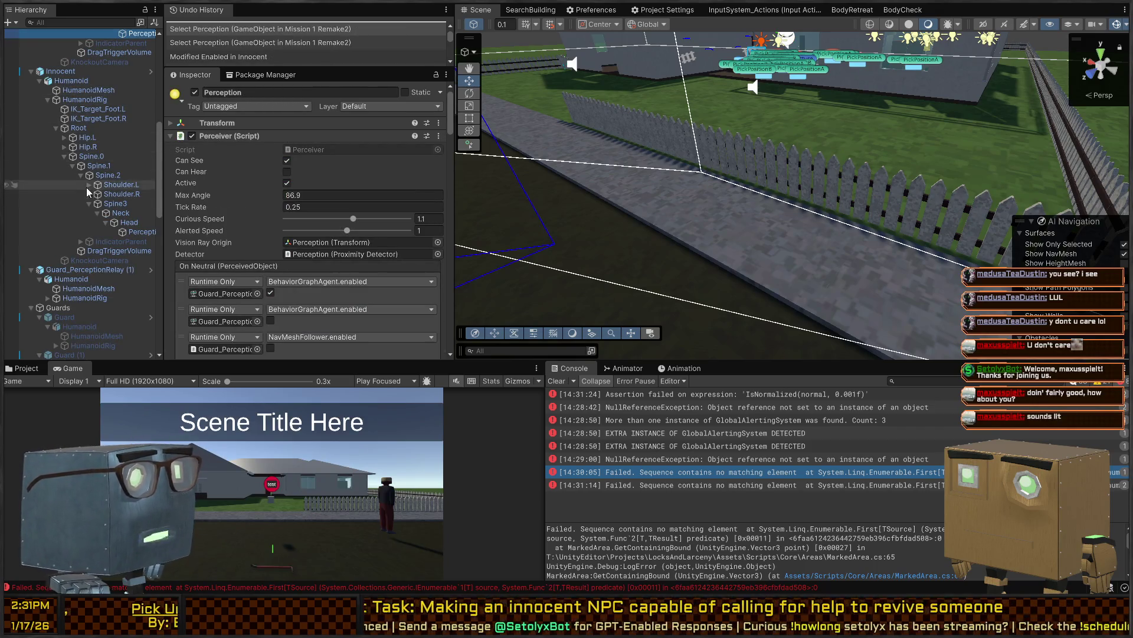
Reselect Guard_PerceptionRelay (1) and open its Variant prefab to its InvestigateAlert agent setup
left_click(107, 269)
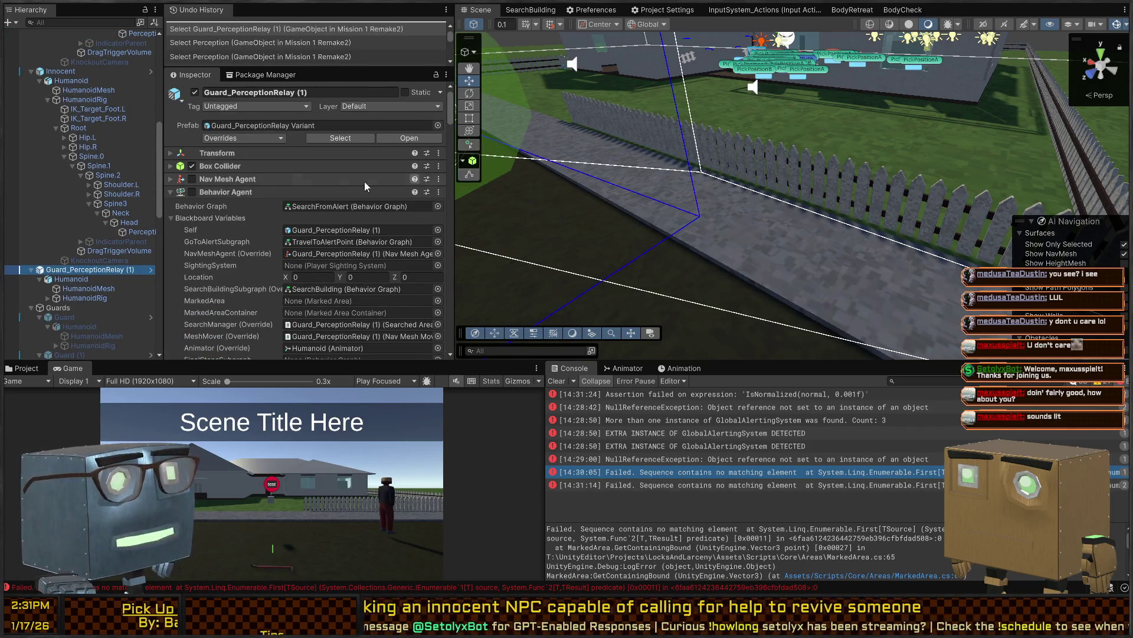
scroll(278, 185, "down", 15)
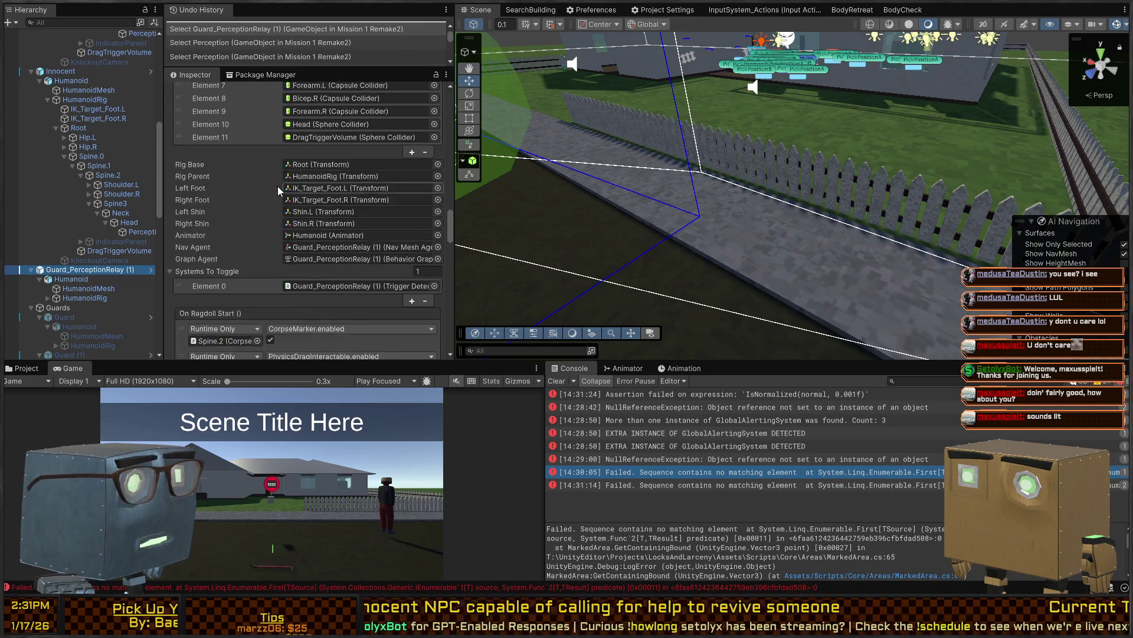
scroll(278, 185, "up", 10)
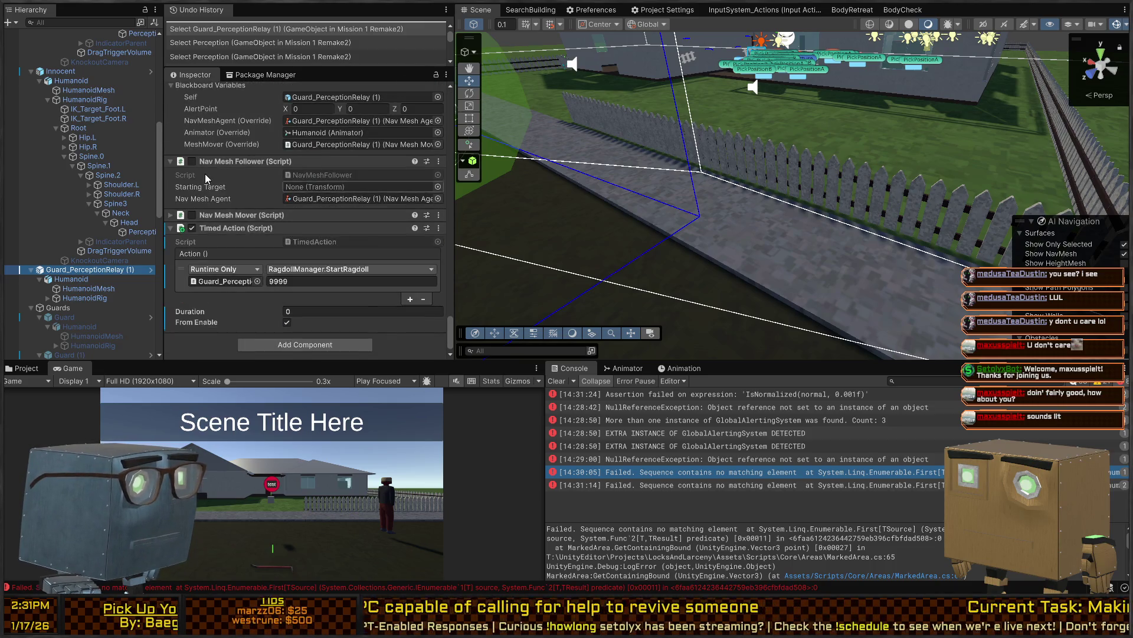
scroll(207, 176, "up", 4)
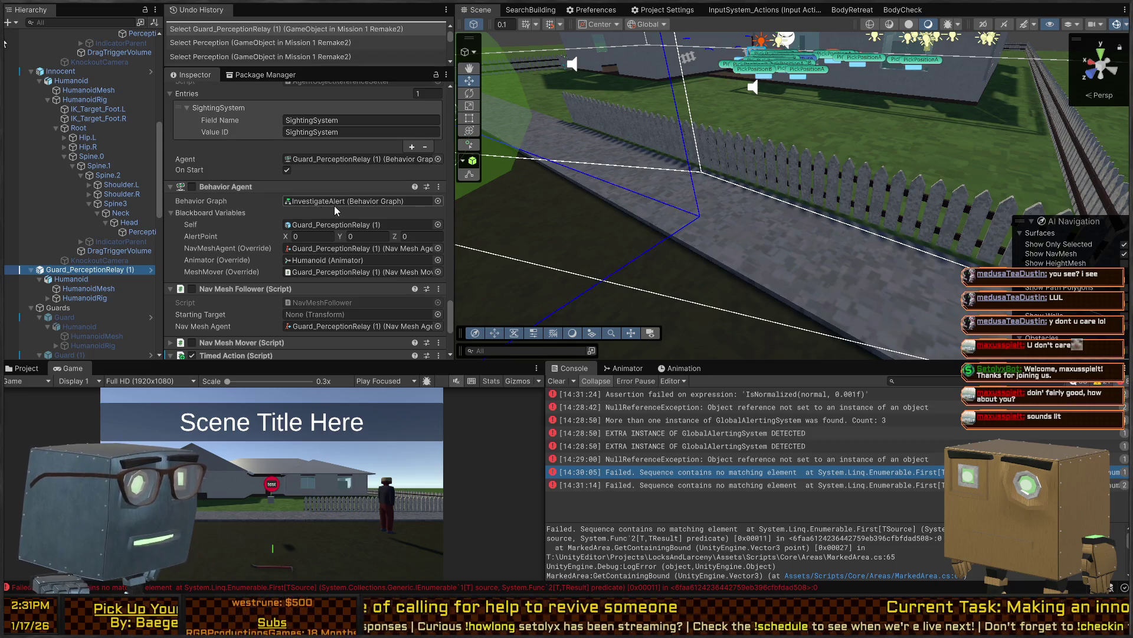
scroll(227, 232, "down", 4)
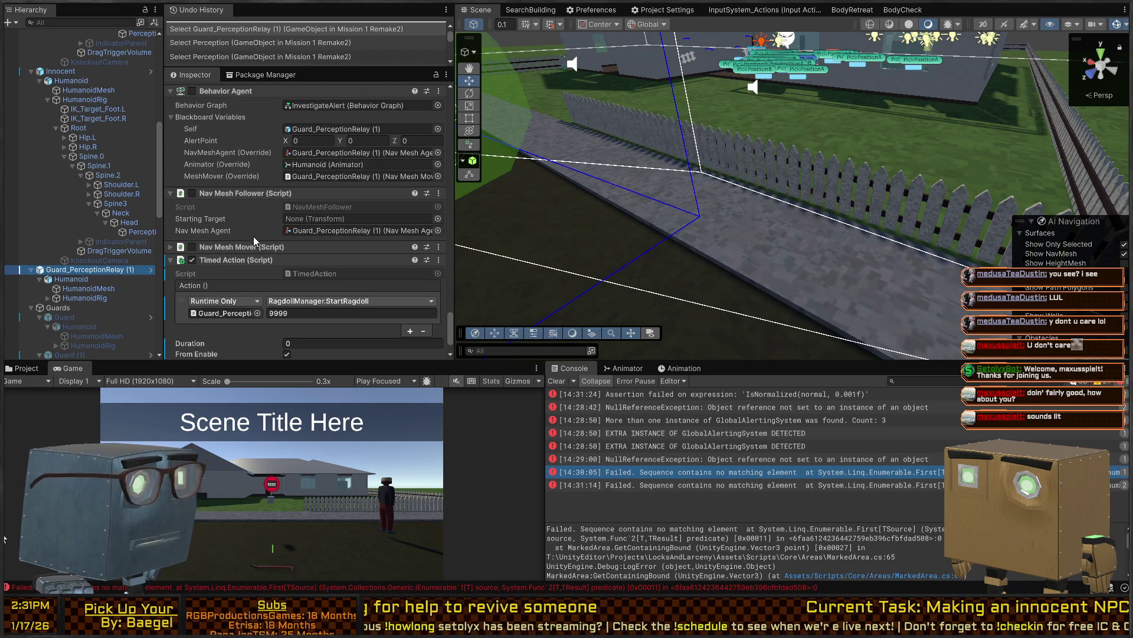
scroll(258, 239, "down", 12)
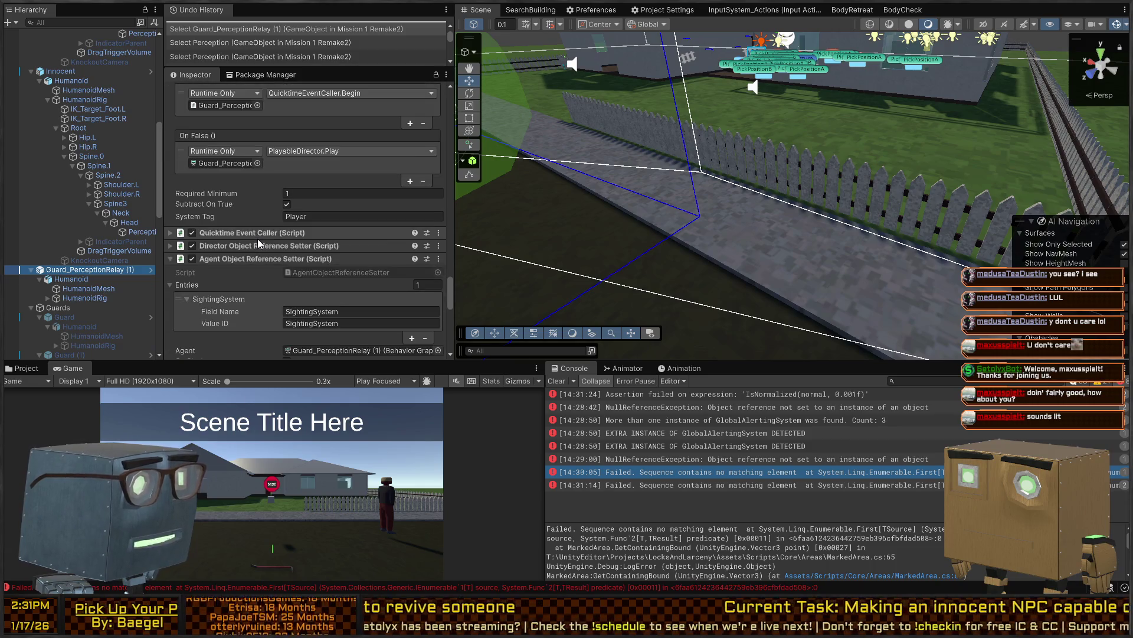
left_click(152, 274)
scroll(264, 186, "down", 3)
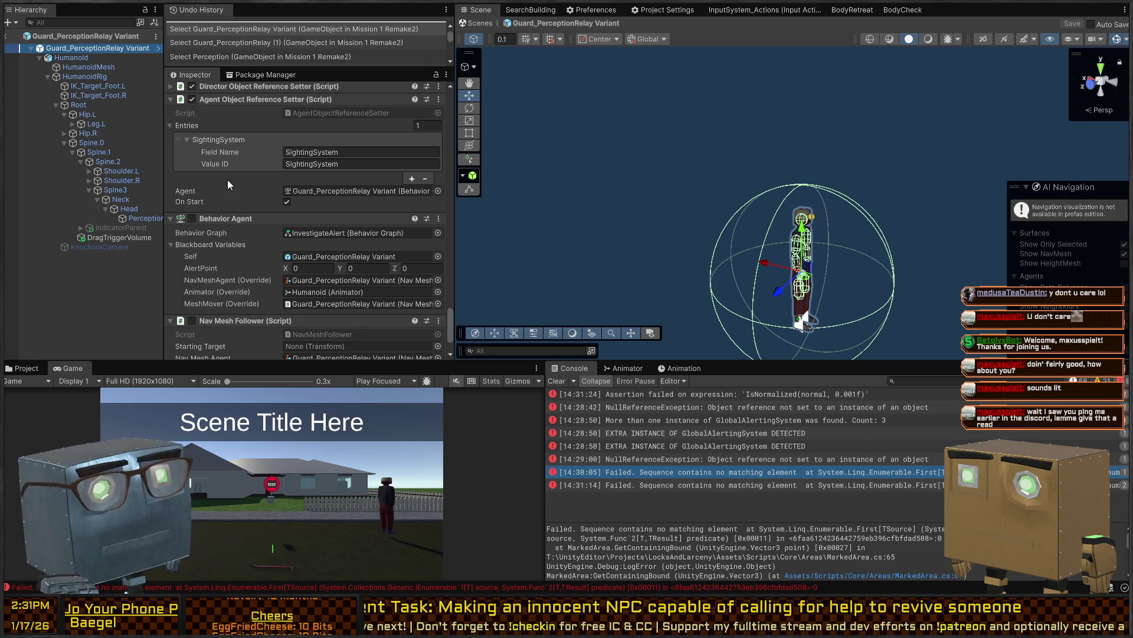
Add an enabled Behavior Agent with an empty graph field at the bottom of the prefab's Inspector
scroll(253, 183, "down", 2)
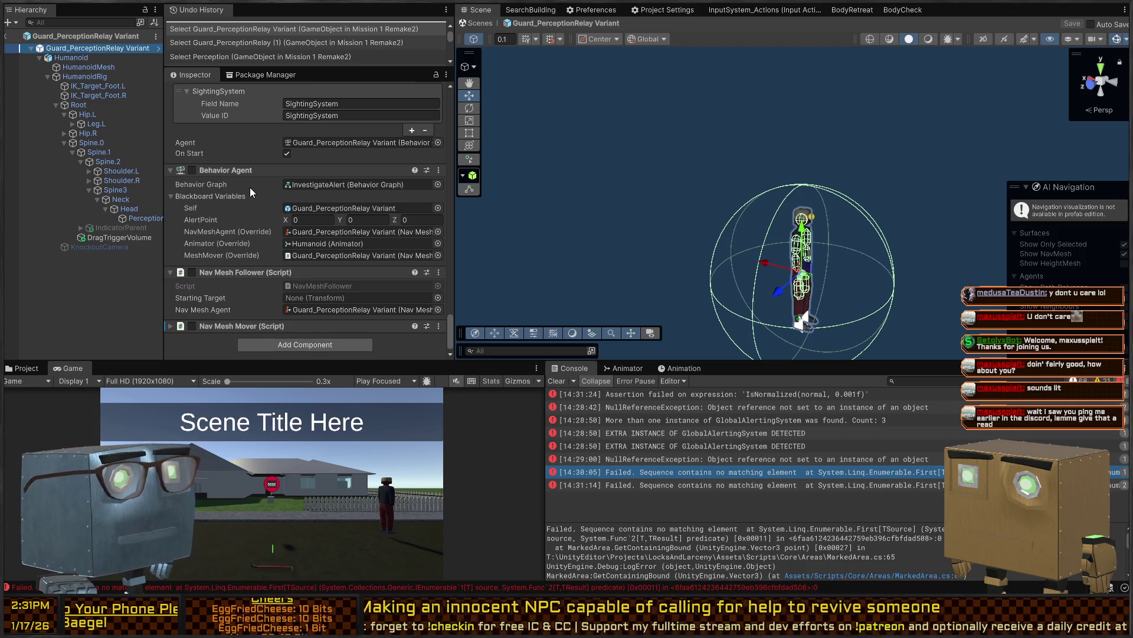
scroll(226, 228, "up", 6)
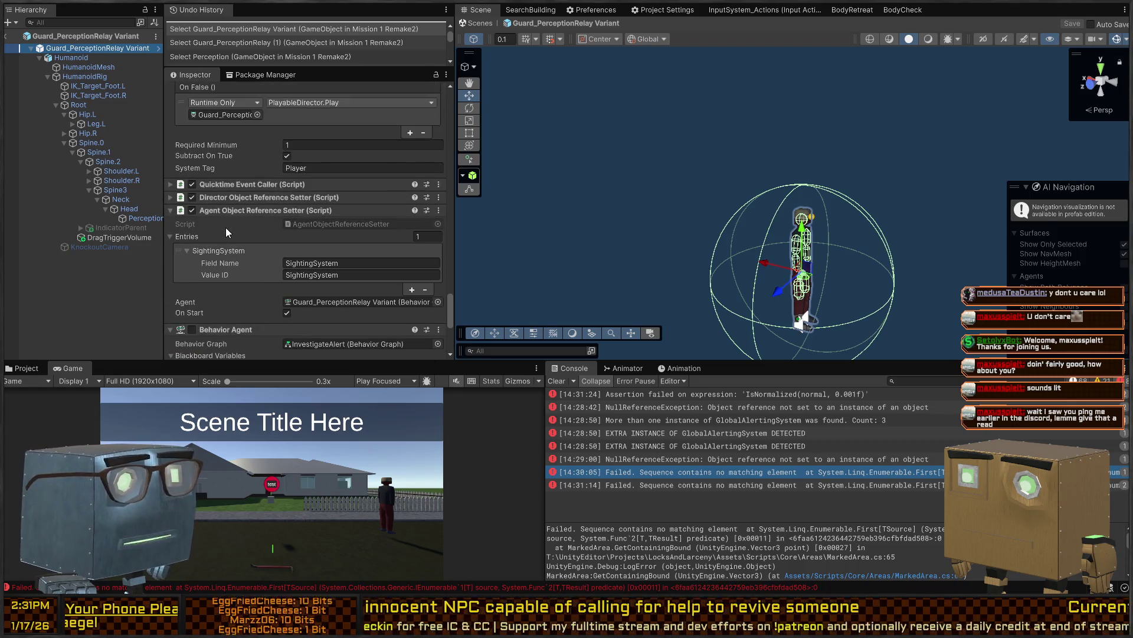
scroll(220, 232, "up", 8)
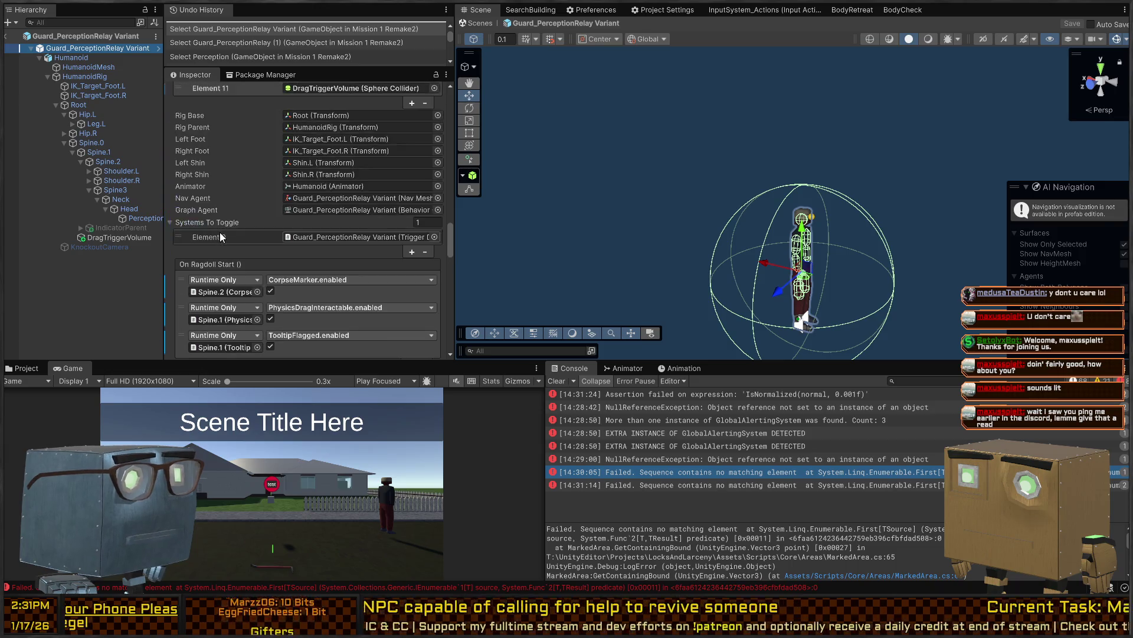
scroll(220, 233, "up", 10)
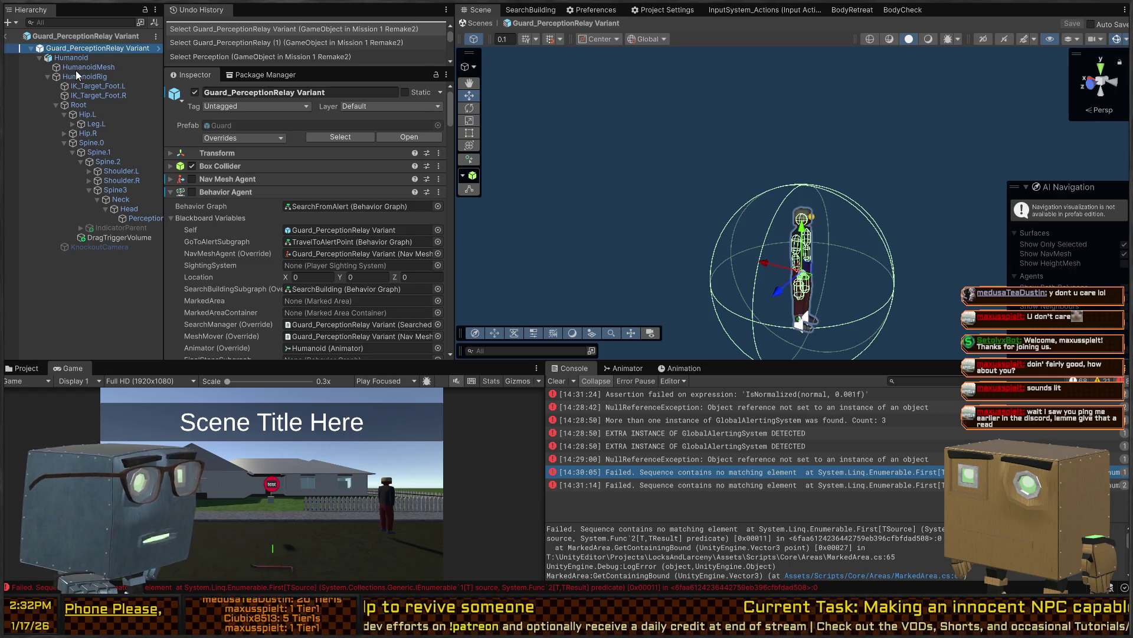
scroll(196, 189, "down", 20)
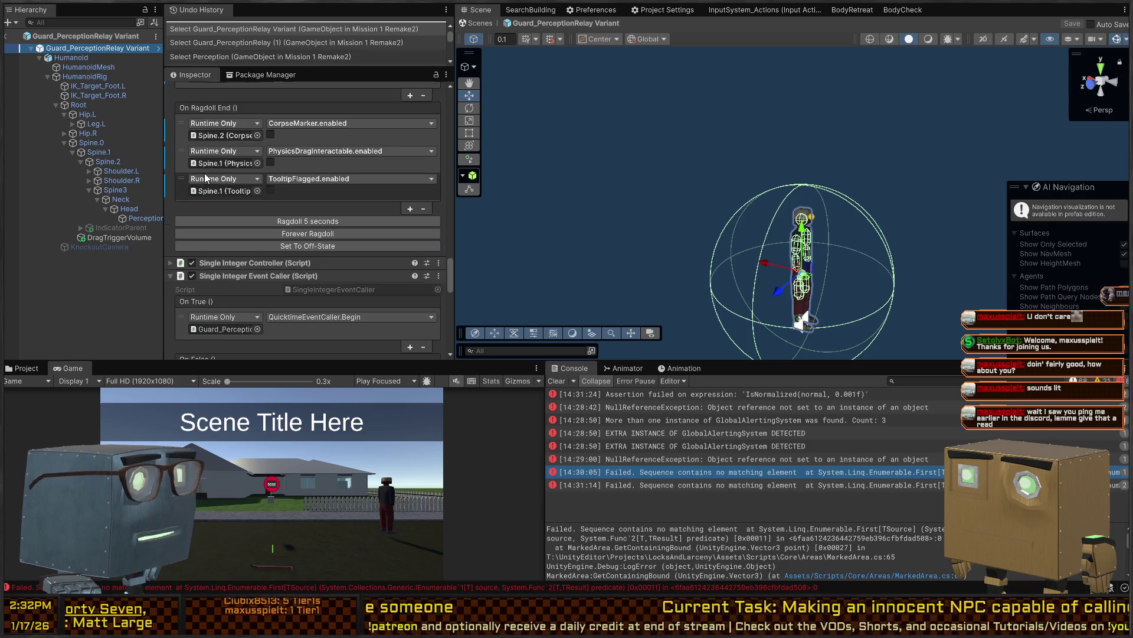
scroll(204, 173, "down", 10)
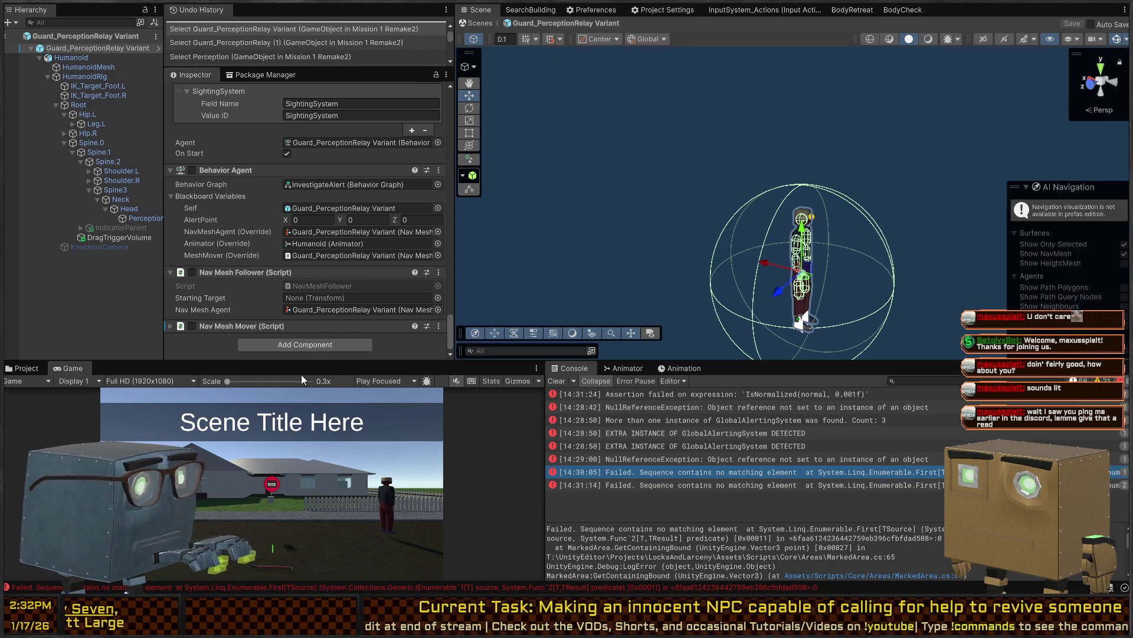
scroll(324, 188, "down", 10)
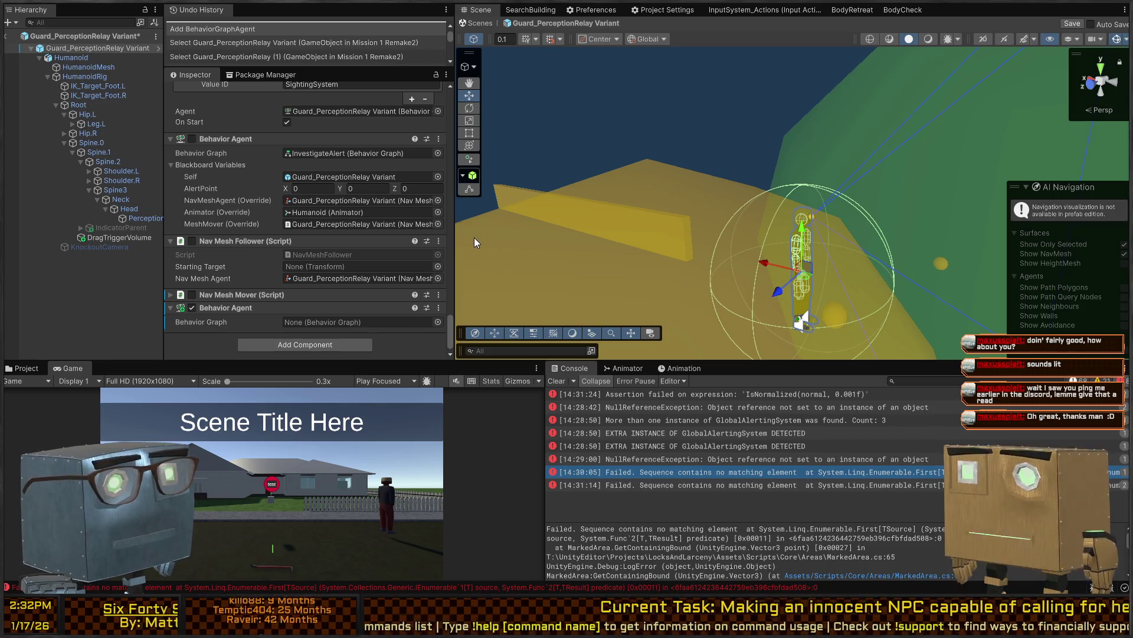
Assign the BodyCheck graph to the new agent, link the guard's mesh mover to MeshMover, and save
left_click_drag(480, 235, 358, 322)
scroll(246, 270, "down", 2)
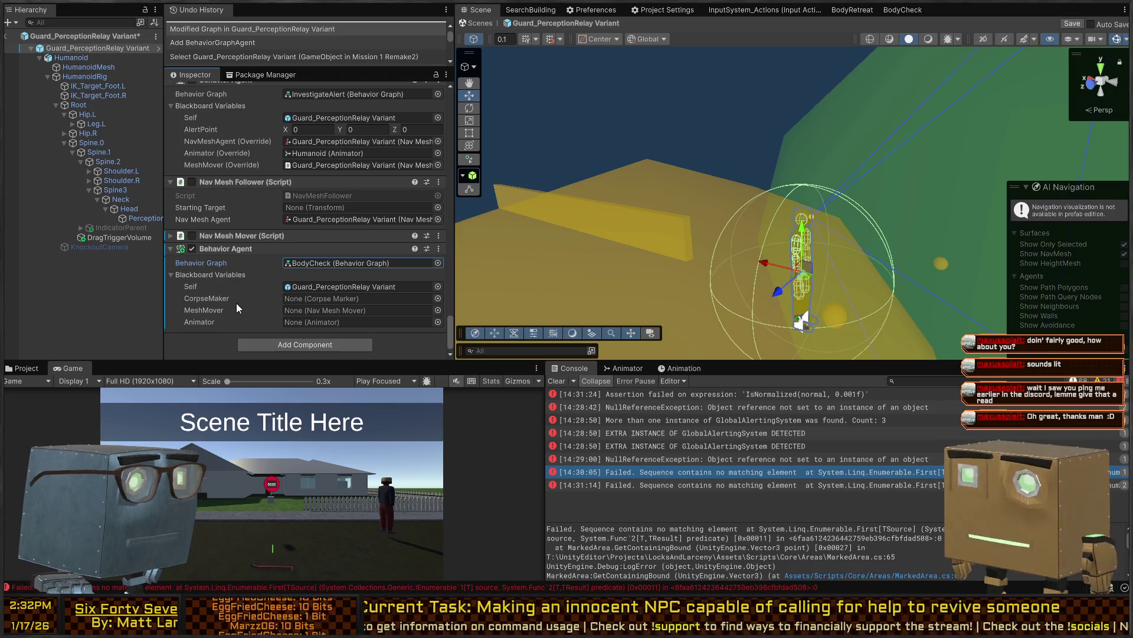
left_click(221, 301)
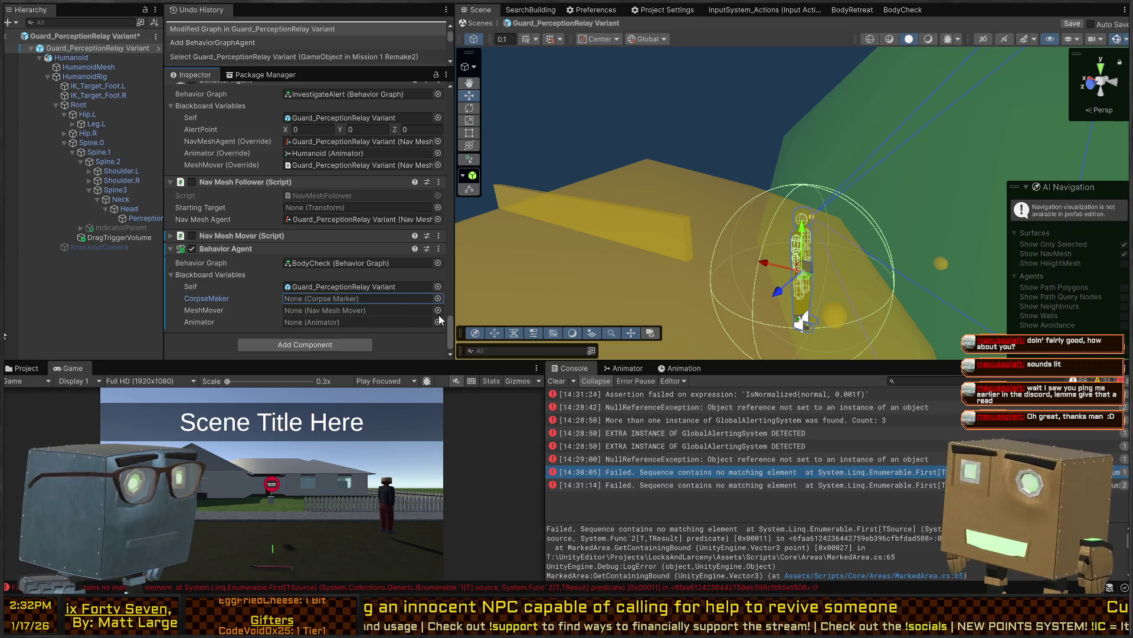
left_click(470, 288)
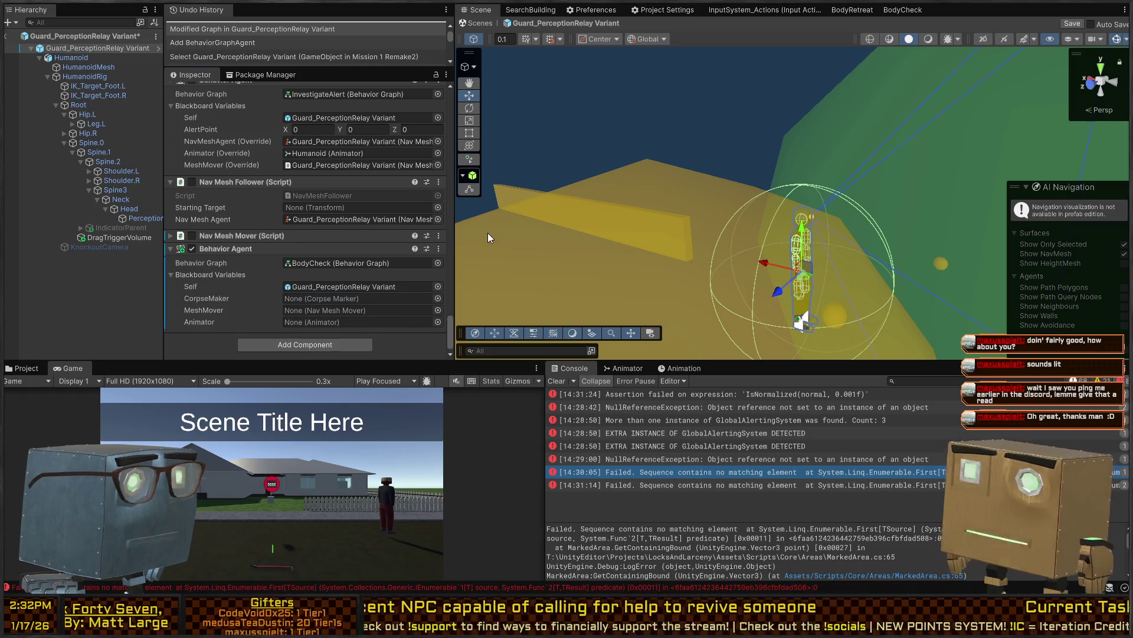
left_click(482, 263)
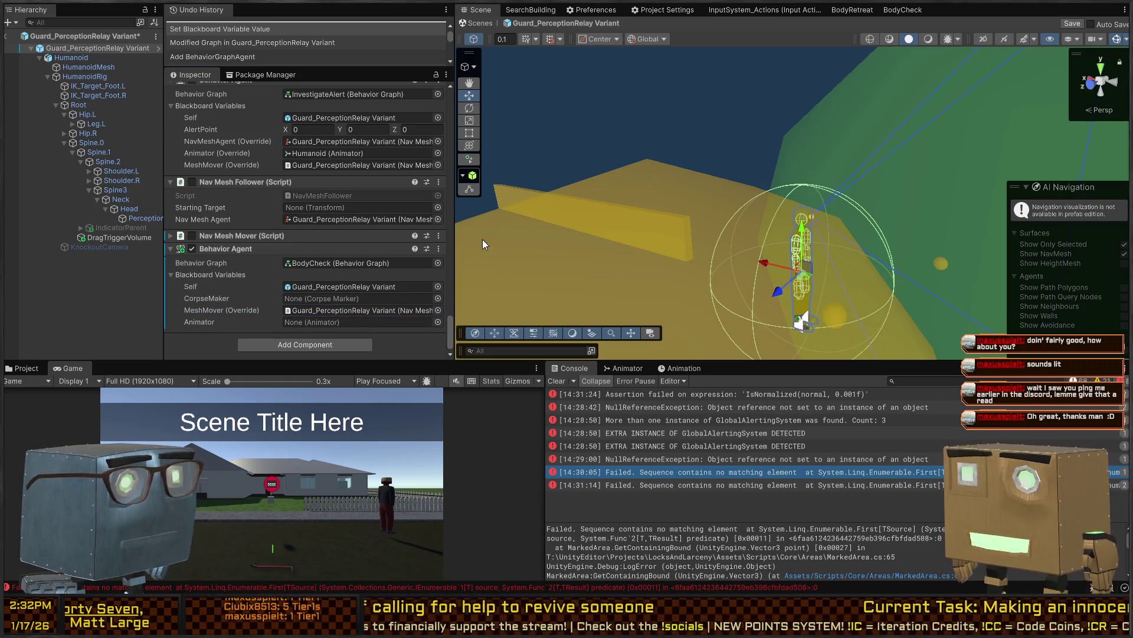
left_click(437, 298)
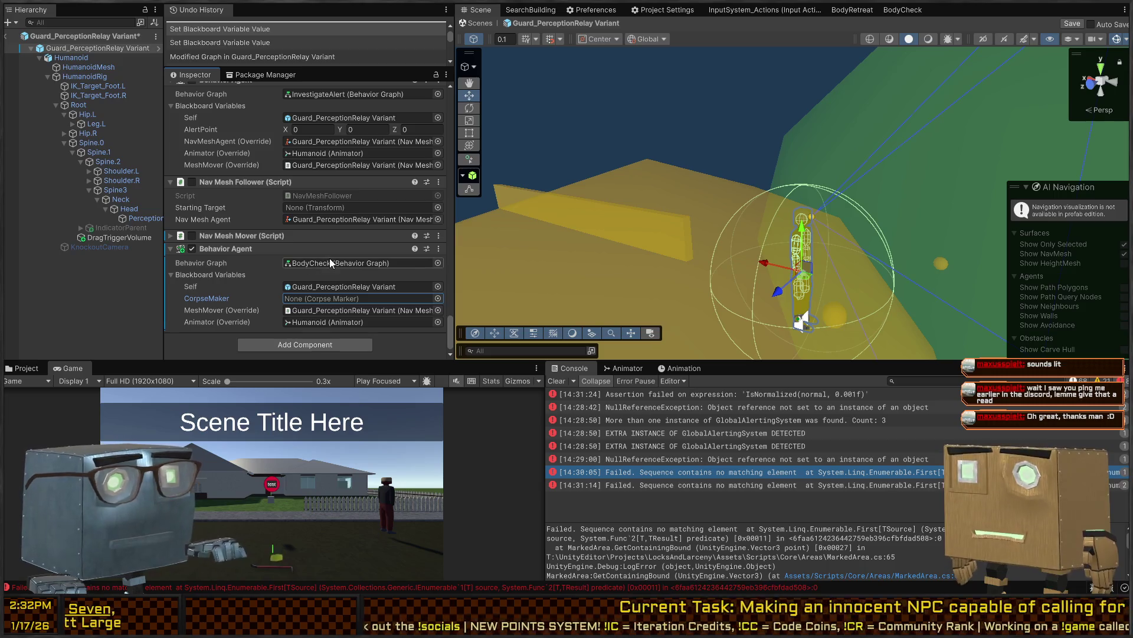
key("ctrl+s")
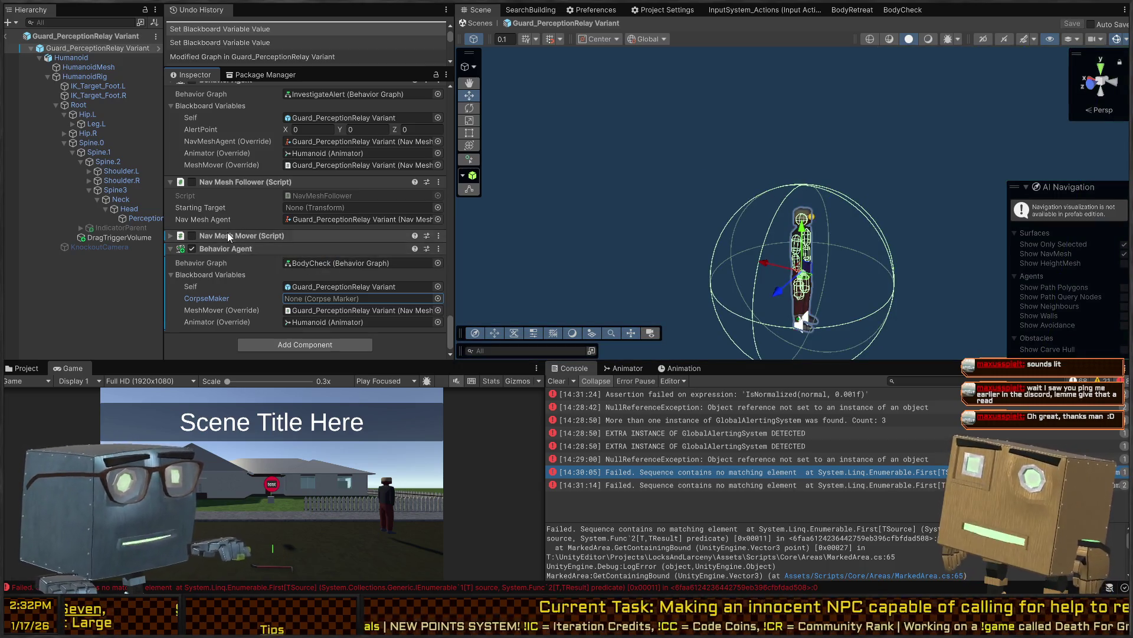
Select the Perception object under the guard's head to show its Perceiver settings
scroll(253, 210, "up", 2)
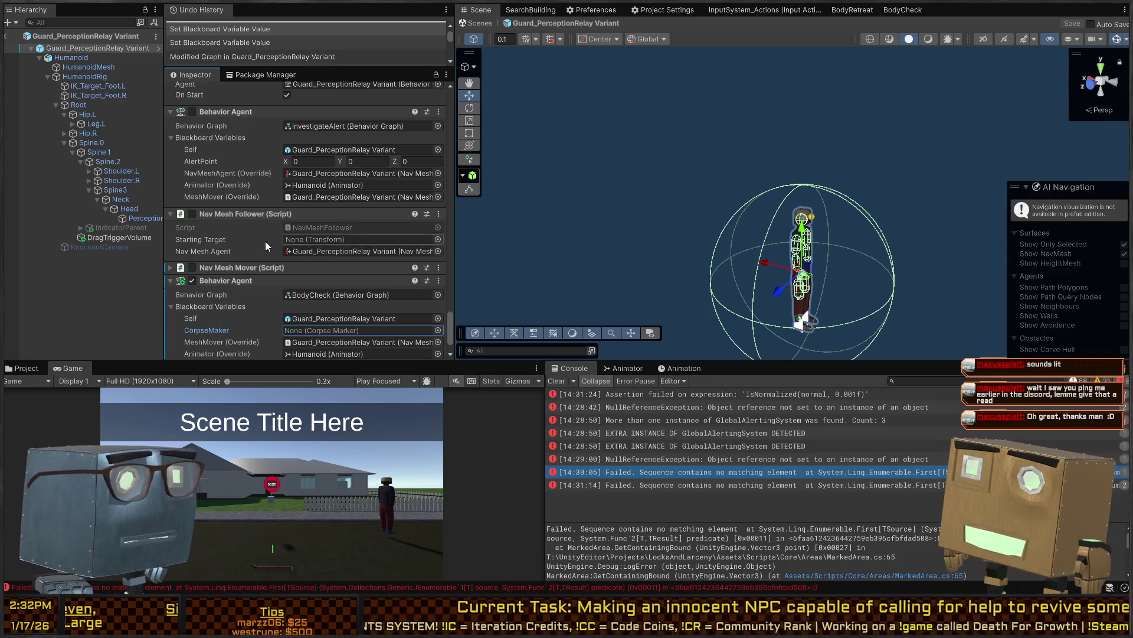
scroll(264, 242, "up", 10)
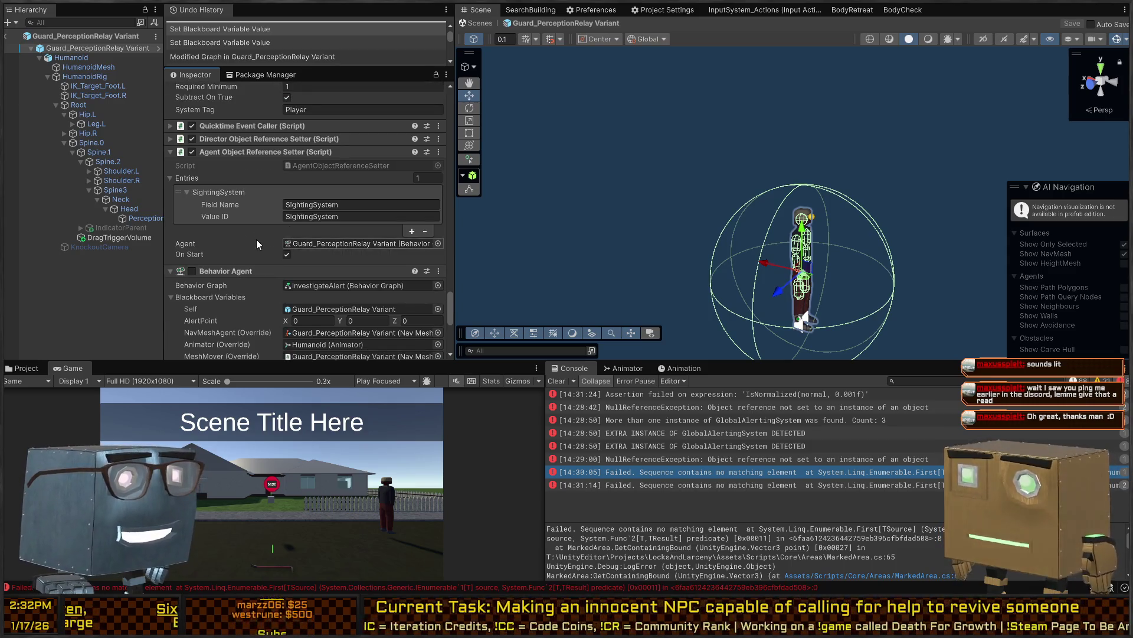
scroll(257, 236, "up", 4)
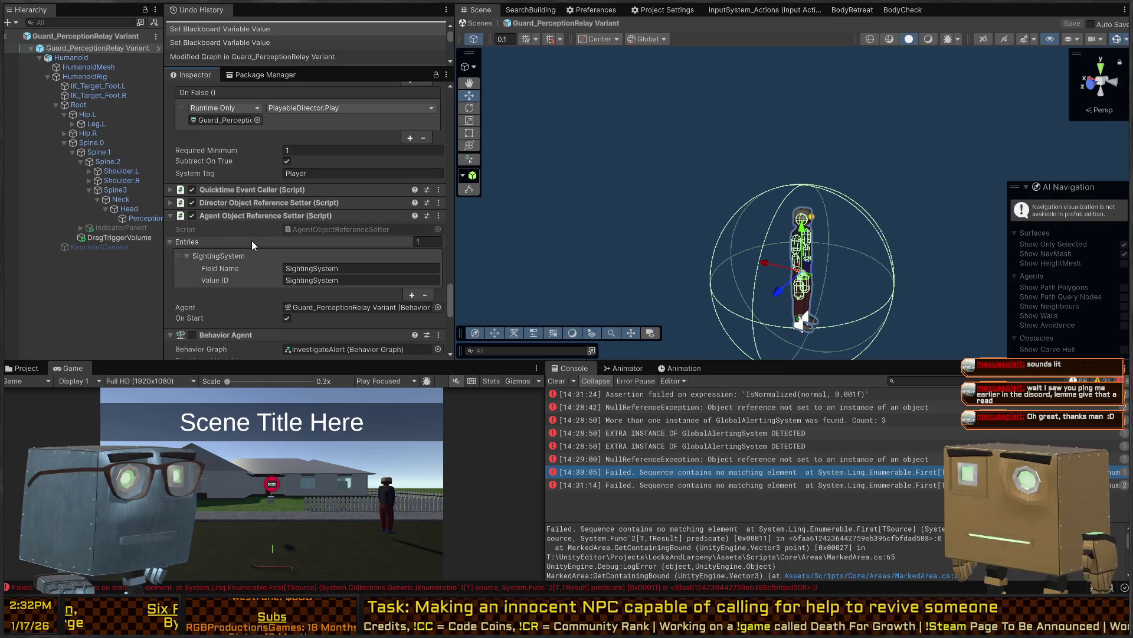
scroll(251, 240, "up", 15)
scroll(250, 239, "up", 15)
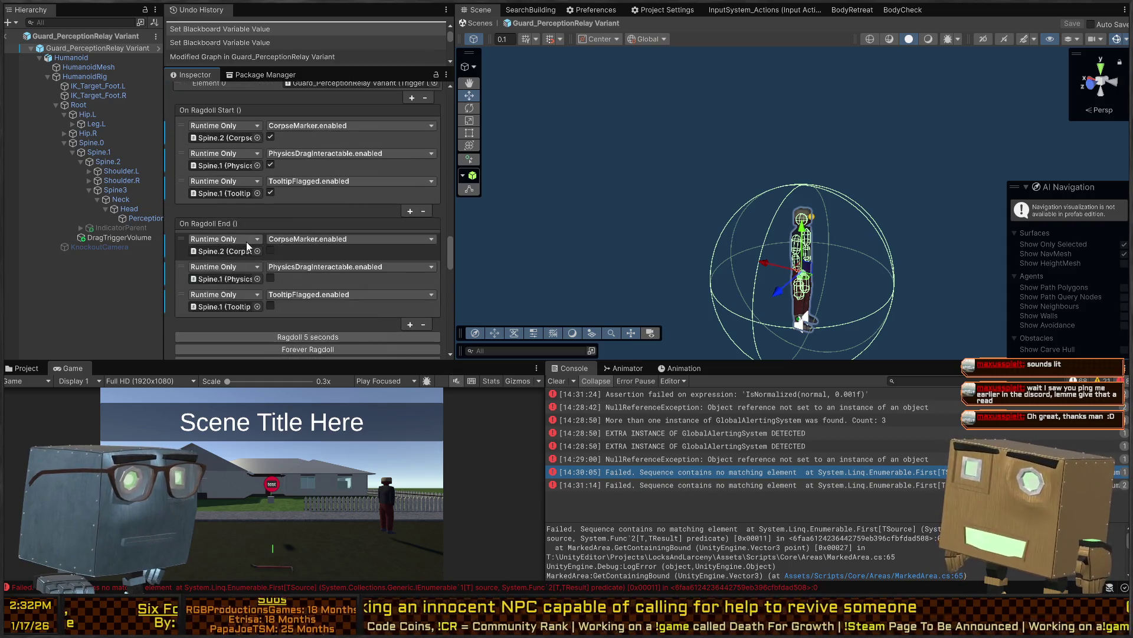
scroll(239, 242, "up", 20)
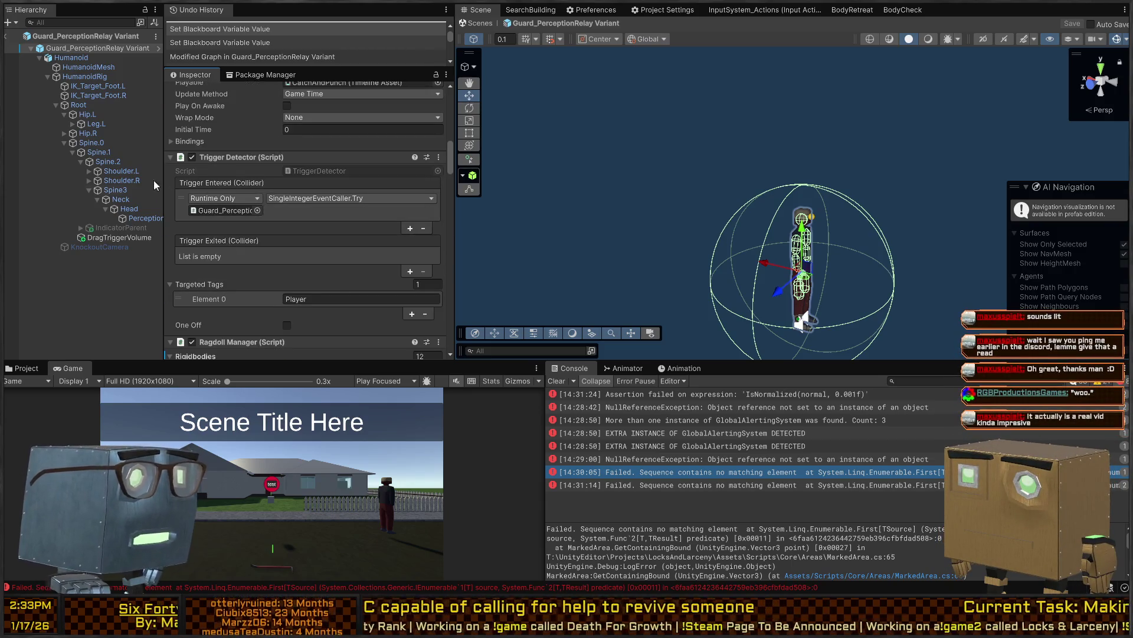
left_click(133, 218)
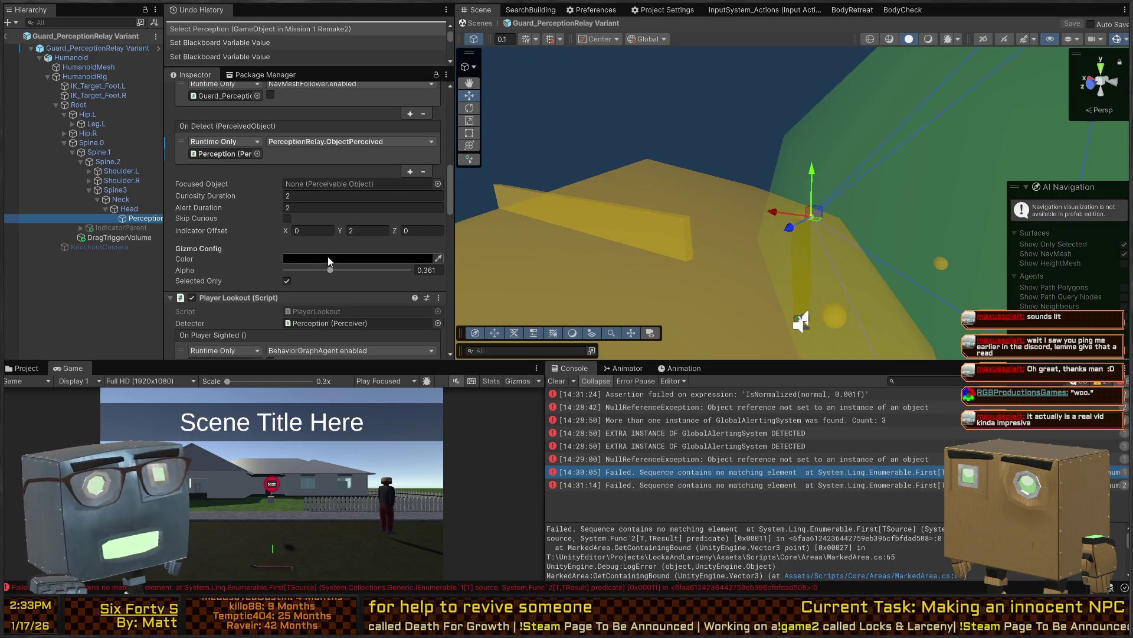
Paste the three player-sighted events into Special Corpse Events, the third disabling the nav mesh follower
scroll(248, 221, "down", 10)
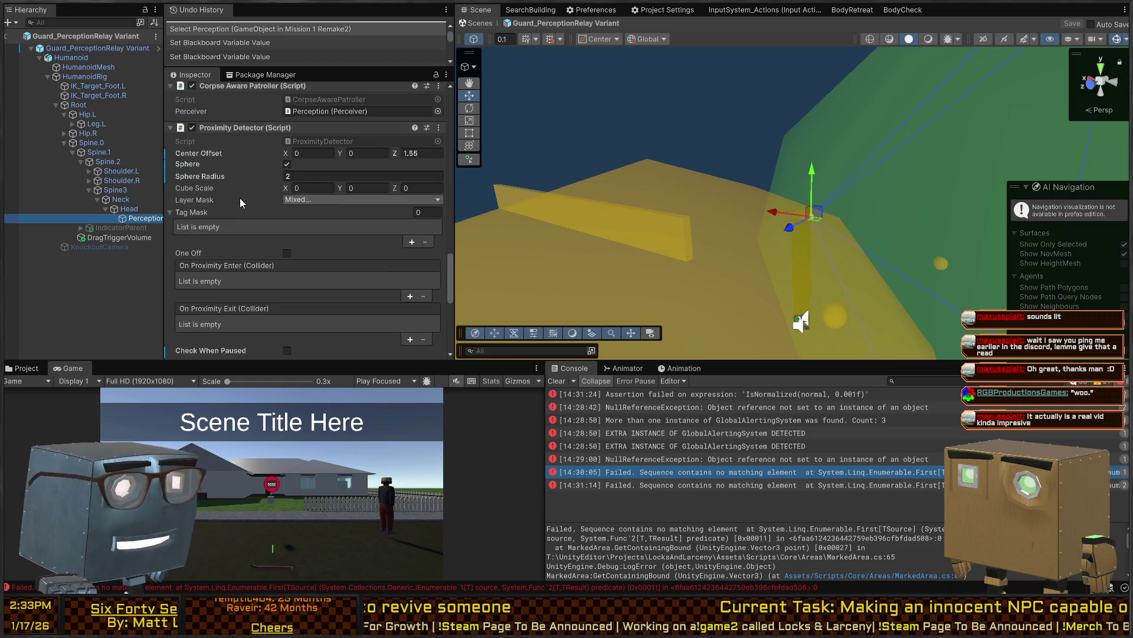
scroll(247, 235, "up", 10)
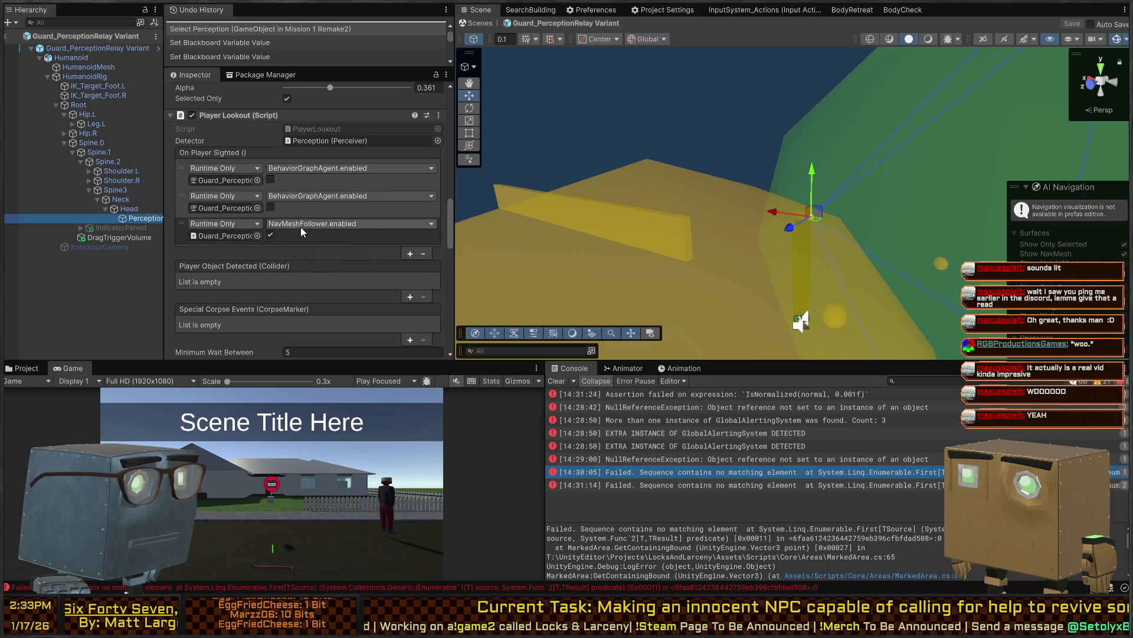
left_click(234, 211)
scroll(242, 236, "down", 3)
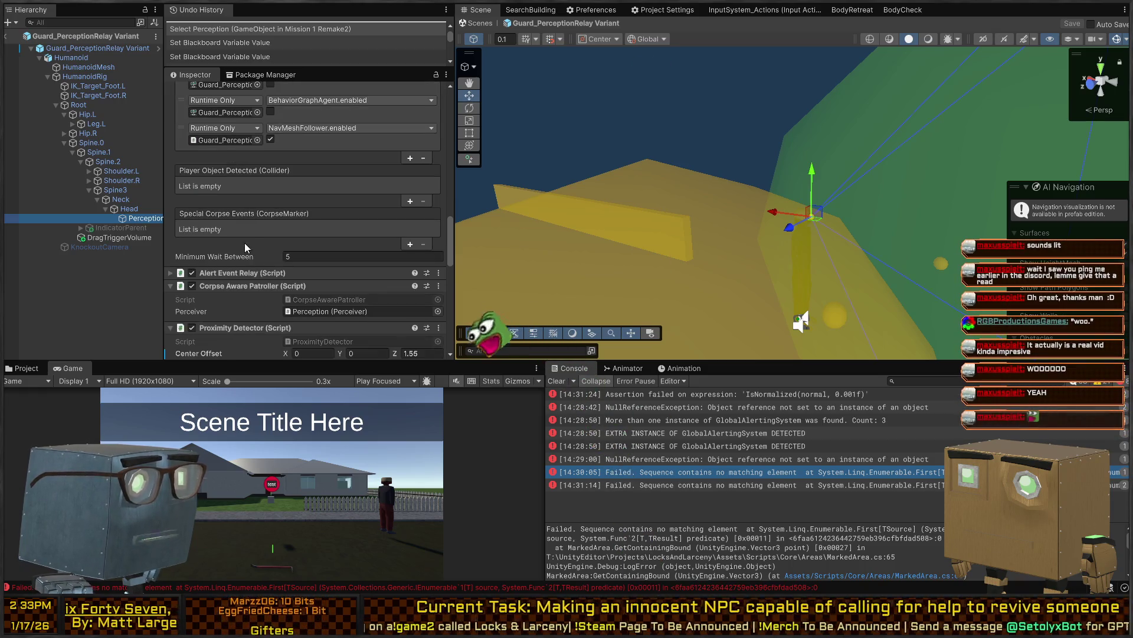
left_click(409, 243)
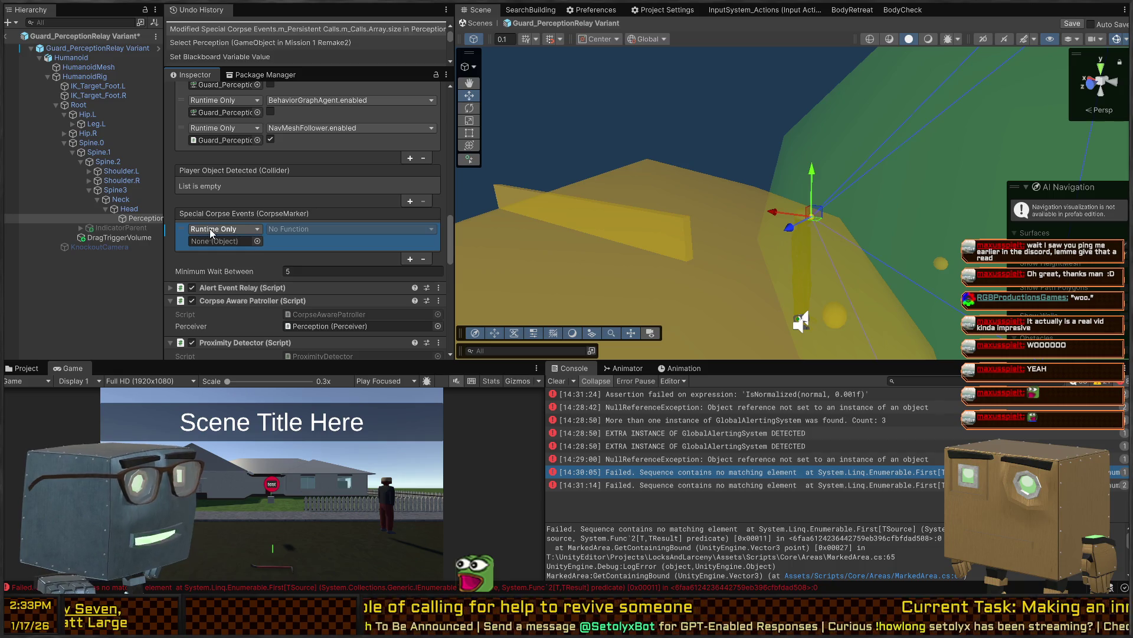
scroll(271, 225, "down", 4)
scroll(257, 216, "up", 6)
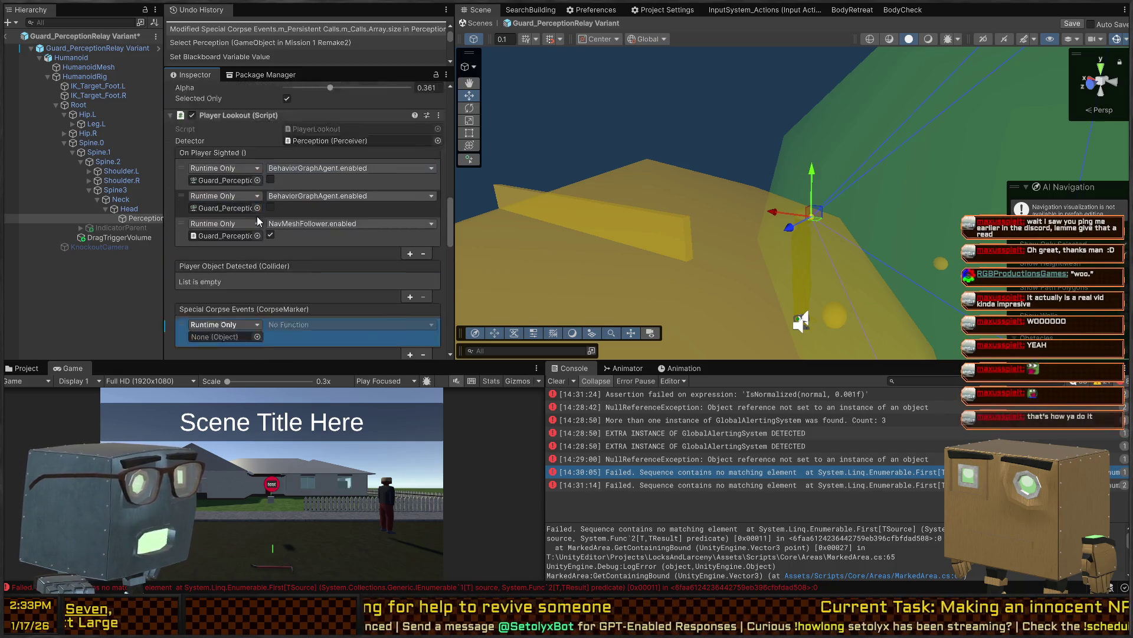
scroll(214, 204, "down", 3)
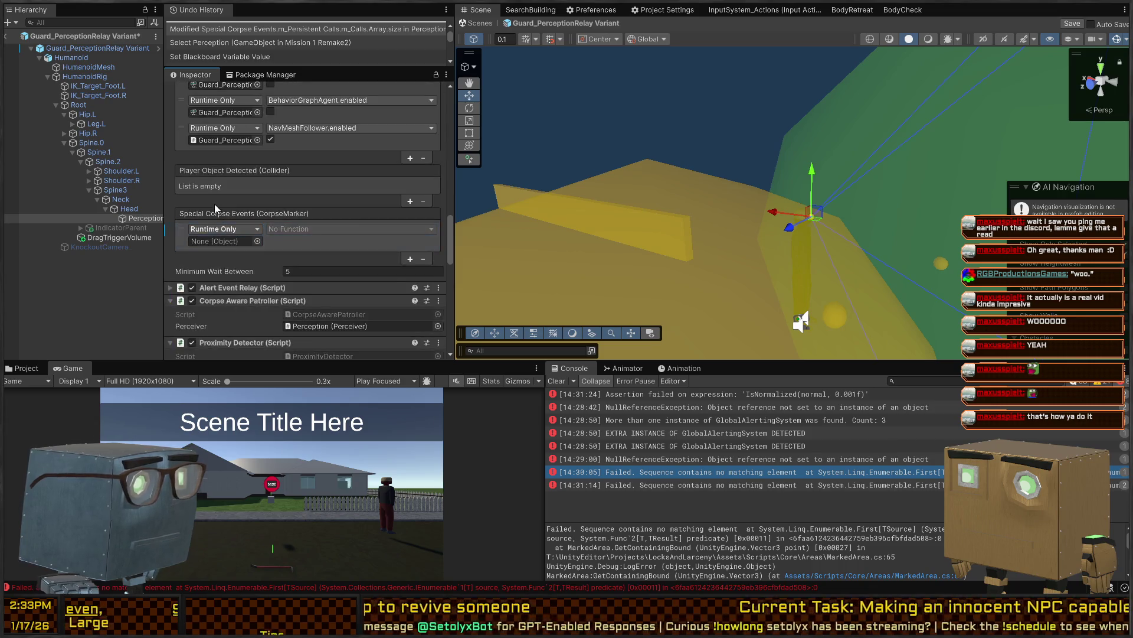
right_click(213, 212)
left_click(242, 271)
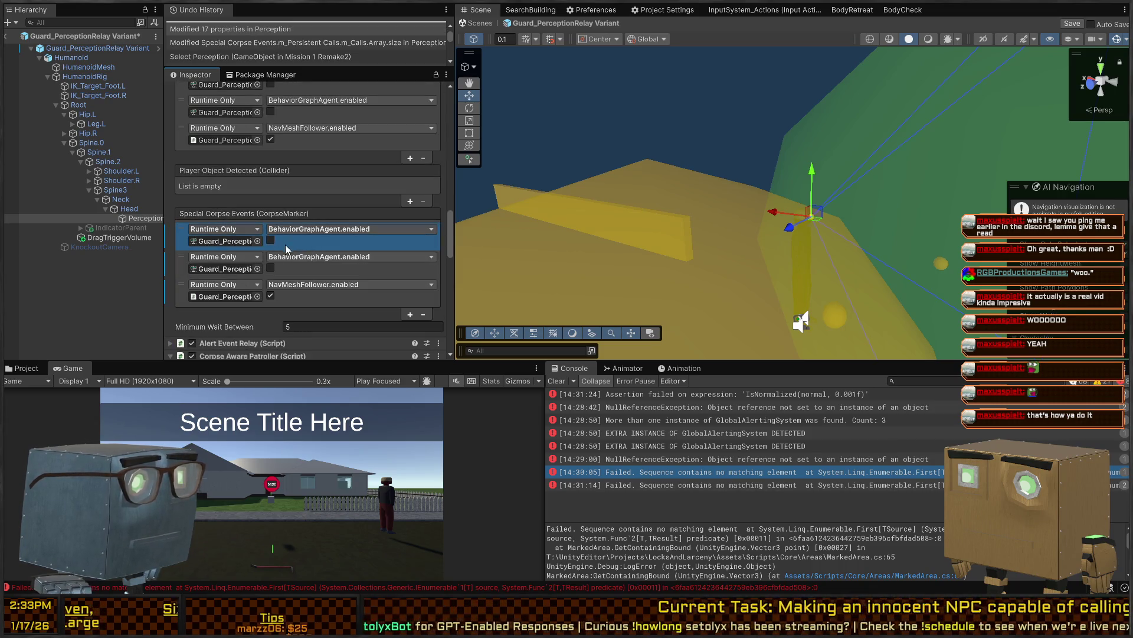
left_click(270, 296)
Add a fourth corpse event that targets the guard and enables BehaviorGraphAgent
left_click(410, 314)
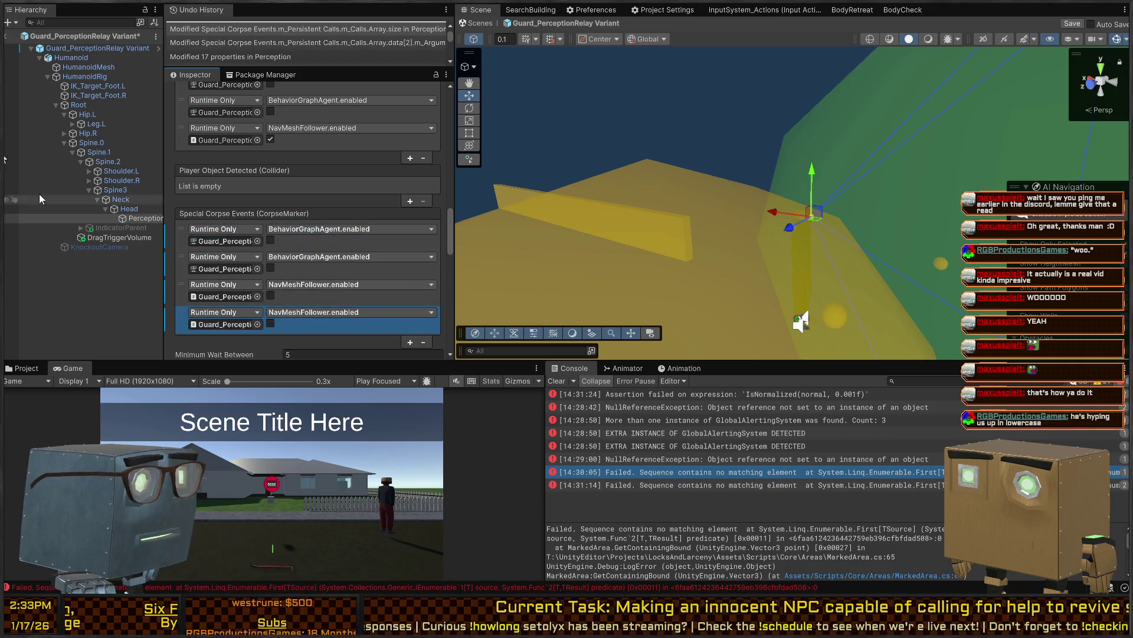
left_click(63, 50)
left_click_drag(63, 53, 226, 321)
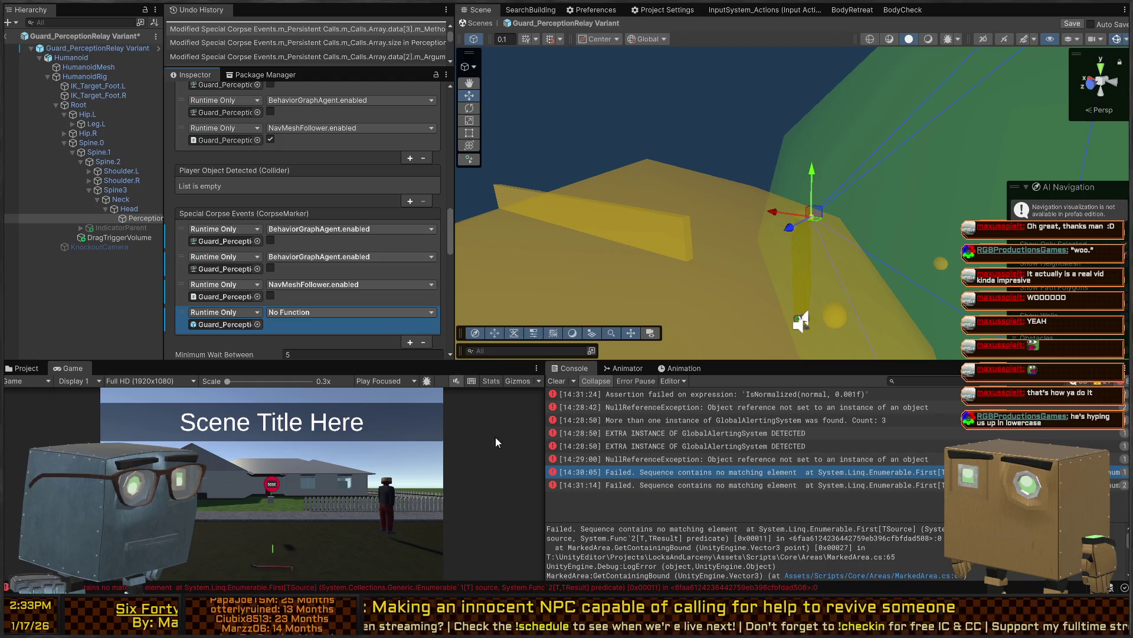
key("ctrl+v")
left_click(270, 324)
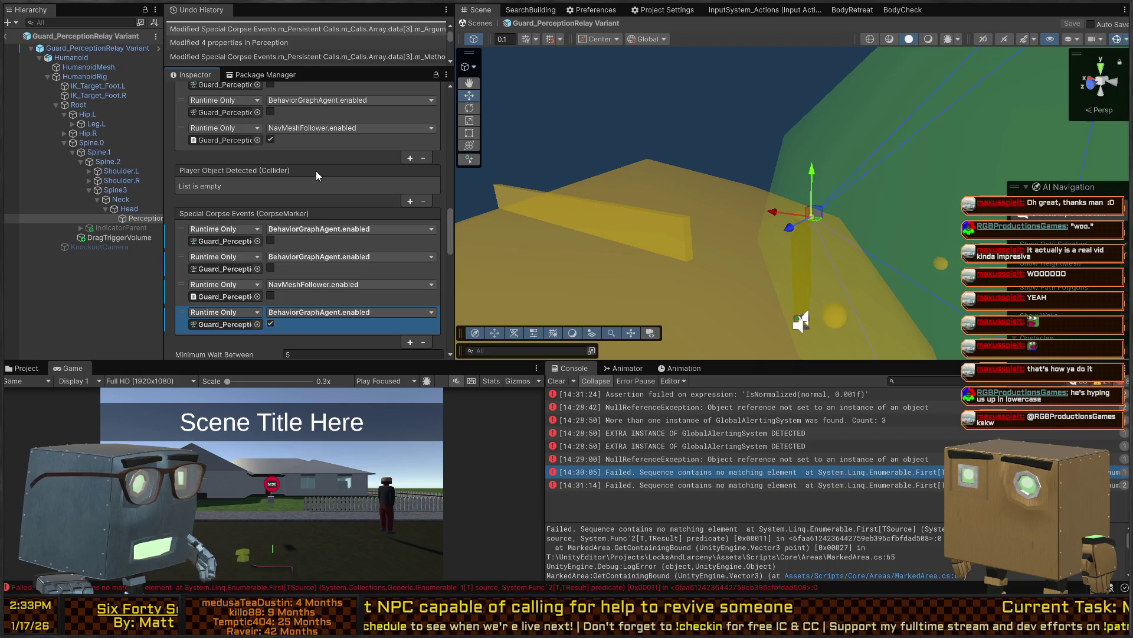
Duplicate the last corpse event and drag the copy up into the fourth slot
scroll(282, 175, "down", 4)
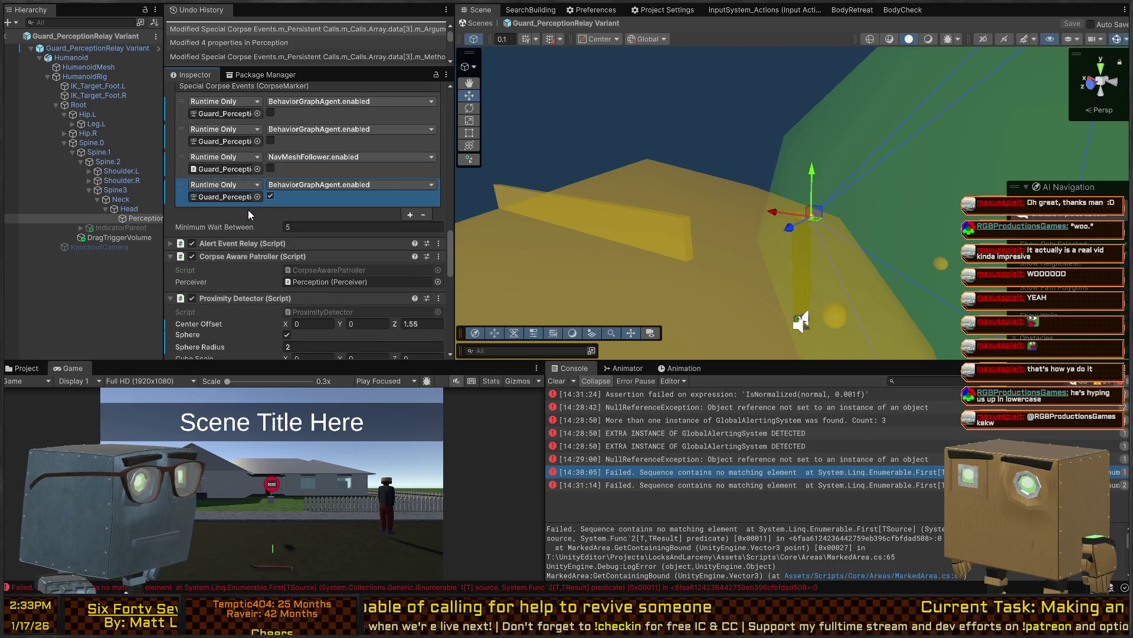
scroll(244, 205, "up", 2)
scroll(309, 175, "up", 7)
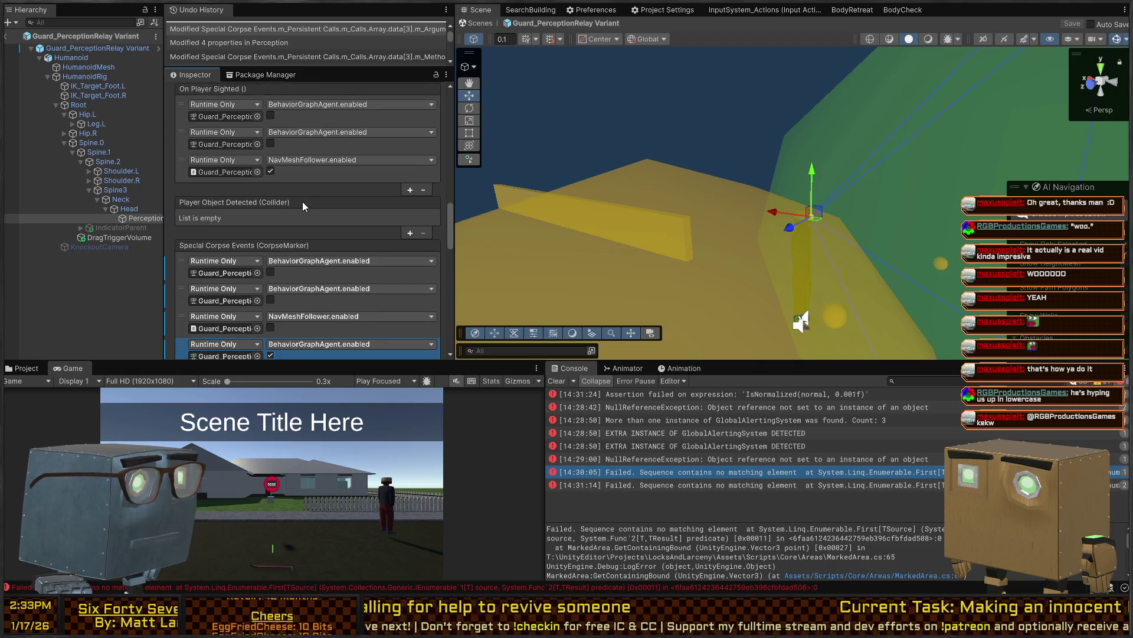
scroll(249, 212, "down", 5)
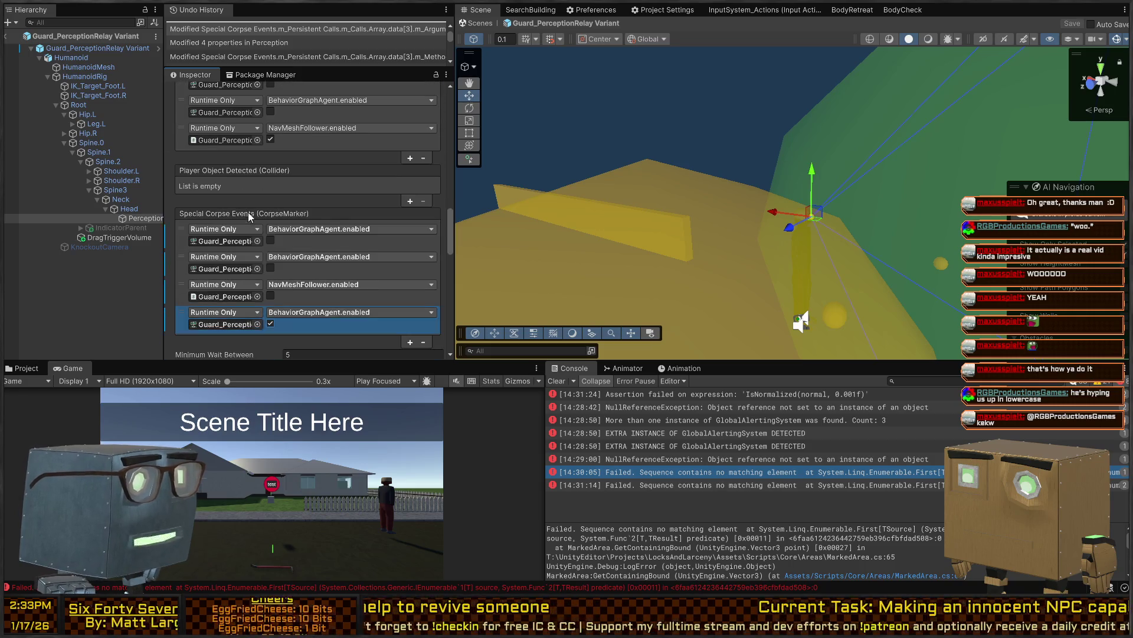
scroll(286, 213, "down", 2)
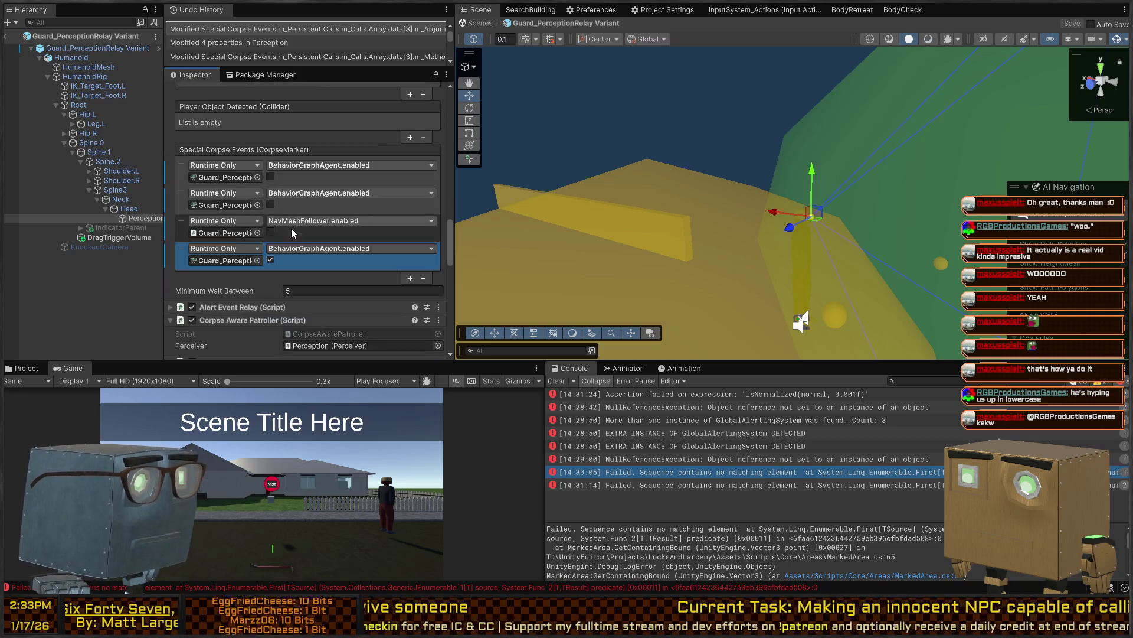
left_click(409, 279)
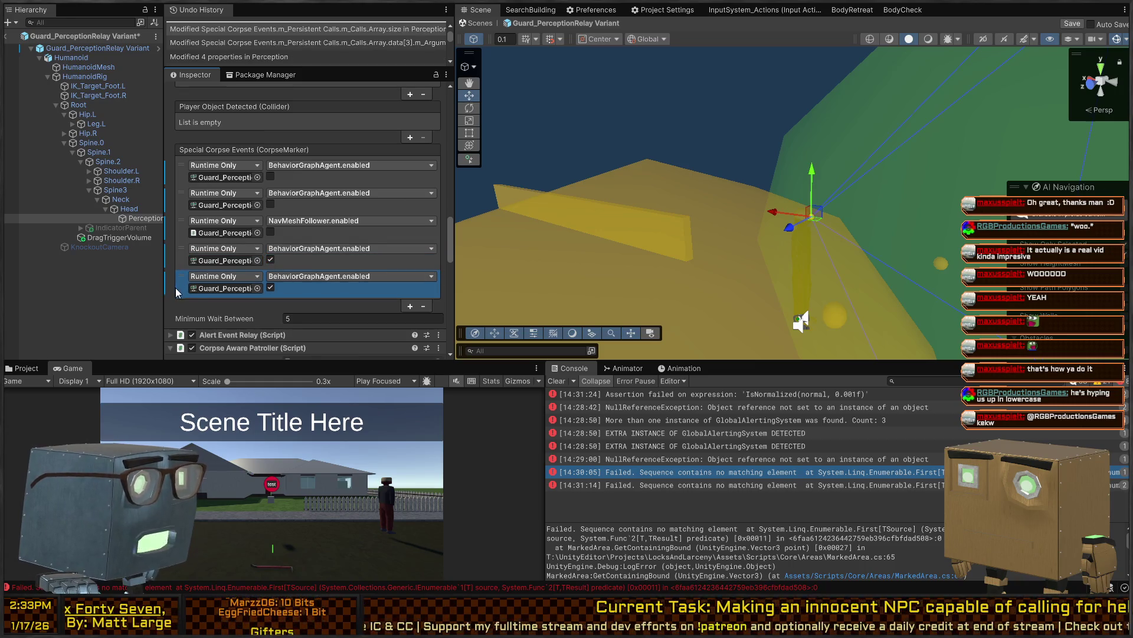
left_click_drag(185, 270, 188, 262)
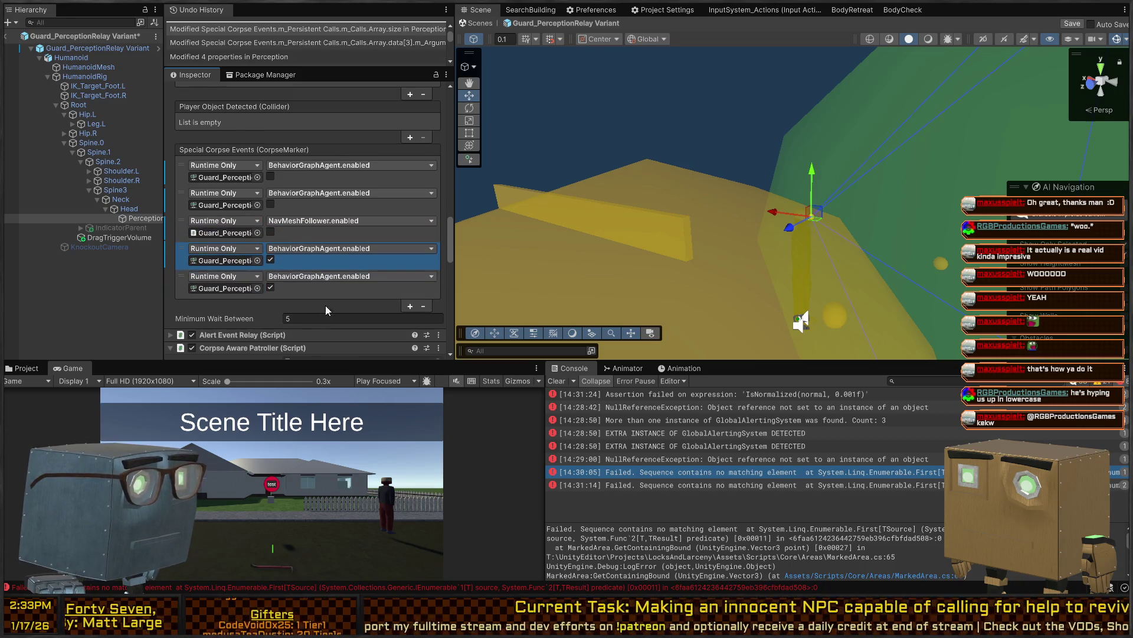
scroll(323, 307, "down", 10)
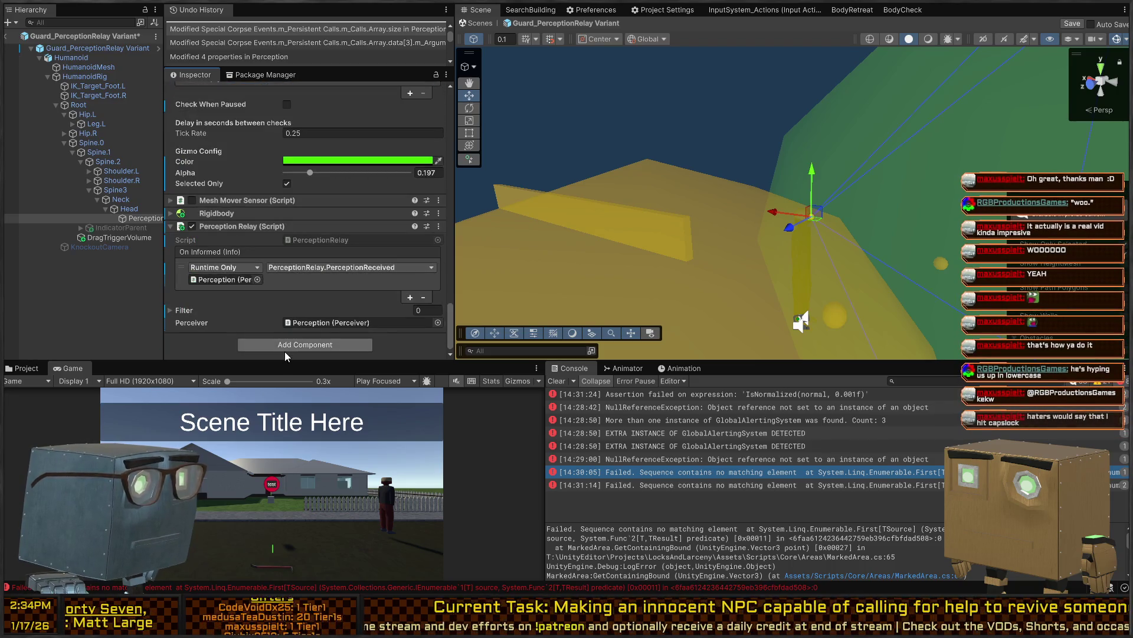
scroll(257, 264, "up", 5)
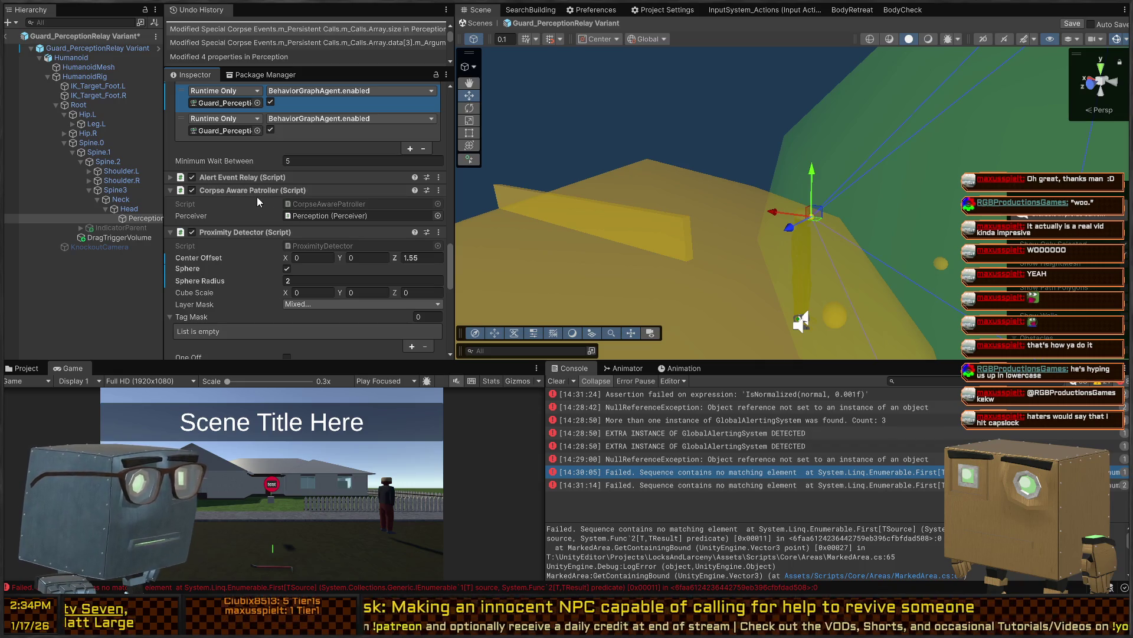
double_click(329, 203)
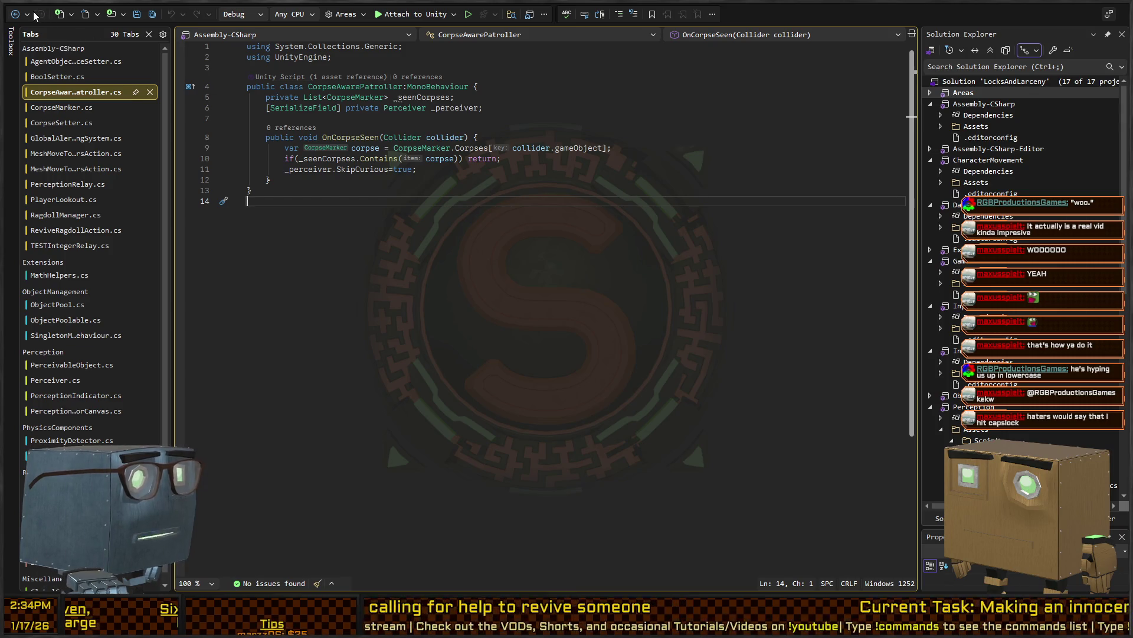
left_click(15, 14)
left_click(15, 15)
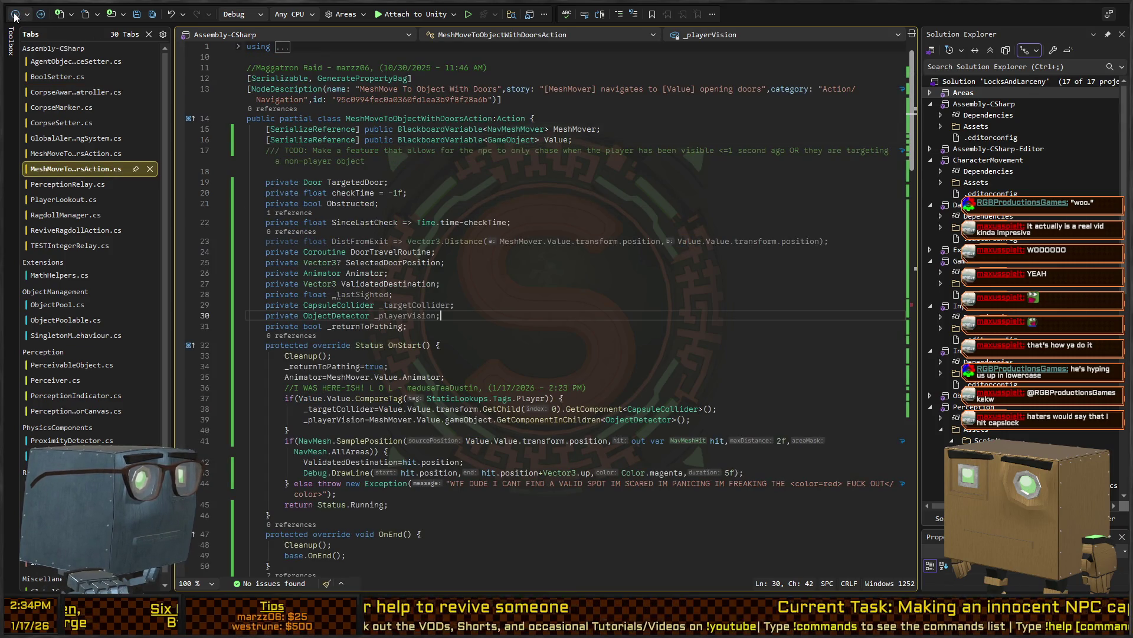
key("alt+Tab")
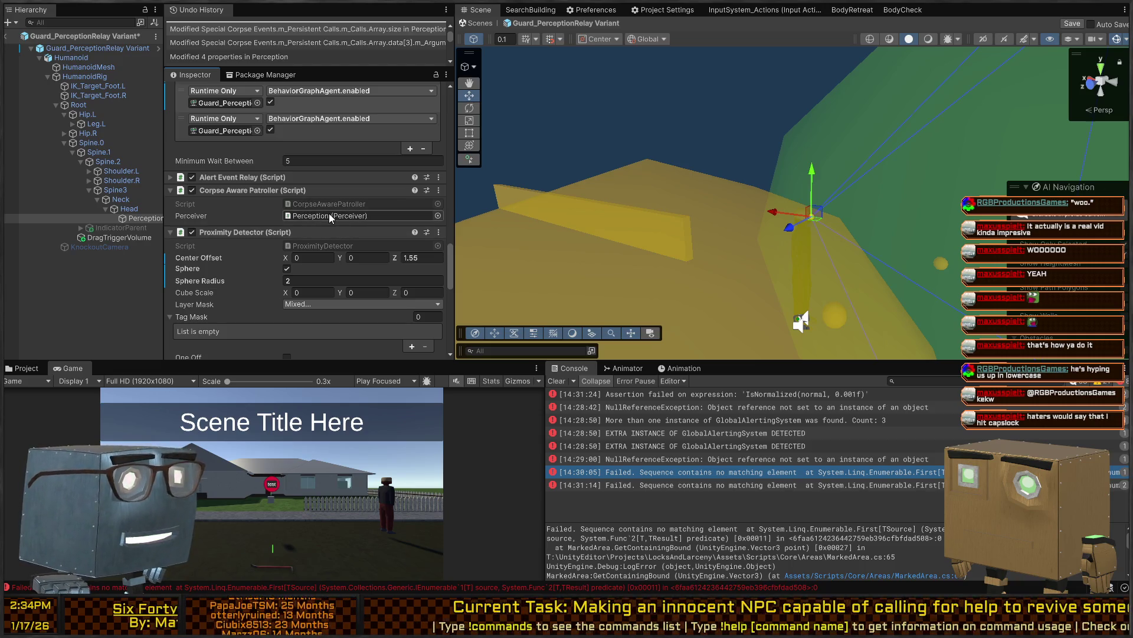
Give Guard_PerceptionRelay Variant a Corpse Setter with Property Name CorpseMarker, leaving Agent Reference empty
scroll(329, 214, "down", 3)
scroll(328, 213, "down", 8)
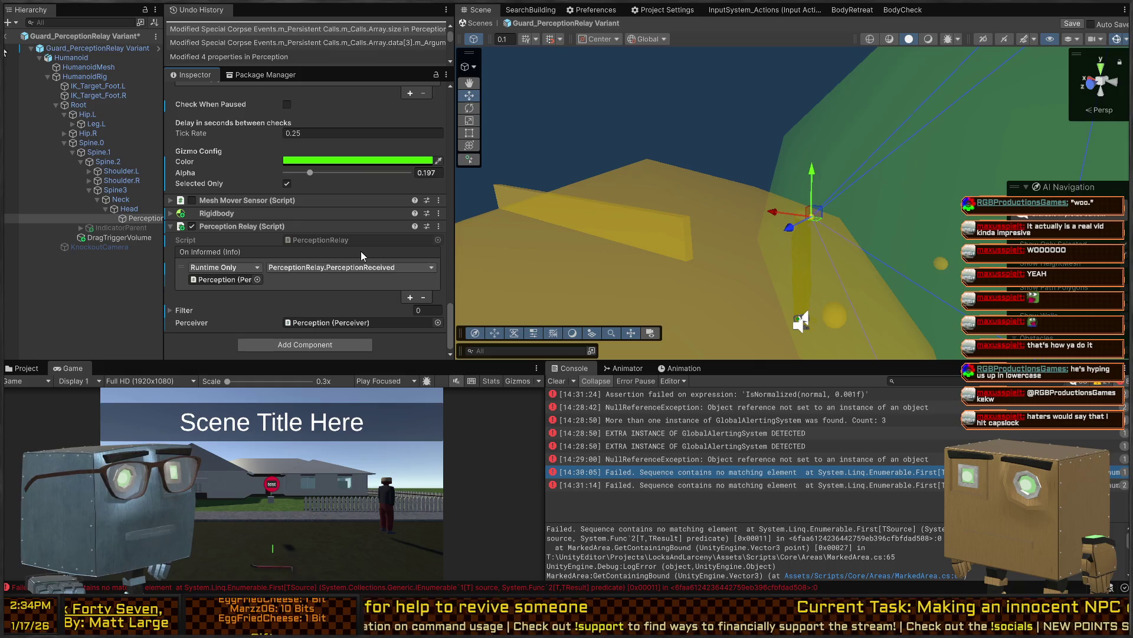
scroll(308, 248, "up", 5)
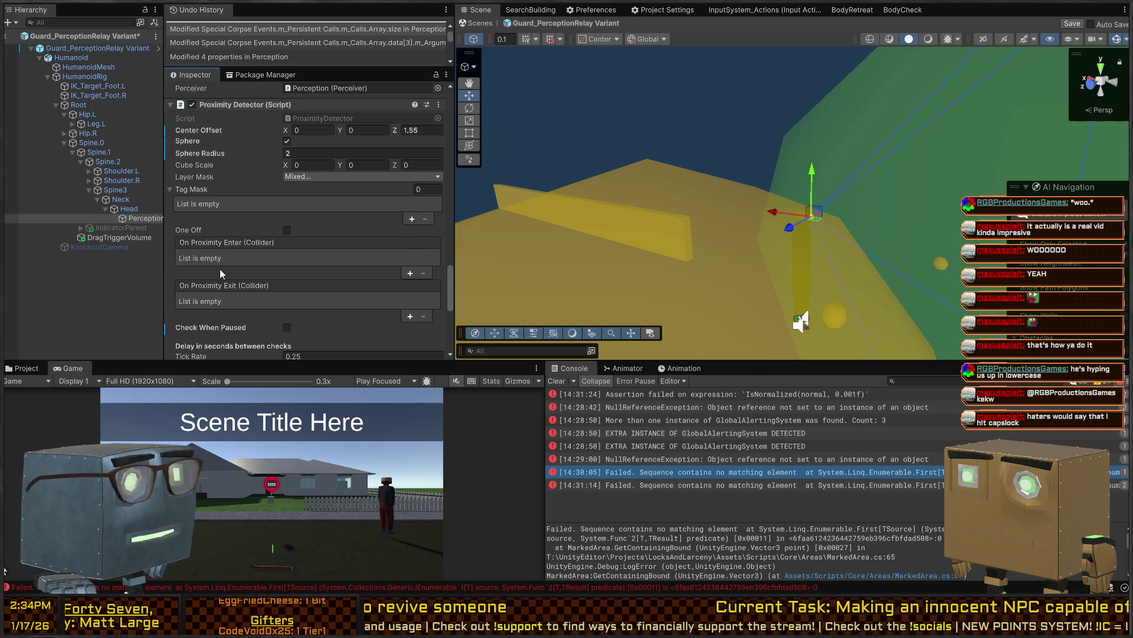
scroll(288, 267, "up", 8)
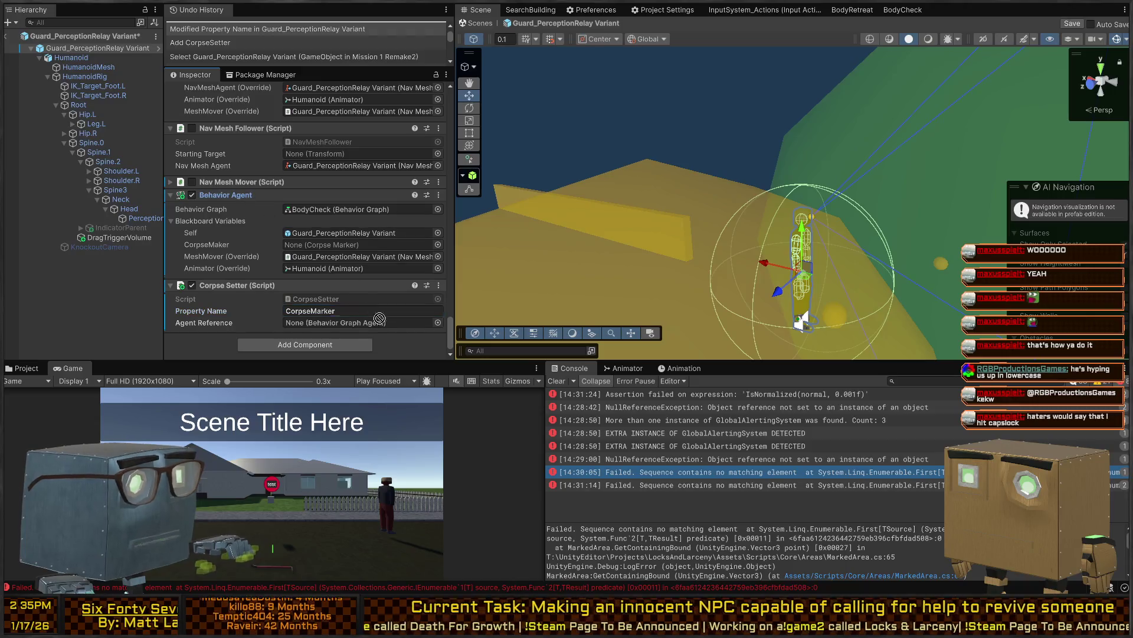
Link the guard's own Behavior Agent as Corpse Setter's Agent Reference, then save and exit the prefab
left_click_drag(356, 321, 356, 321)
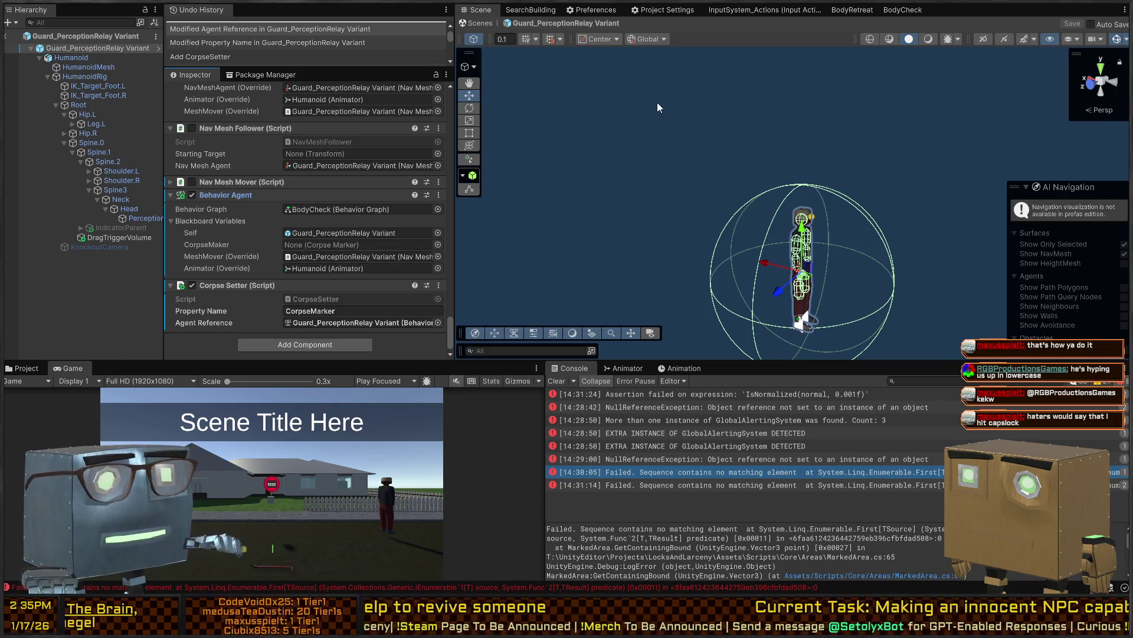
left_click(473, 26)
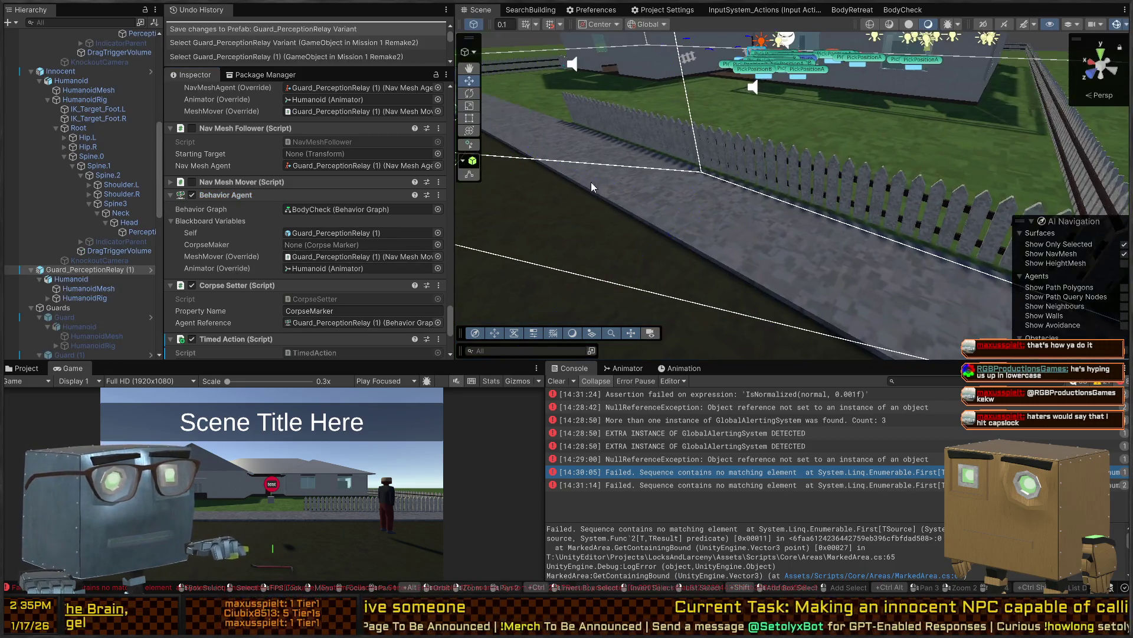
Turn the scene view toward the guards and select the first guard in the Hierarchy
left_click_drag(976, 174, 590, 177)
scroll(287, 232, "down", 4)
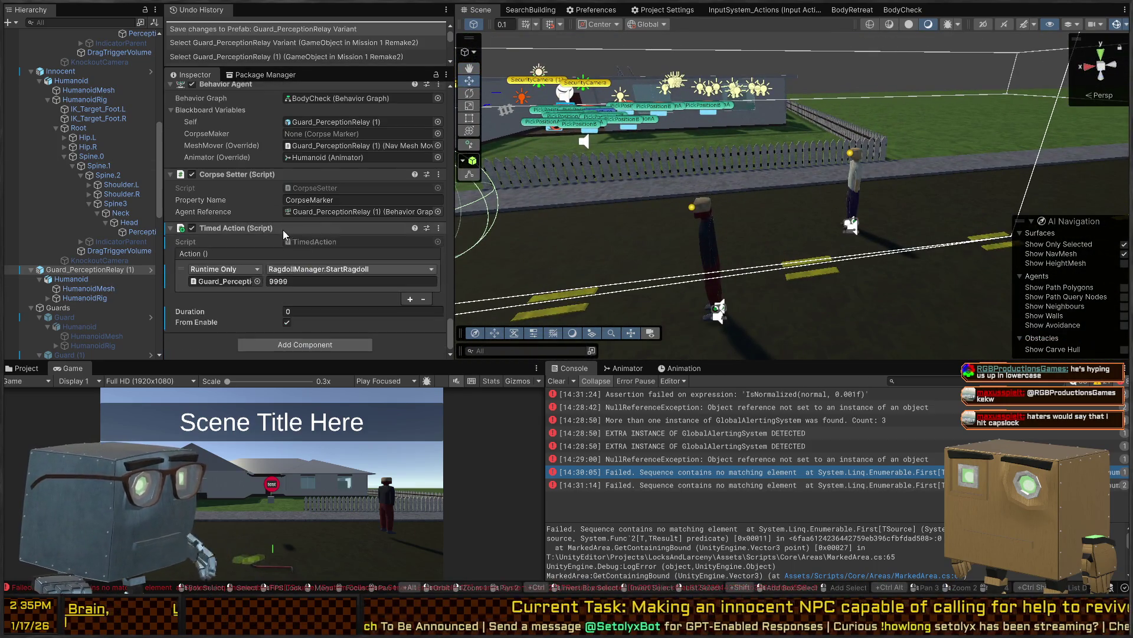
scroll(309, 194, "up", 1)
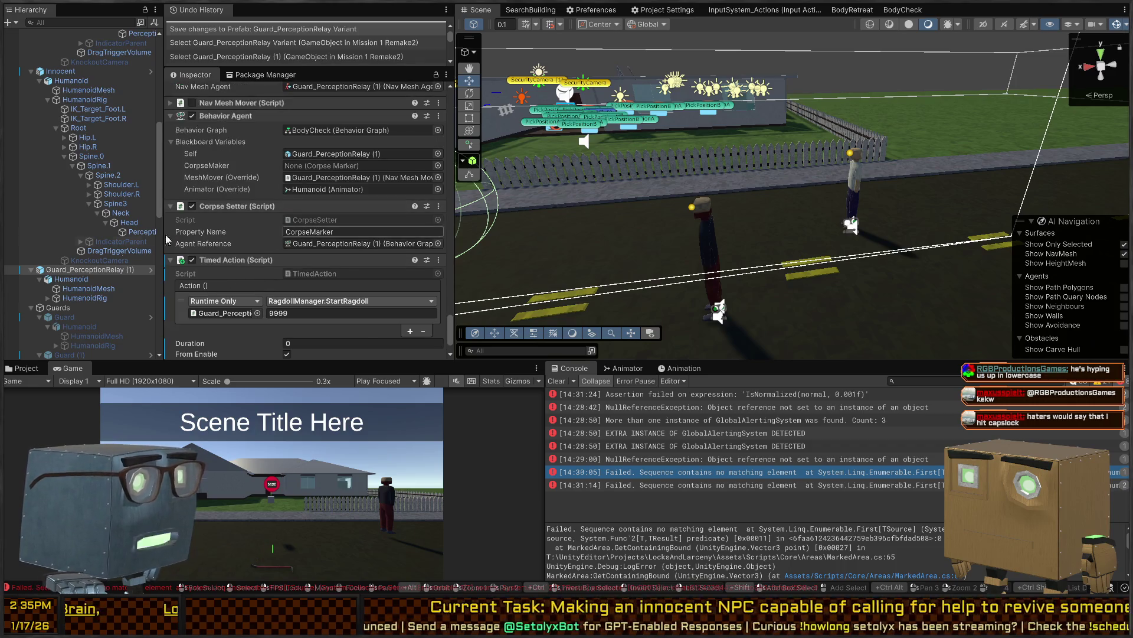
left_click(86, 318)
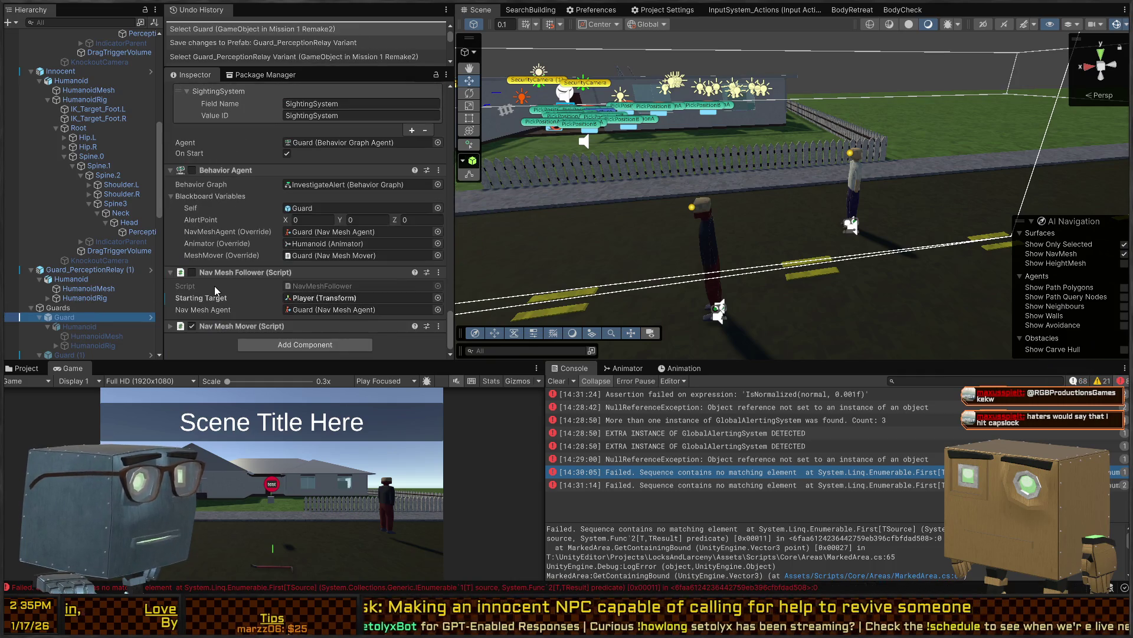
scroll(228, 268, "up", 9)
scroll(228, 267, "up", 10)
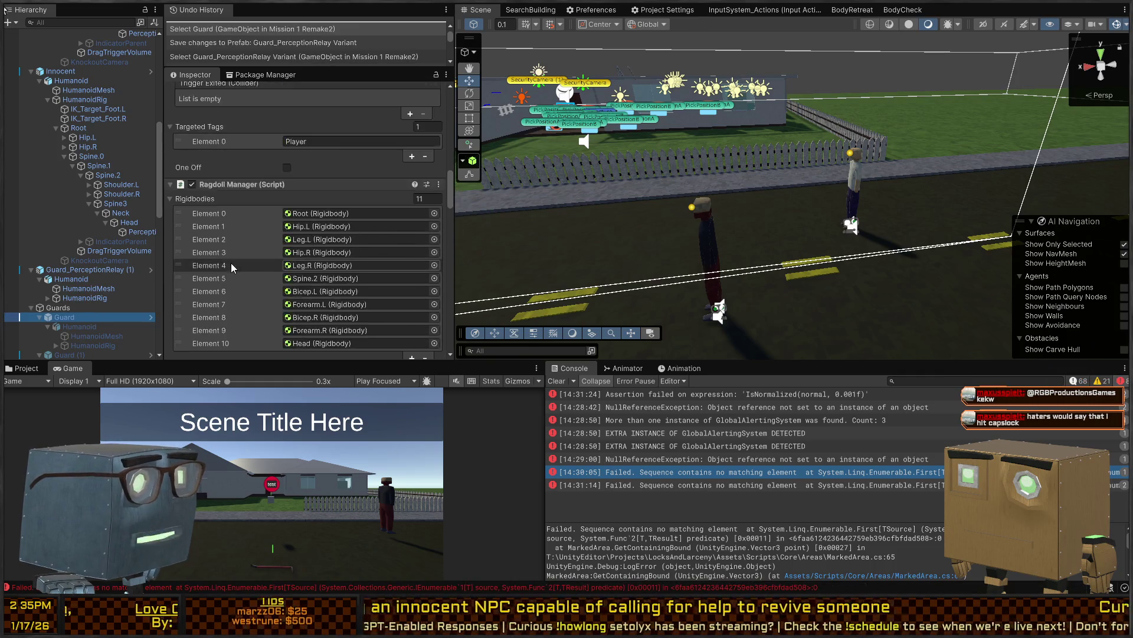
Select Guard, Guard (1) and Guard (2) and swap them for Guard_PerceptionRelay Variant instances
left_click(39, 317)
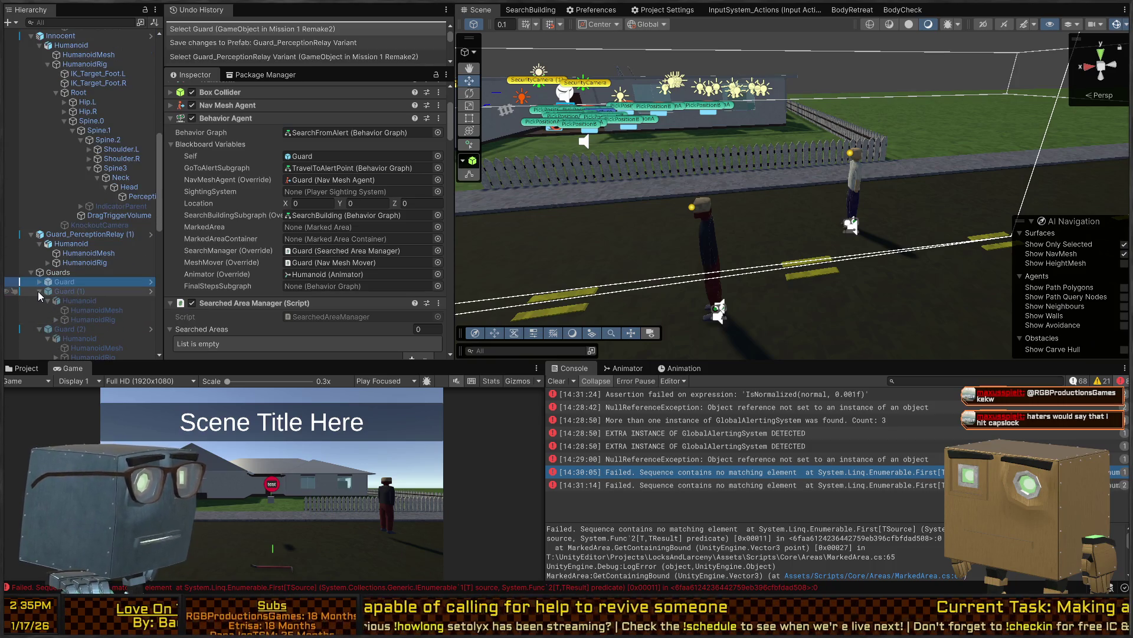
left_click(38, 292)
left_click(40, 301)
left_click(77, 302)
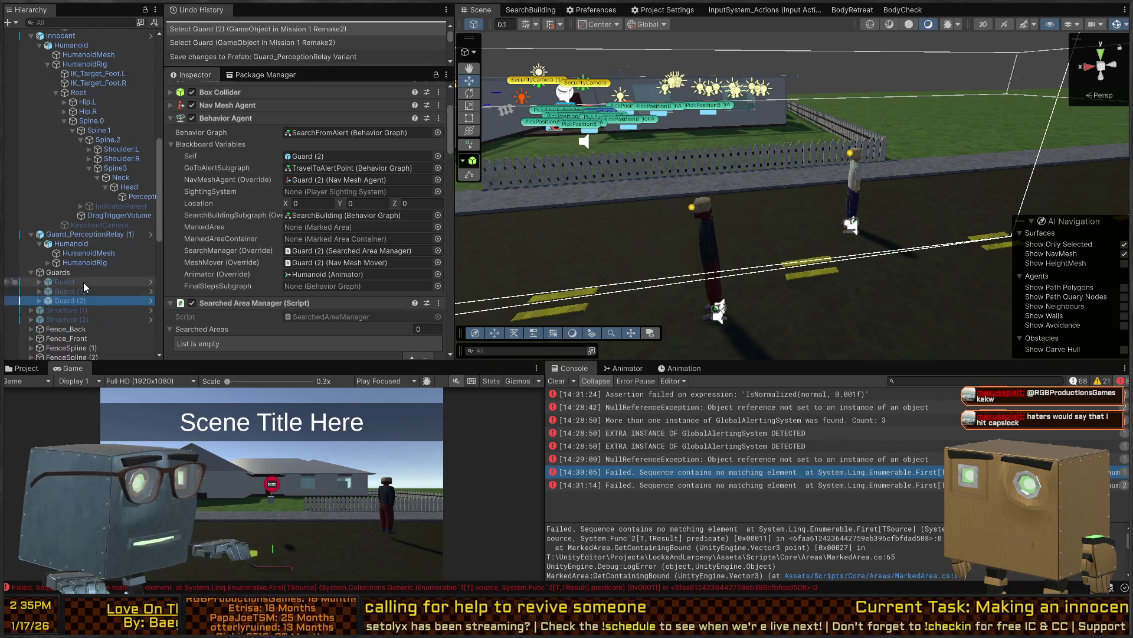
left_click(83, 282, "shift")
left_click(448, 125)
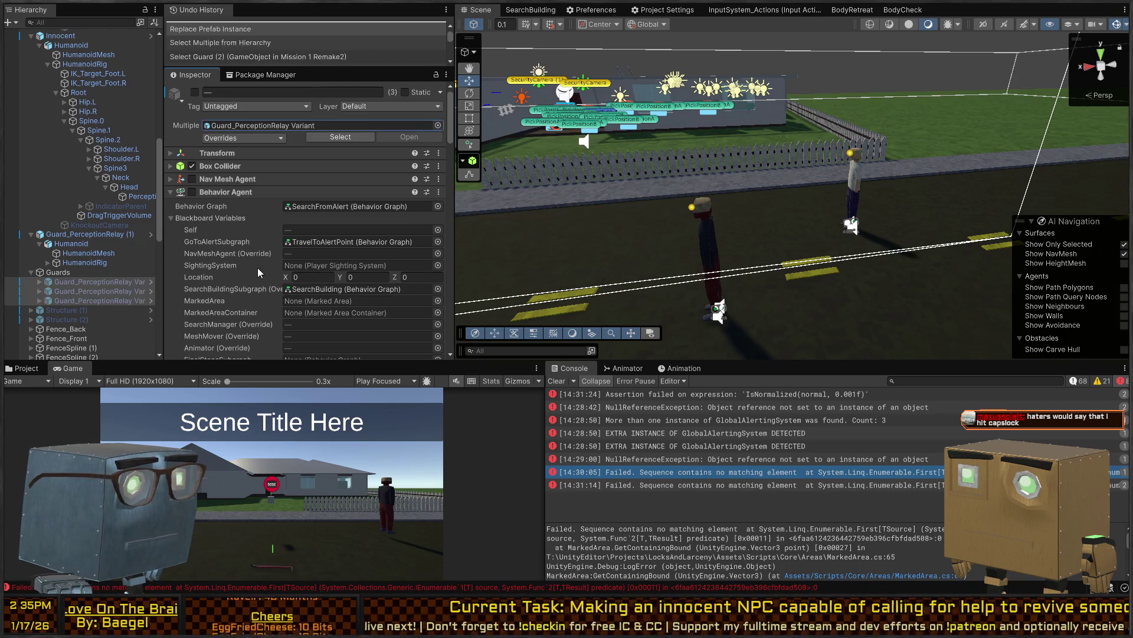
mouse_move(530, 308)
left_mouse_down()
mouse_move(889, 198)
mouse_move(874, 201)
left_mouse_up()
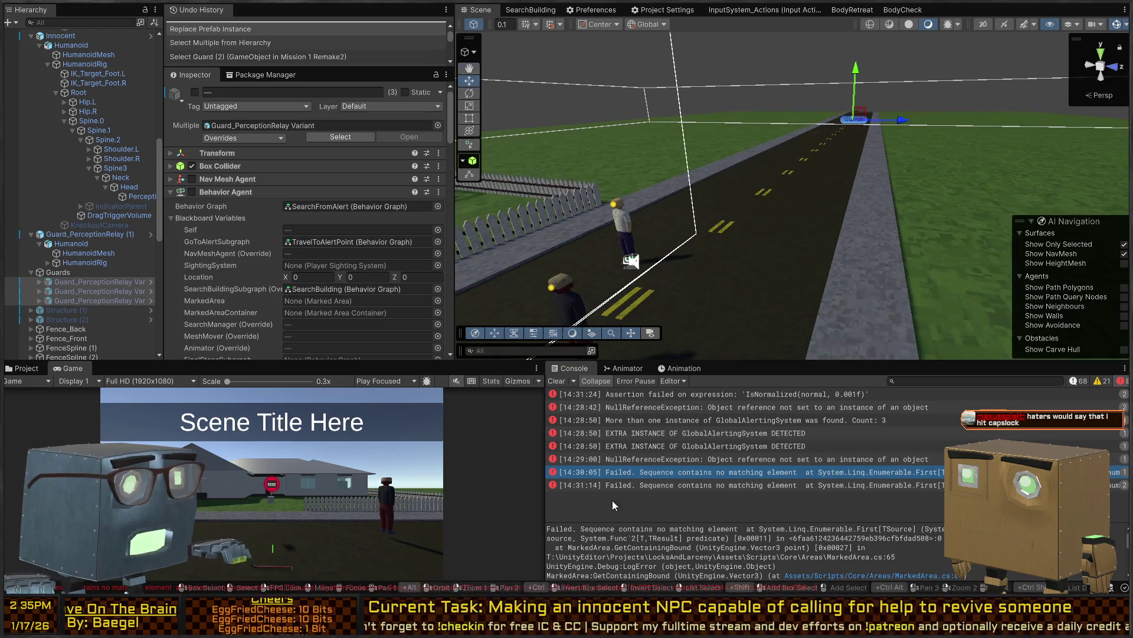
Play the scene and trace its NullReferenceExceptions to MeshMoveToObjectWithDoorsAction.OnStart in Visual Studio
key("ctrl+p")
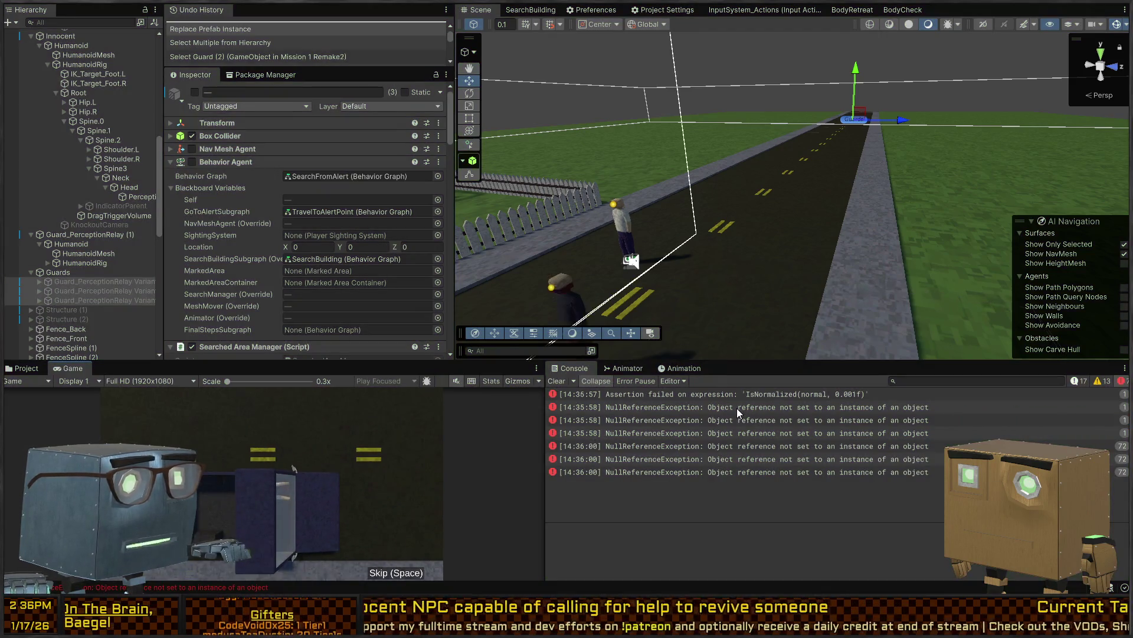
left_click(736, 409)
left_click(736, 418)
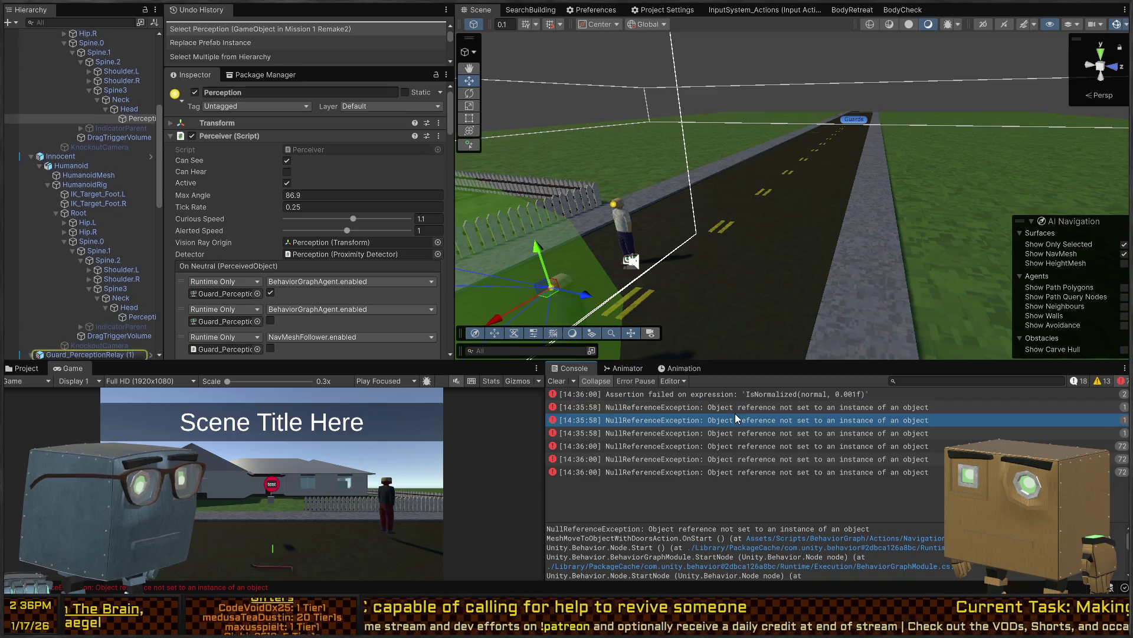
left_click(725, 437)
key("Down")
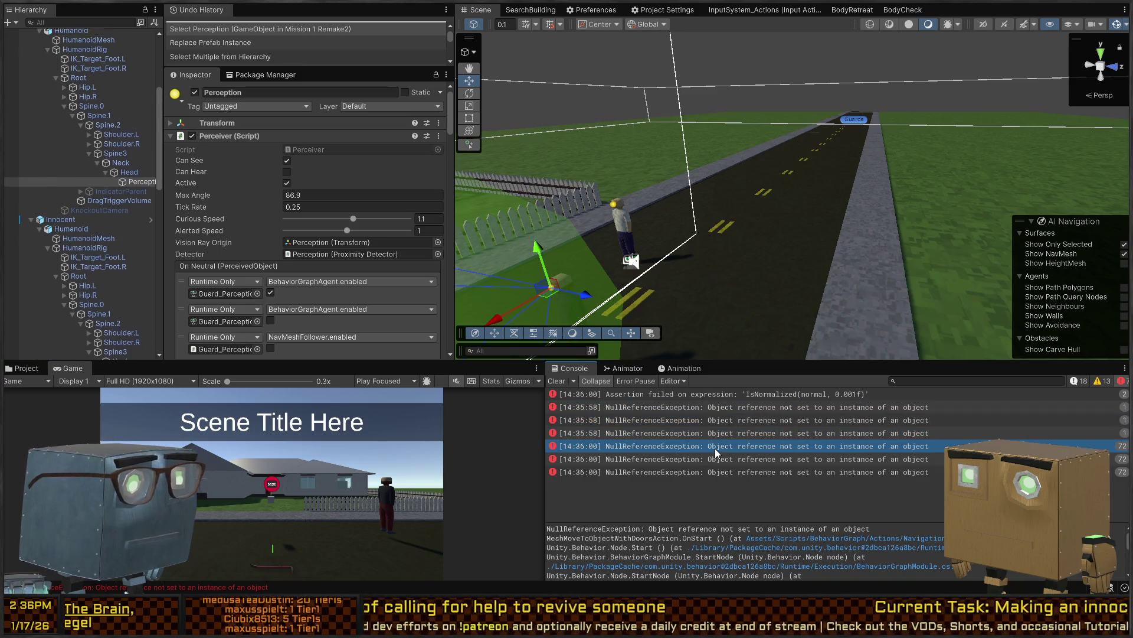
left_click(746, 409)
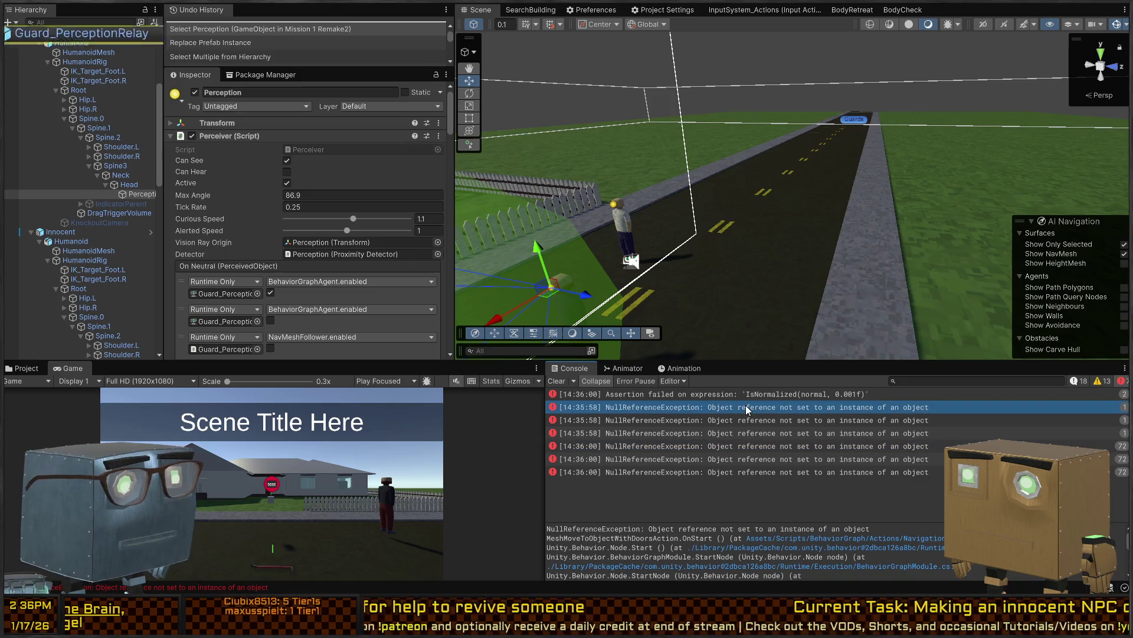
double_click(747, 409)
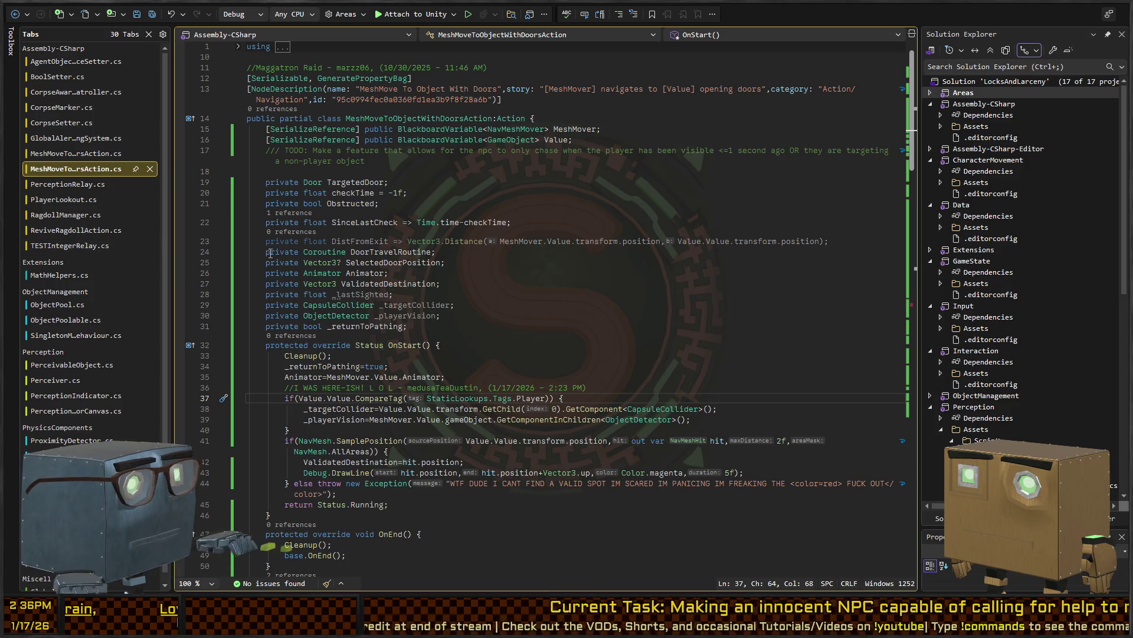
key("alt+Tab")
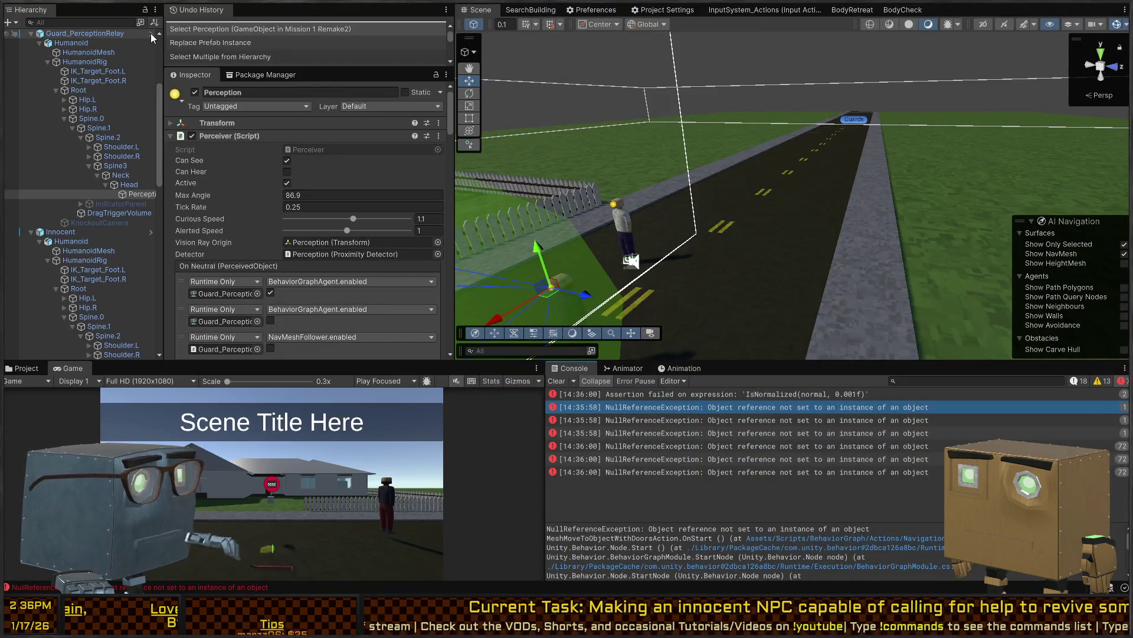
Untick the BodyCheck Behavior Agent on the guard prefab's root and return to the main scene
left_click(151, 35)
scroll(229, 212, "down", 12)
scroll(234, 212, "down", 5)
scroll(224, 232, "up", 10)
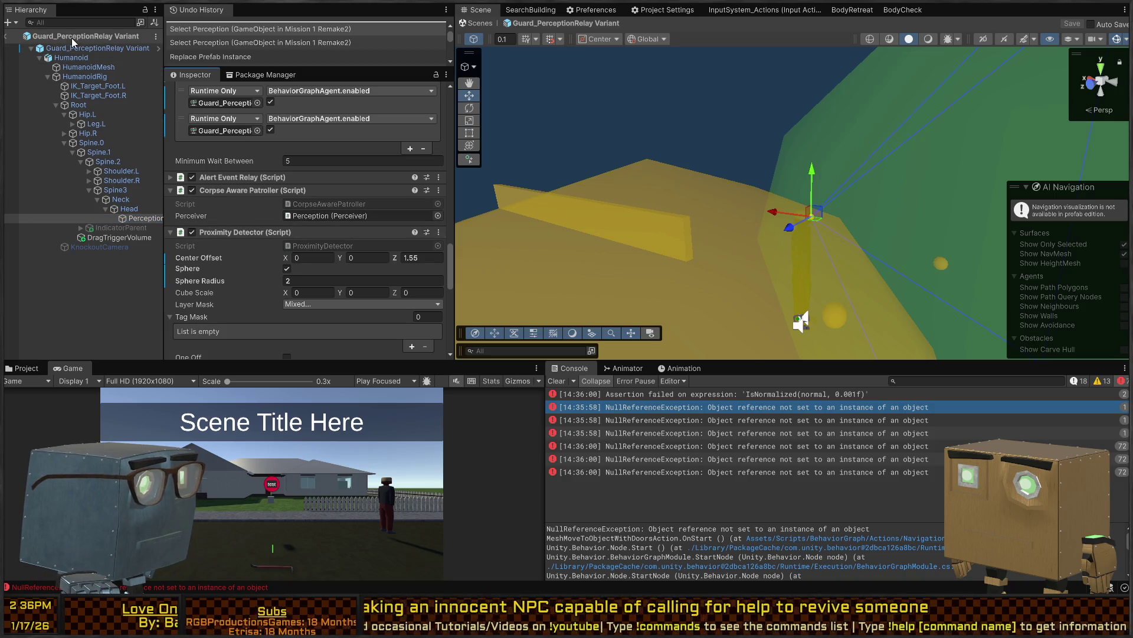
left_click(89, 48)
scroll(194, 212, "down", 15)
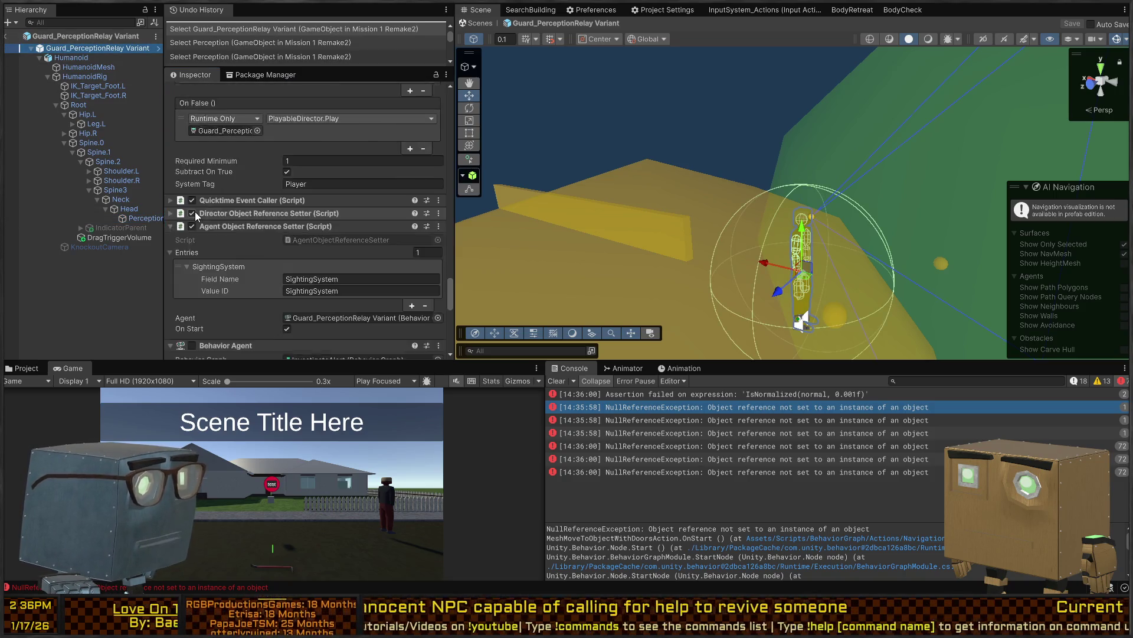
left_click(191, 195)
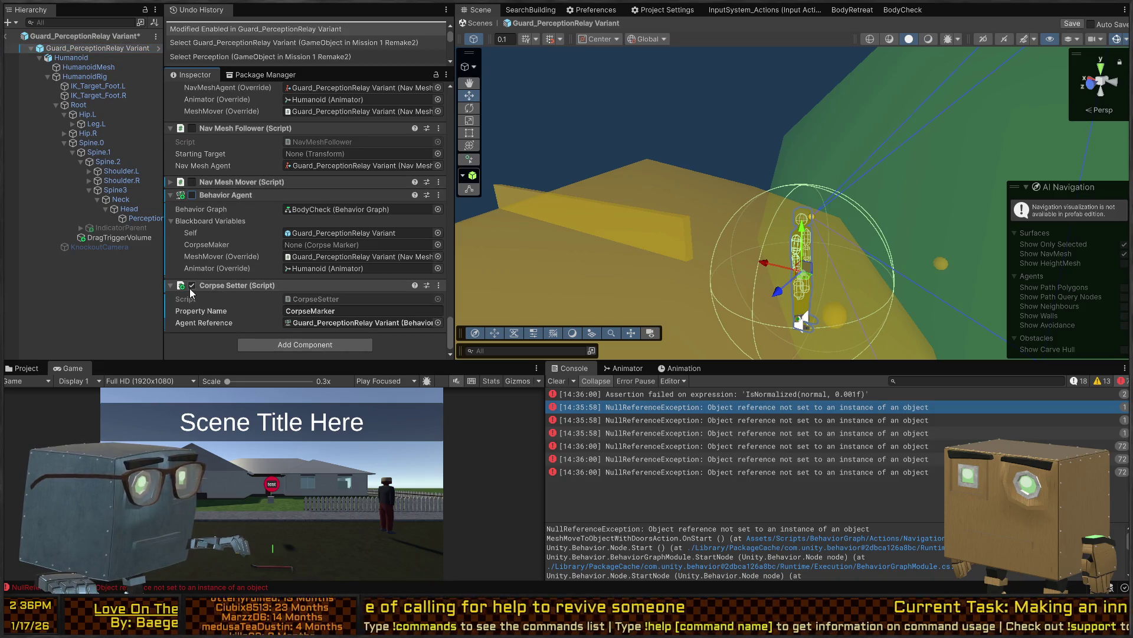
left_click(482, 24)
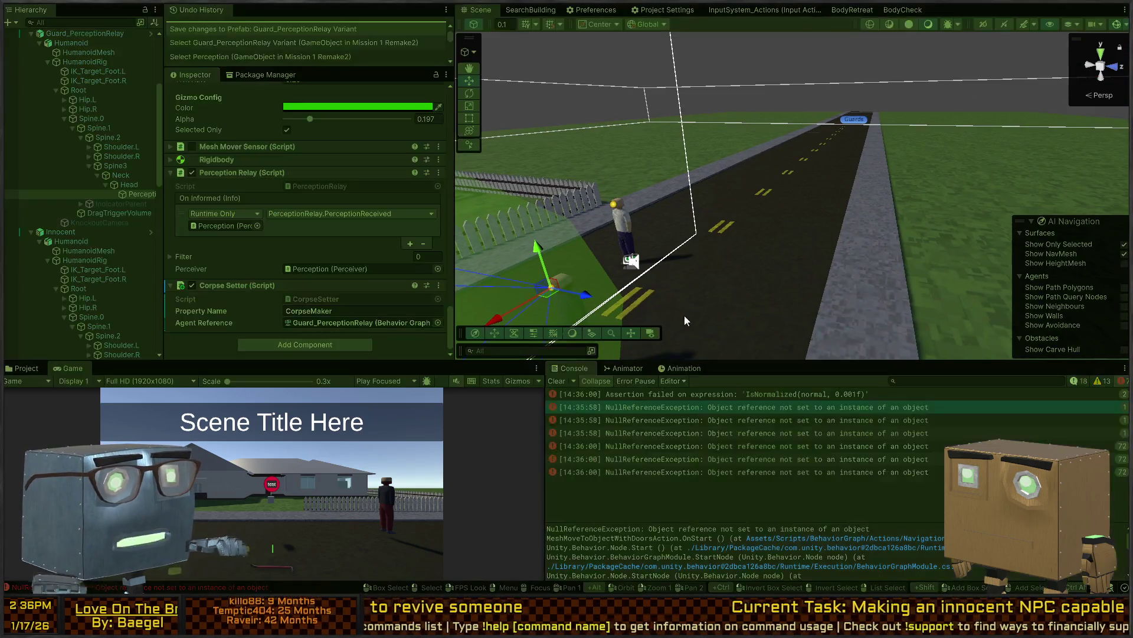
Play-test: skip the cutscene and drag the downed body toward the guard down the road
key("ctrl+p")
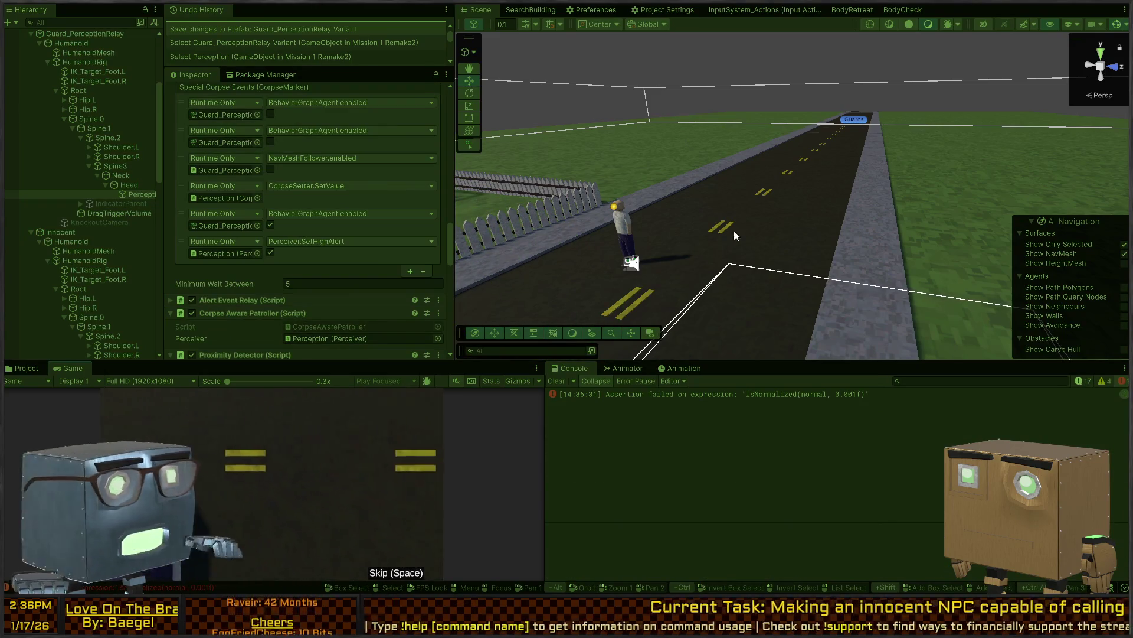
key("space")
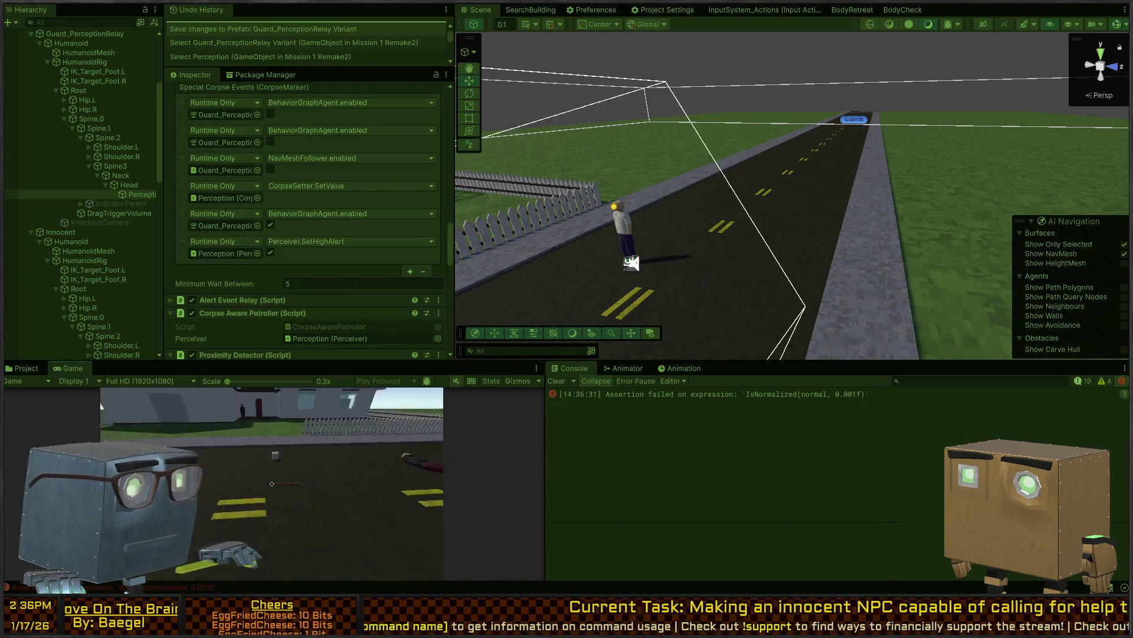
key("w")
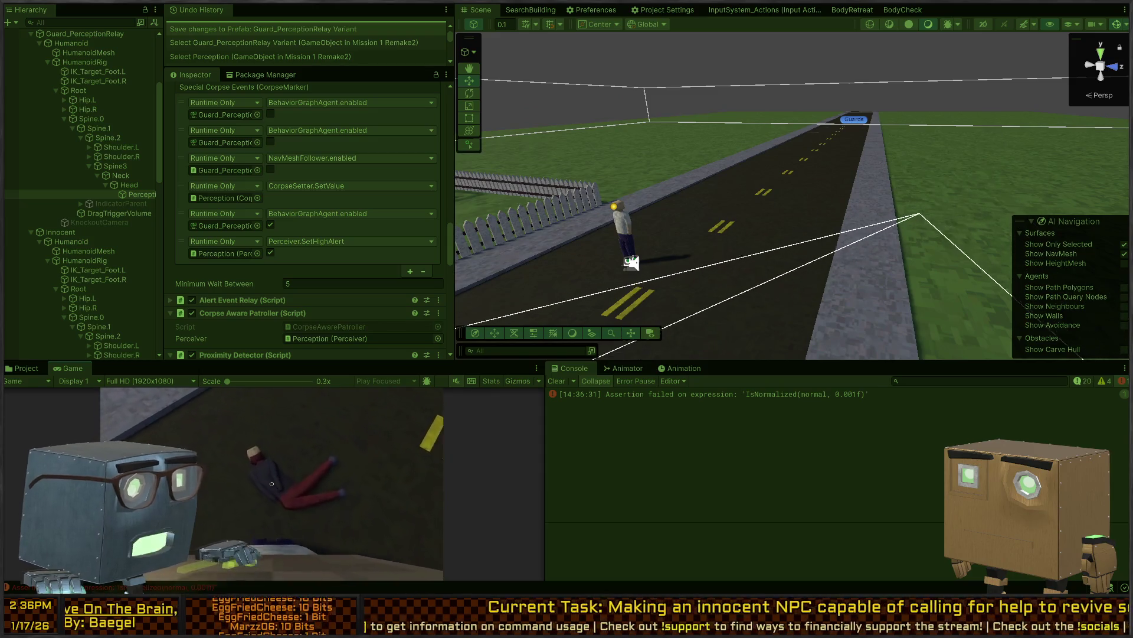
key("f")
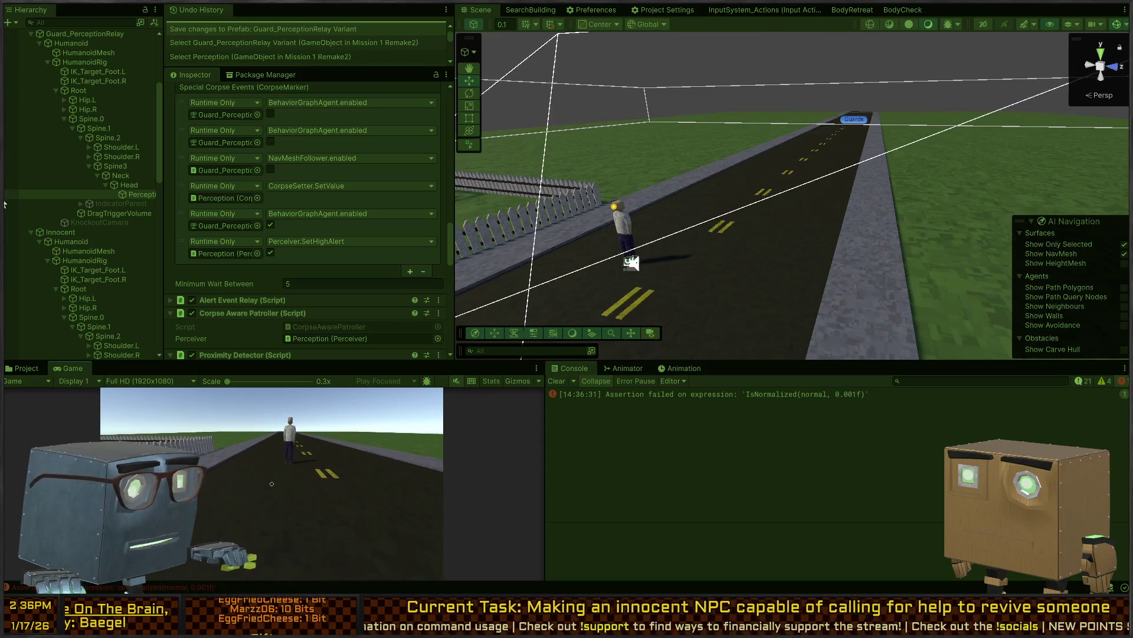
key("w")
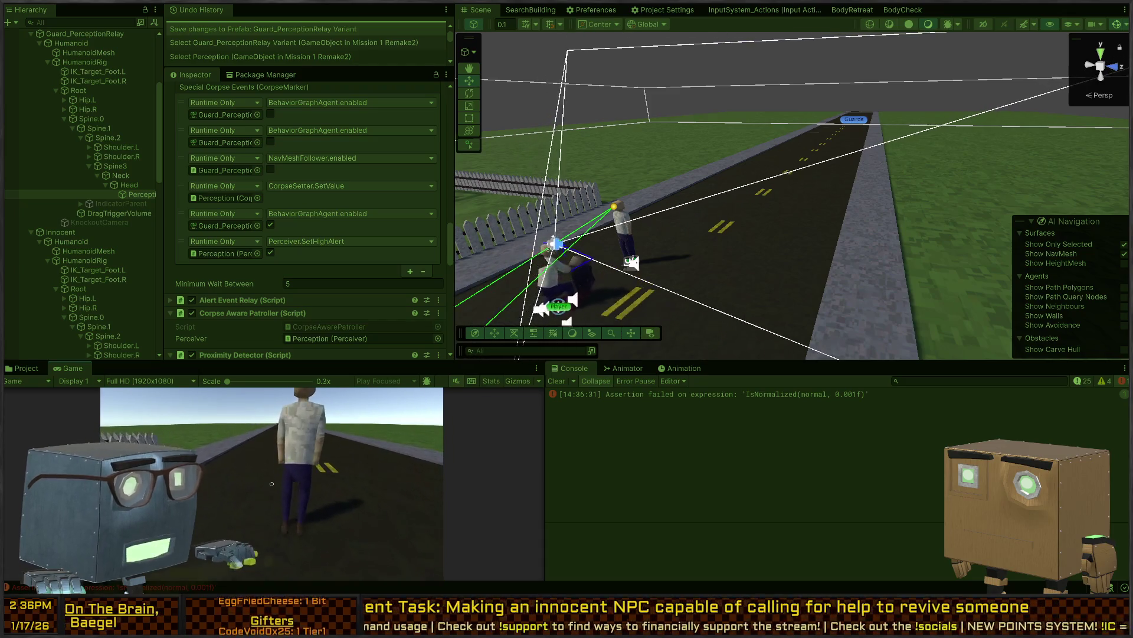
key("s")
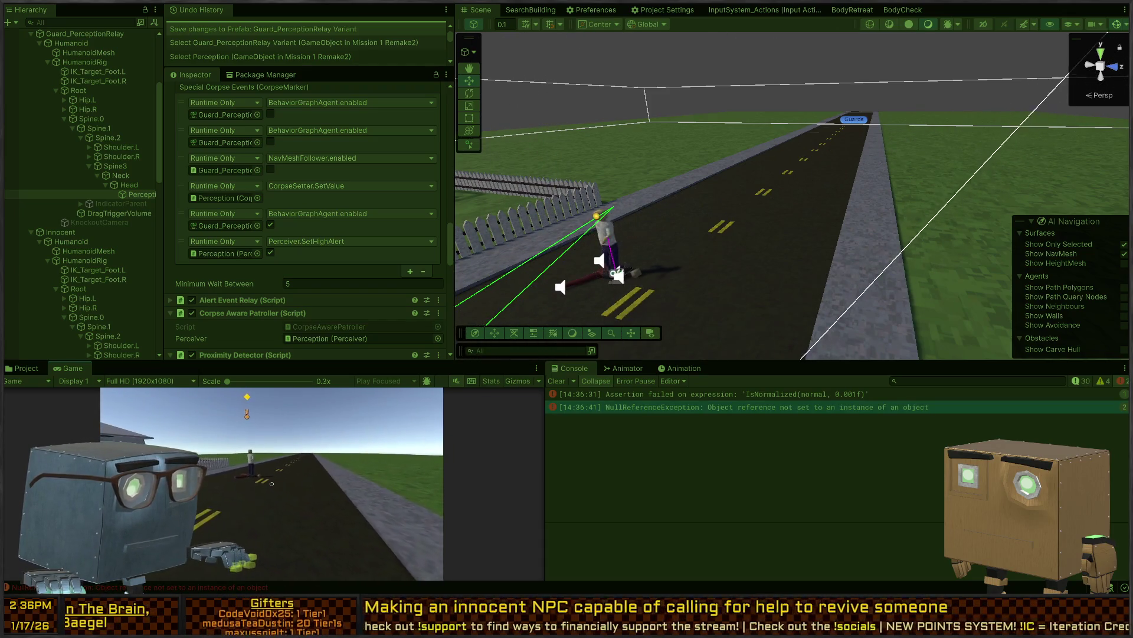
Inspect the NullReferenceException's stack trace through GlobalCorpseNotifyAction.OnStart and the Innocent object behind it
mouse_move(271, 483)
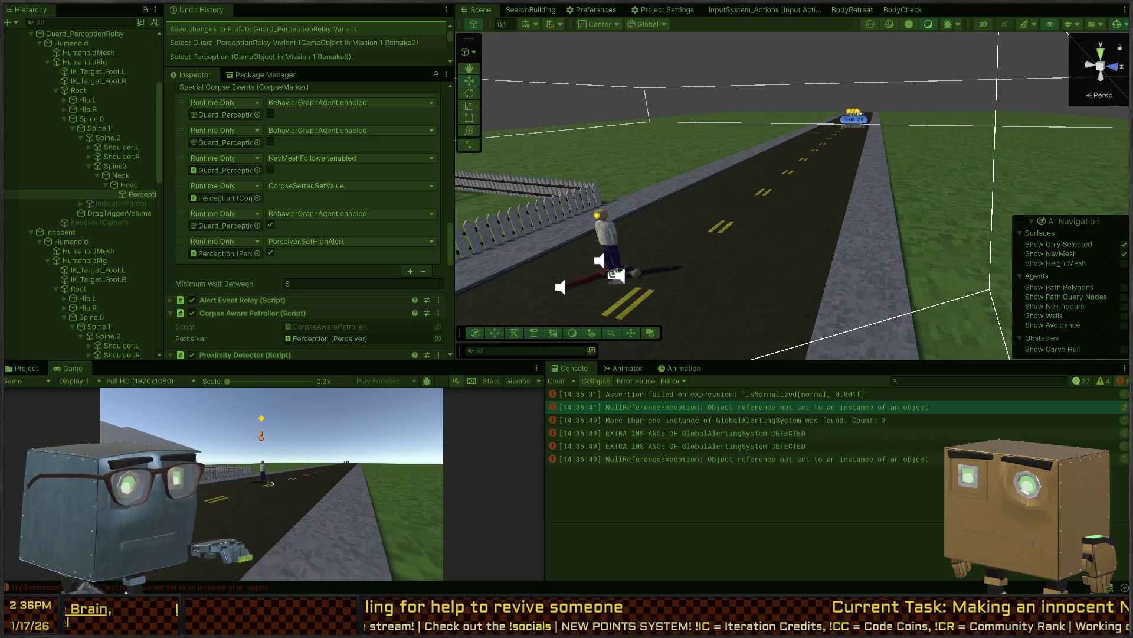
left_click(731, 457)
mouse_move(773, 189)
left_mouse_down()
mouse_move(799, 171)
mouse_move(526, 243)
mouse_move(710, 244)
mouse_move(683, 246)
left_mouse_up()
key("w")
key("s")
left_click(664, 458)
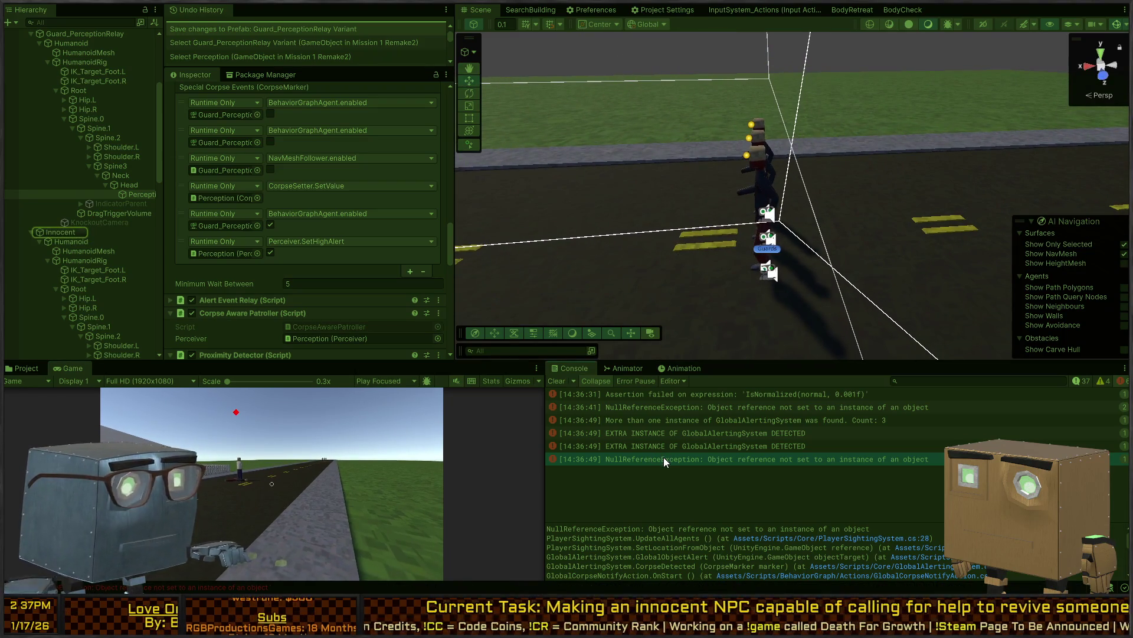
Select Guard_PerceptionRelay Variant (2) and review its SearchFromAlert, BodyCheck, InvestigateAlert agents and Corpse Setter
left_click(765, 188)
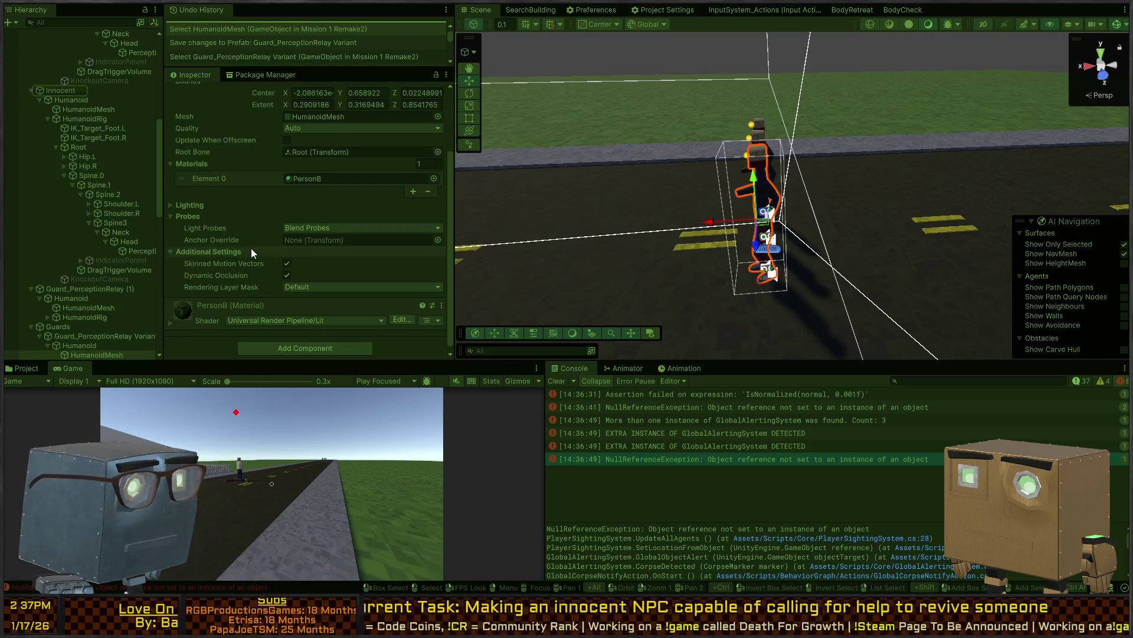
scroll(258, 217, "up", 5)
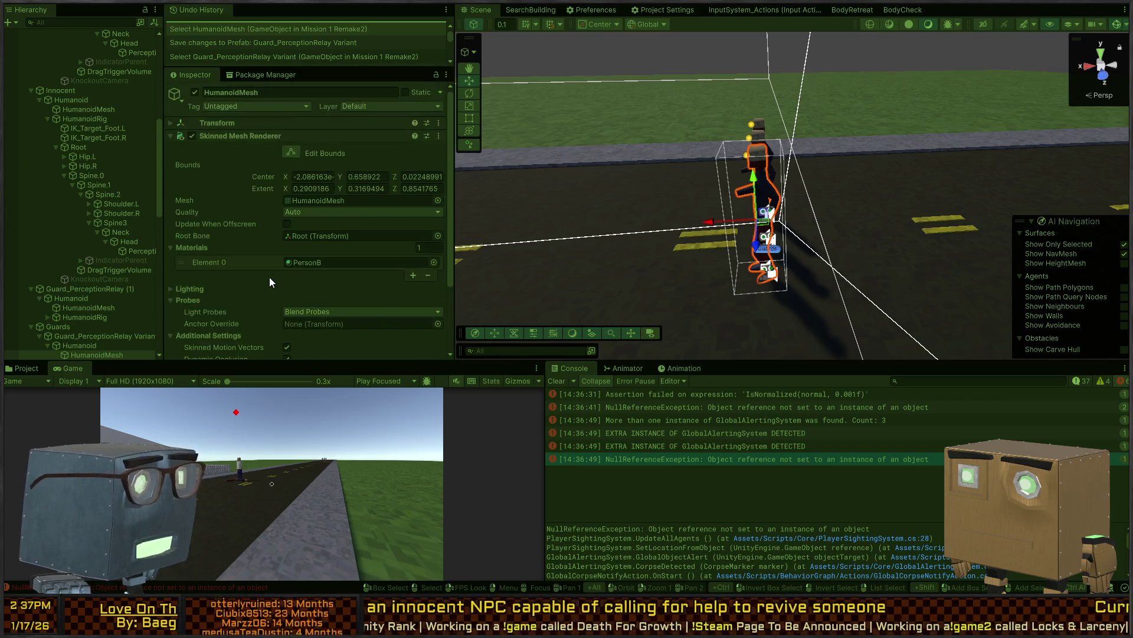
scroll(83, 324, "down", 5)
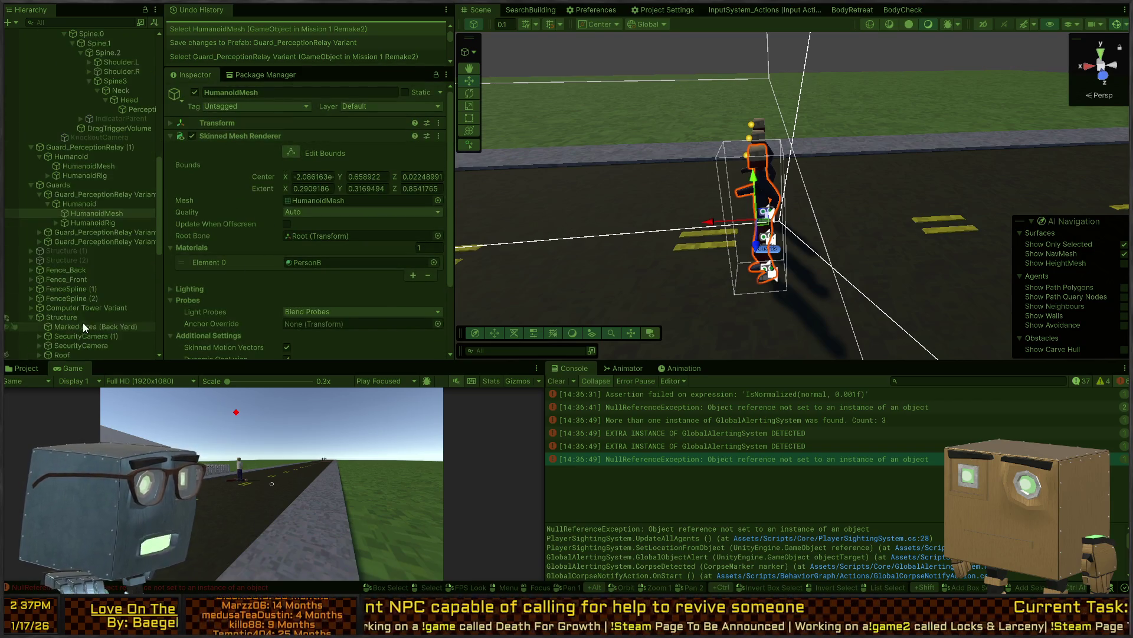
left_click(73, 193)
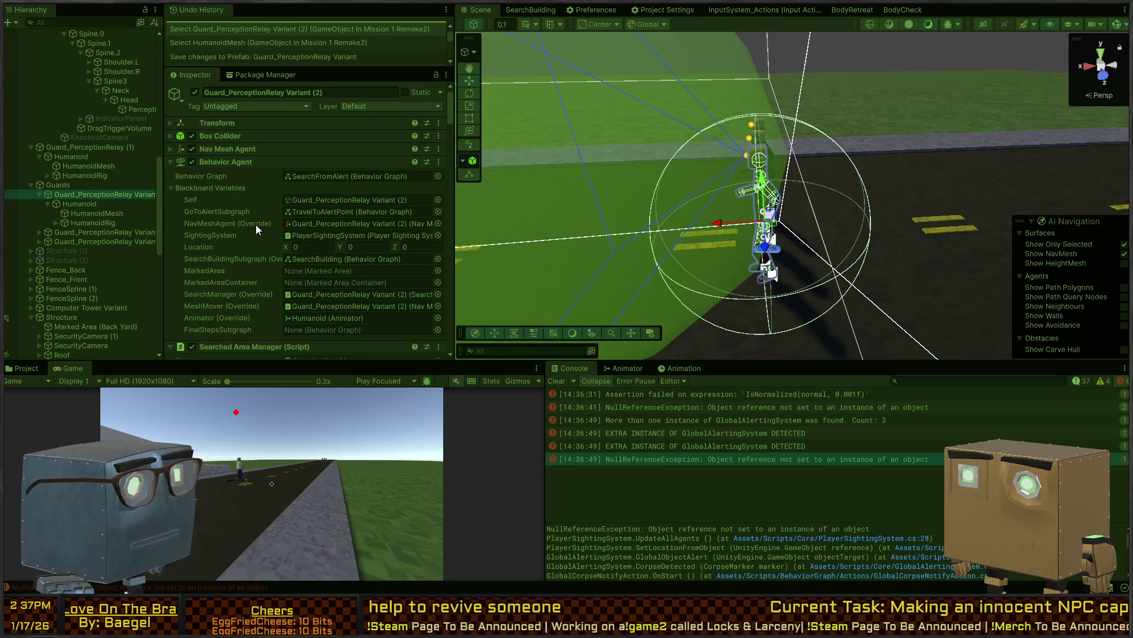
scroll(256, 225, "down", 5)
scroll(237, 188, "down", 1)
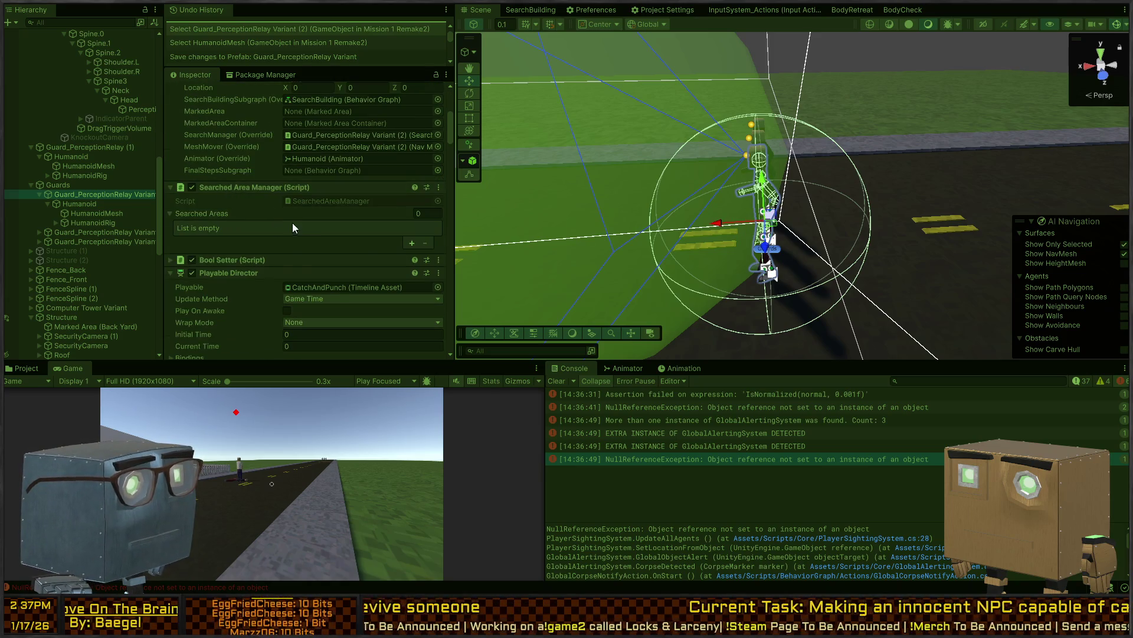
scroll(236, 204, "down", 7)
scroll(234, 203, "down", 14)
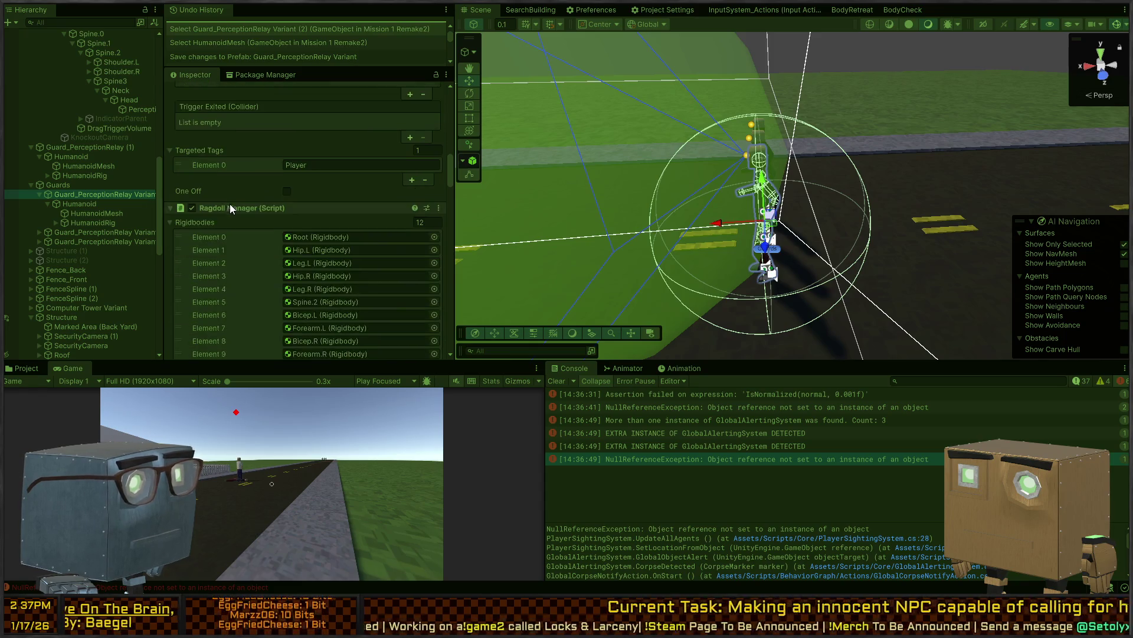
scroll(225, 199, "down", 6)
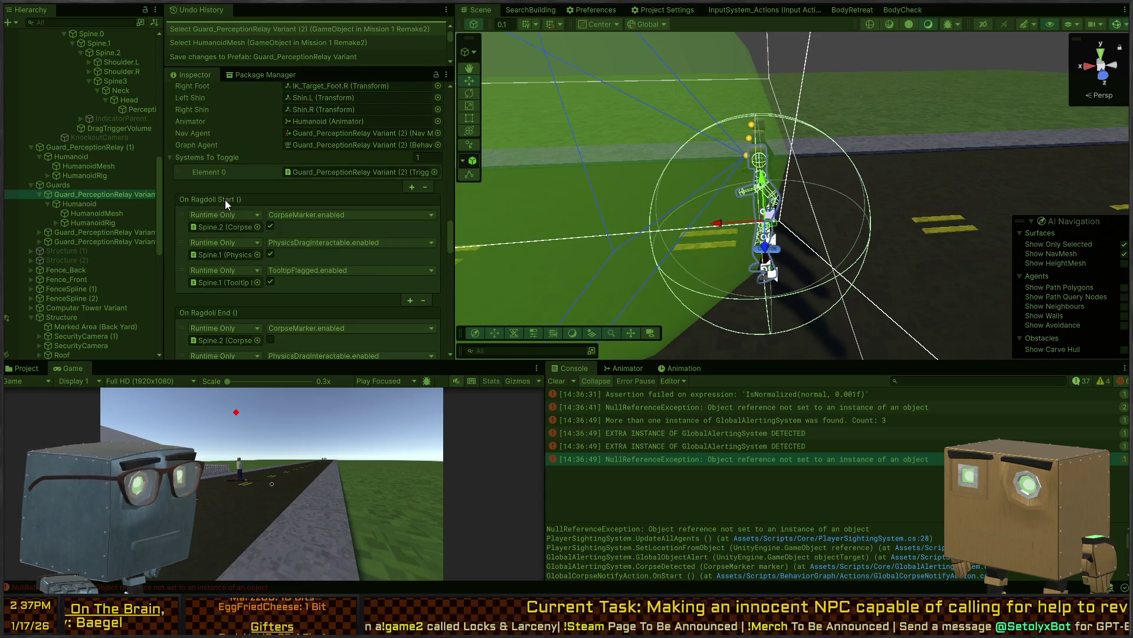
scroll(198, 232, "down", 12)
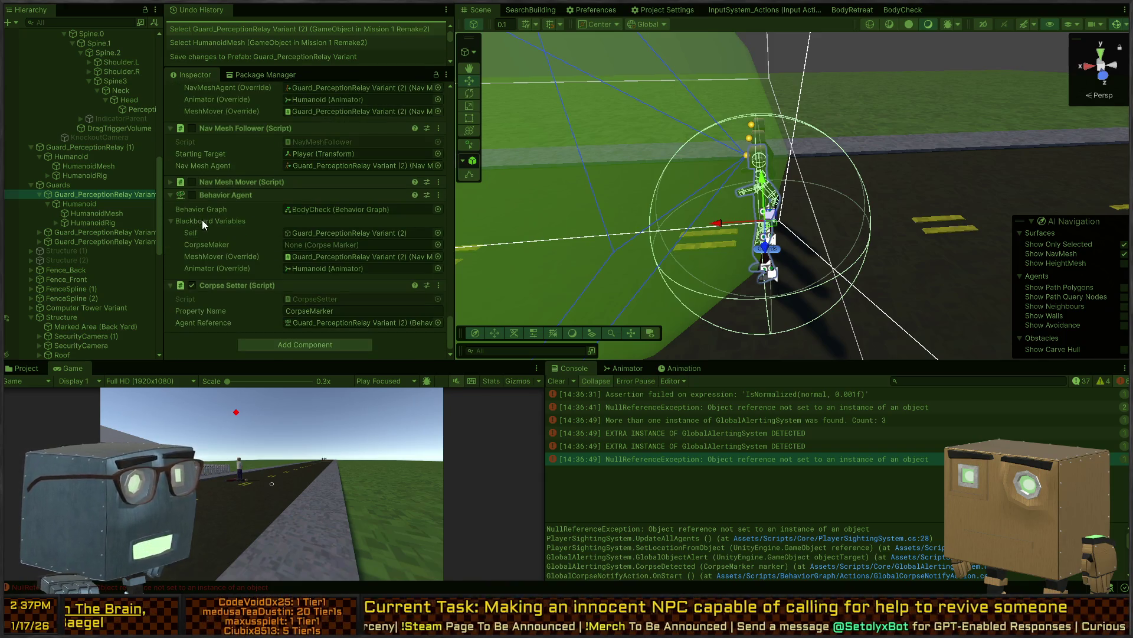
scroll(222, 197, "up", 5)
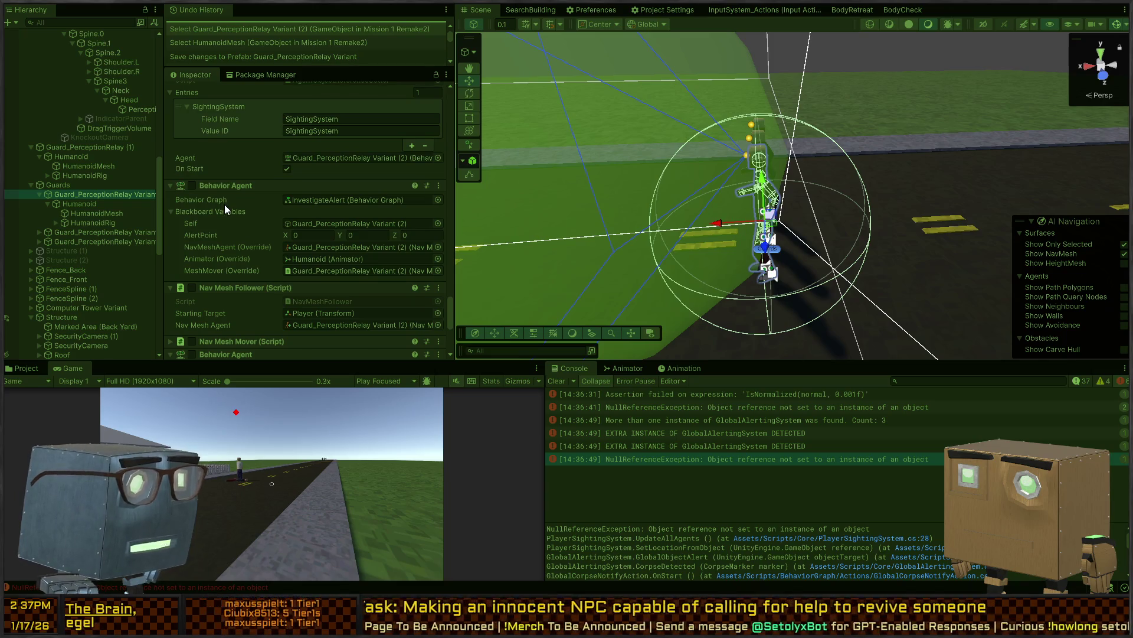
Stop the play-test and open the Guard_PerceptionRelay Variant prefab for editing
scroll(224, 205, "down", 1)
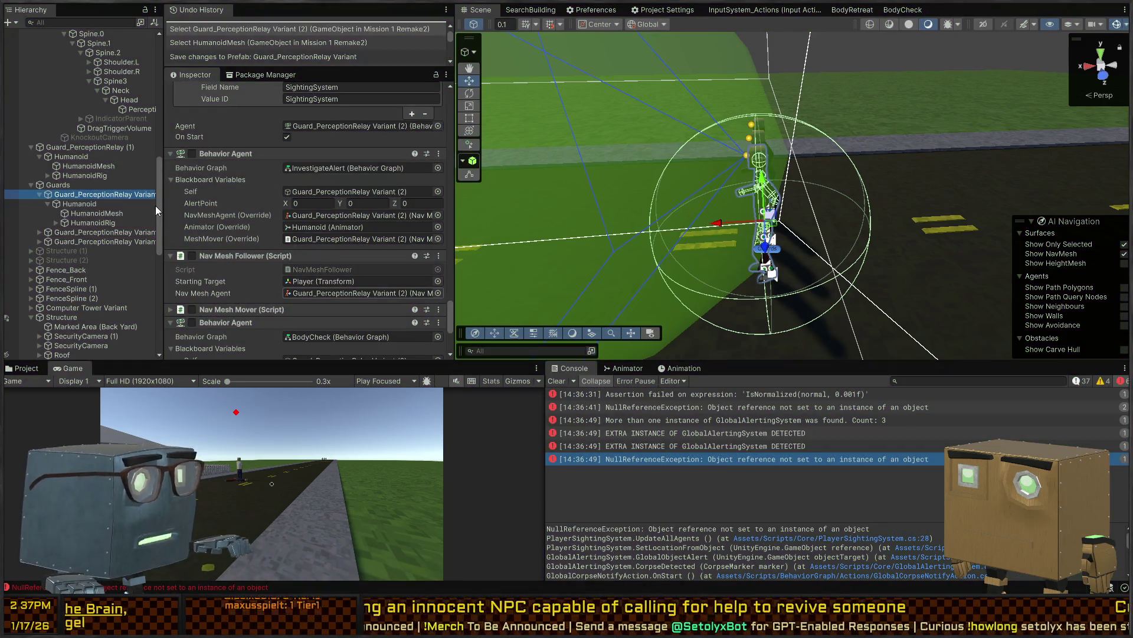
left_click(146, 196)
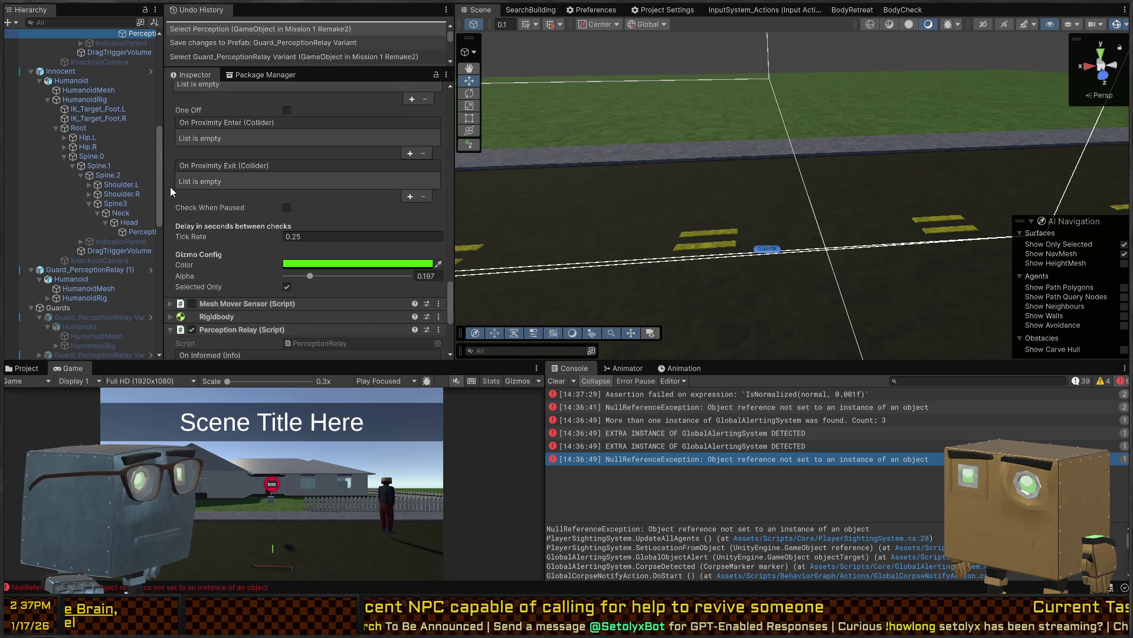
scroll(136, 134, "up", 5)
left_click_drag(165, 148, 236, 147)
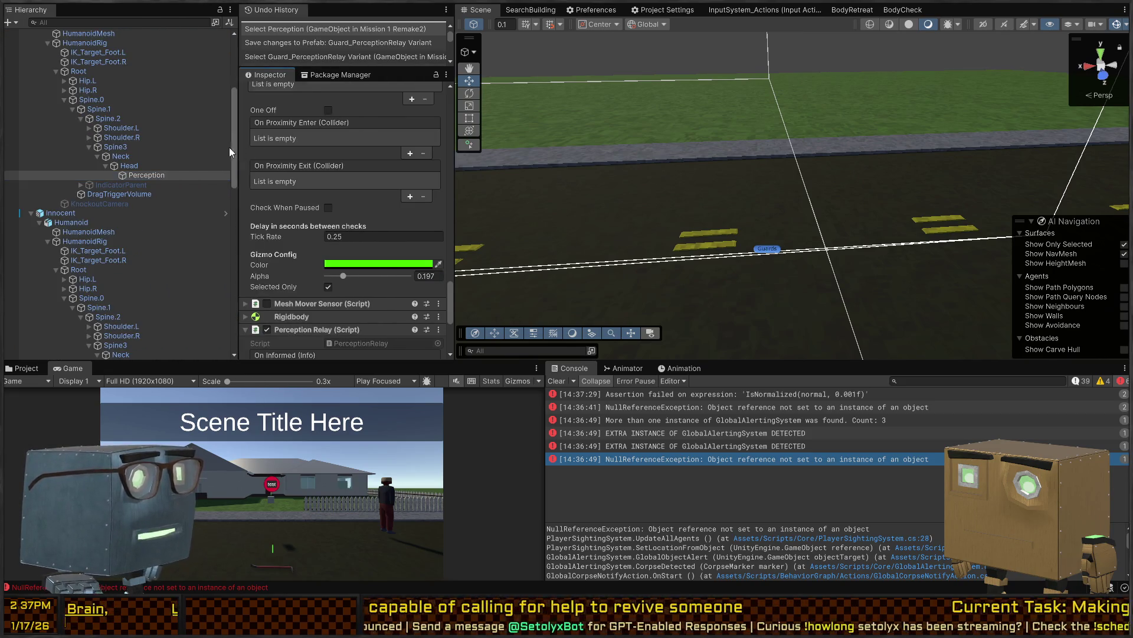
scroll(144, 146, "up", 5)
left_click(223, 194)
Enable Nav Mesh Mover on the prefab's root guard object and save the prefab
left_click(84, 58)
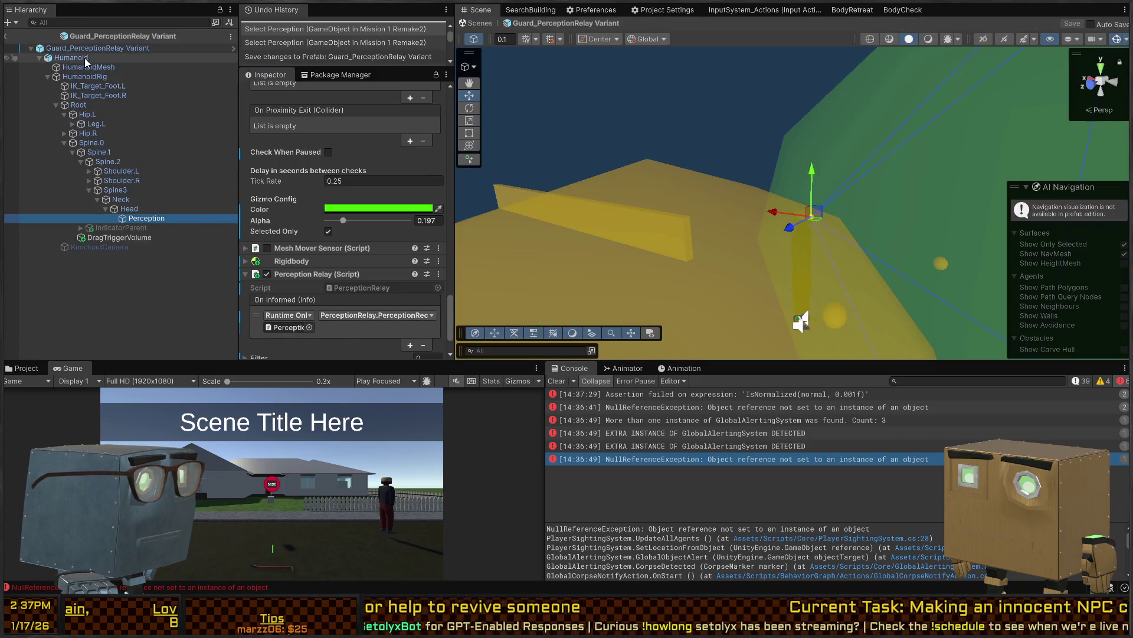
left_click(108, 48)
scroll(373, 253, "down", 15)
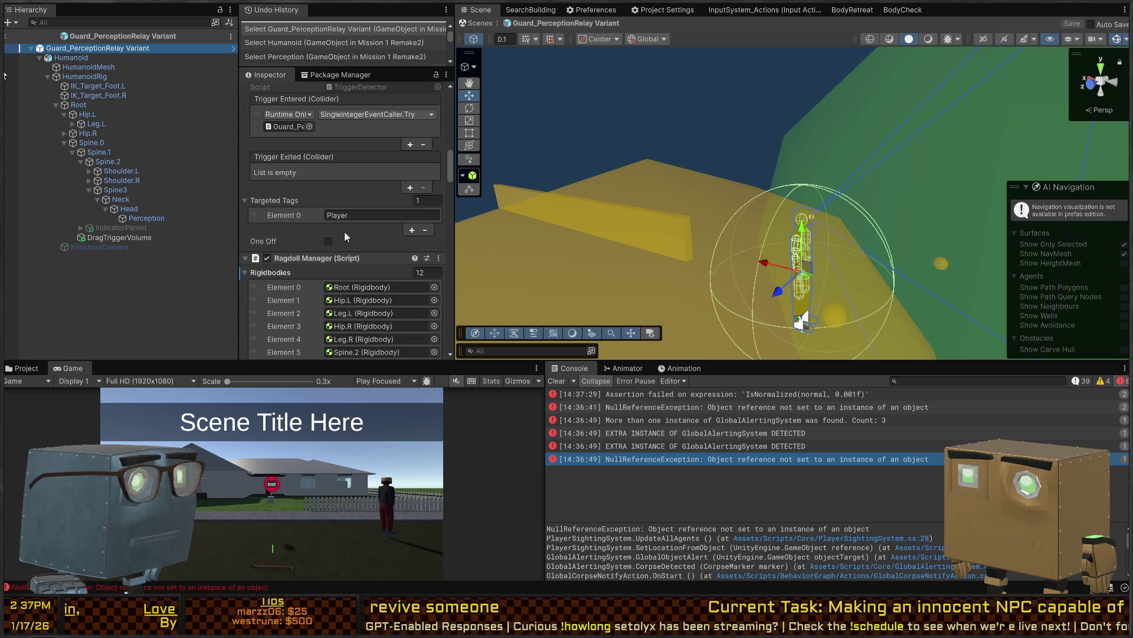
scroll(274, 222, "up", 3)
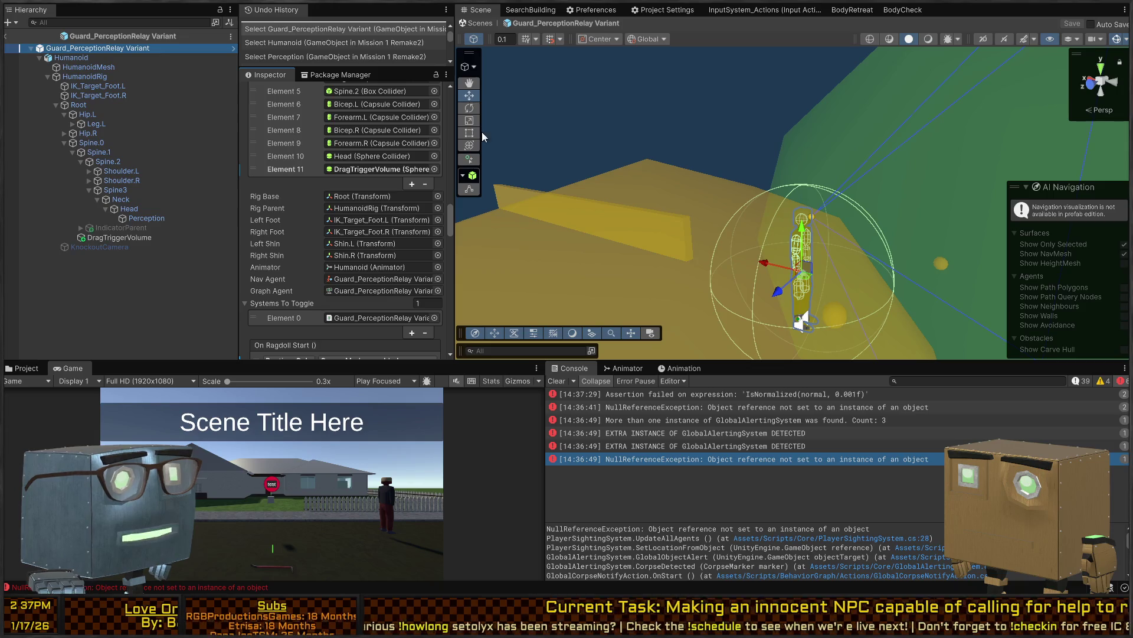
left_click(485, 161)
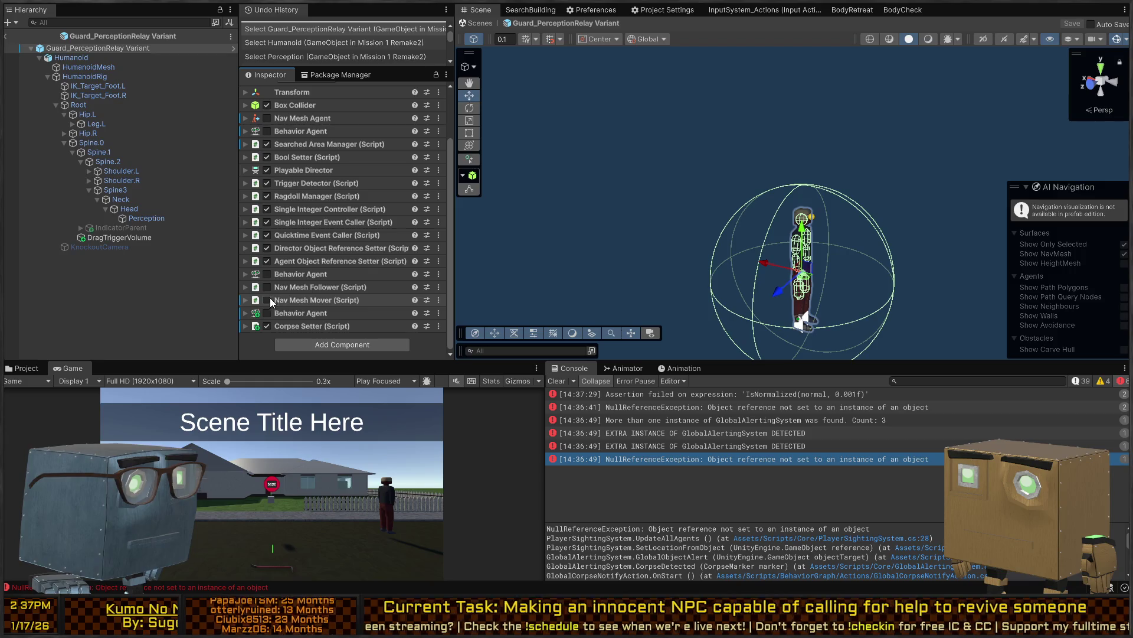
left_click(268, 301)
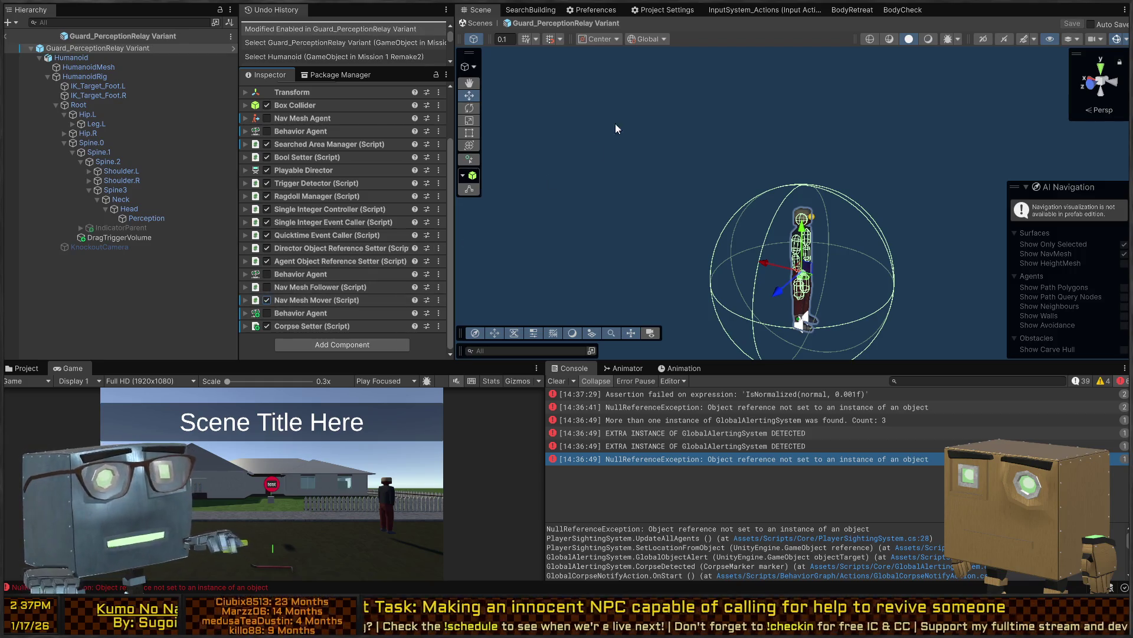
left_click(478, 23)
right_click(570, 164)
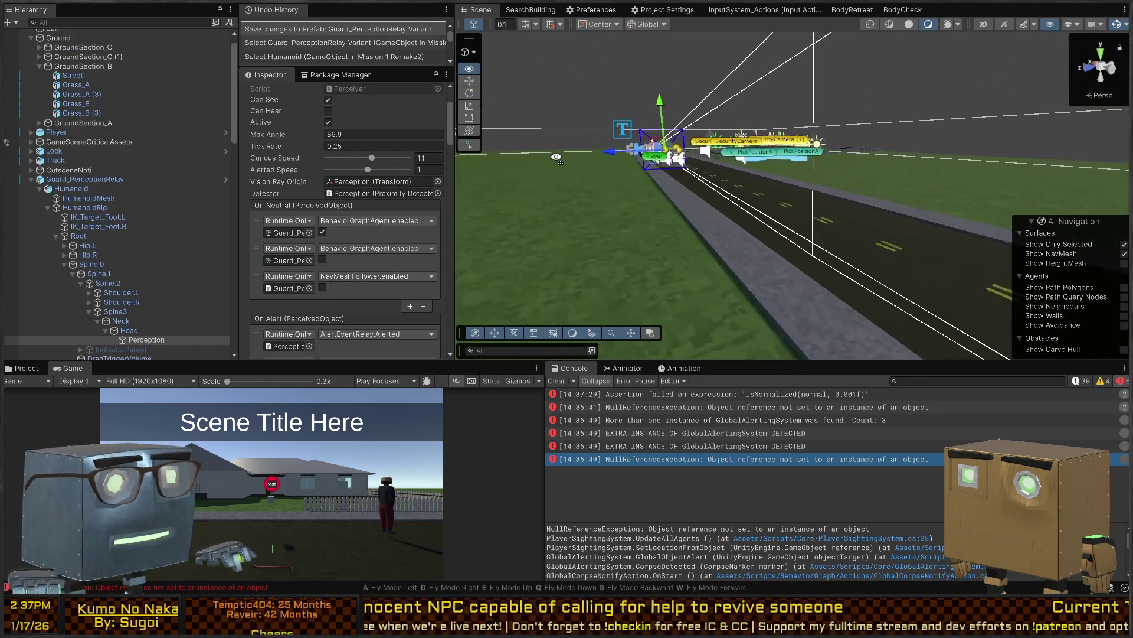
Play the scene in a maximized Game view to watch the guards gather around the body
key("ctrl+p")
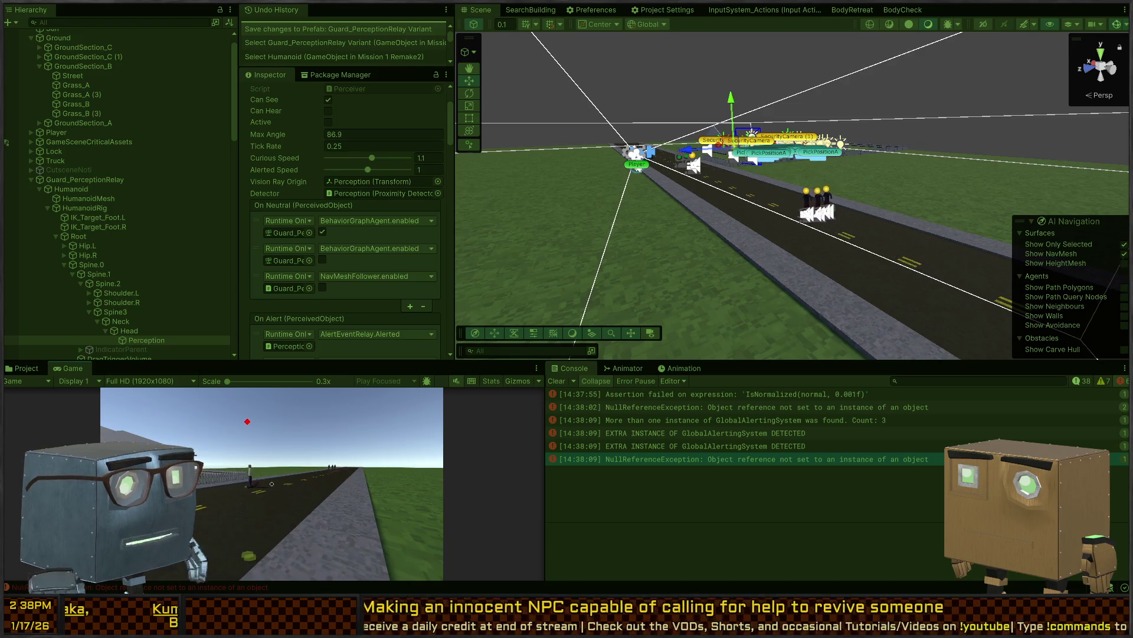
key("shift+space")
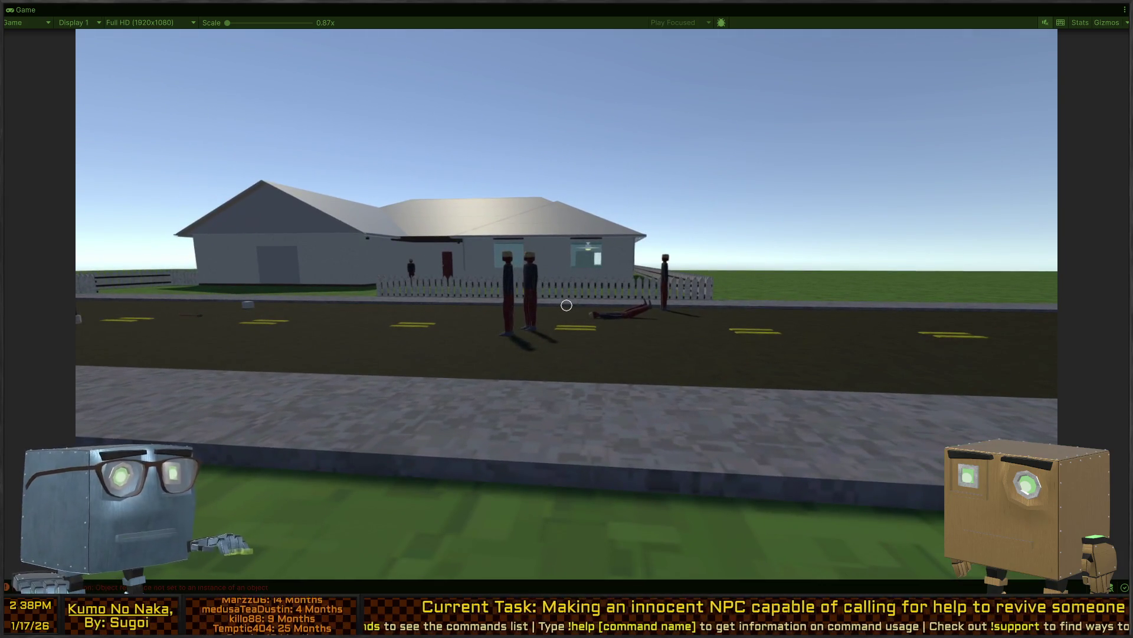
key("shift+space")
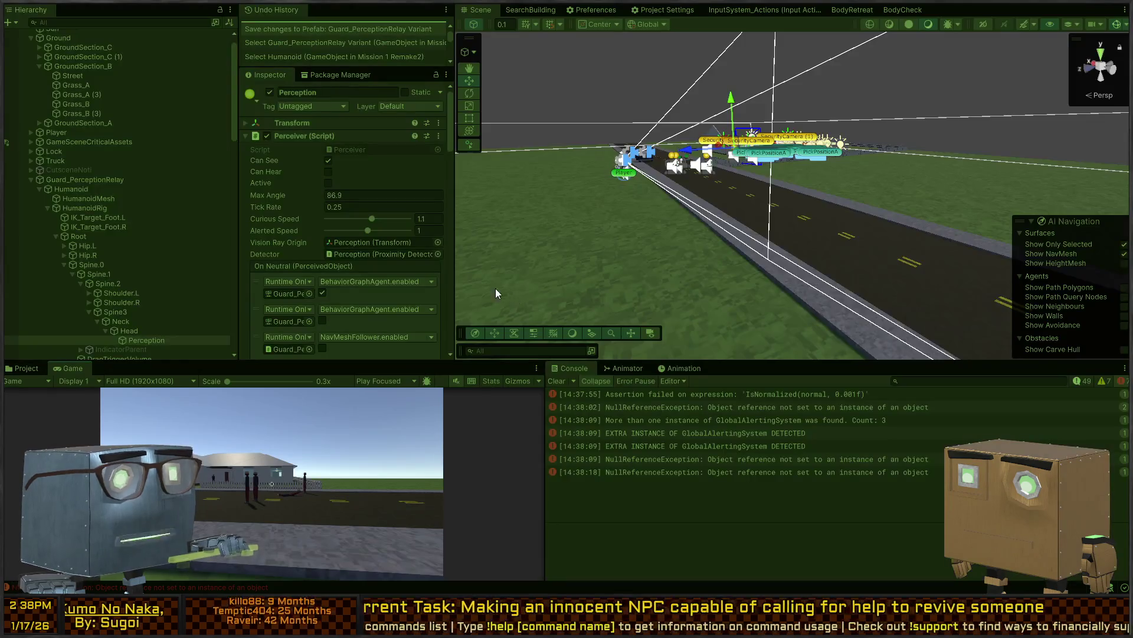
Review the new NullReferenceException traced from GlobalAlertingSystem.CorpseDetected into PlayerSightingSystem.UpdateAllAgents
left_click_drag(506, 298, 678, 456)
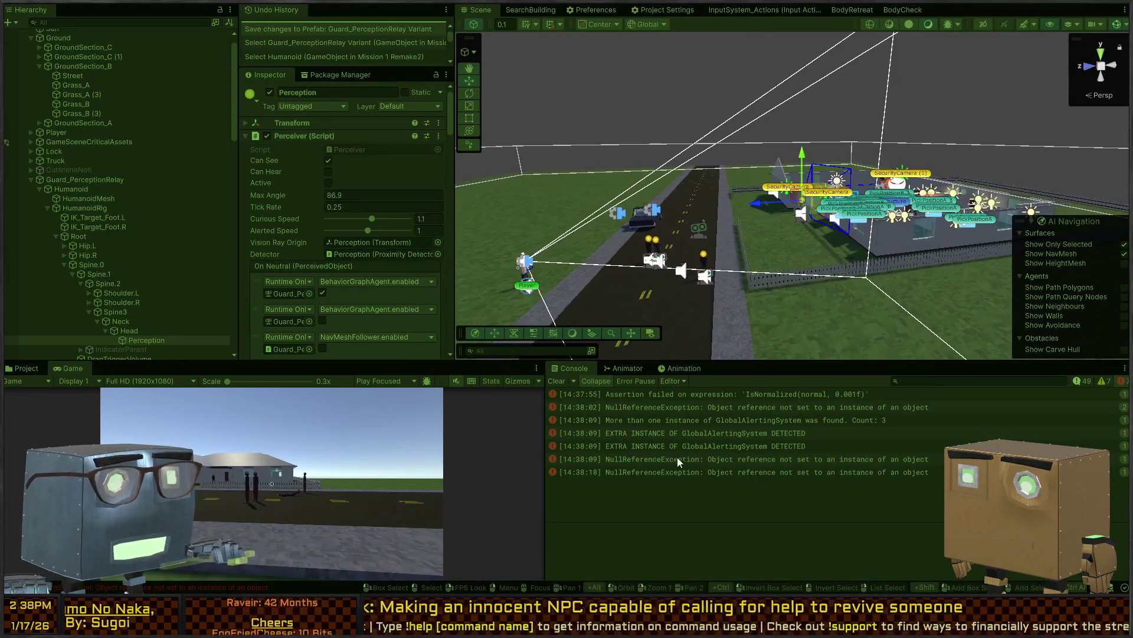
left_click(668, 471)
left_click(694, 456)
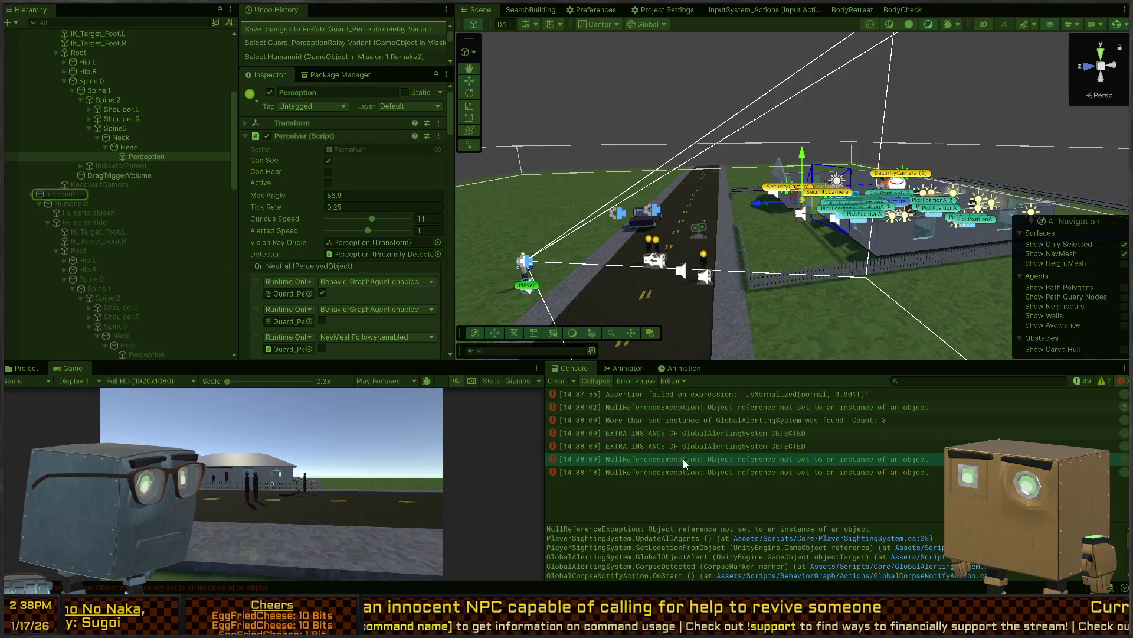
key("w")
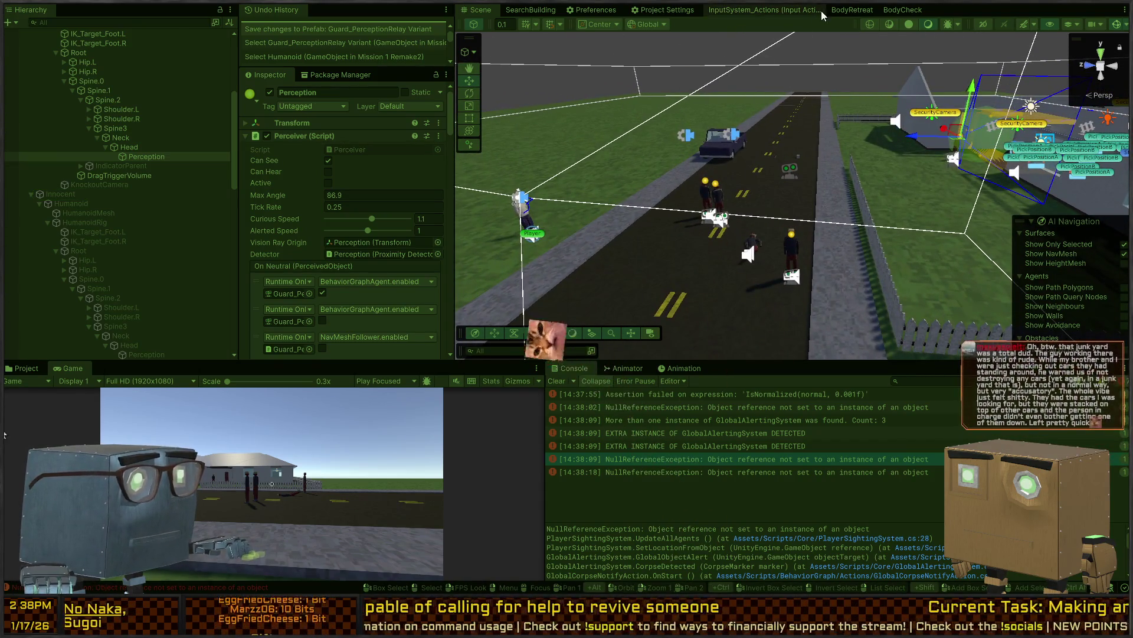
left_click(897, 13)
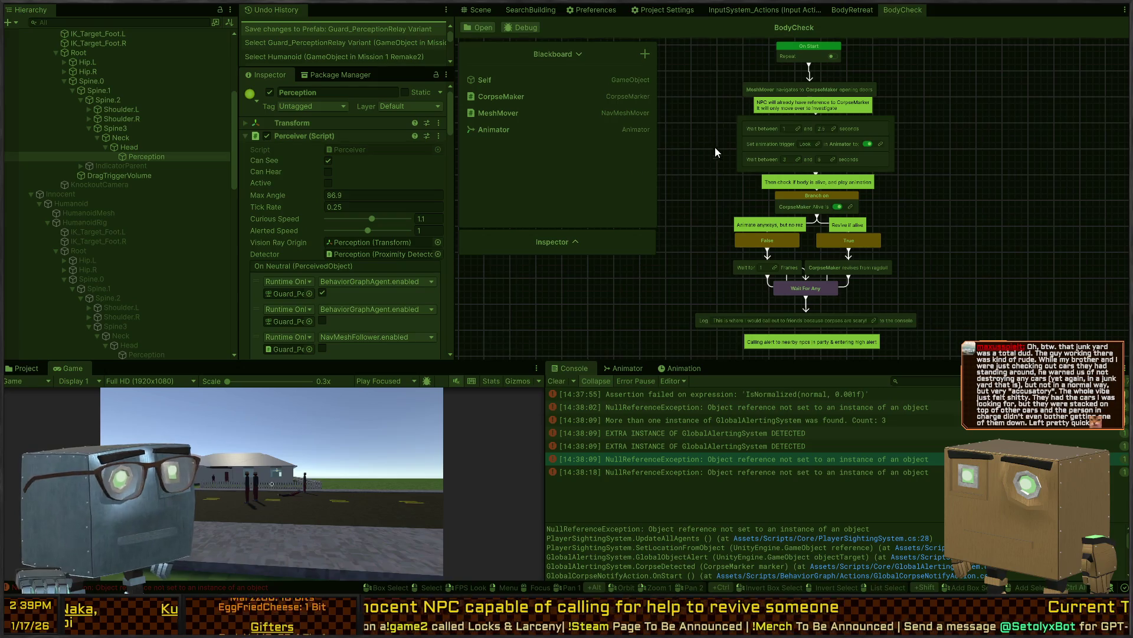
Tick Active on the Innocent NPC's Perceiver component
scroll(715, 144, "down", 2)
scroll(792, 205, "down", 2)
scroll(792, 205, "up", 2)
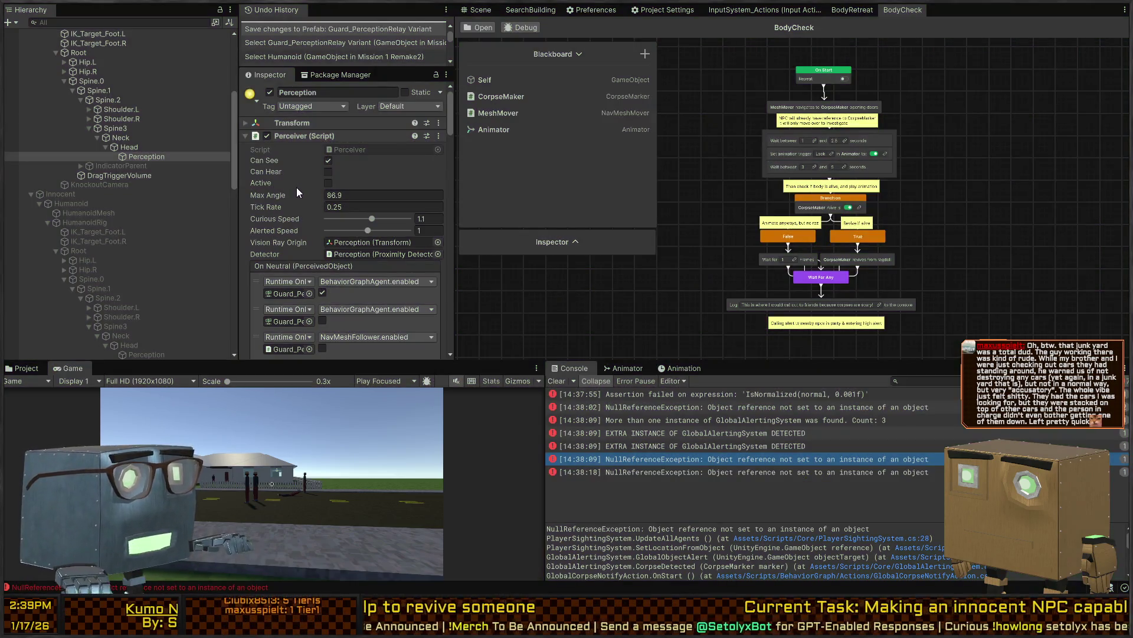
left_click(284, 178)
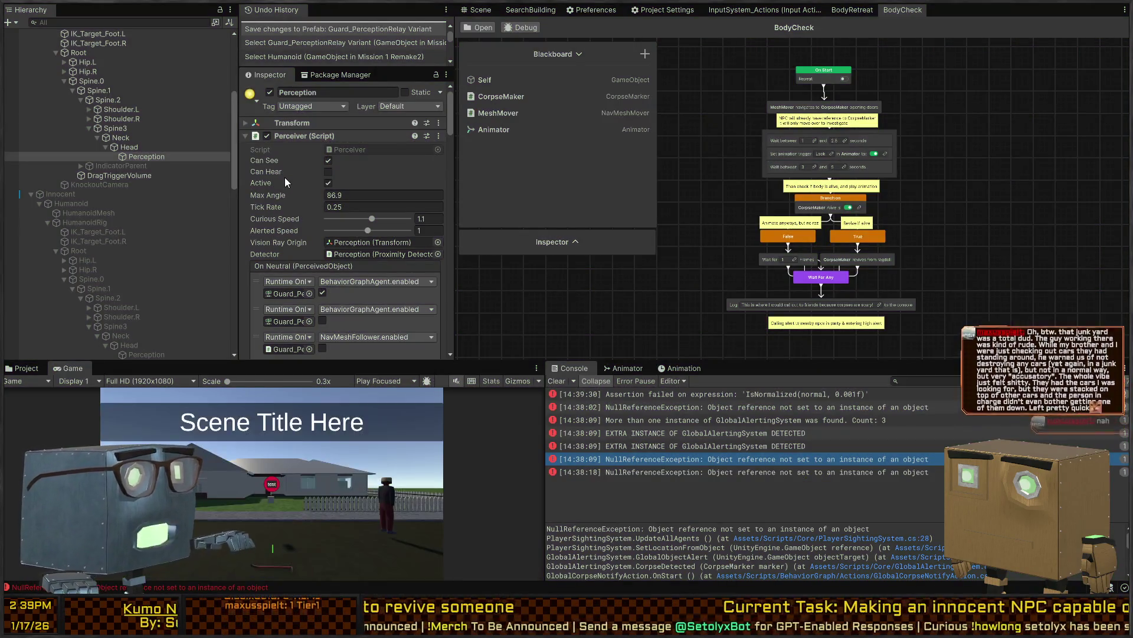
Check the null reference error's stack trace, then launch the scene in Play mode again
scroll(282, 178, "down", 3)
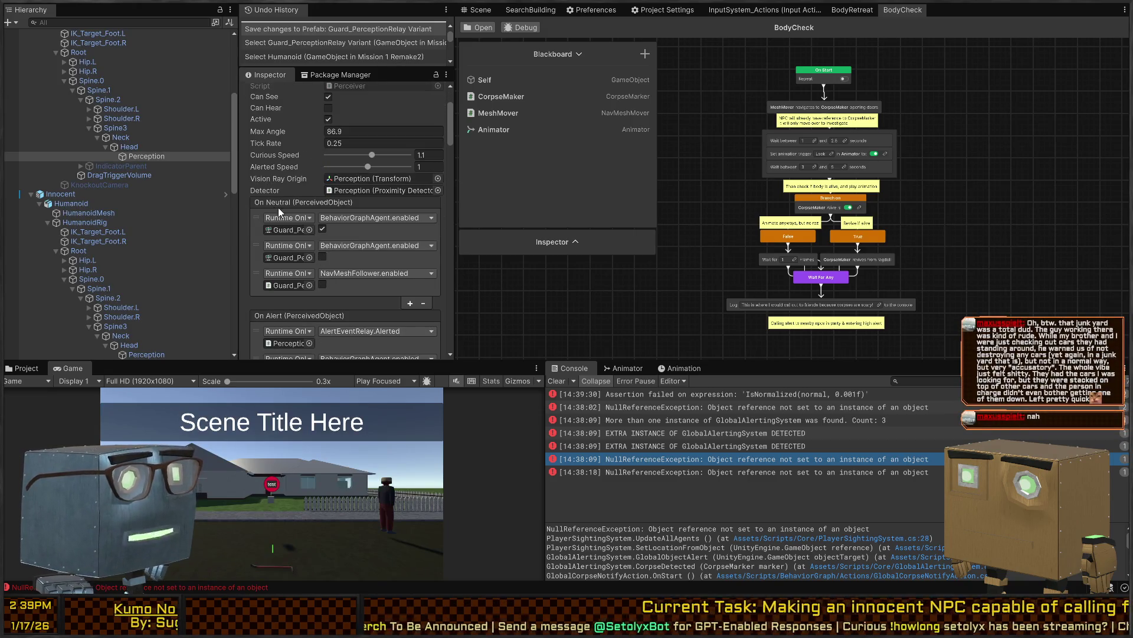
scroll(288, 196, "down", 9)
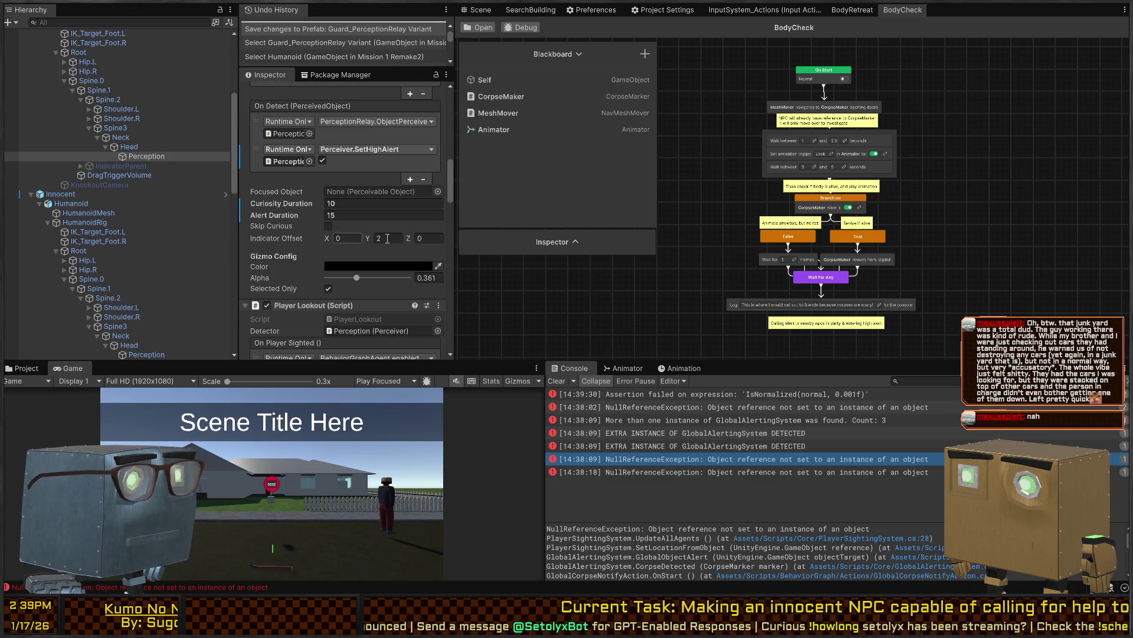
scroll(278, 264, "down", 8)
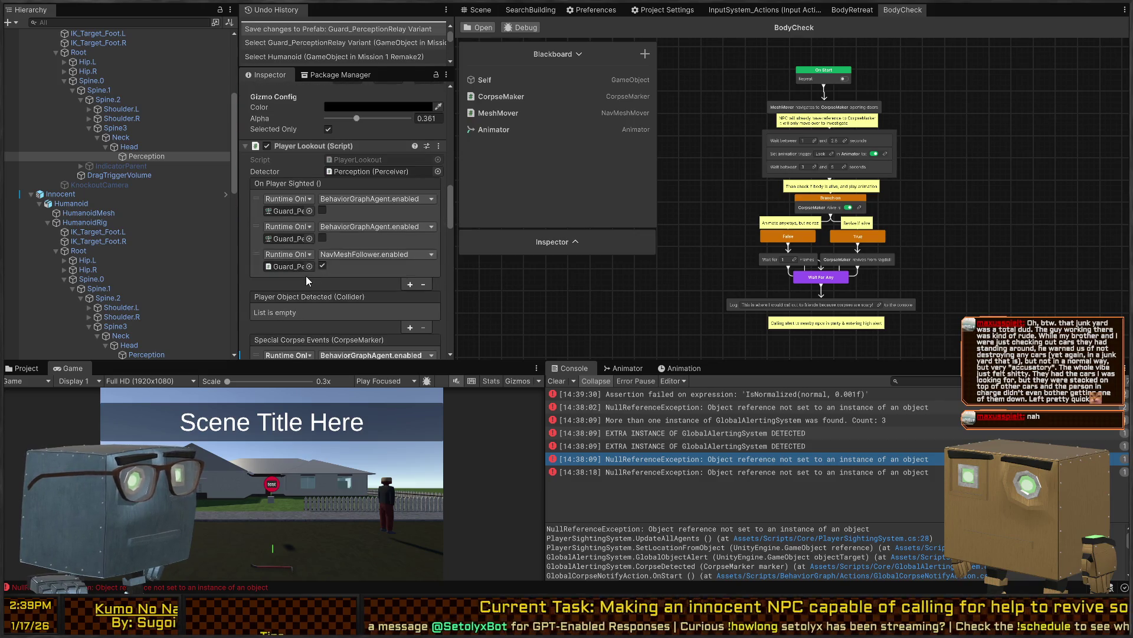
scroll(306, 275, "down", 10)
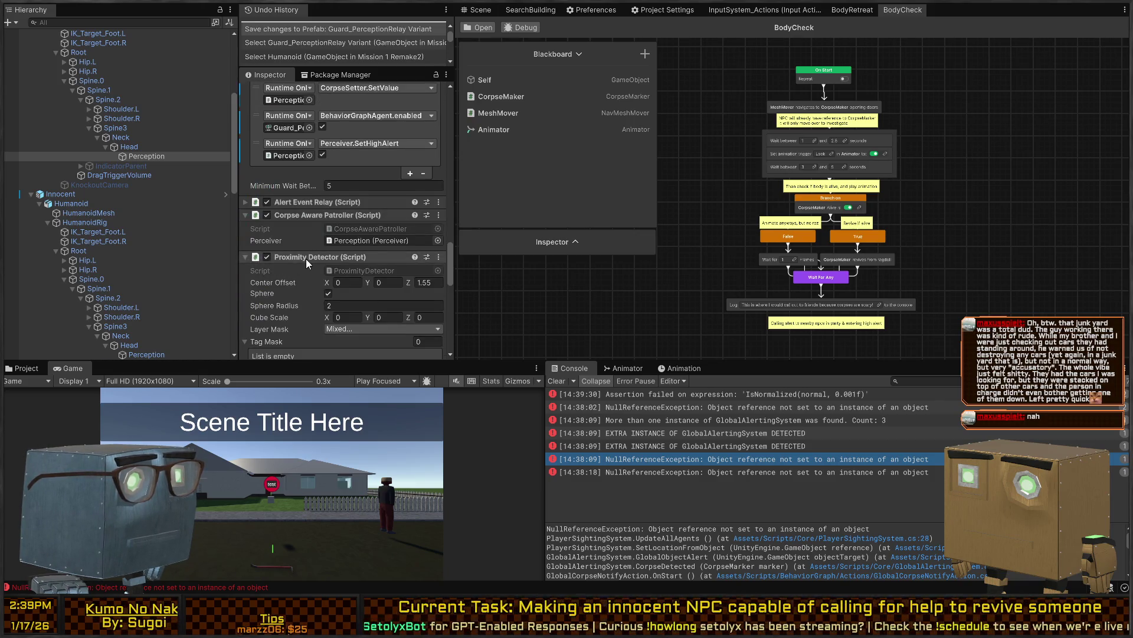
scroll(306, 259, "down", 8)
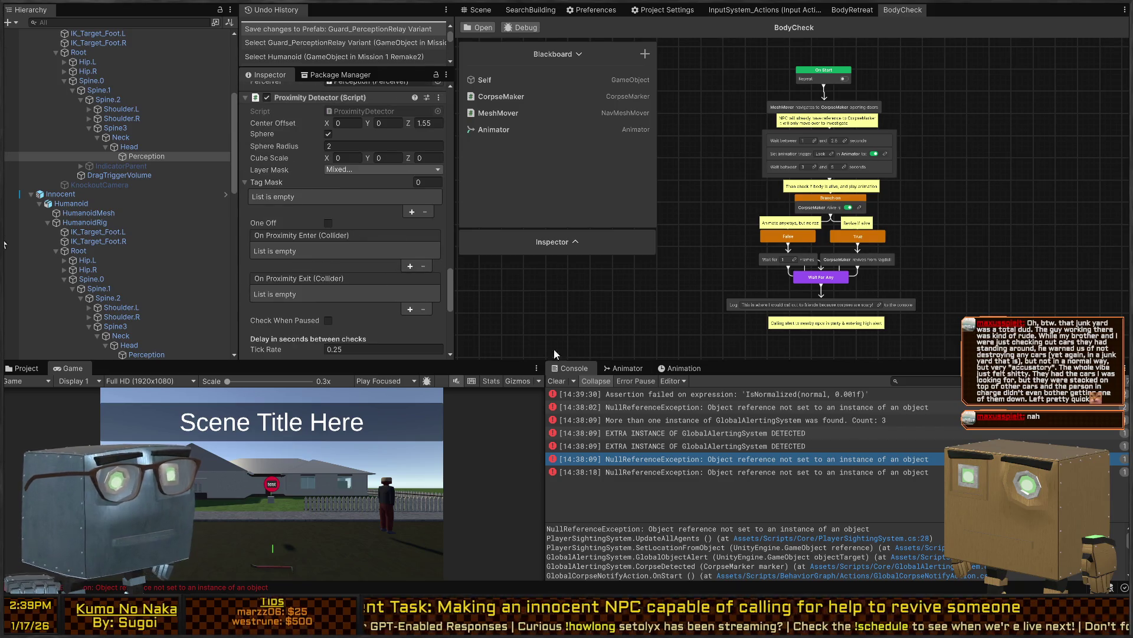
left_click(730, 474)
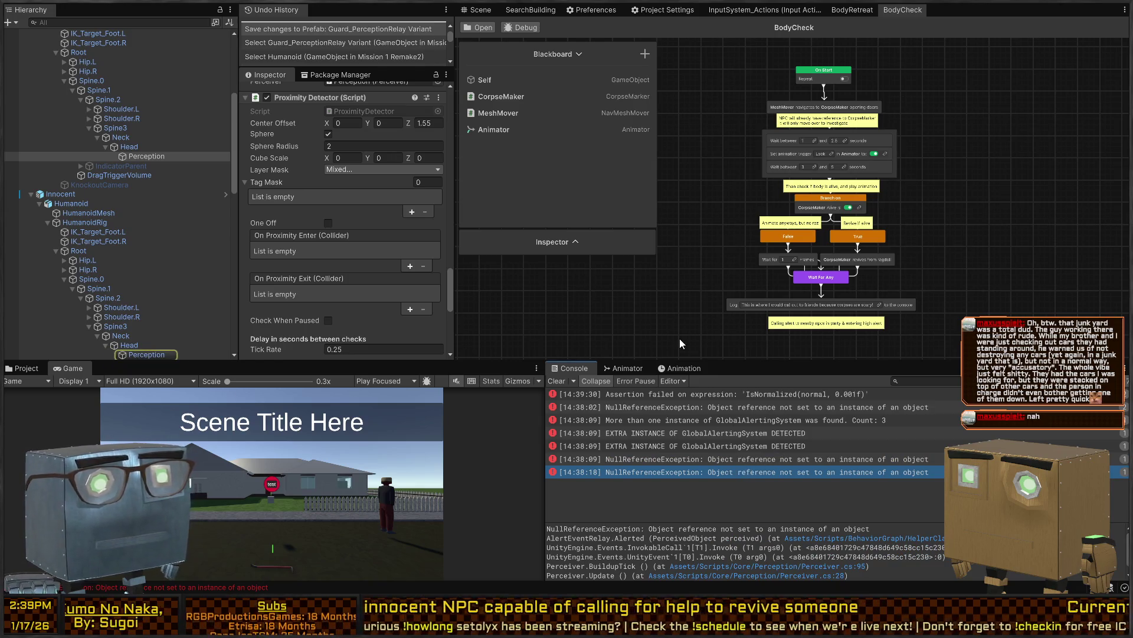
scroll(699, 86, "up", 2)
scroll(837, 140, "up", 2)
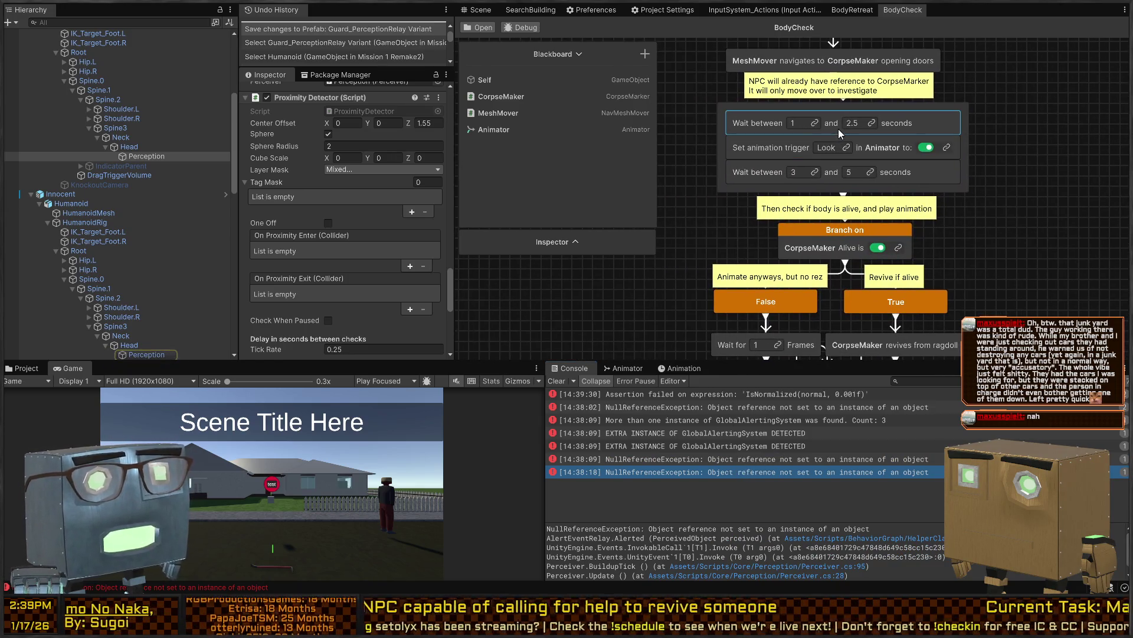
key("ctrl+p")
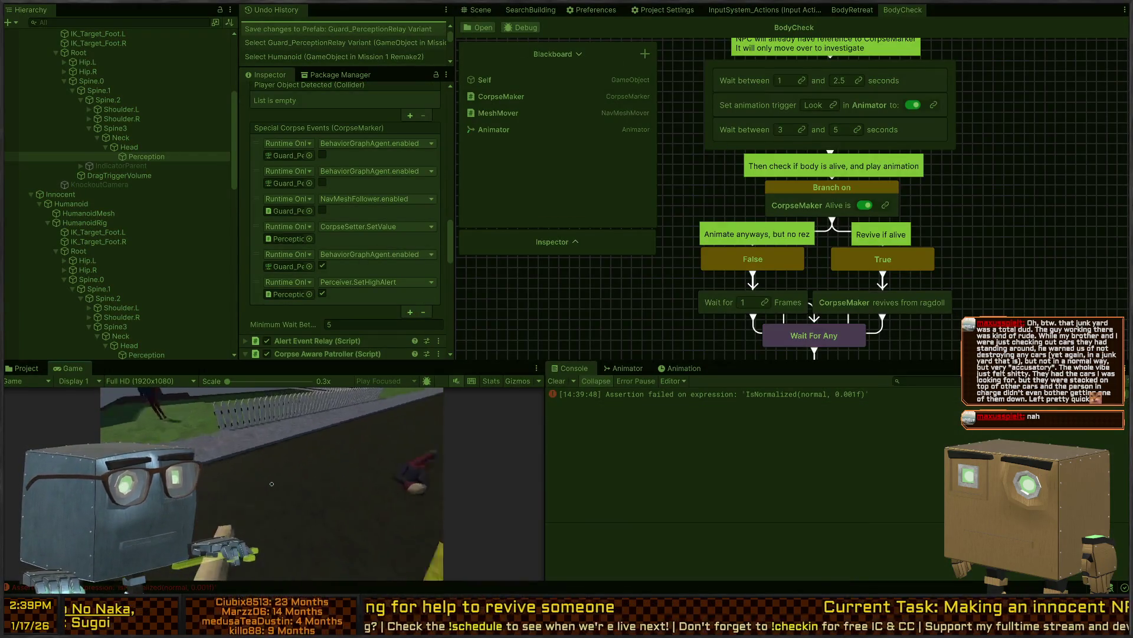
Walk the player up to the downed body and open the BodyCheck graph's Debug agent list
key("w")
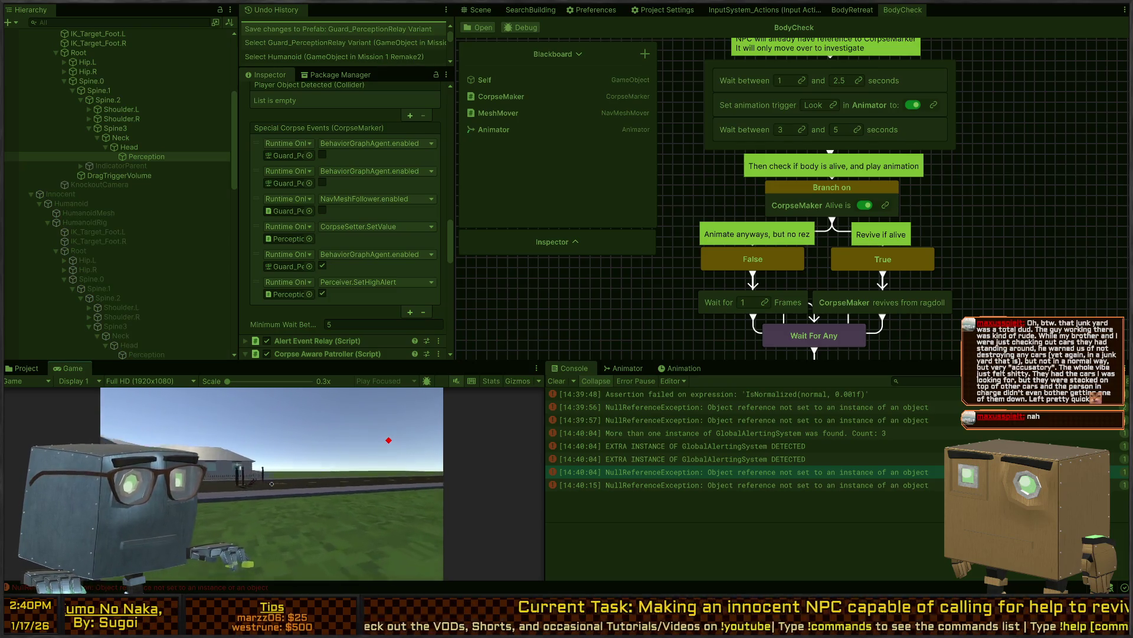
left_click(522, 27)
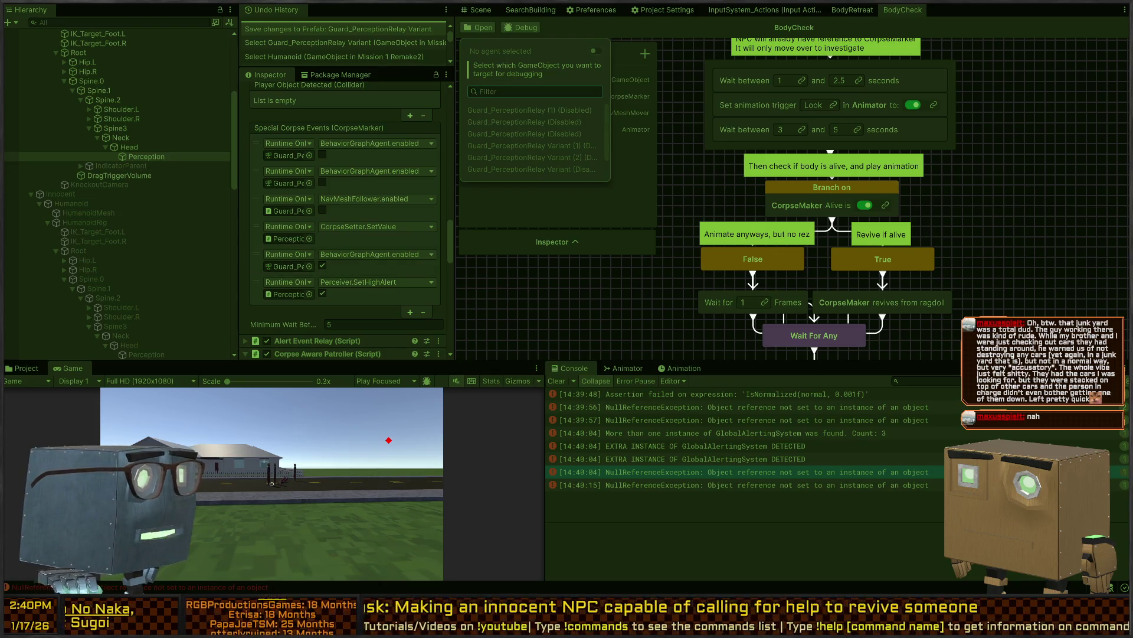
scroll(114, 105, "up", 7)
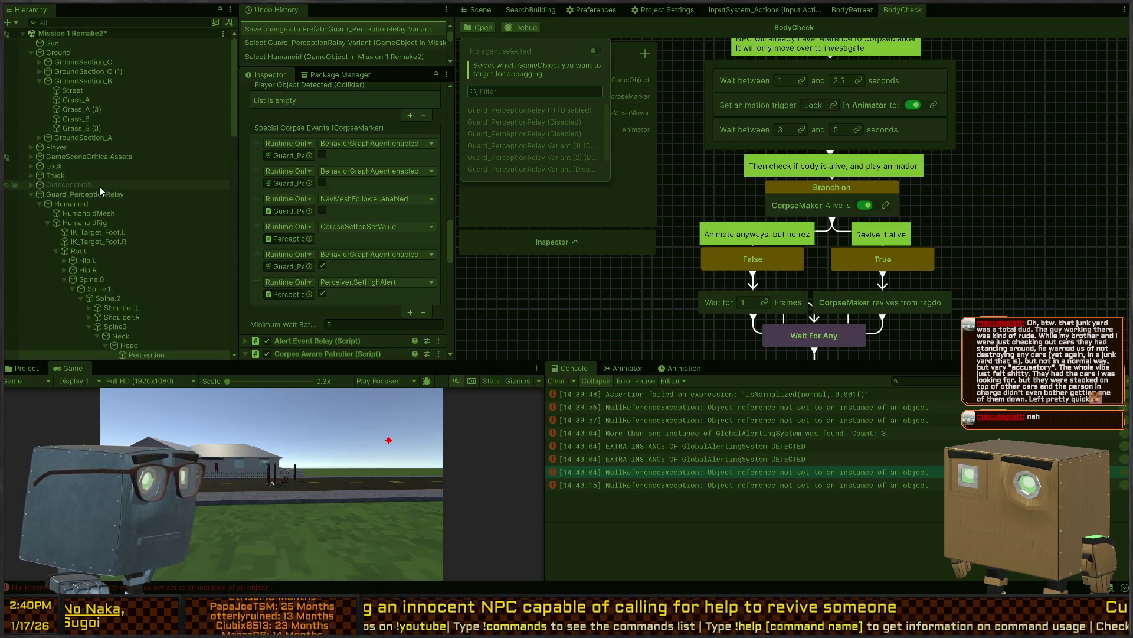
Switch to the Scene view and inspect Guard_PerceptionRelay's BodyCheck behavior agent settings
left_click(107, 204)
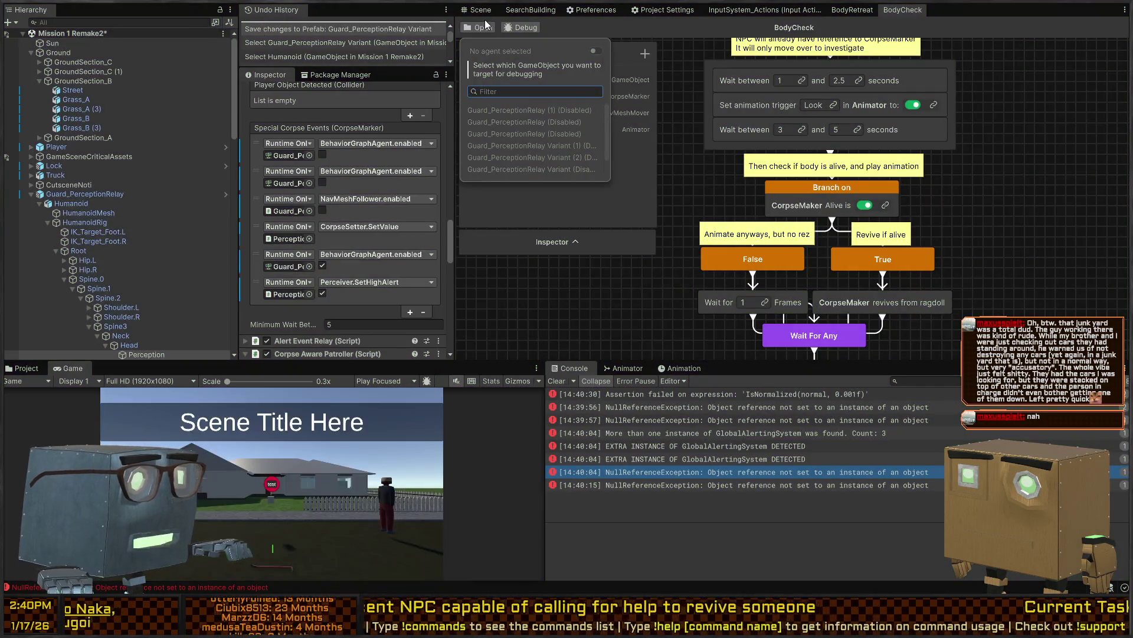
left_click(473, 12)
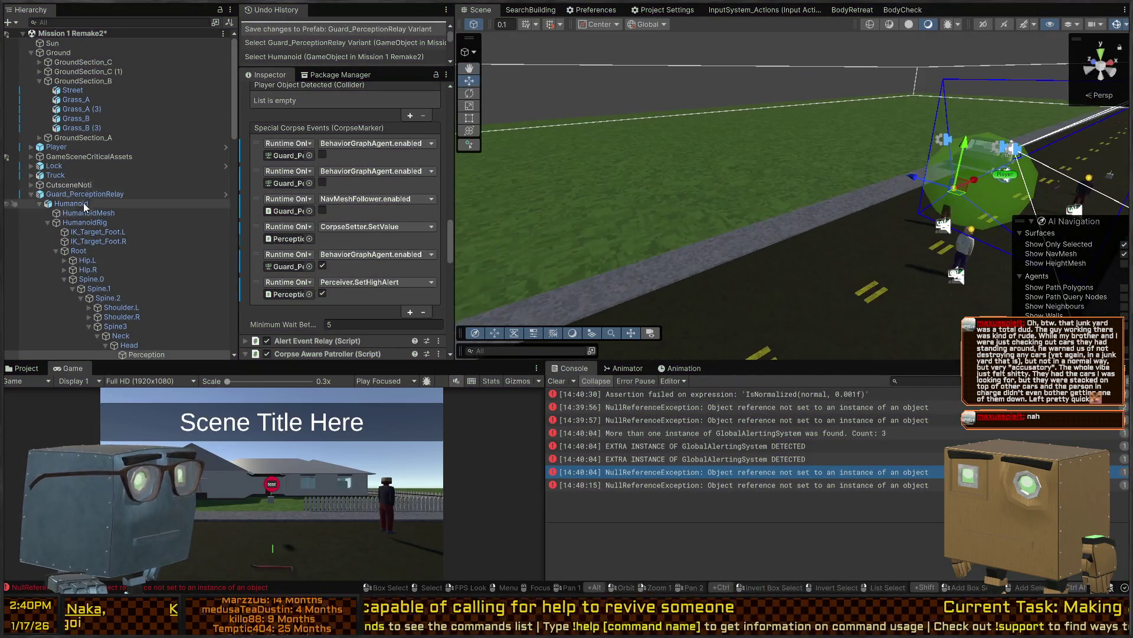
left_click(84, 223)
left_click(137, 192)
scroll(342, 207, "down", 3)
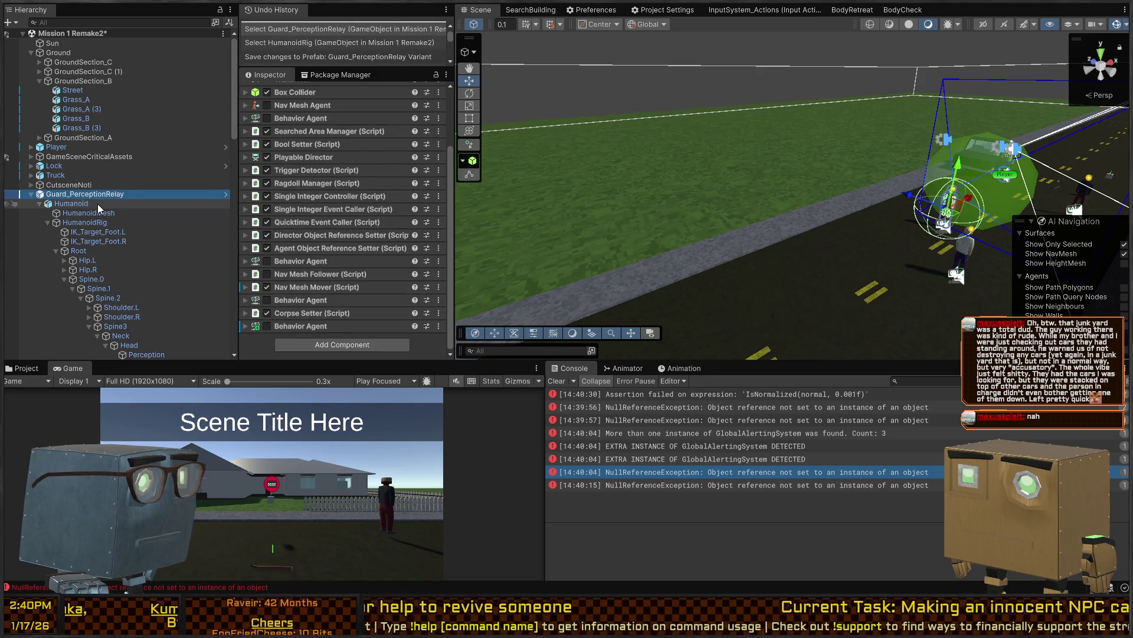
left_click(285, 328)
scroll(324, 314, "down", 3)
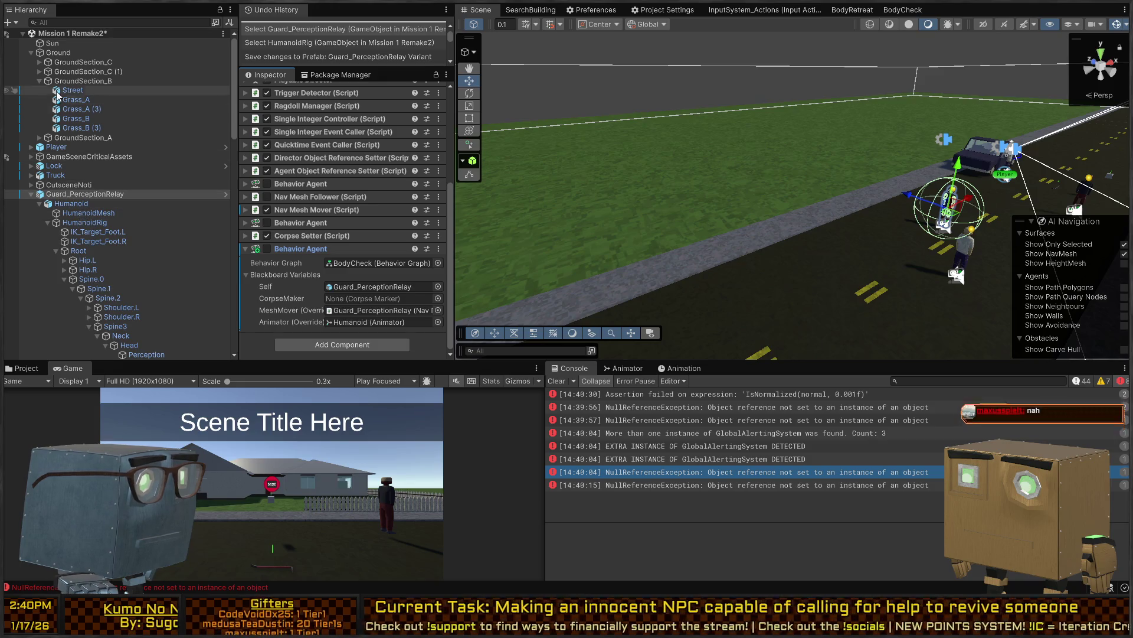
scroll(35, 160, "down", 10)
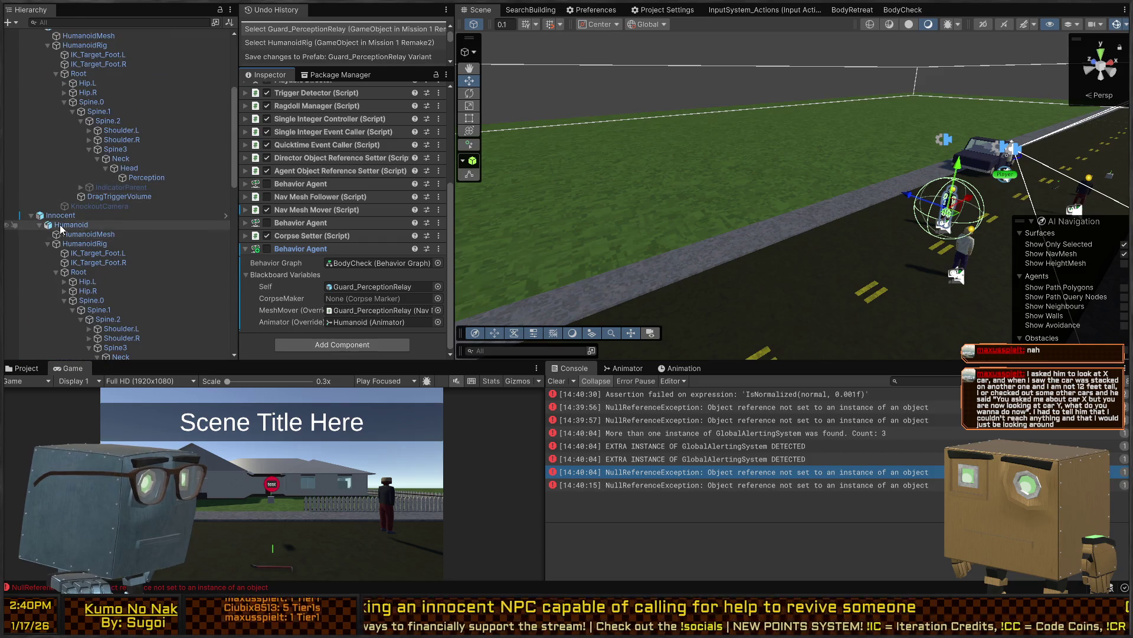
scroll(32, 204, "up", 10)
Look through the guards in the Hierarchy, then delete the first Guard_PerceptionRelay guard
left_click(35, 194)
left_click(30, 194)
left_click(32, 213)
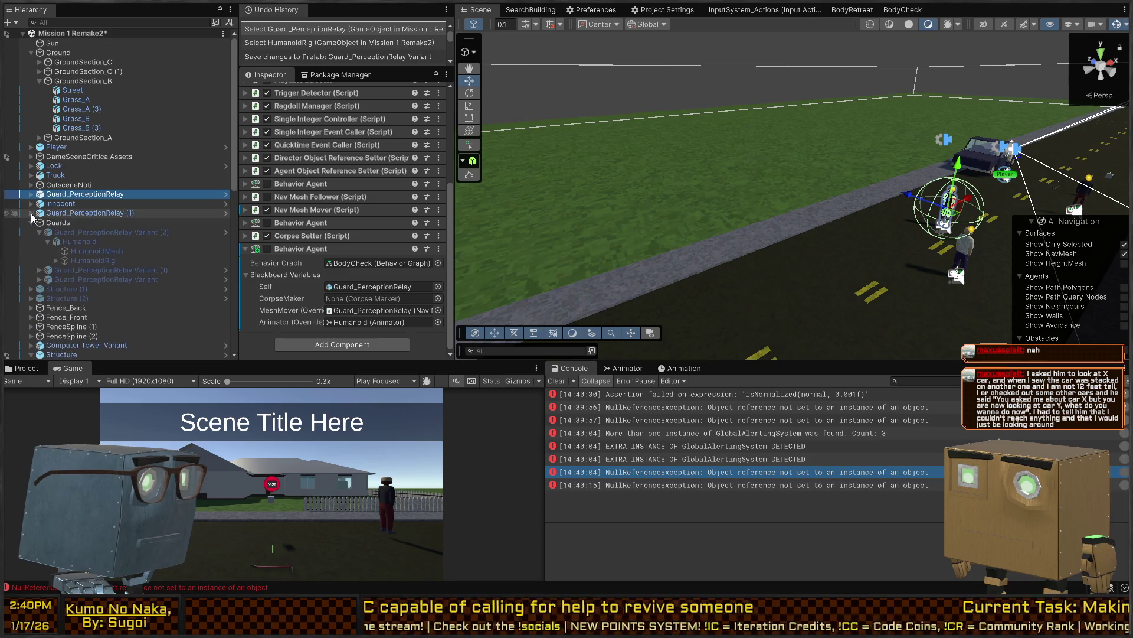
left_click(108, 234)
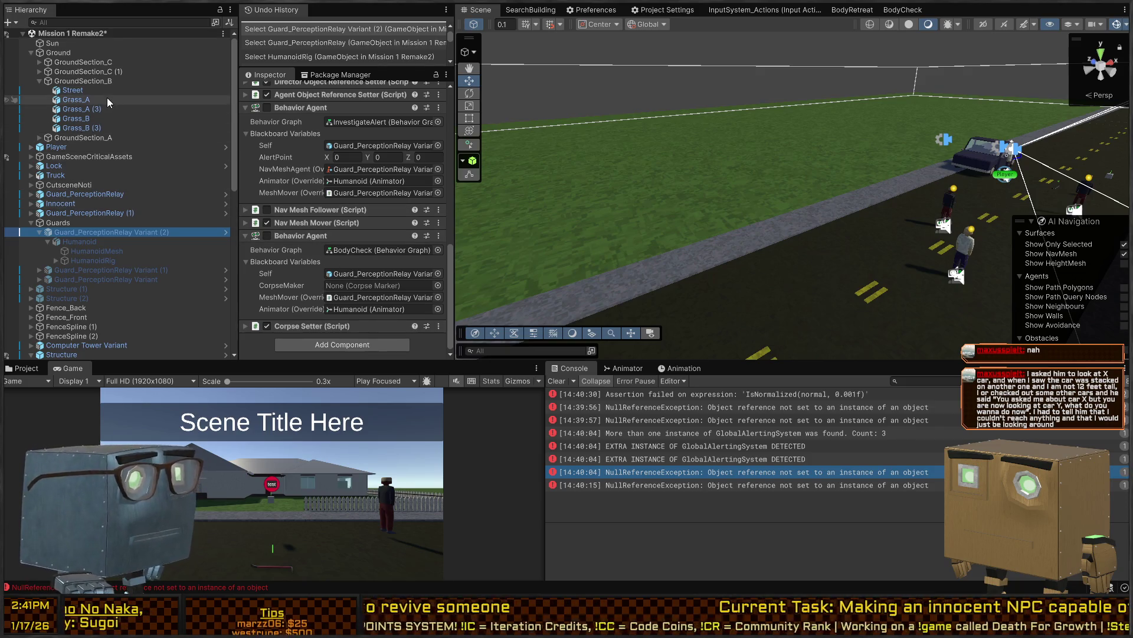
left_click(948, 205)
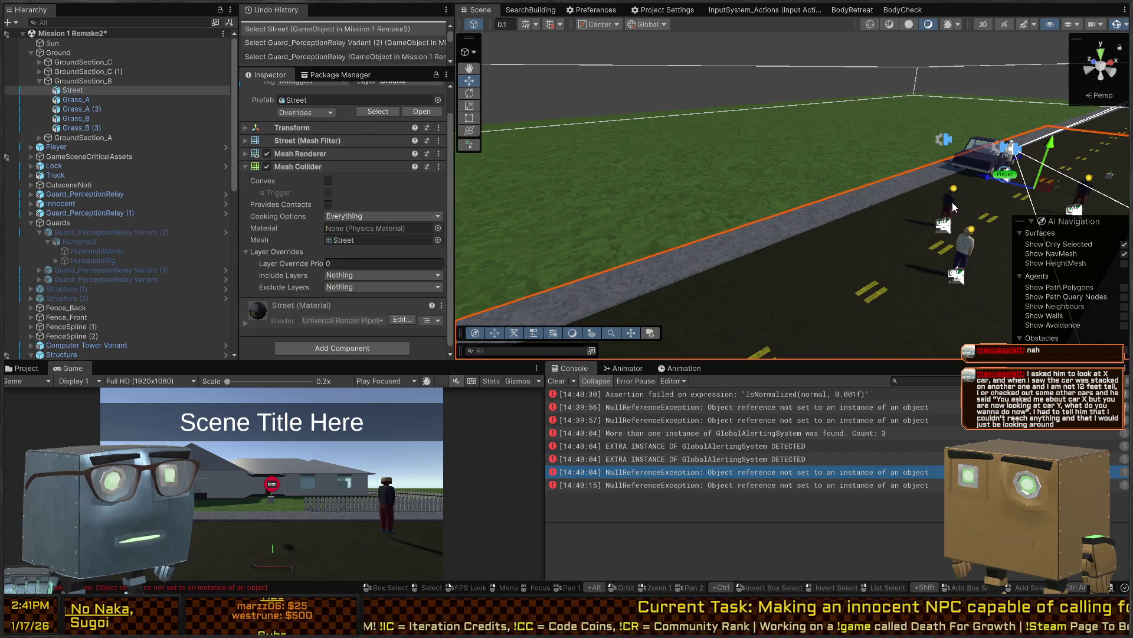
left_click(952, 203)
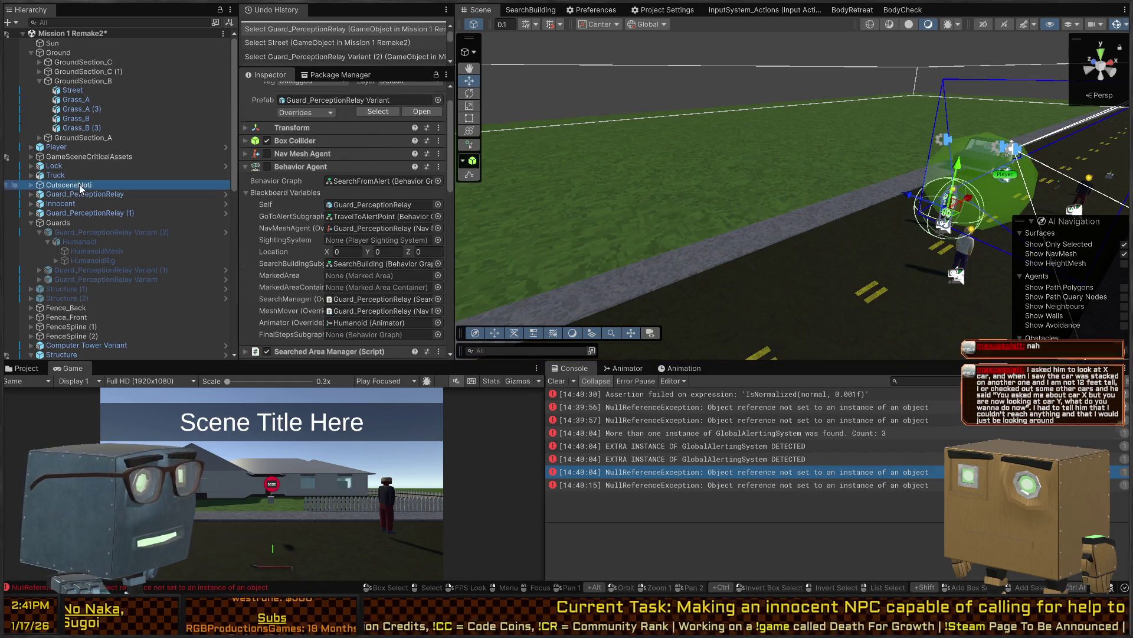
left_click(83, 185)
left_click(109, 214)
key("Delete")
double_click(94, 203)
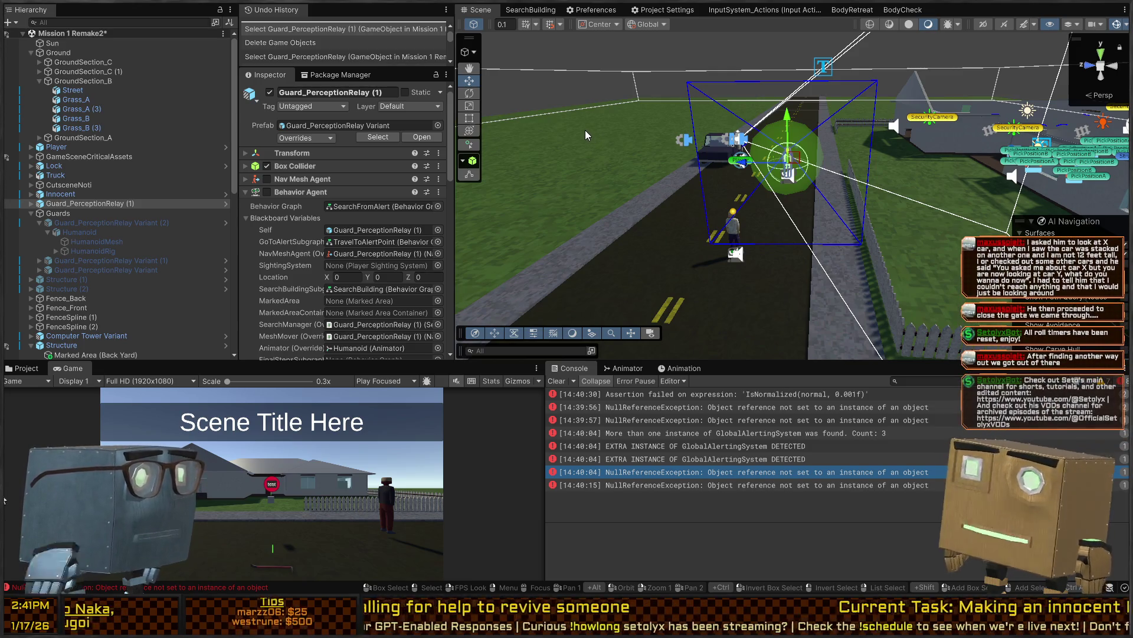
Fly the Scene camera toward the car to view Guard_PerceptionRelay (1) on the road
right_click(714, 175)
key("w")
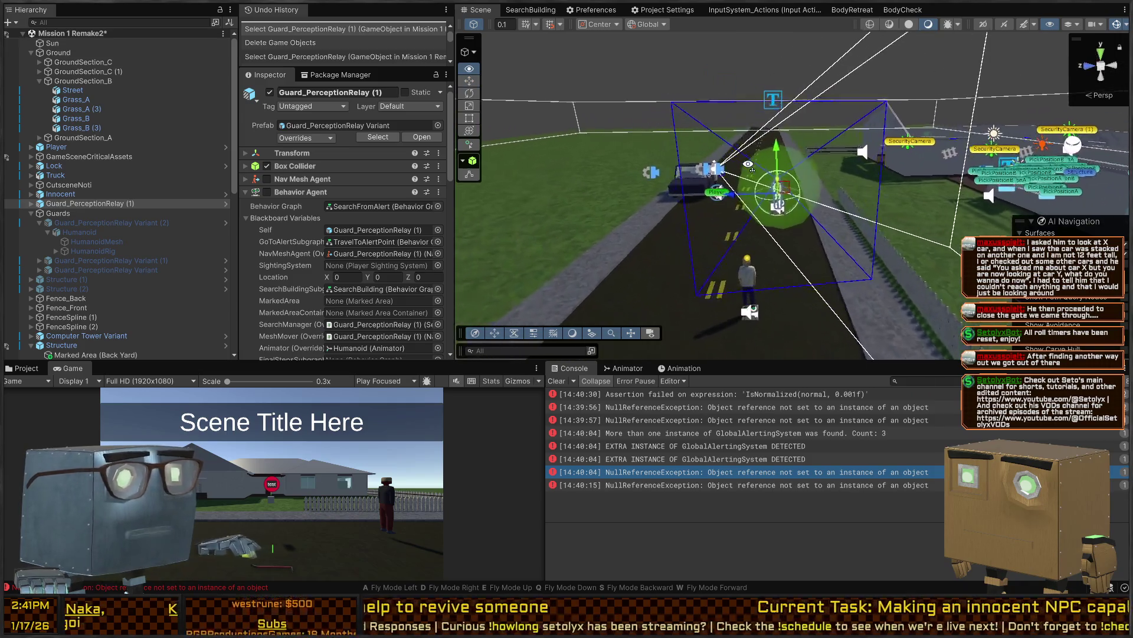
key("s")
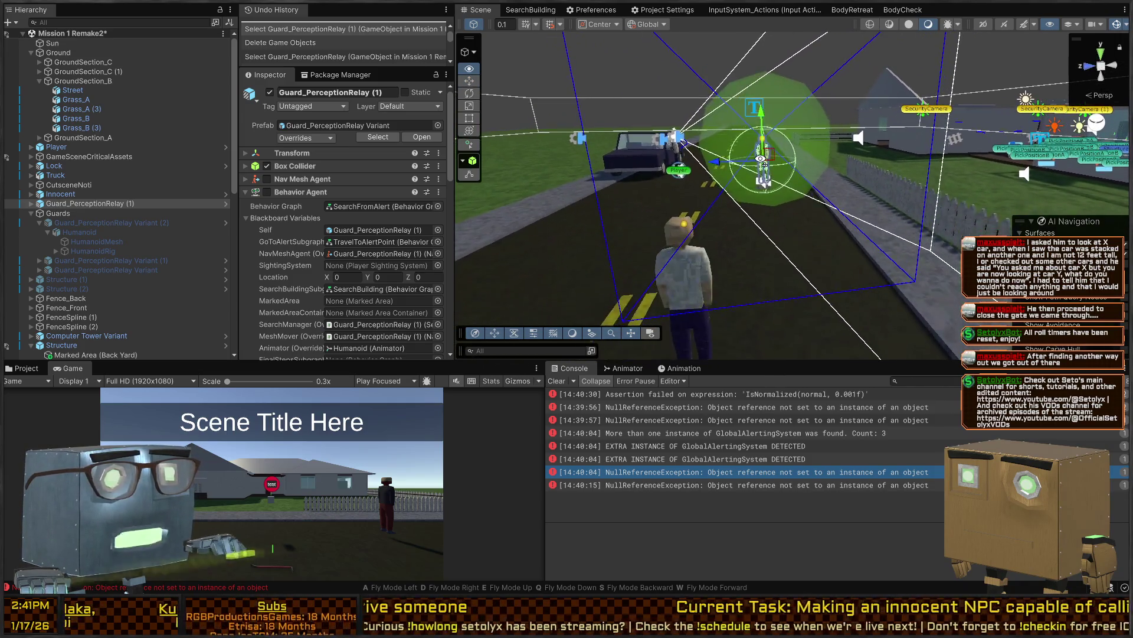
key("s")
mouse_move(752, 160)
left_mouse_down()
mouse_move(671, 177)
mouse_move(757, 186)
mouse_move(787, 169)
mouse_move(667, 189)
mouse_move(635, 234)
left_mouse_up()
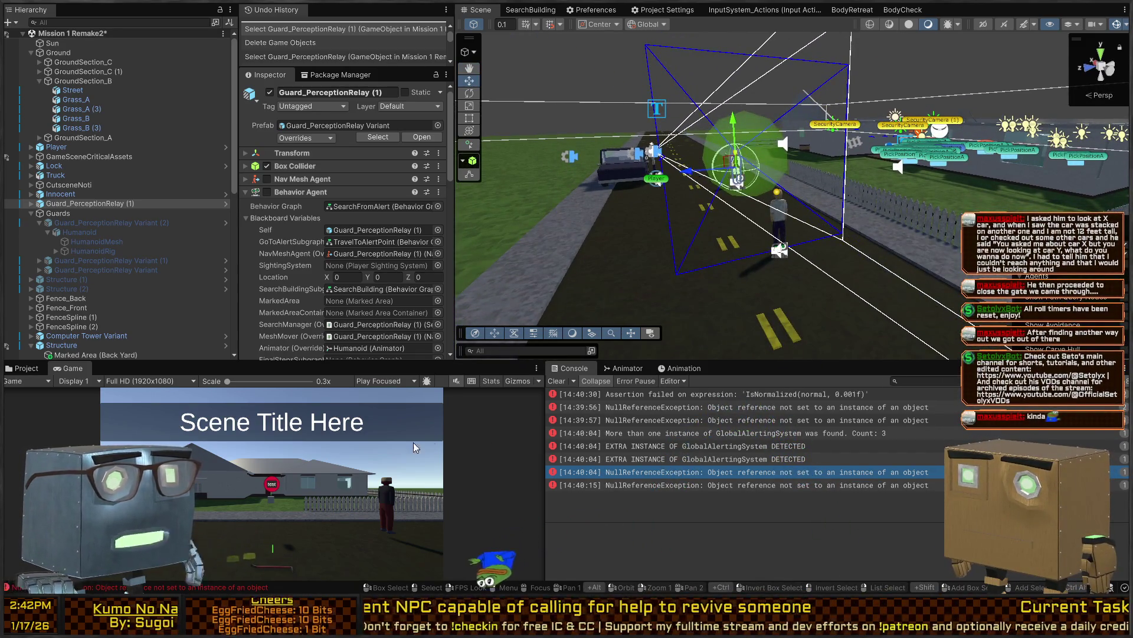
Enter Play mode, walk up to the downed body and pick it up with F
key("ctrl+p")
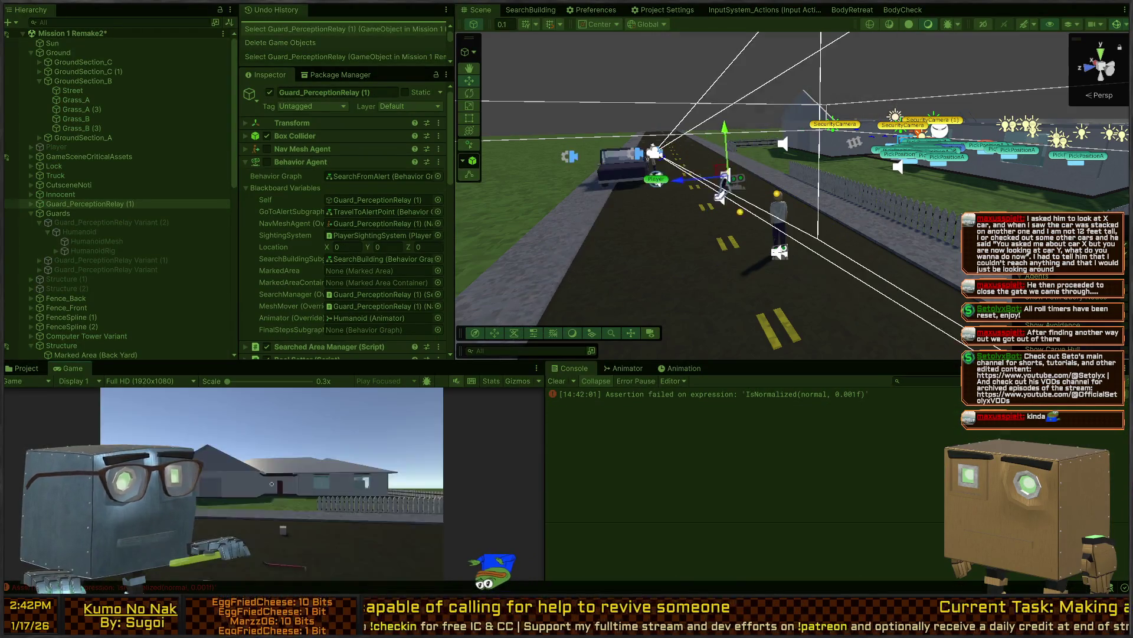
key("w")
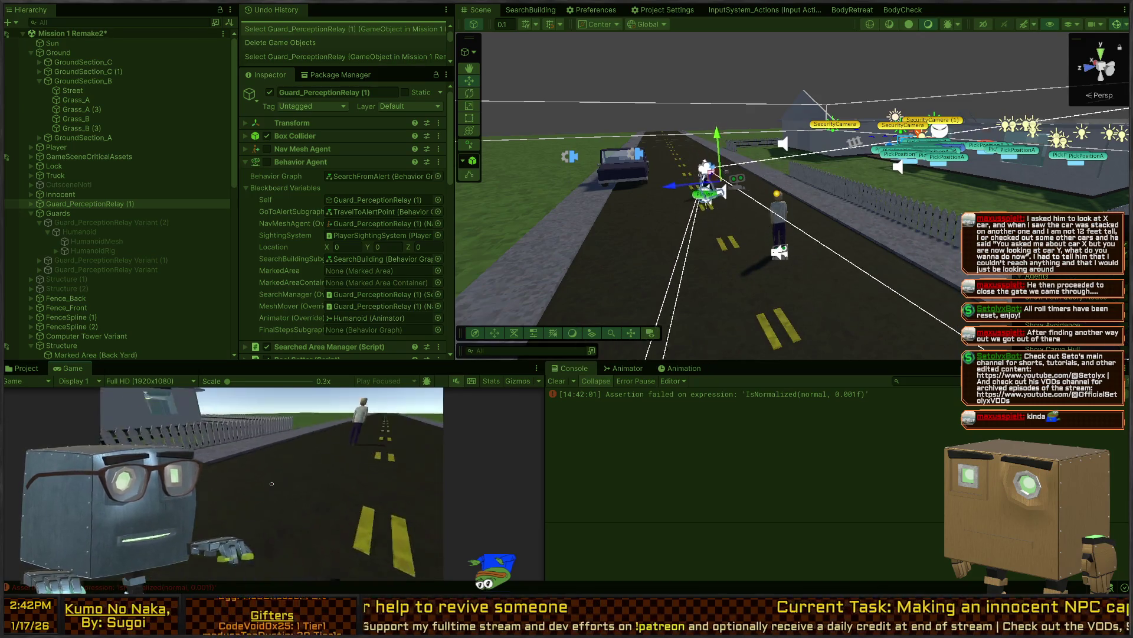
key("w")
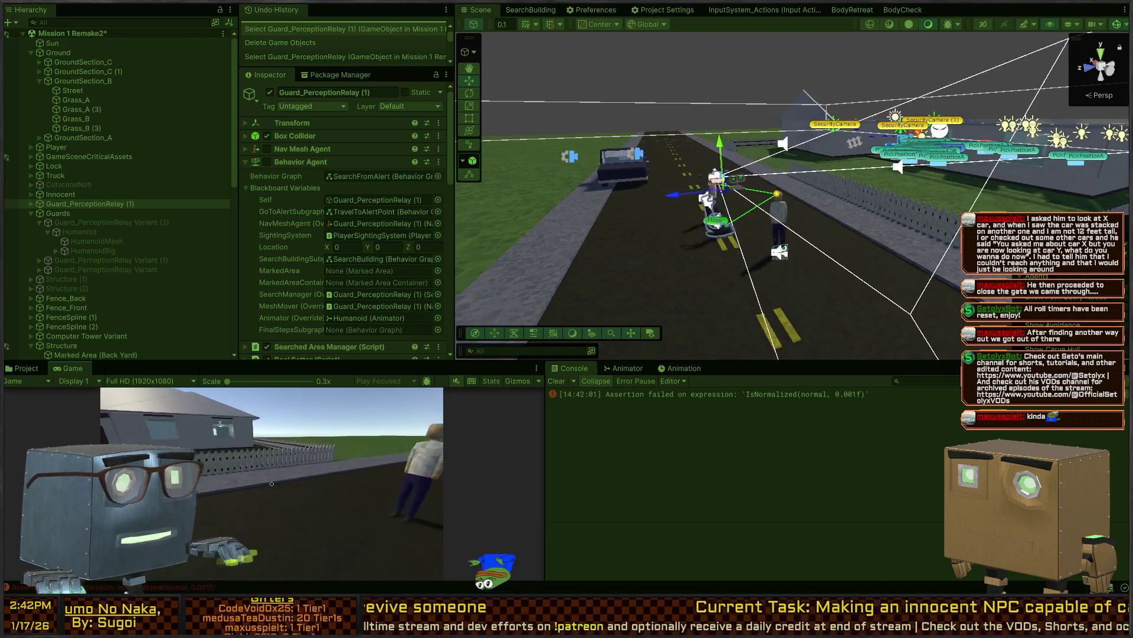
key("s")
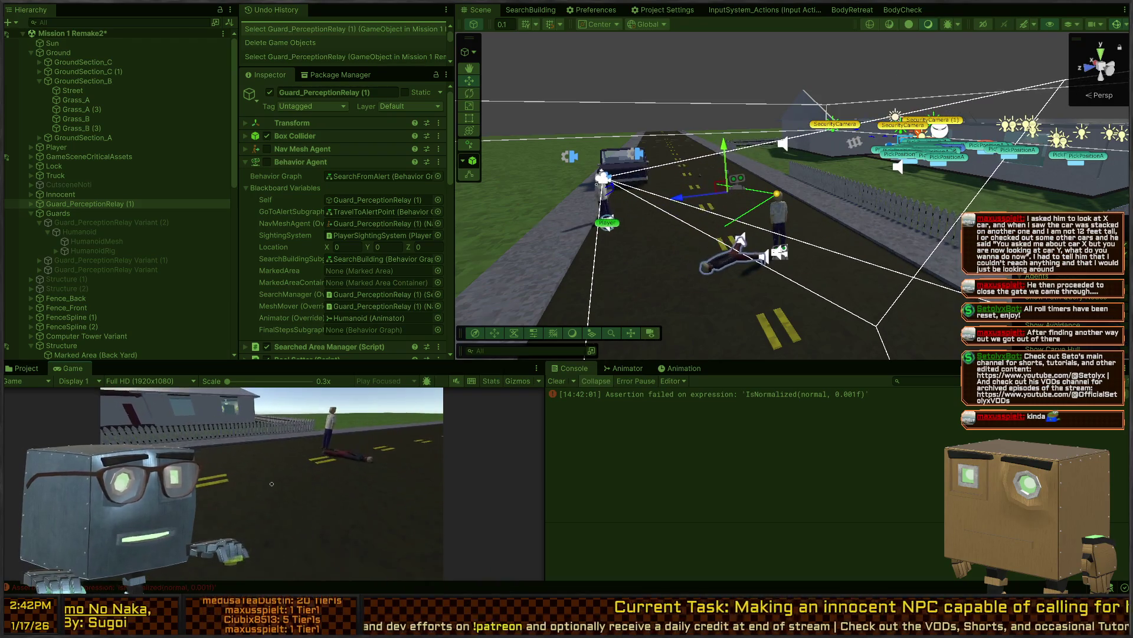
key("w")
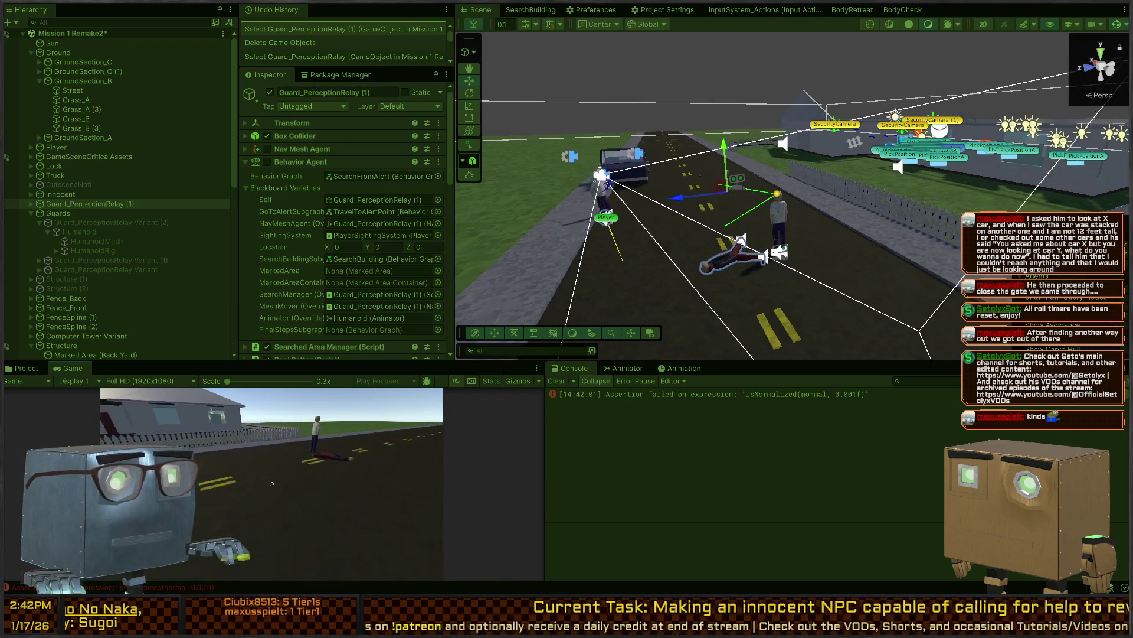
key("w")
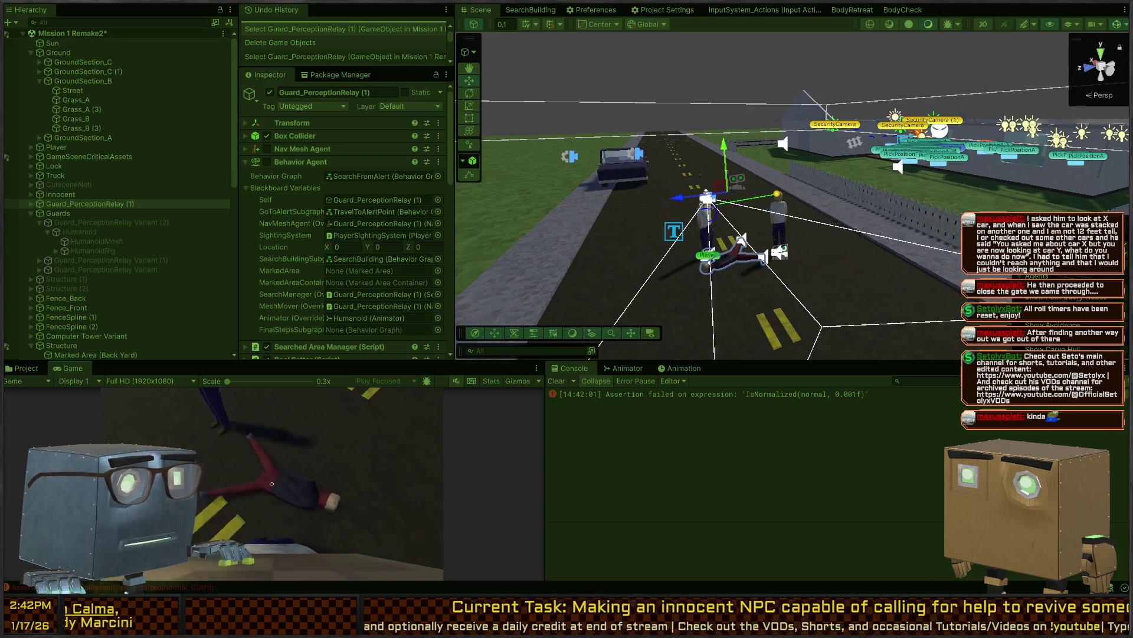
key("f")
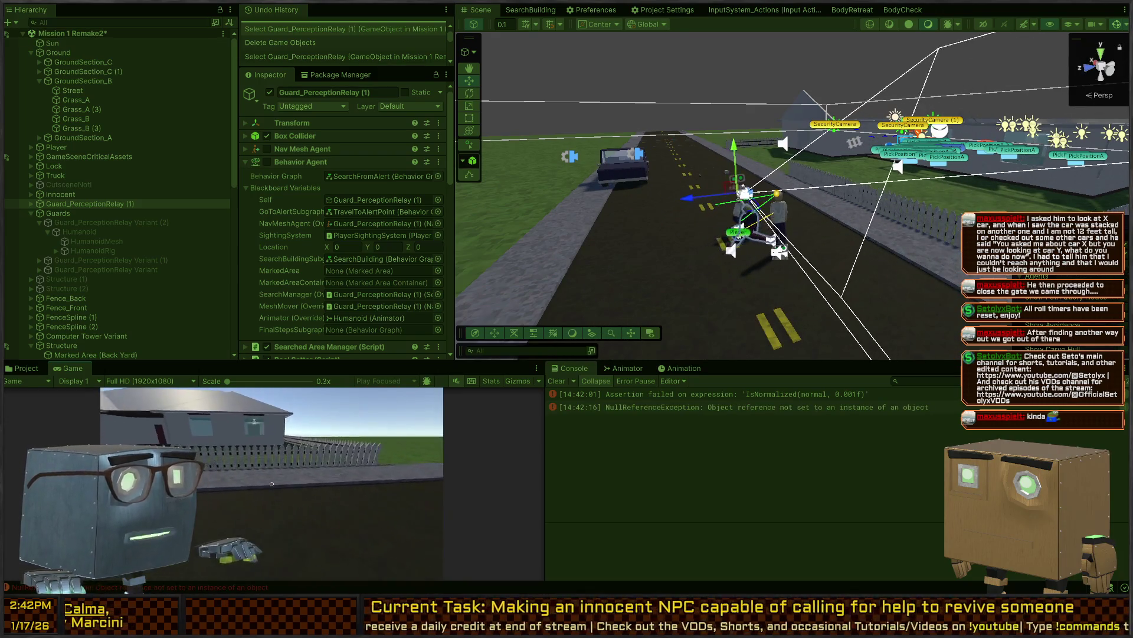
Carry the body along the road toward the car
key("s")
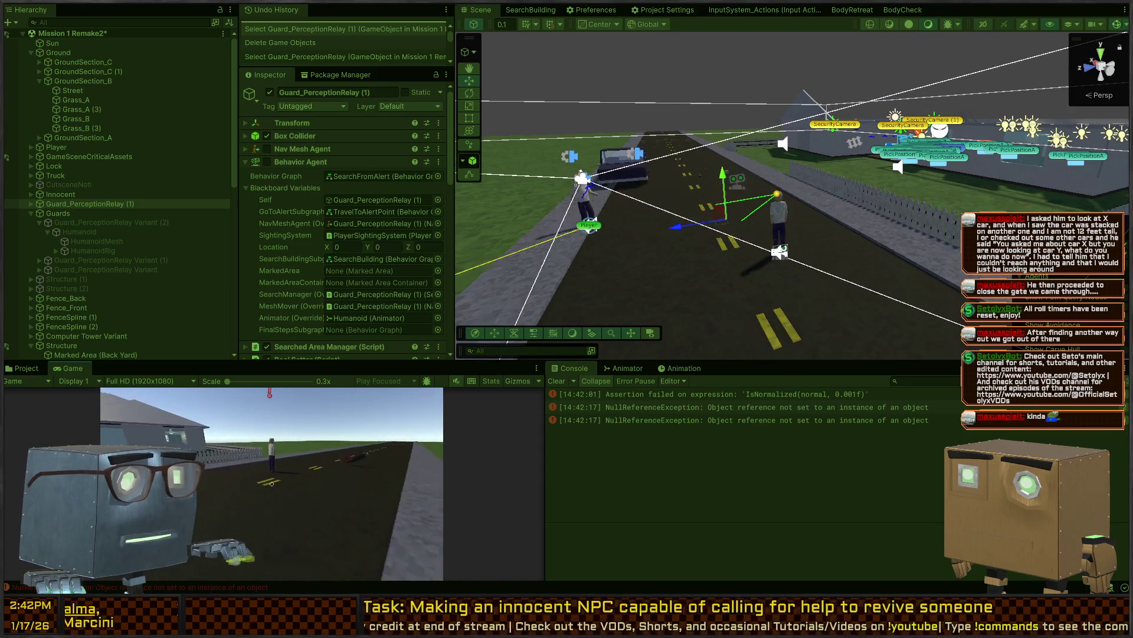
key("s")
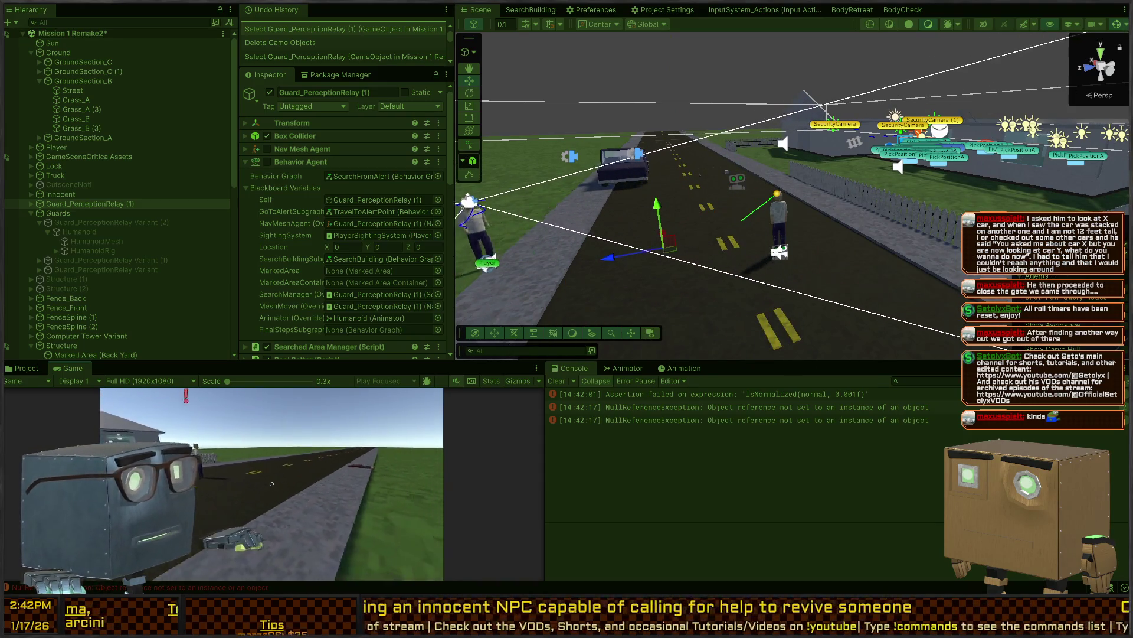
key("w")
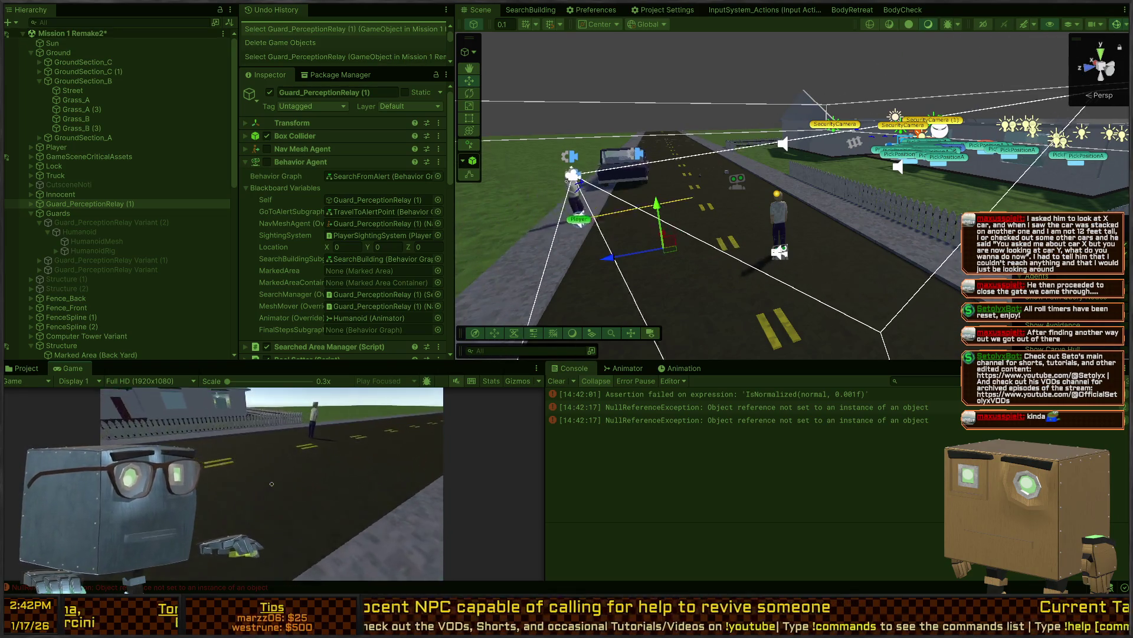
key("w")
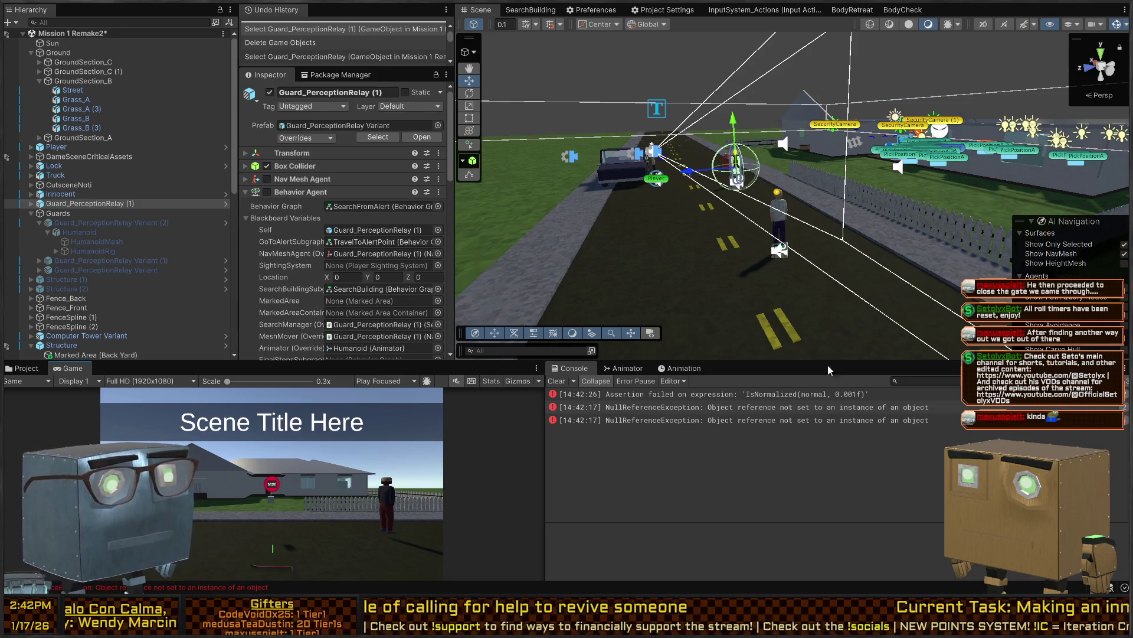
Inspect the NullReferenceException stack traces in the Console
left_click(812, 393)
left_click(717, 419)
left_click(732, 406)
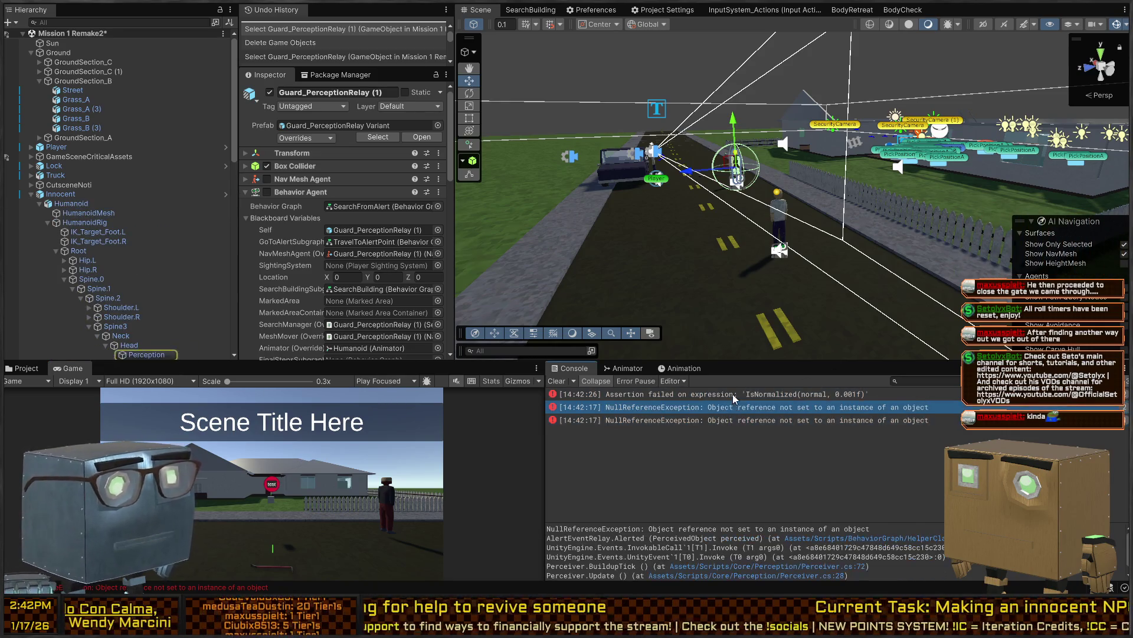
mouse_move(712, 232)
left_mouse_down()
mouse_move(913, 242)
mouse_move(873, 268)
left_mouse_up()
Test-run the scene, walk to the ragdolled guard and drag it with F
key("ctrl+p")
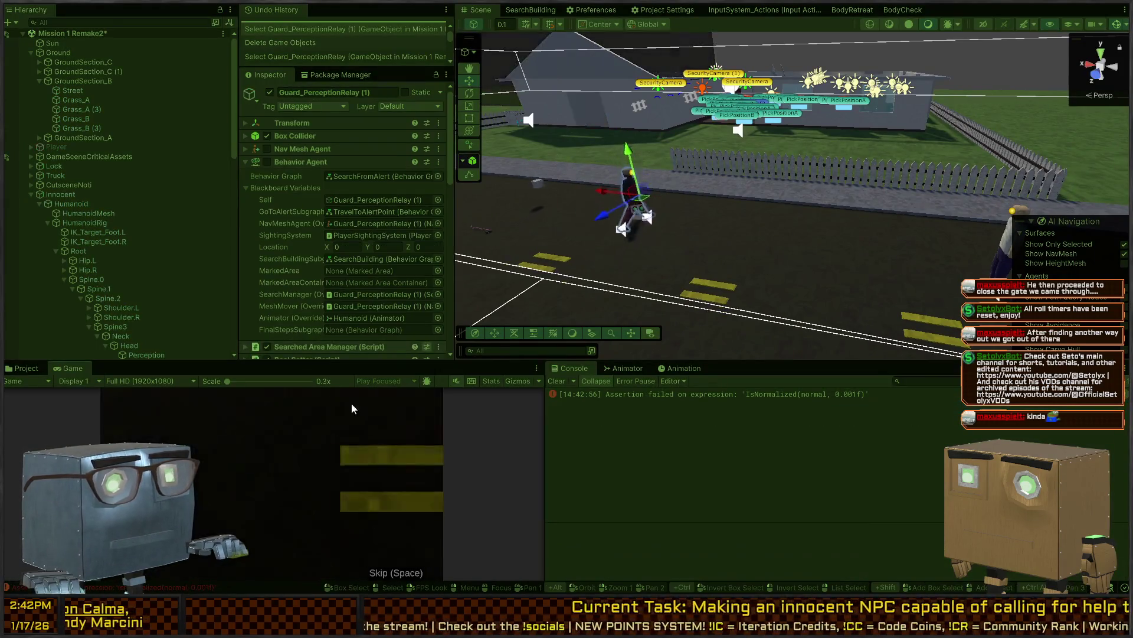
key("w")
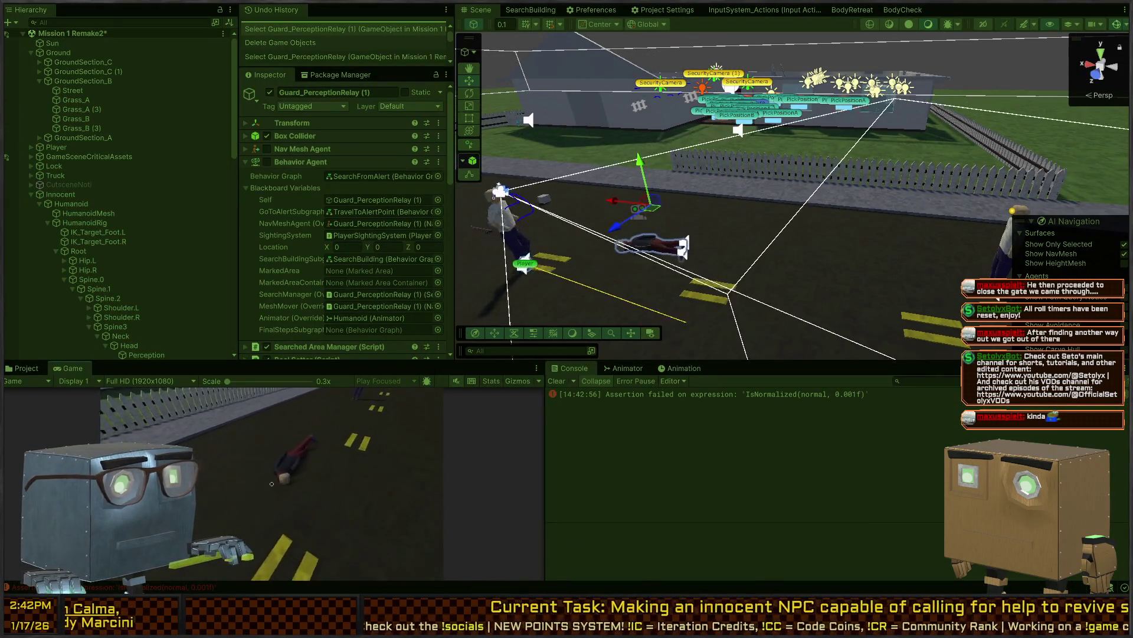
key("f")
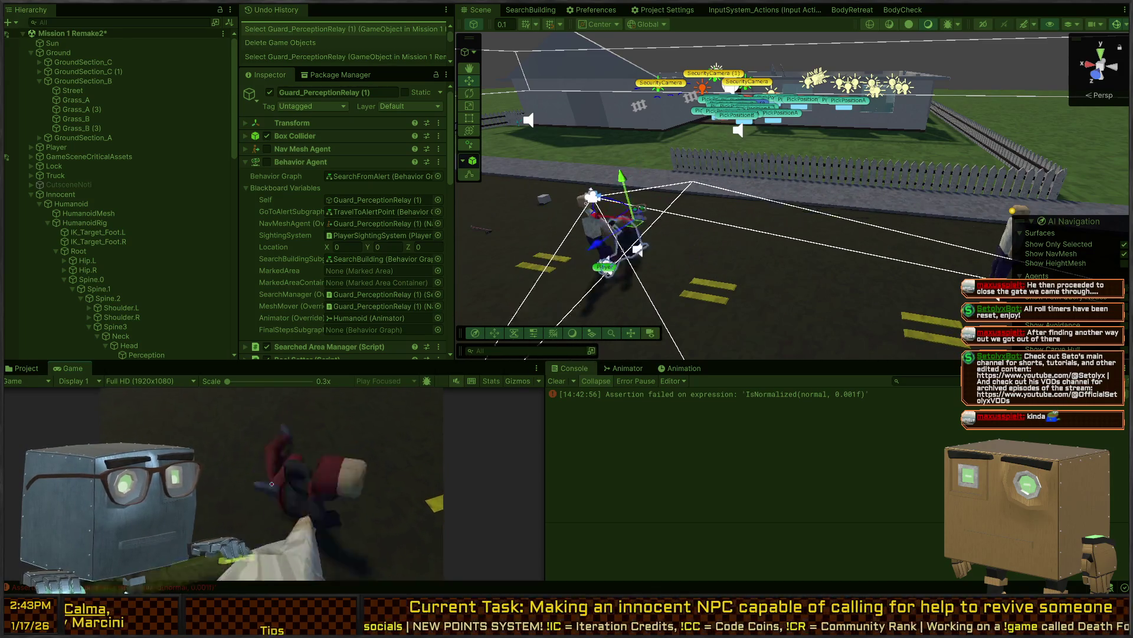
key("Escape")
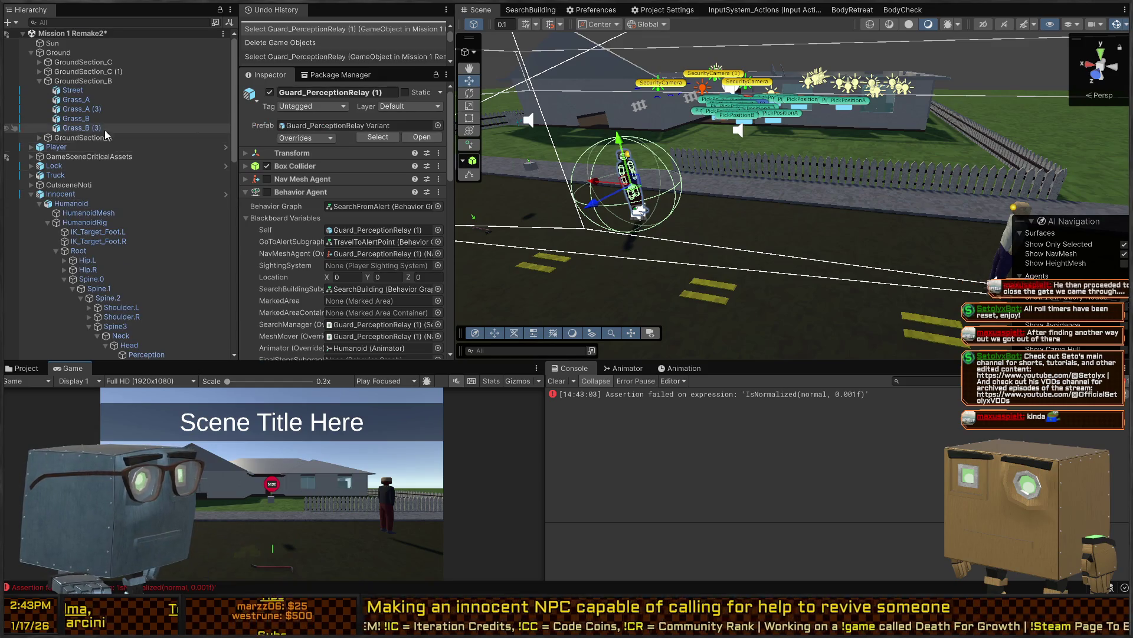
Open the Guard_PerceptionRelay Variant (2) prefab in Prefab Mode
scroll(61, 203, "down", 10)
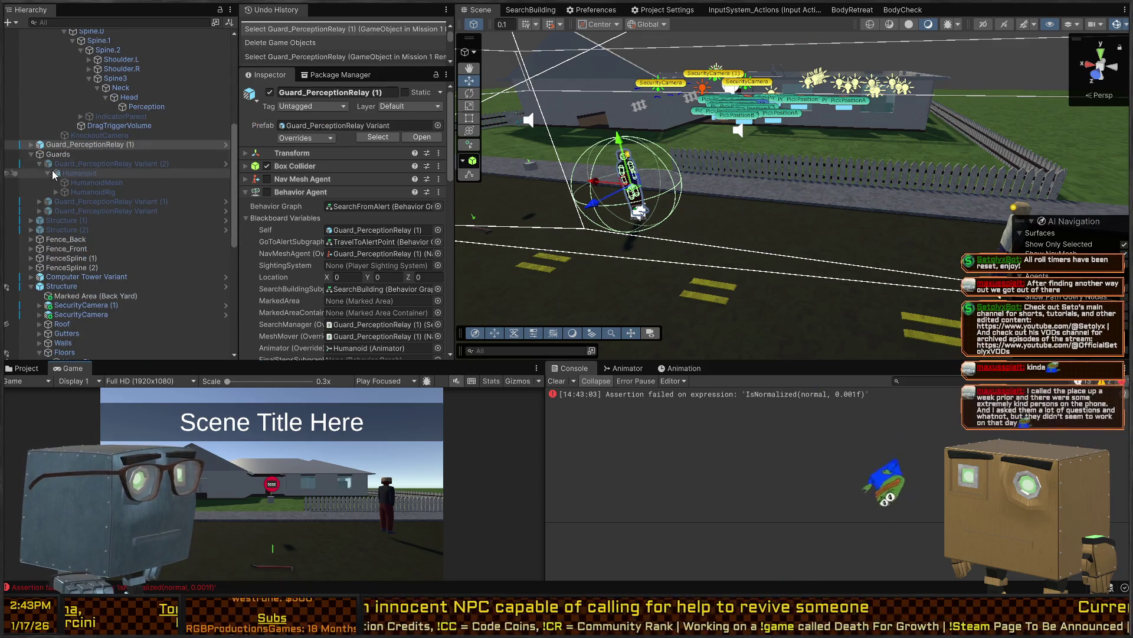
left_click(209, 164)
left_click(227, 166)
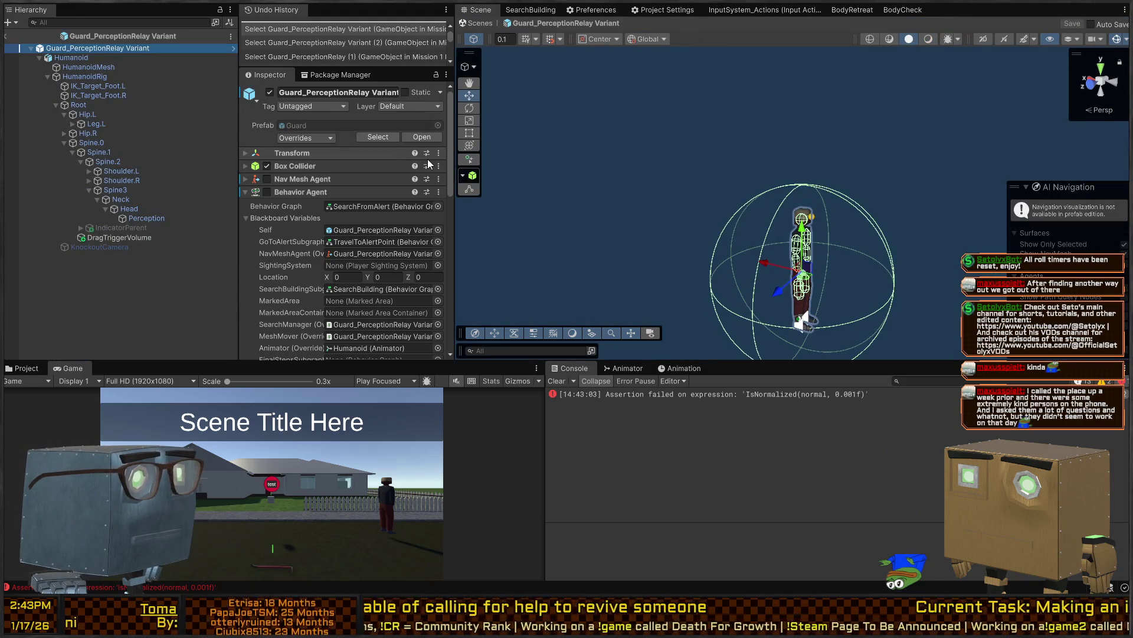
Widen the Inspector and collapse the SearchFromAlert, InvestigateAlert and other Behavior Agent components
left_click_drag(456, 140, 523, 141)
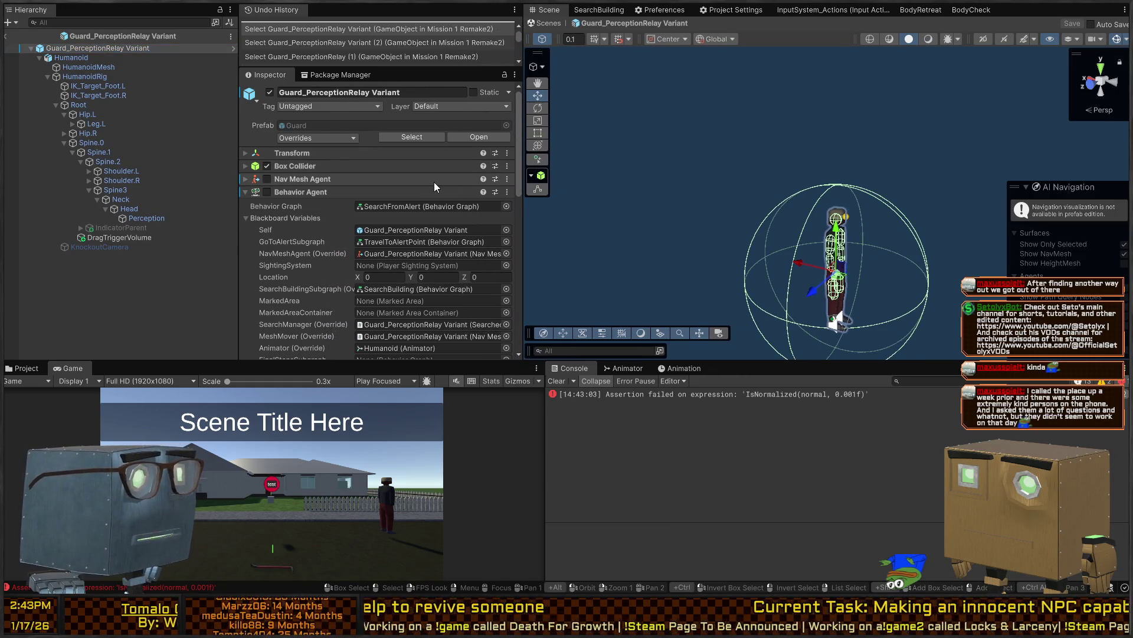
scroll(403, 195, "down", 5)
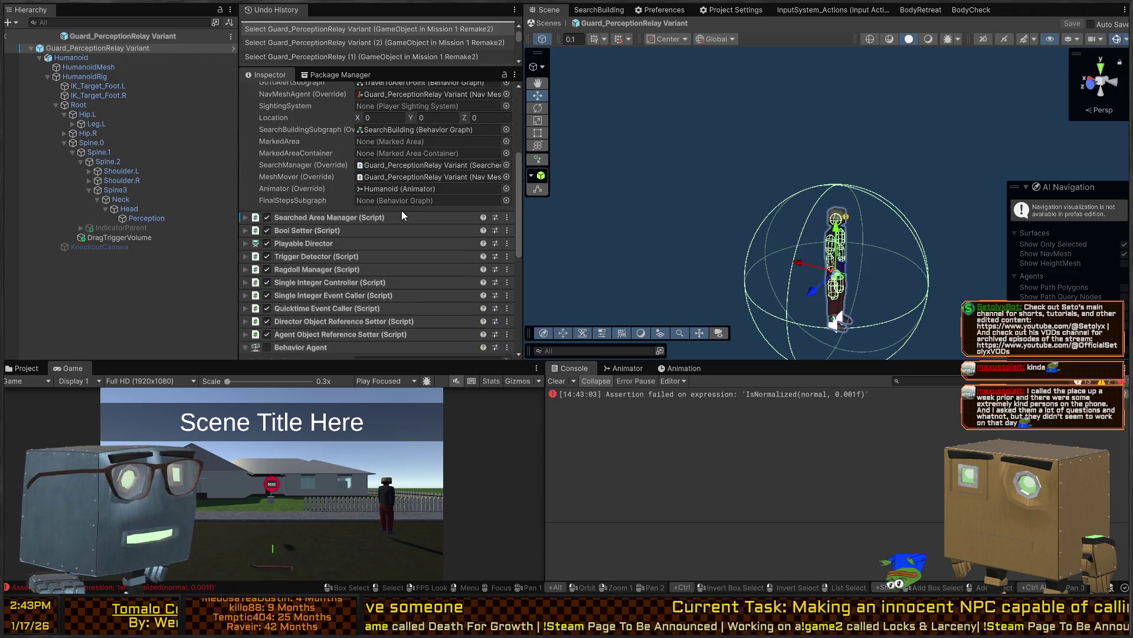
scroll(401, 213, "down", 2)
scroll(384, 212, "up", 3)
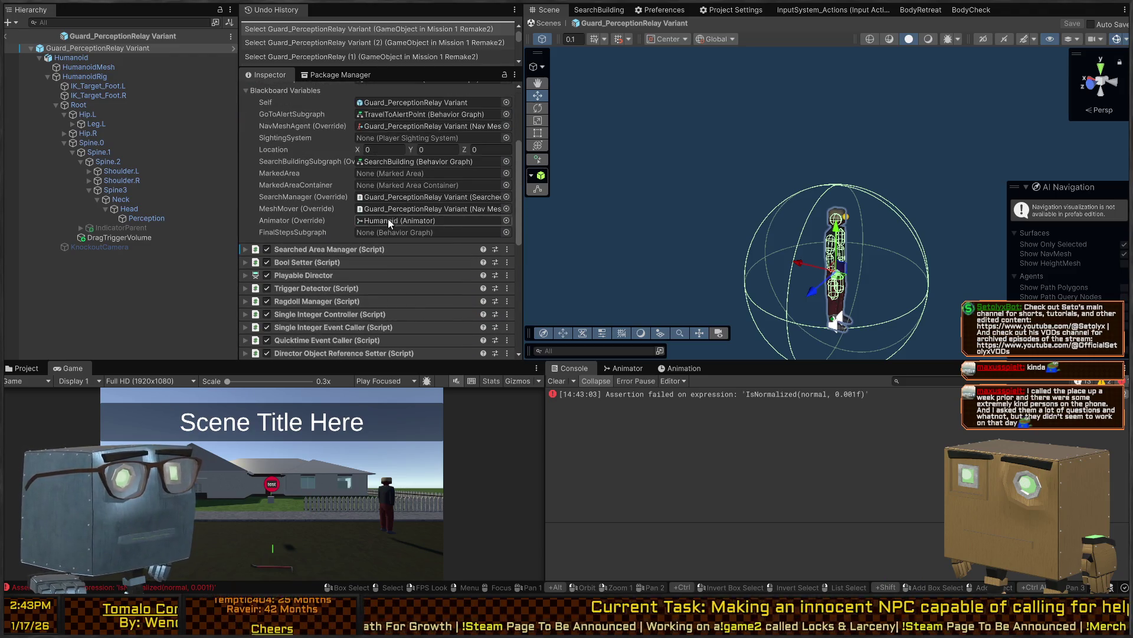
scroll(321, 221, "up", 1)
scroll(313, 225, "up", 2)
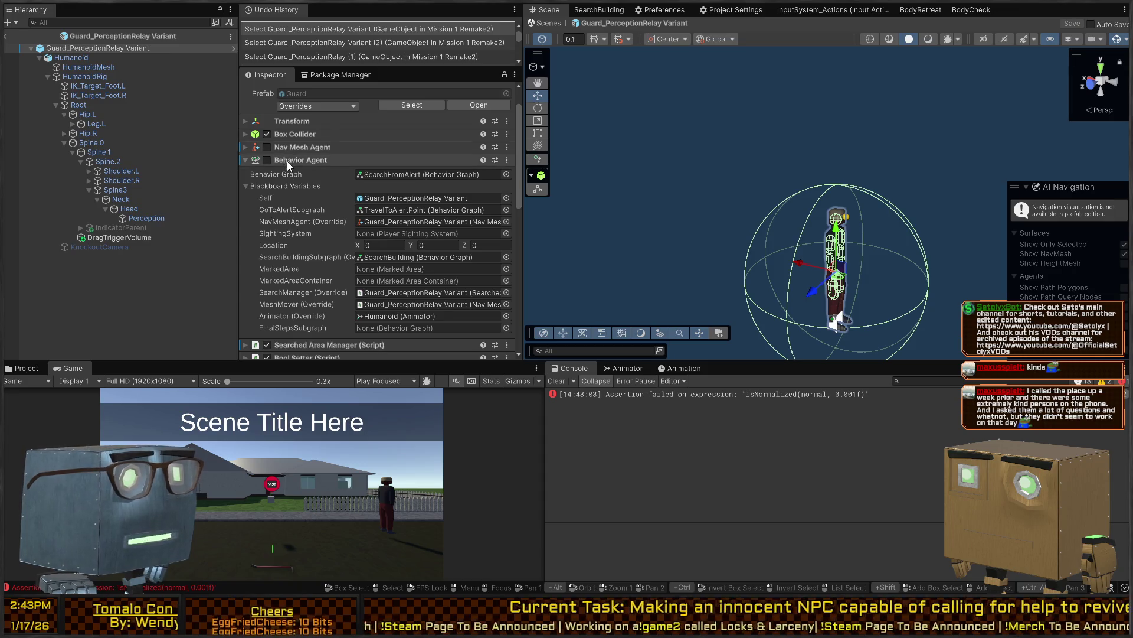
left_click(287, 162)
scroll(313, 236, "down", 5)
left_click(303, 174)
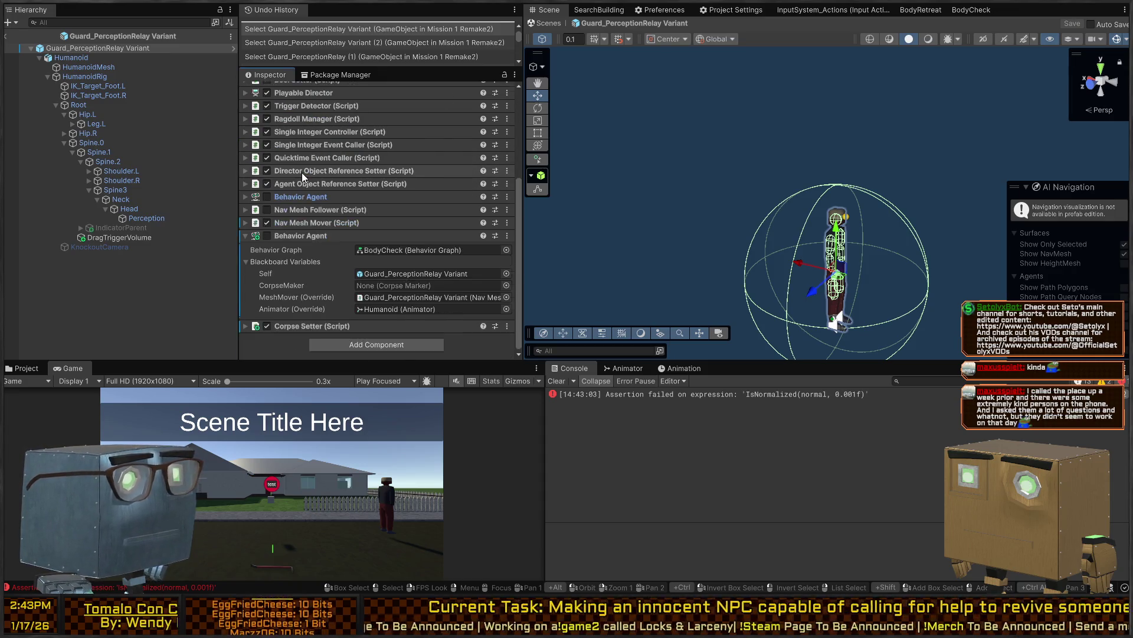
left_click(301, 236)
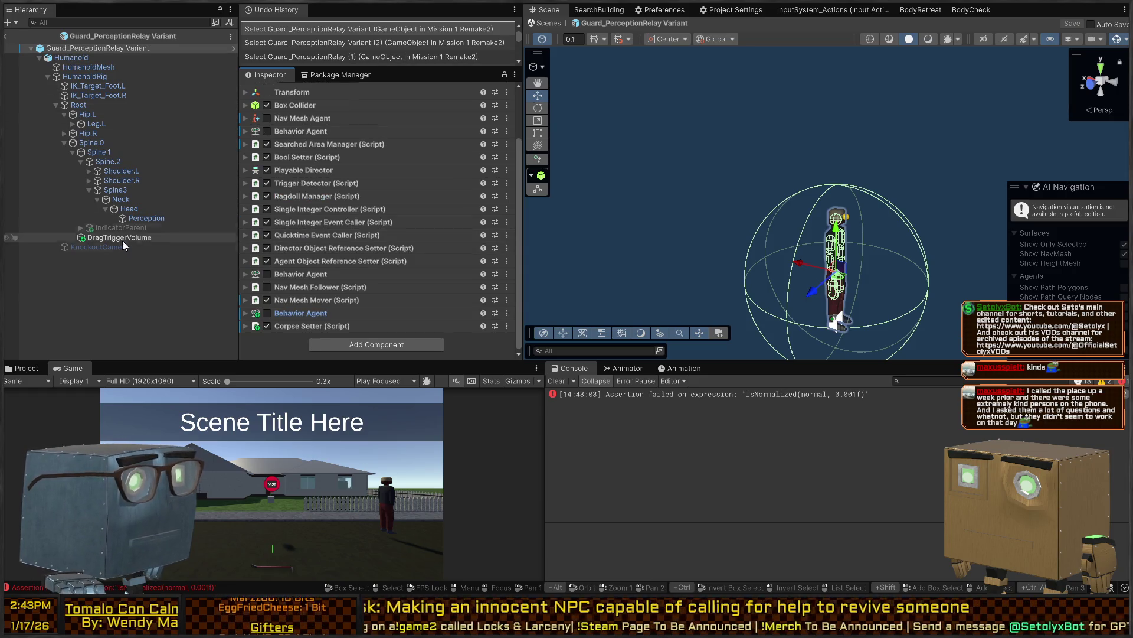
Set Perception's fourth Special Corpse Events function to CorpseSetter.SetValue, save, and return to the scene
left_click(141, 216)
scroll(278, 207, "down", 5)
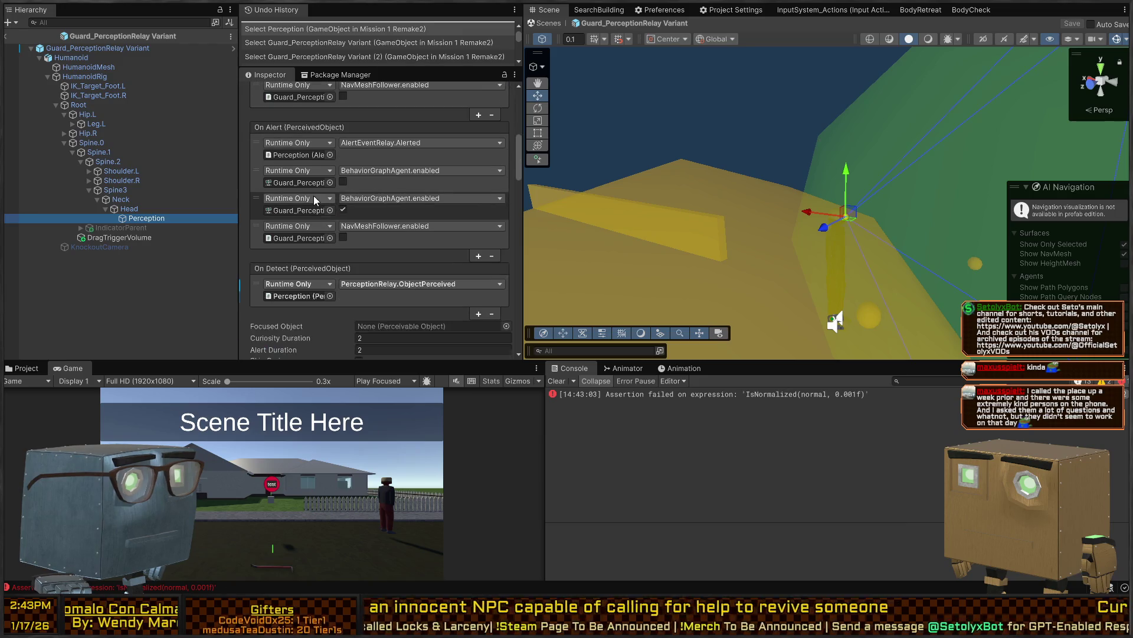
scroll(305, 194, "down", 10)
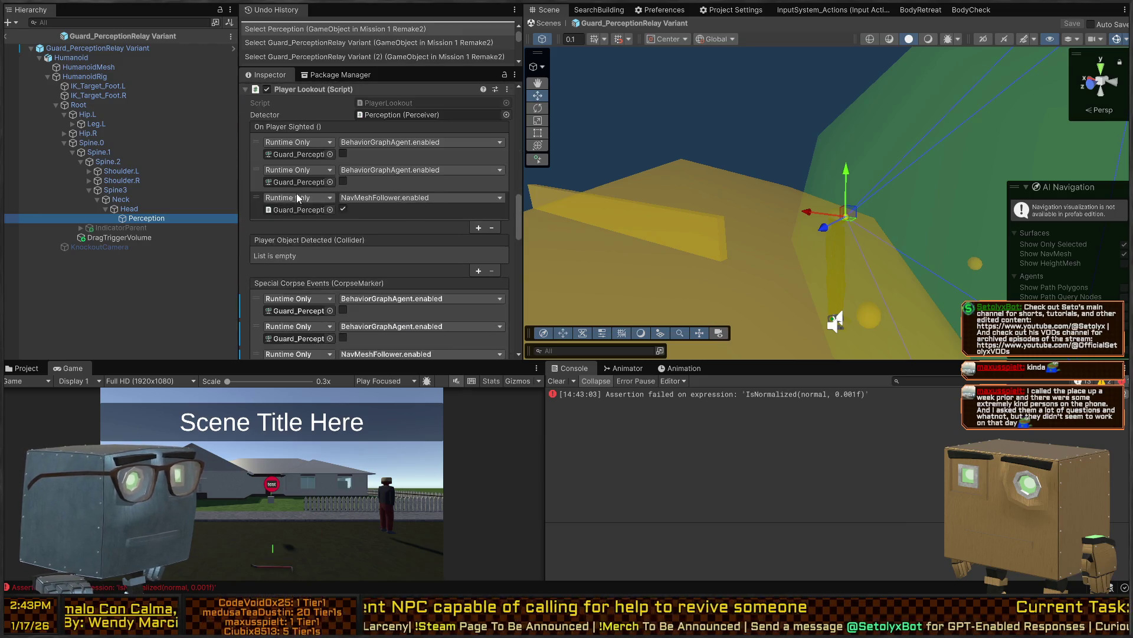
scroll(298, 195, "down", 4)
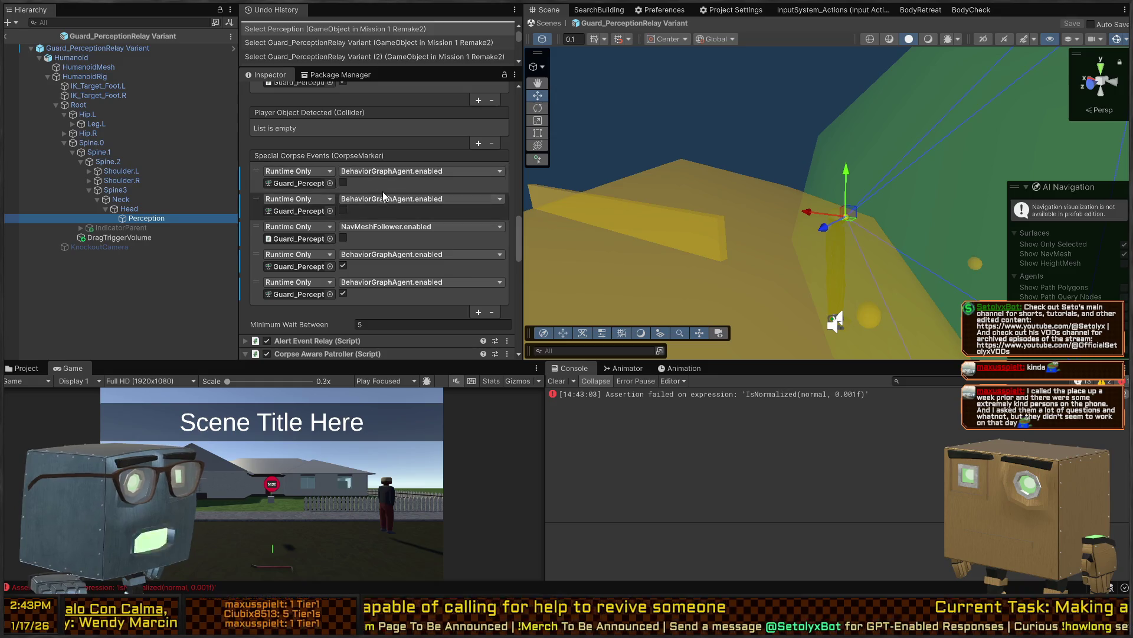
left_click(303, 297)
left_click(285, 264)
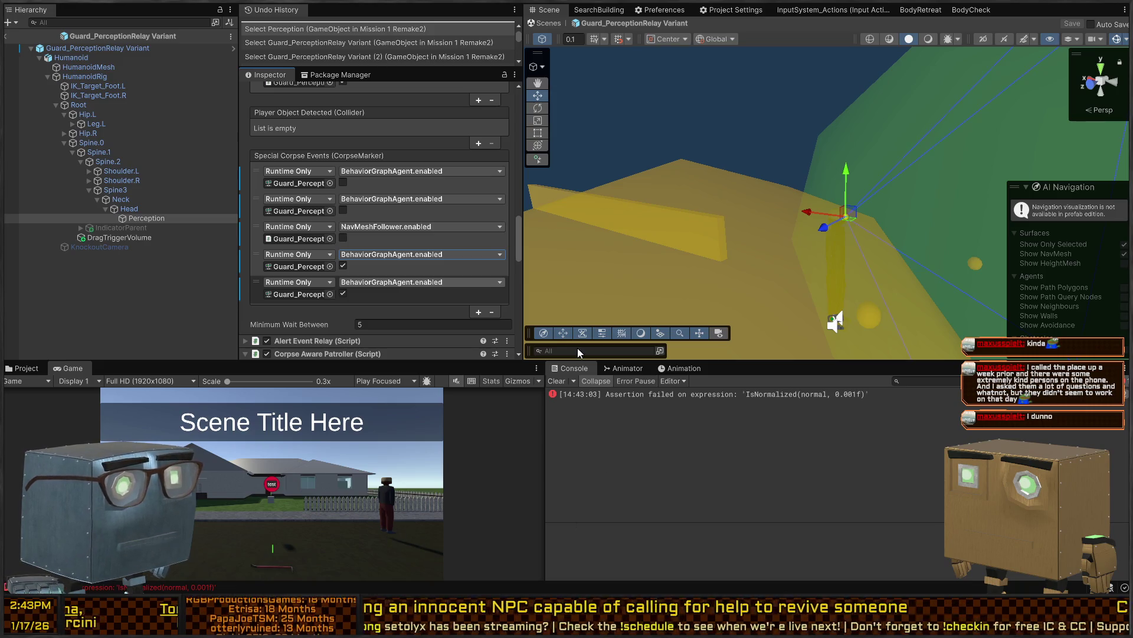
key("ctrl+v")
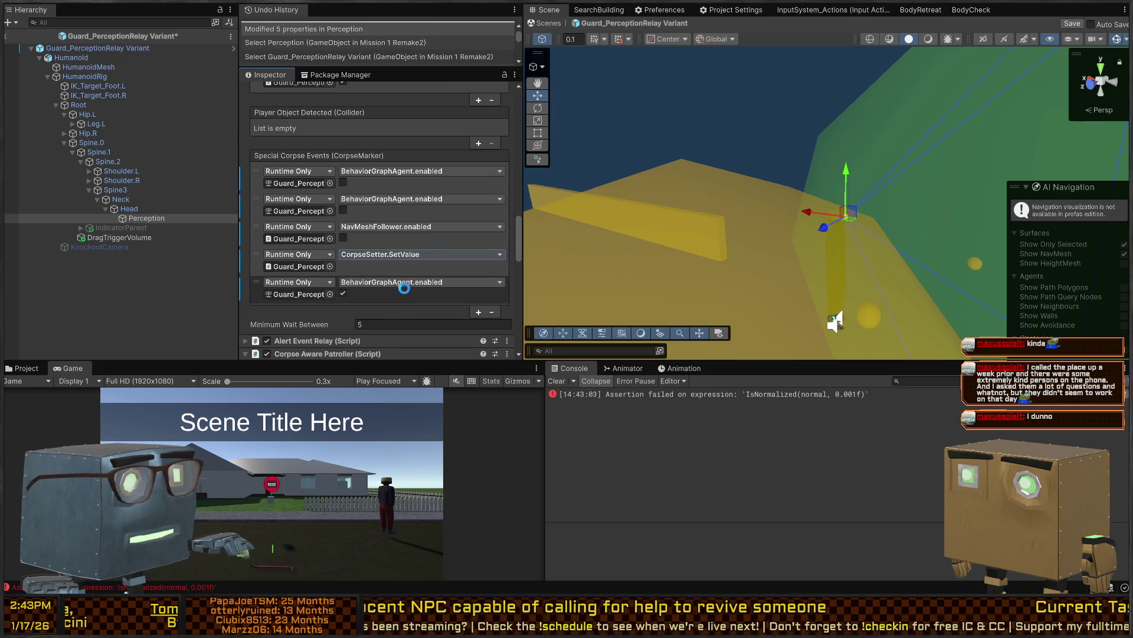
key("ctrl+s")
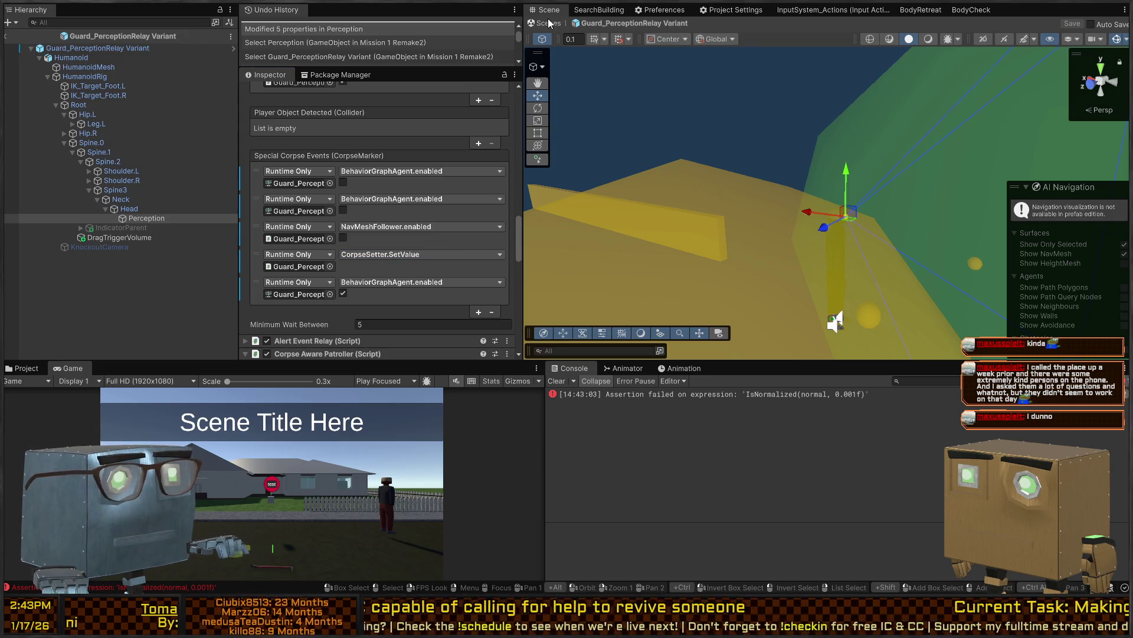
left_click(549, 24)
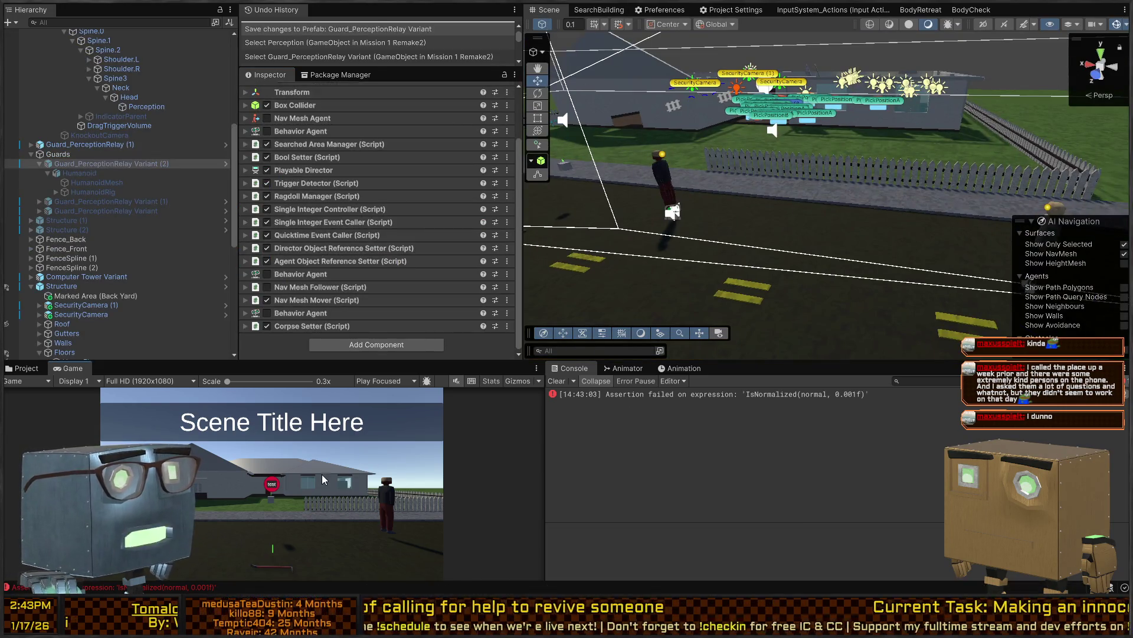
Play the scene, skip the intro, and watch three guards gather at the body before stopping
key("ctrl+p")
key("space")
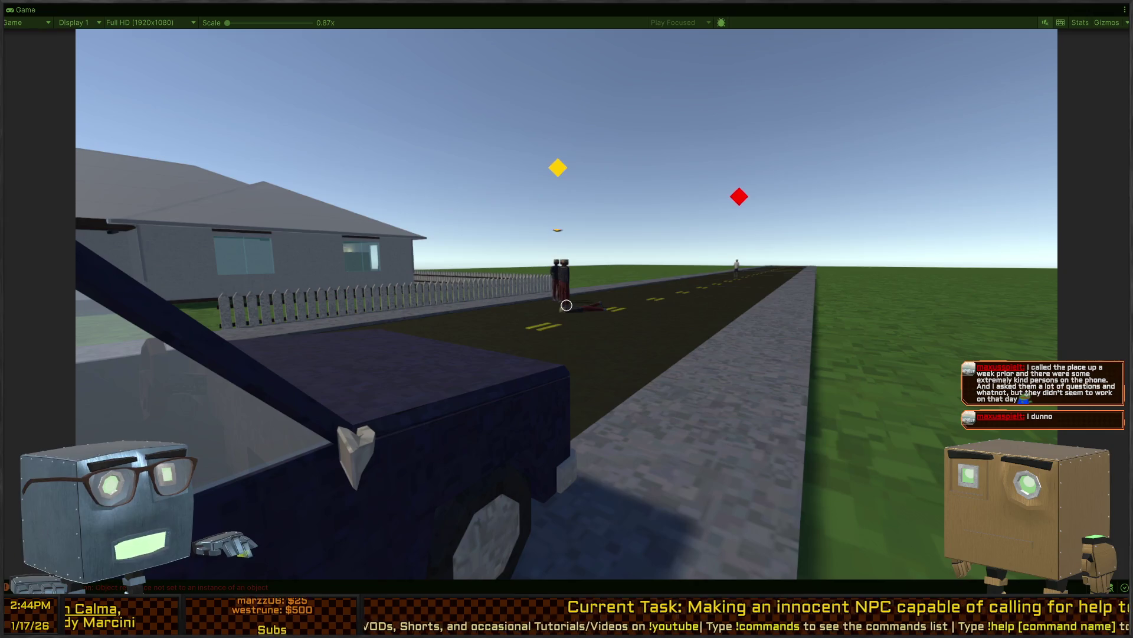
key("d")
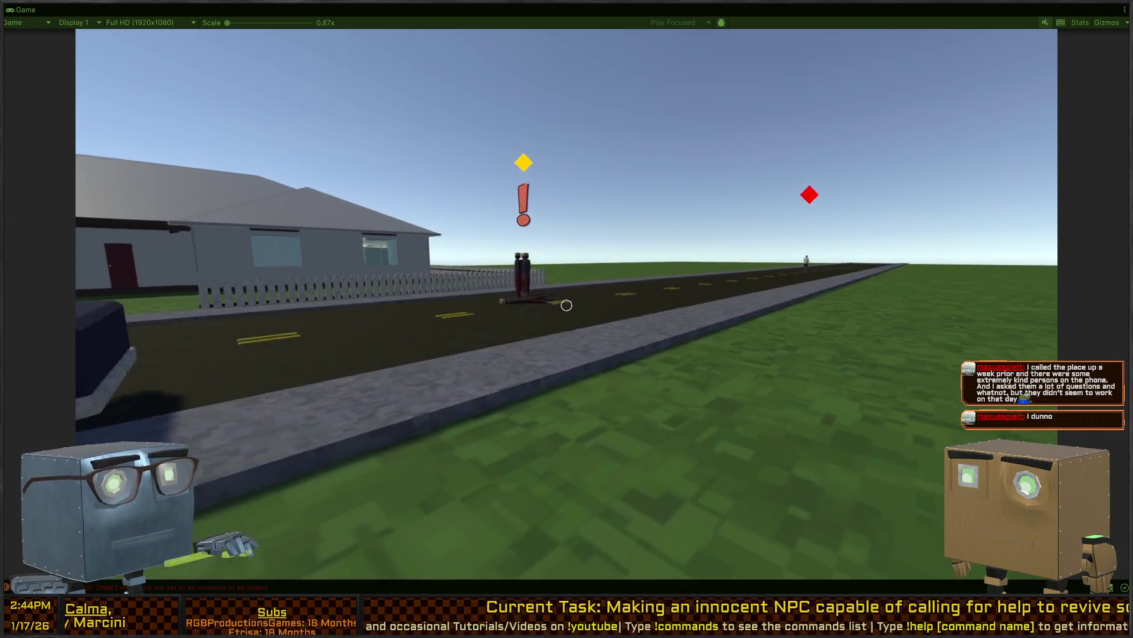
key("w")
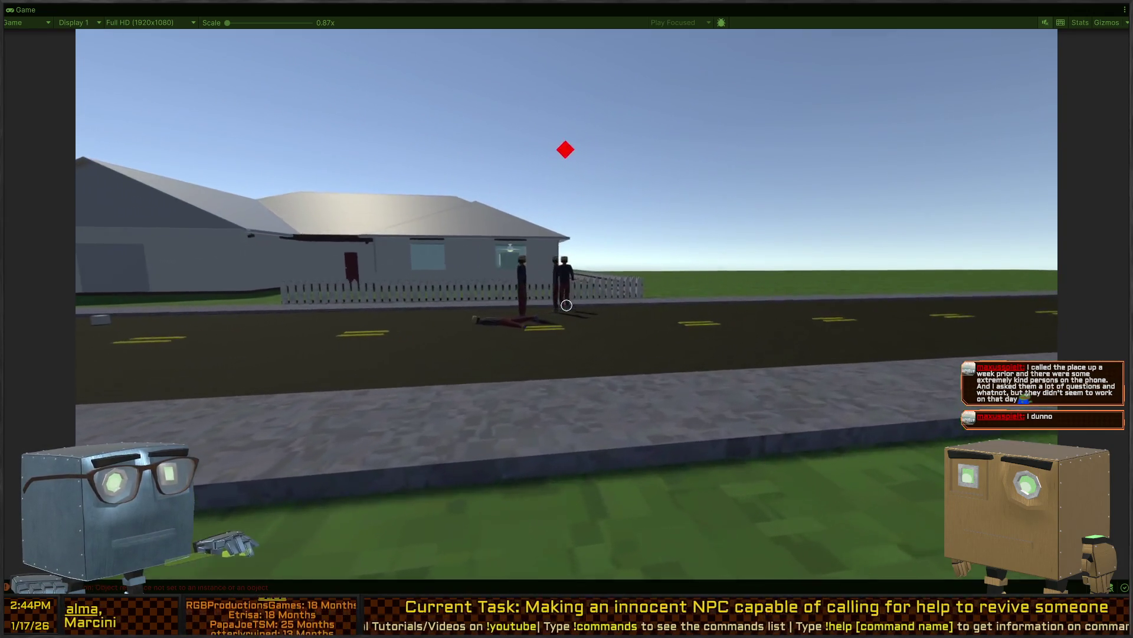
key("a")
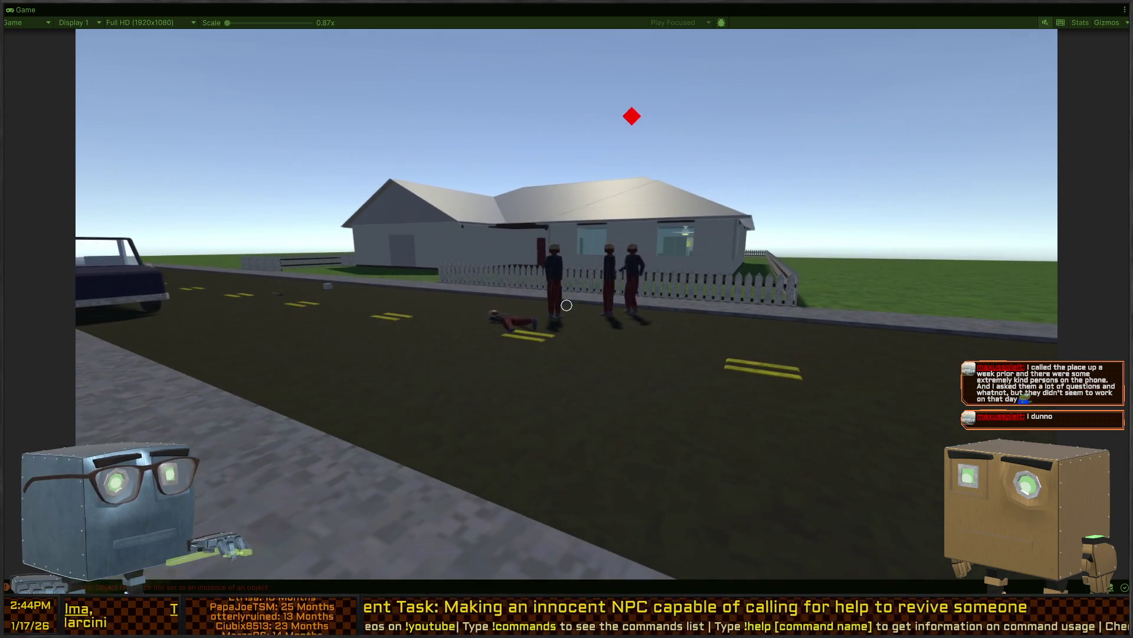
key("shift+space")
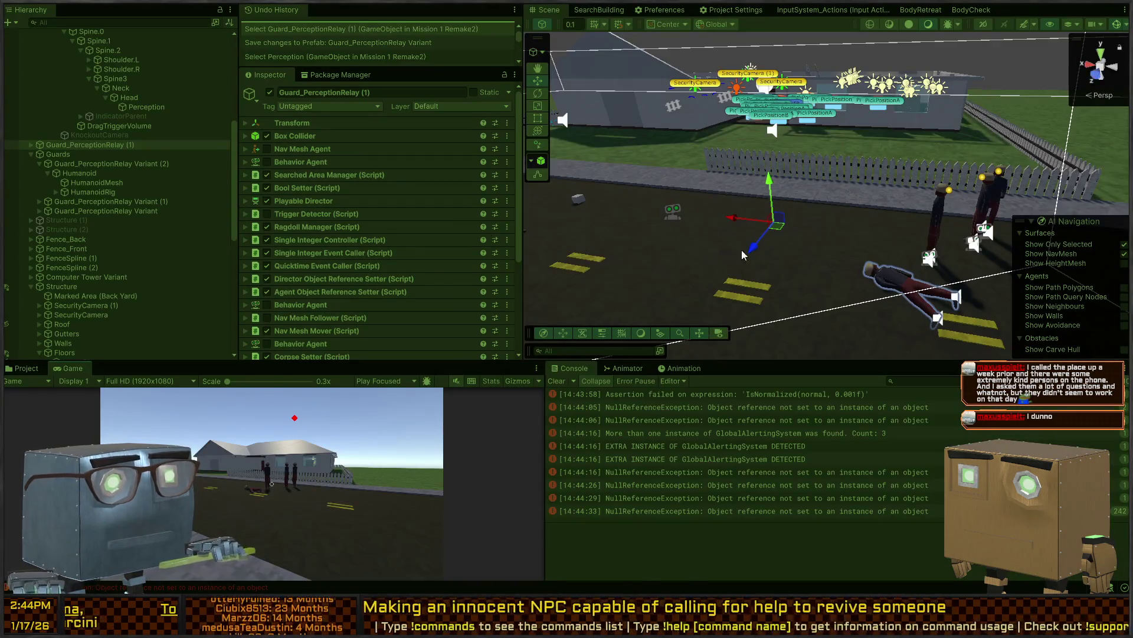
Expand Guard_PerceptionRelay Variant (1)'s BodyCheck Behavior Agent and Corpse Setter components to review their fields
left_click(670, 512)
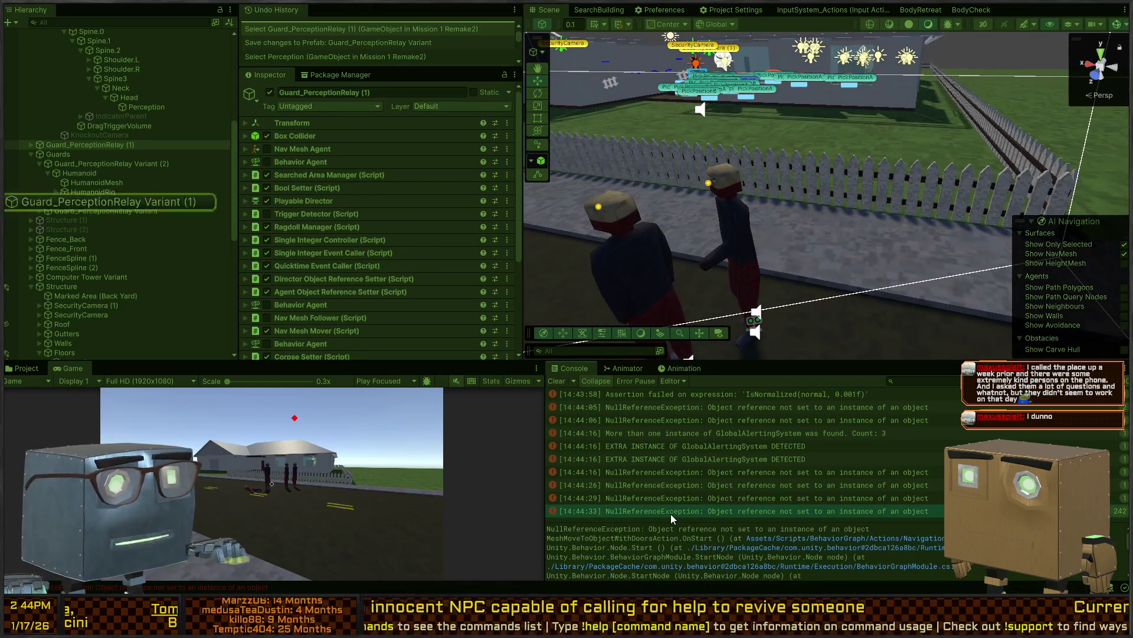
left_click(114, 200)
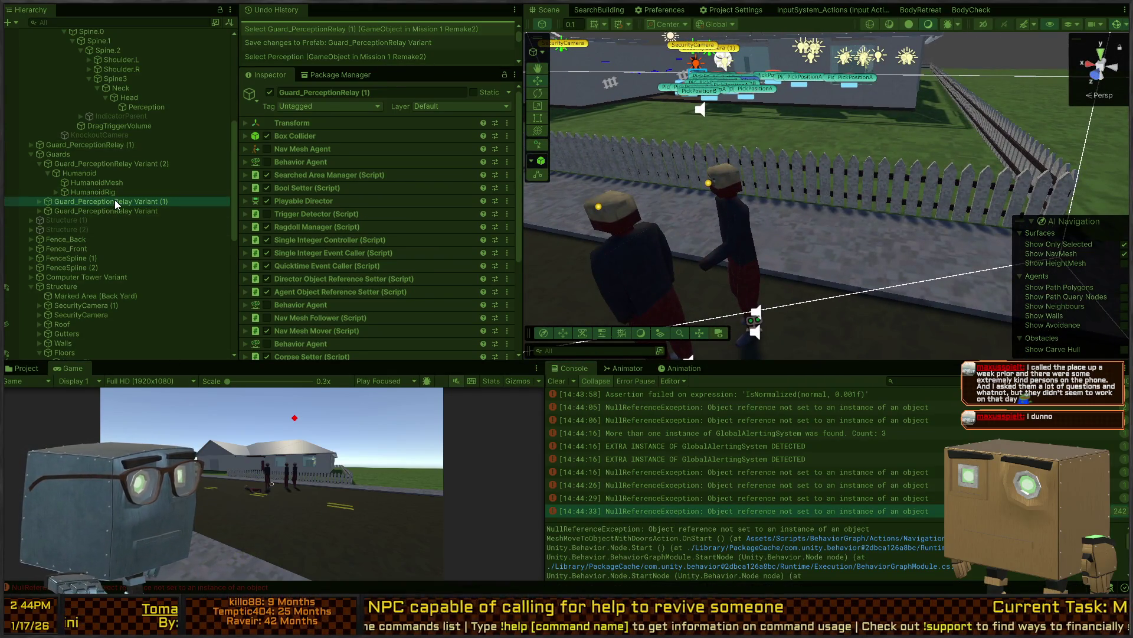
scroll(395, 249, "down", 2)
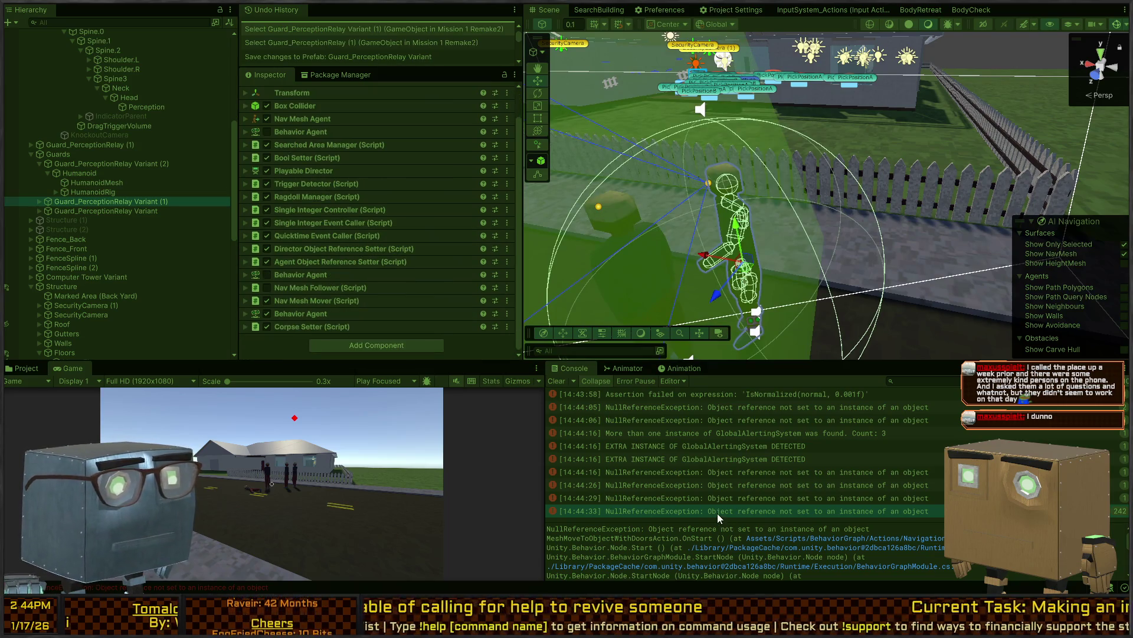
left_click(306, 314)
scroll(286, 254, "down", 3)
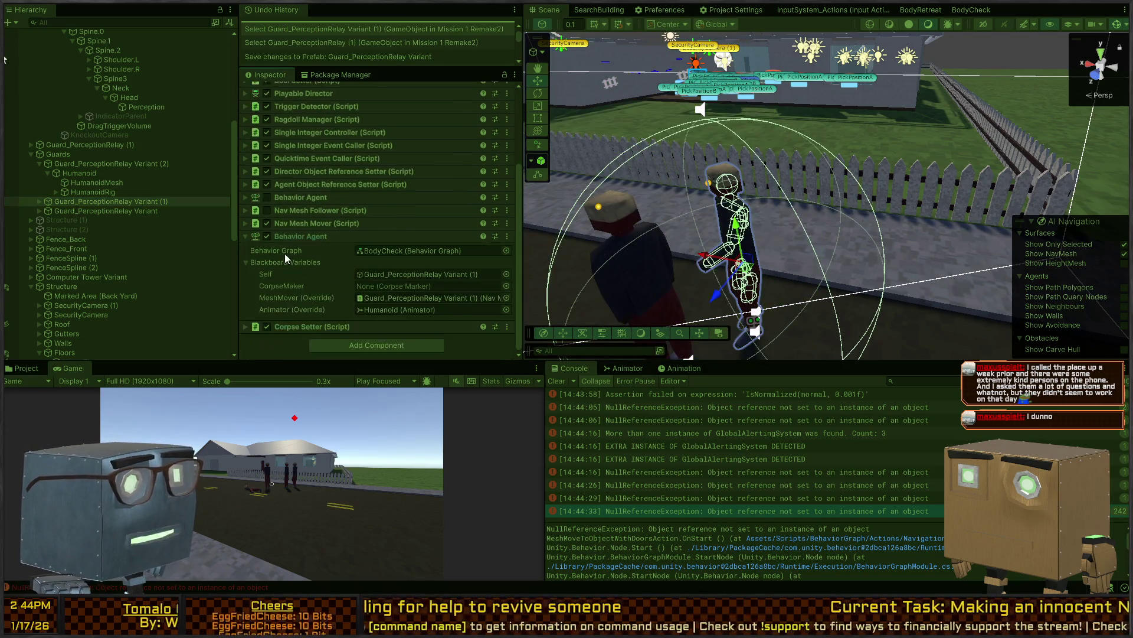
left_click(276, 327)
scroll(320, 273, "down", 2)
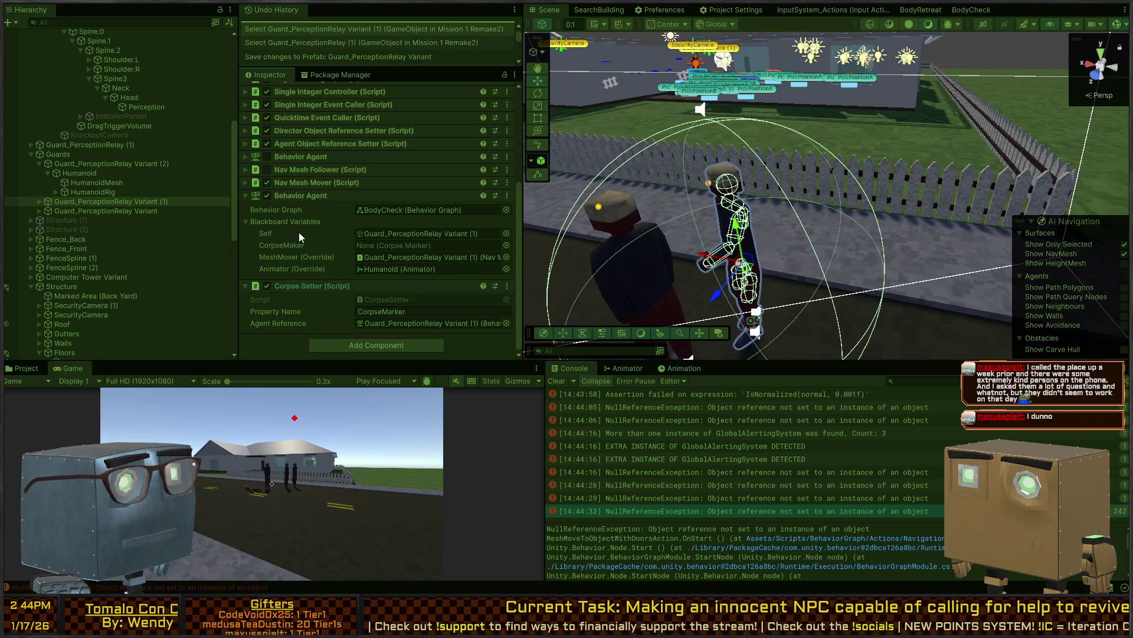
scroll(295, 232, "up", 3)
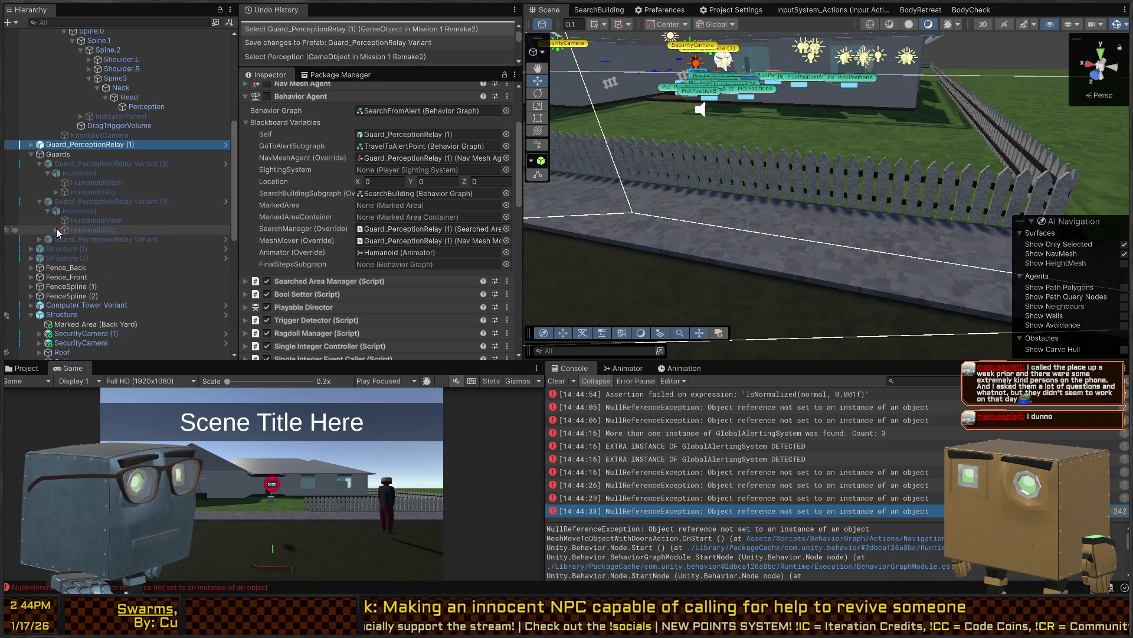
Activate Guard_PerceptionRelay Variant (1) in the scene and frame the view on it
left_click(56, 230)
left_click(65, 258)
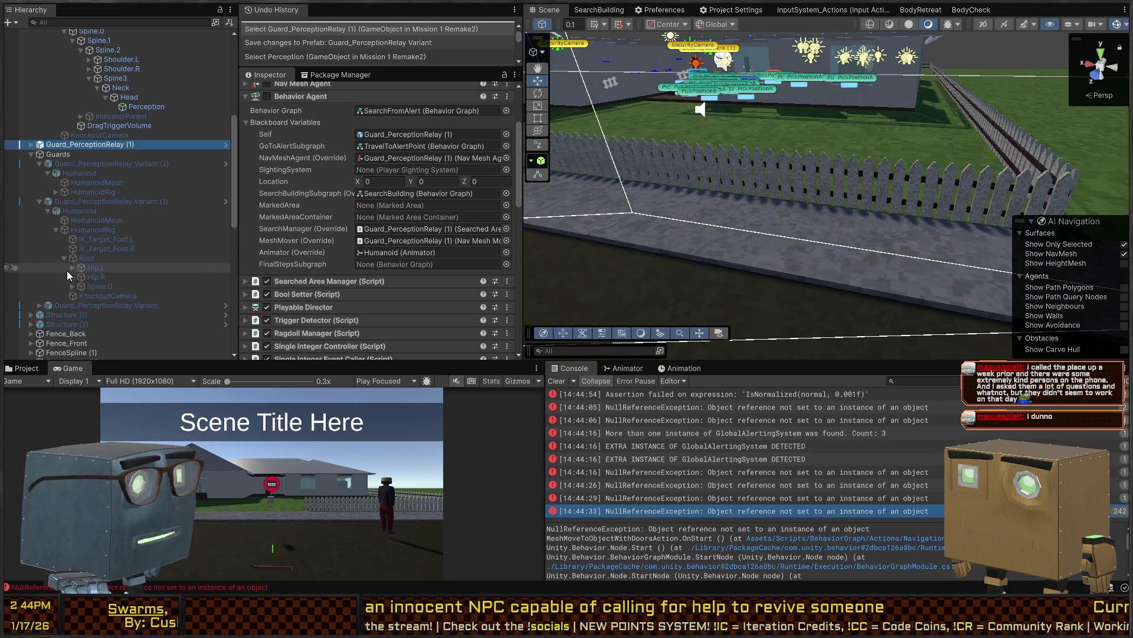
left_click_drag(826, 177, 1010, 128)
left_click(843, 175)
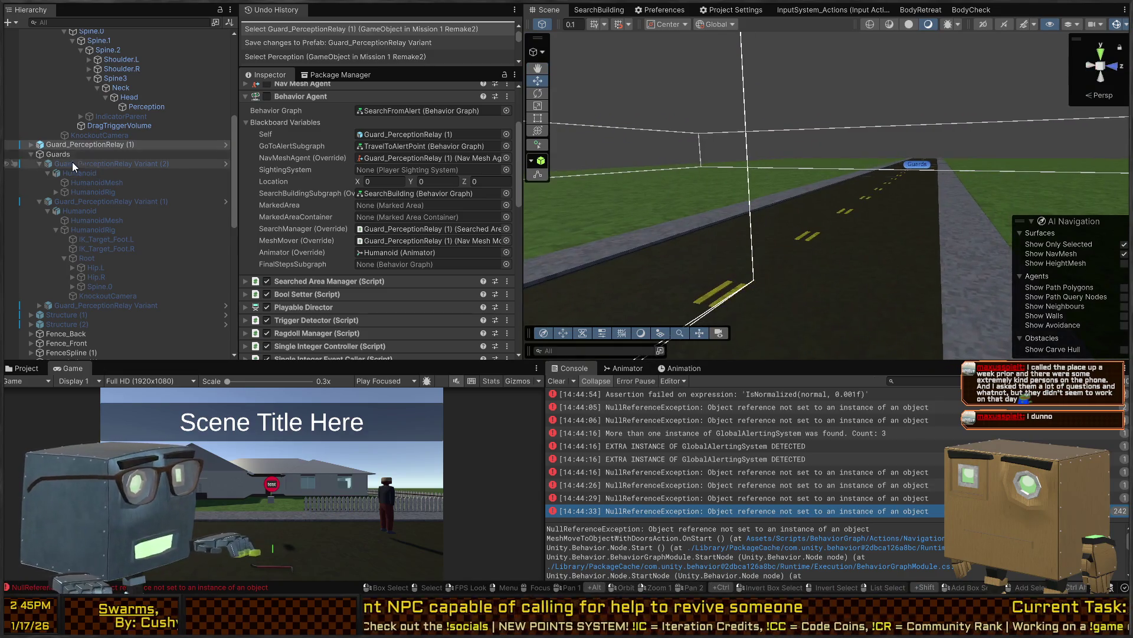
left_click(843, 176)
key("alt+shift+a")
key("f")
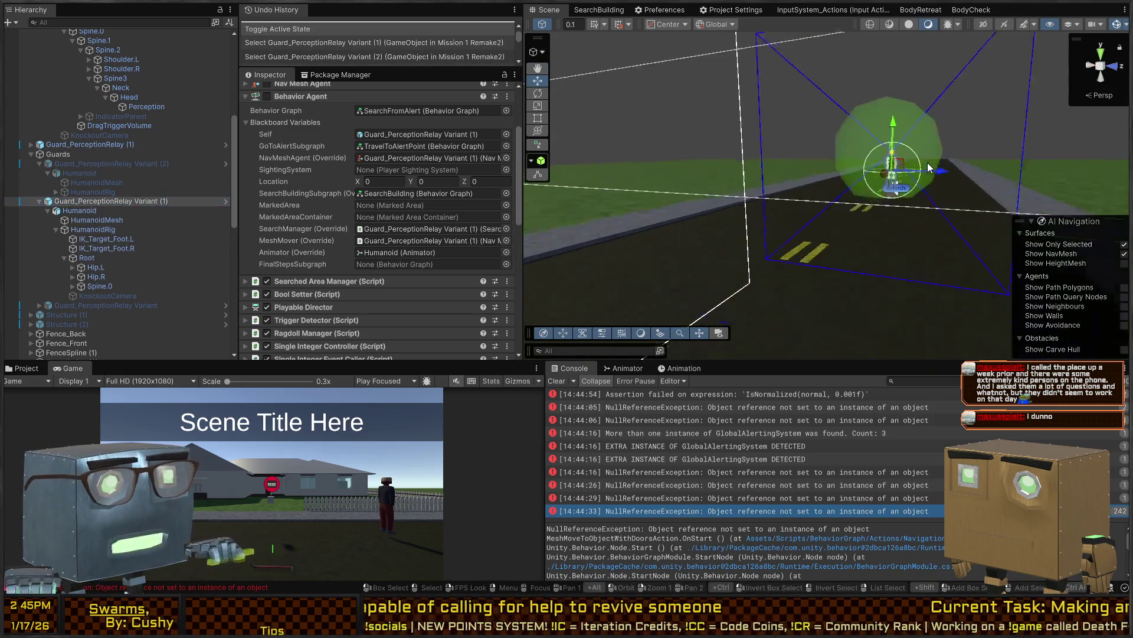
Review the guard's Perception events in the Inspector, then start Play mode
left_click(828, 141)
left_click(825, 141)
key("t")
scroll(378, 236, "down", 5)
scroll(350, 162, "up", 2)
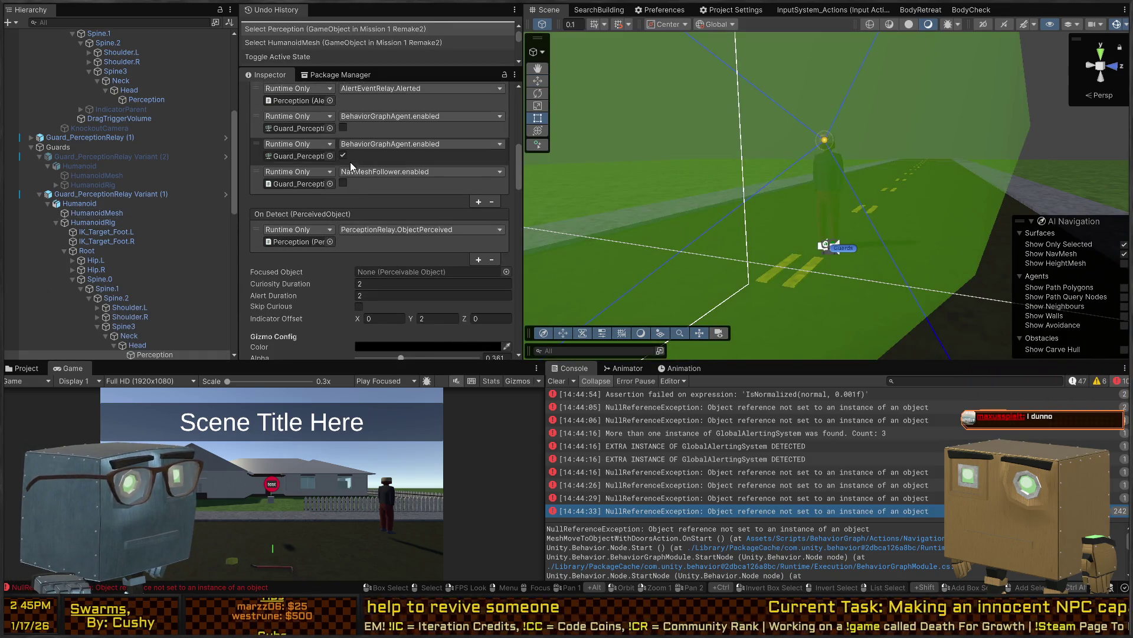
scroll(415, 188, "down", 10)
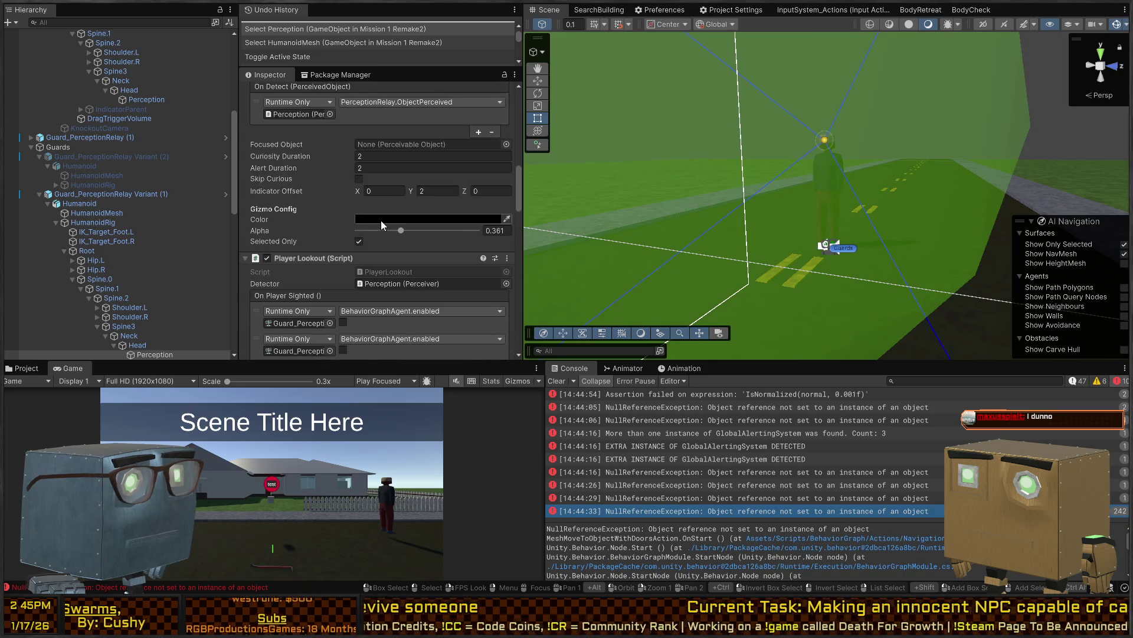
scroll(313, 214, "down", 8)
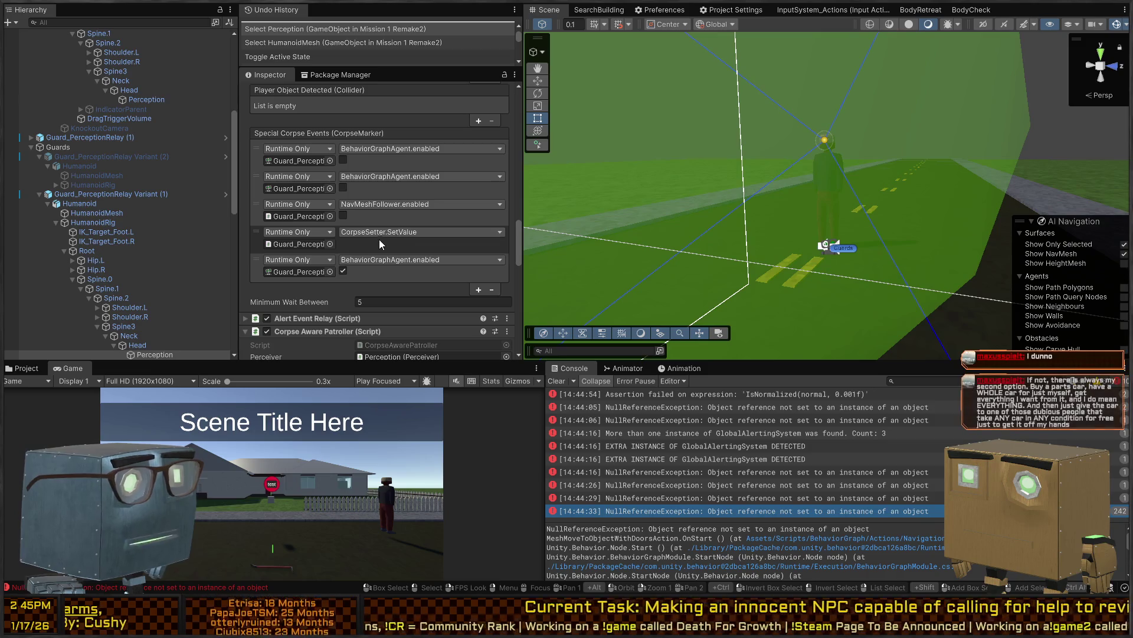
scroll(332, 245, "down", 15)
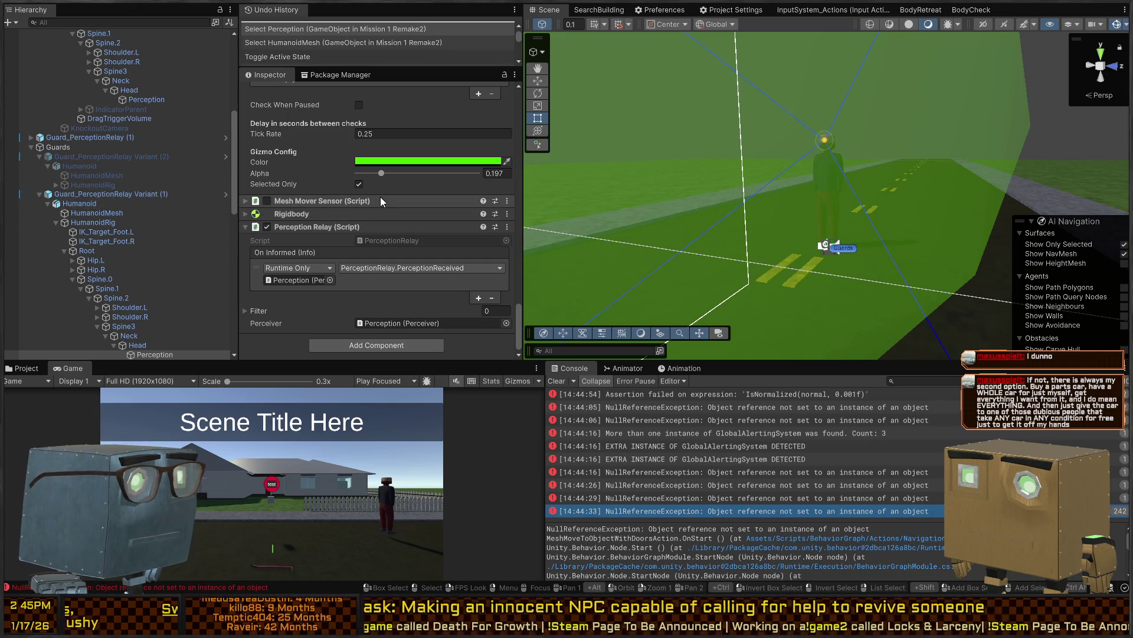
key("ctrl+p")
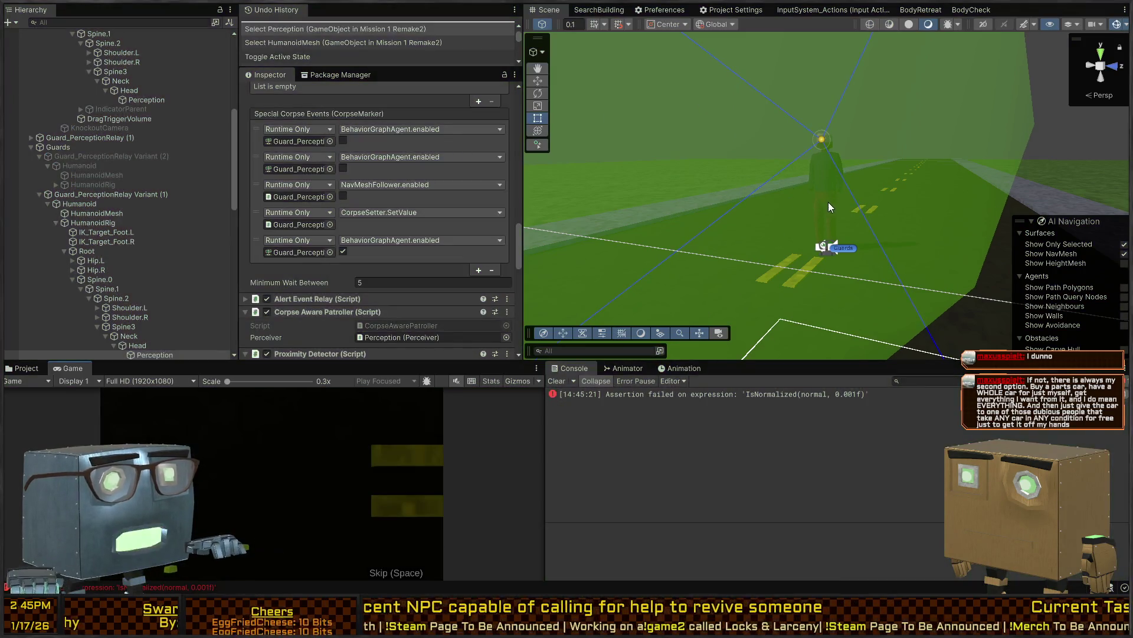
Deactivate Guard_PerceptionRelay Variant (1), replay the scene and walk the player toward the body
left_click(586, 179)
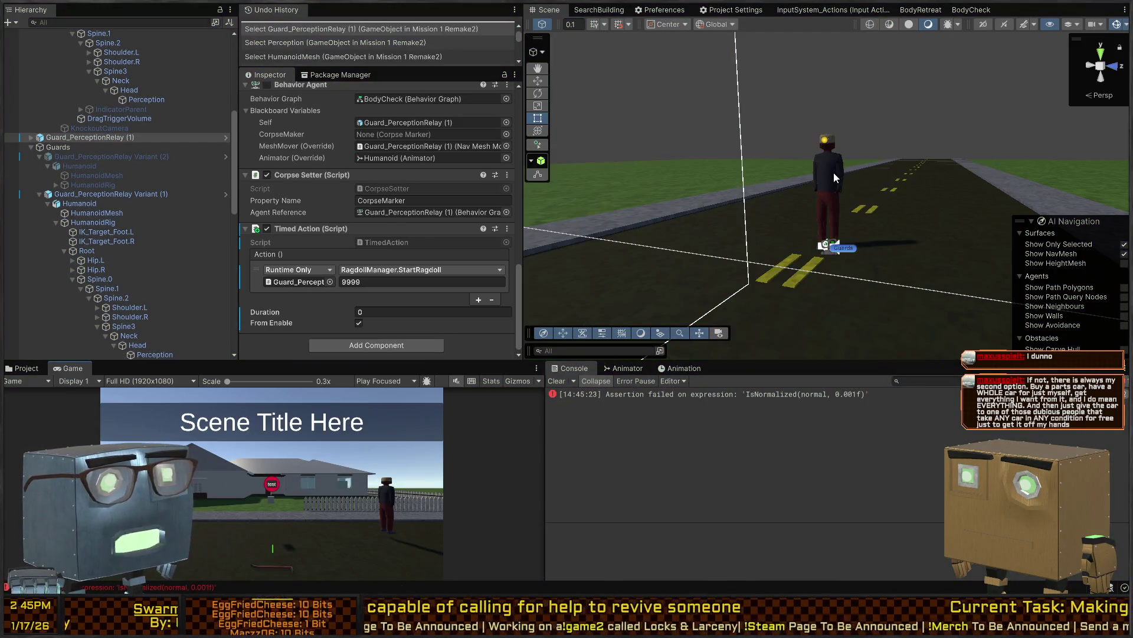
left_click(836, 177)
key("alt+shift+a")
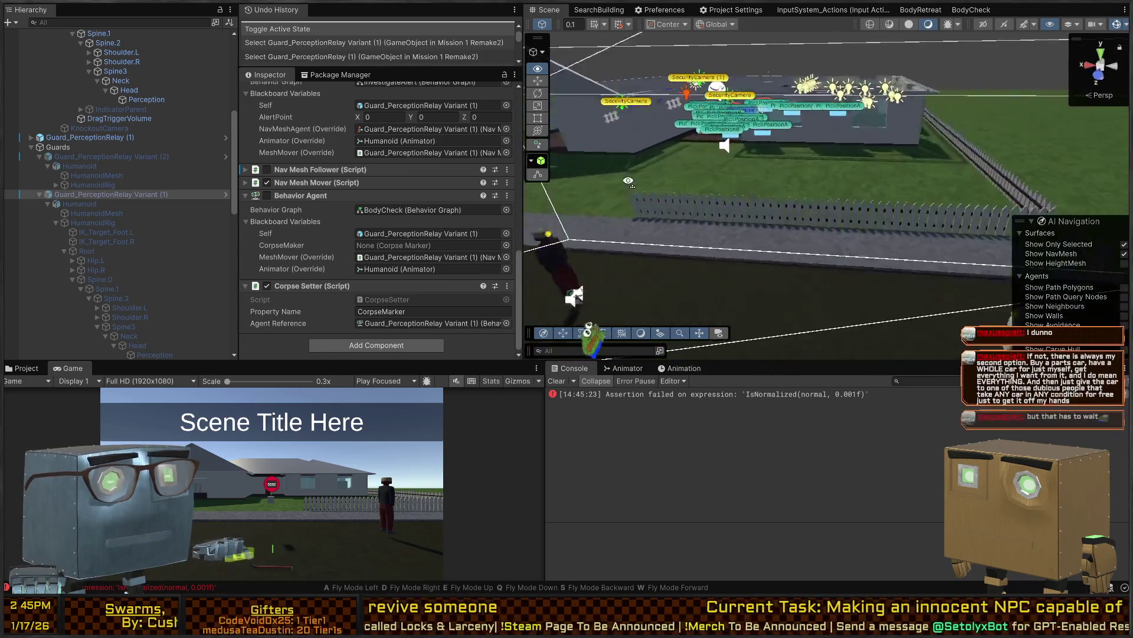
left_click_drag(623, 176, 626, 178)
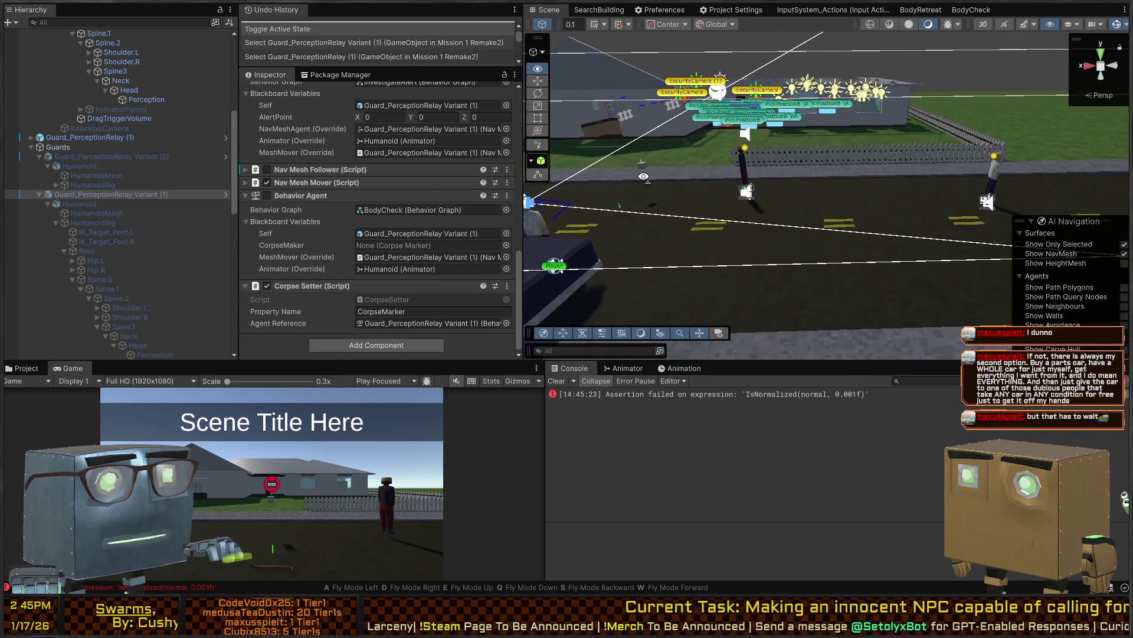
key("ctrl+p")
left_click(383, 484)
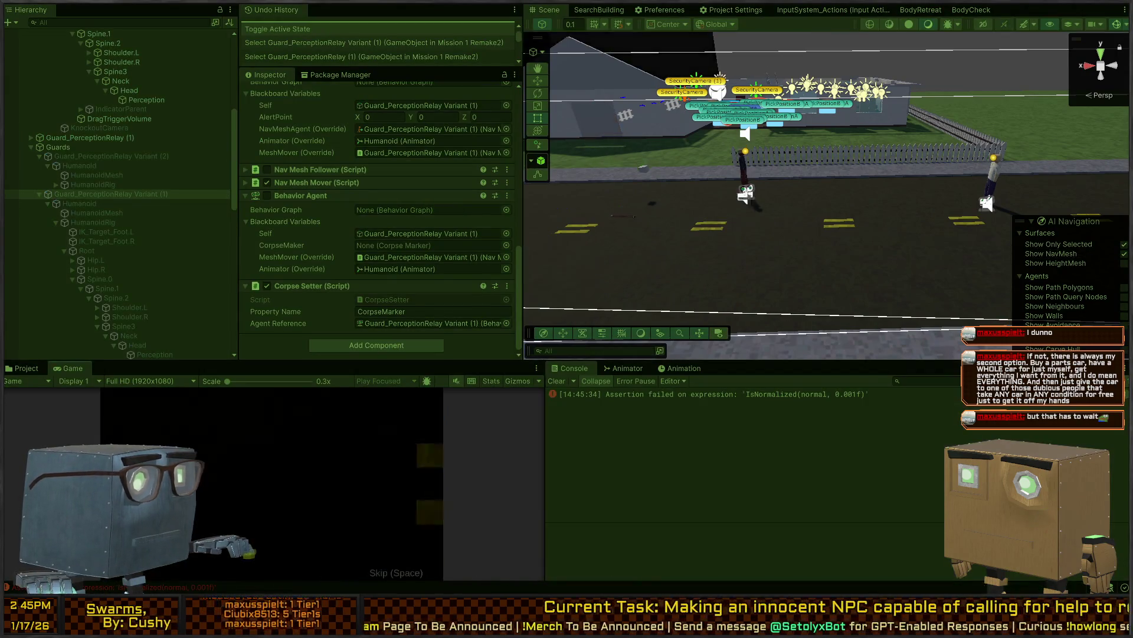
key("w")
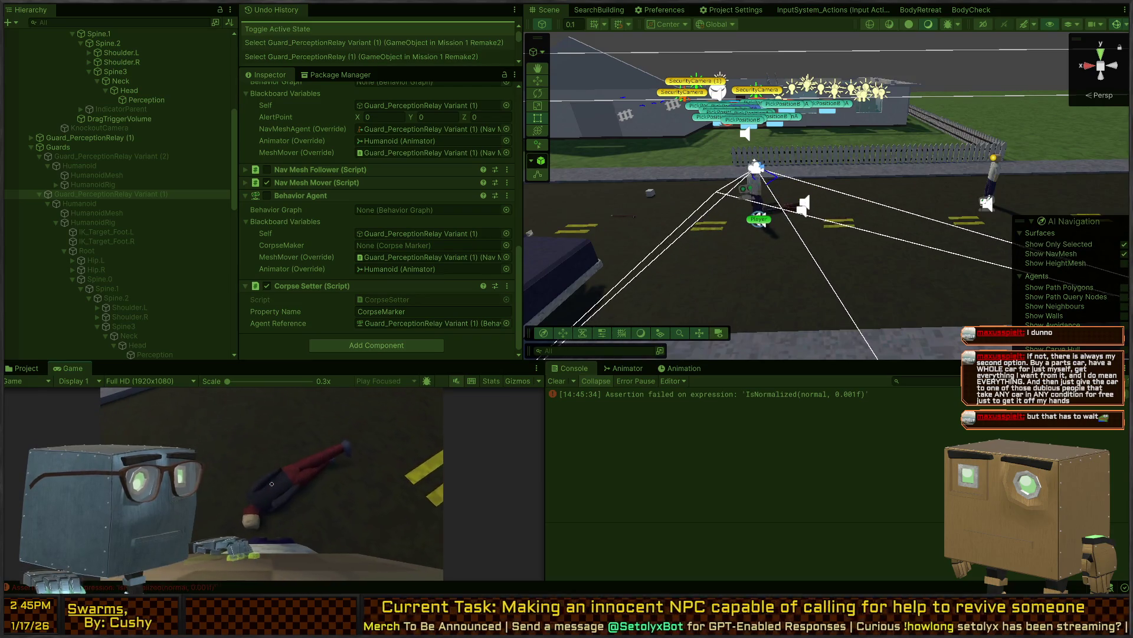
Pick up the downed body, carry it up the road and drop it
left_click(271, 483)
key("w")
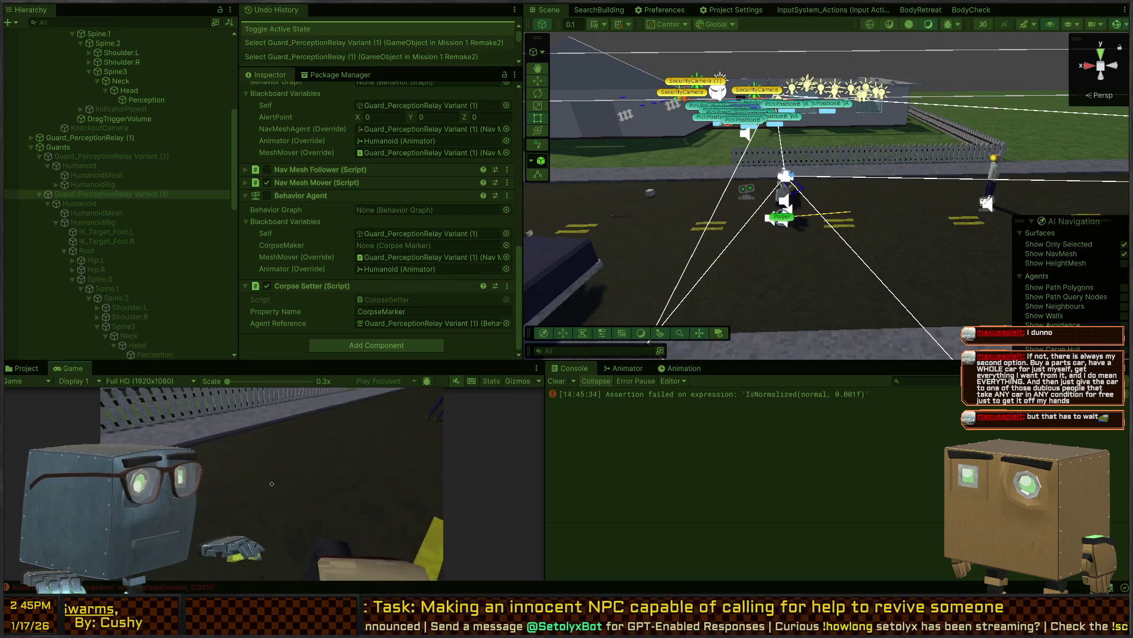
left_click(272, 483)
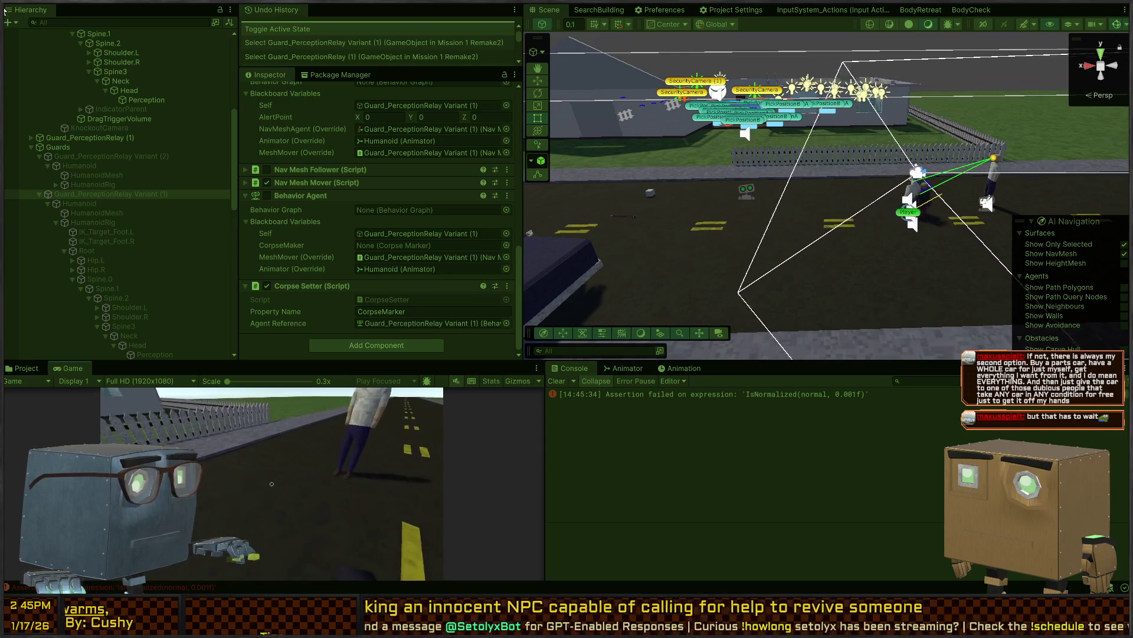
Back the player away from the body and inspect the latest NullReferenceException stack trace
key("s")
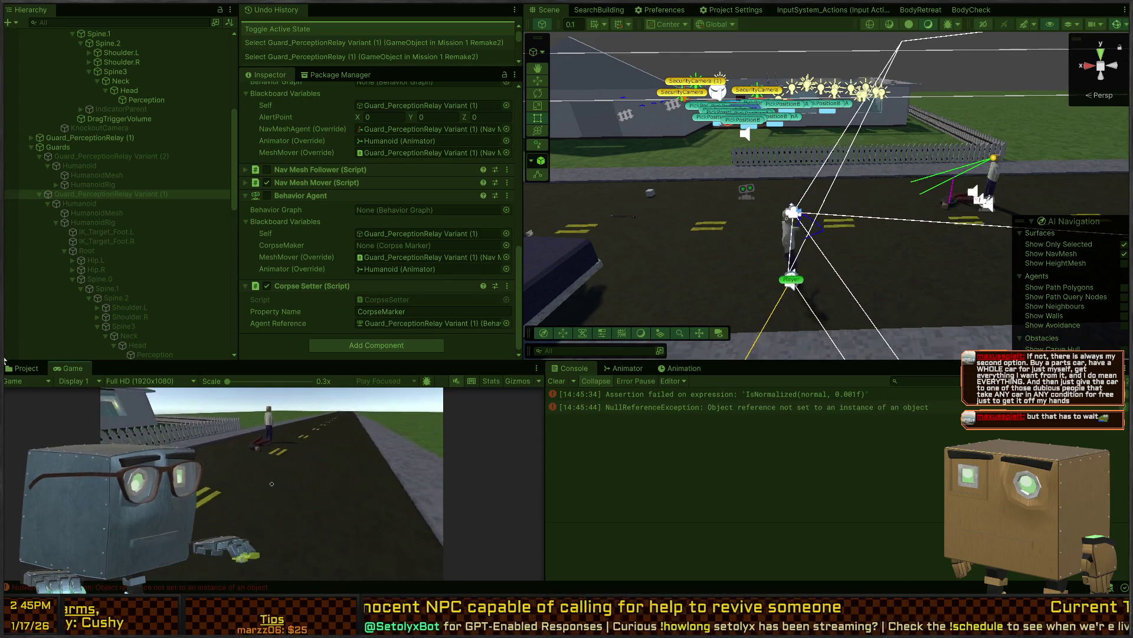
key("s")
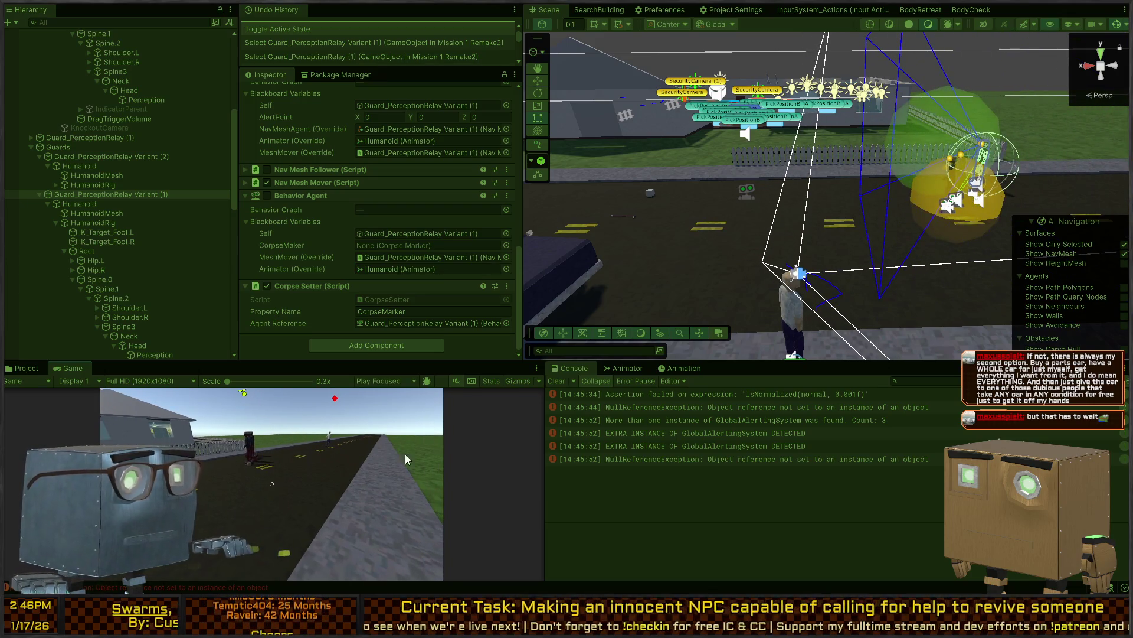
left_click(856, 459)
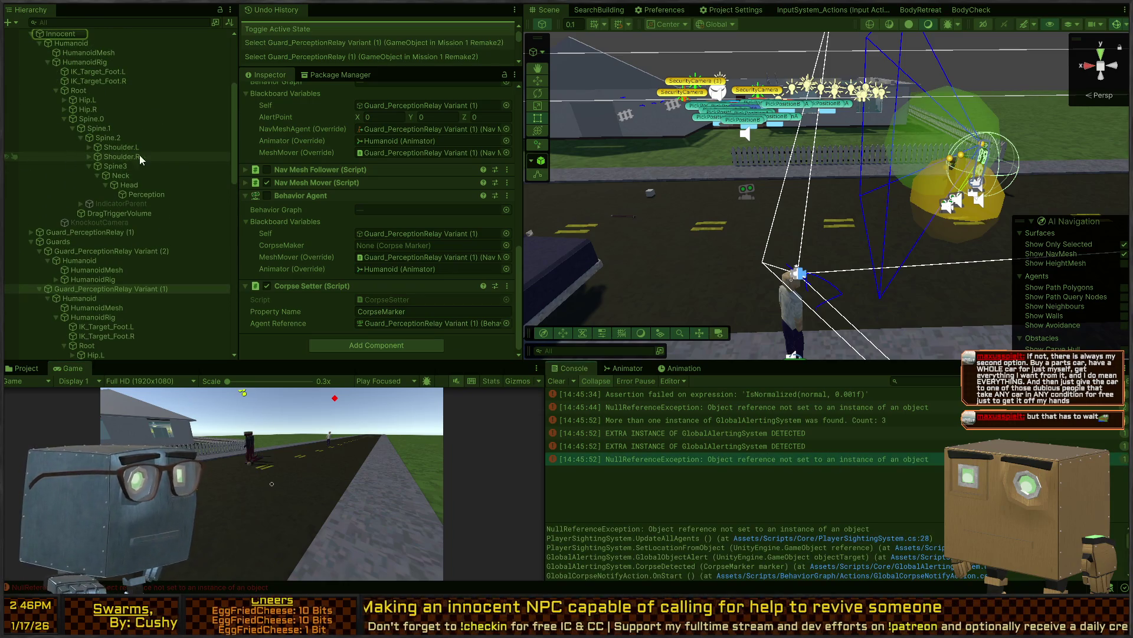
Read the stack traces of the duplicate GlobalAlertingSystem error and the 14:45:44 null reference error
left_click(817, 419)
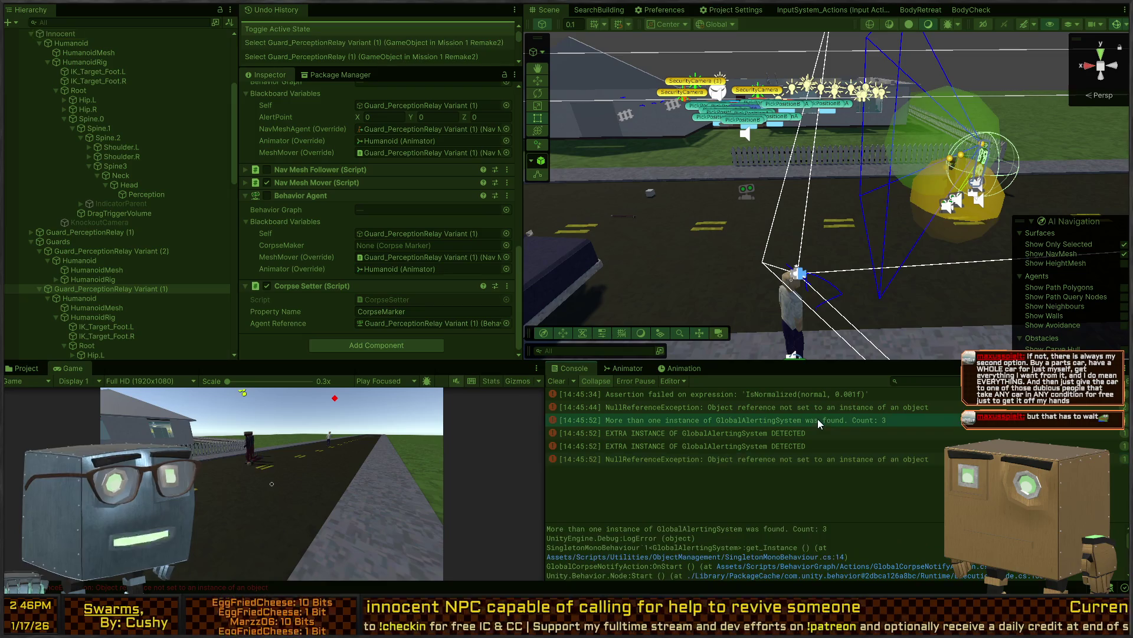
left_click(765, 406)
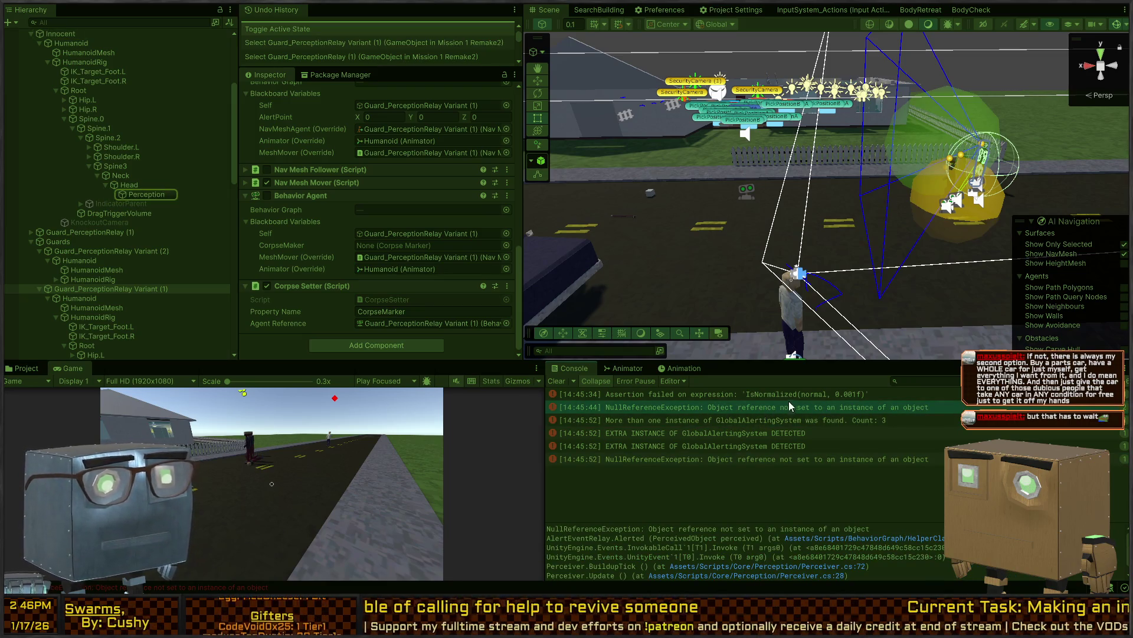
key("w")
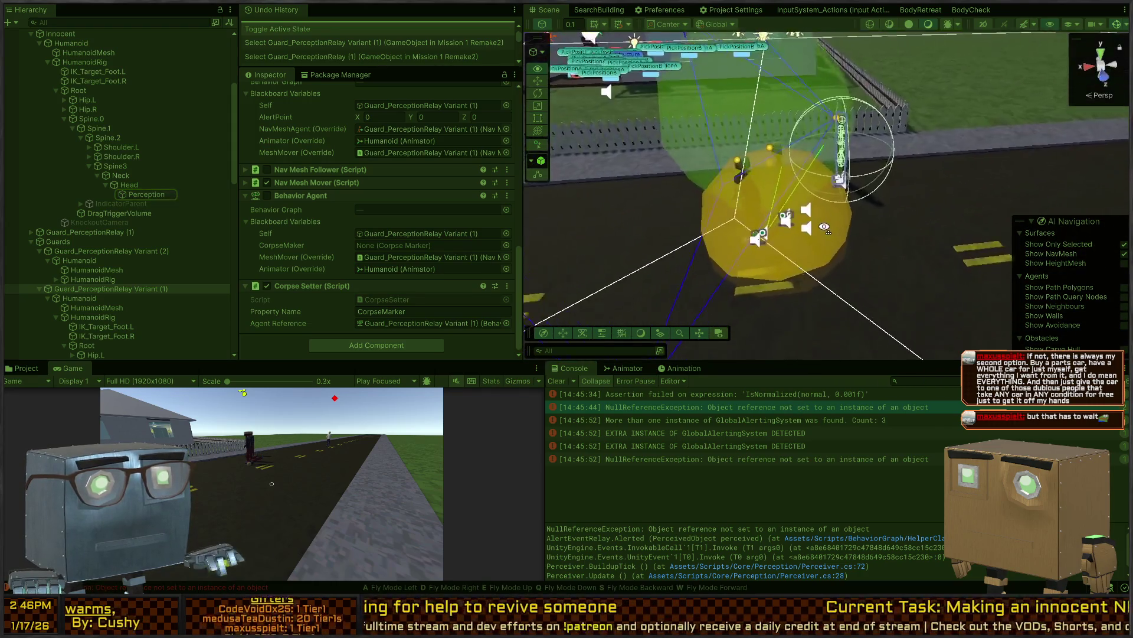
Turn the Scene view toward the yellow sphere, then bring up the BodyRetreat and BodyCheck graphs
left_click_drag(686, 240, 767, 239)
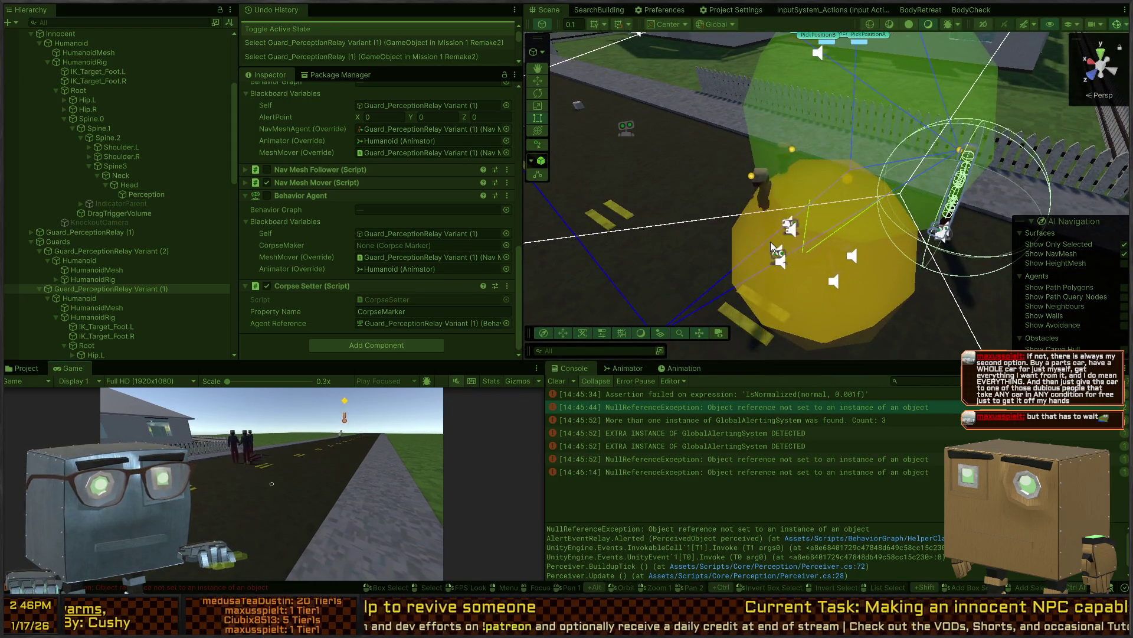
left_click(921, 10)
left_click(973, 16)
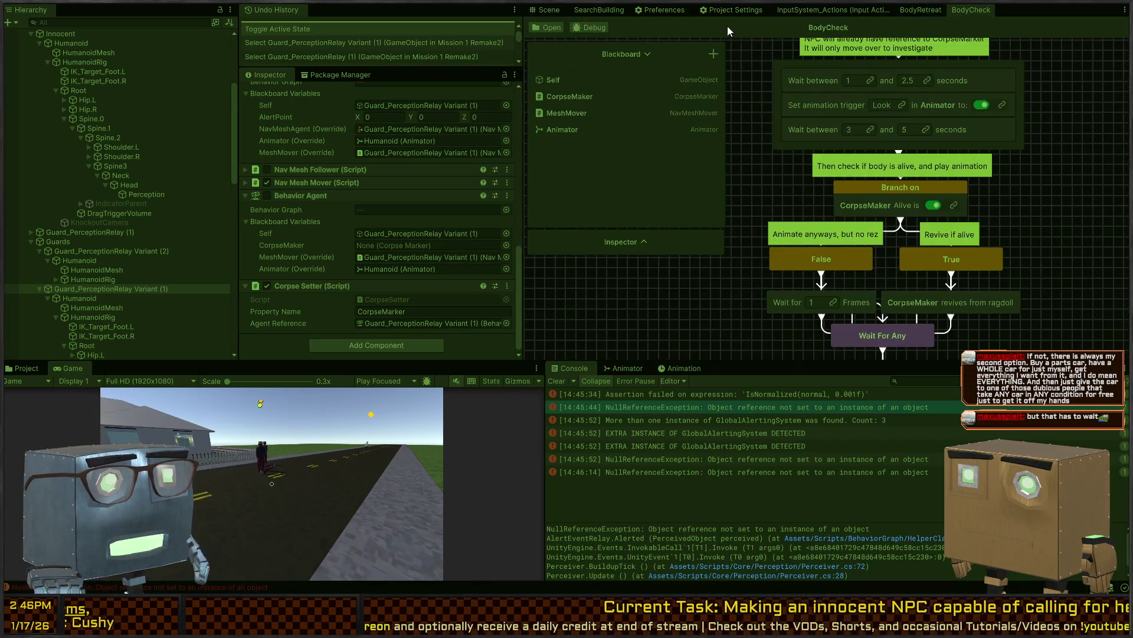
Try choosing Guard_PerceptionRelay (1) as the BodyCheck graph's debug agent
left_click(580, 28)
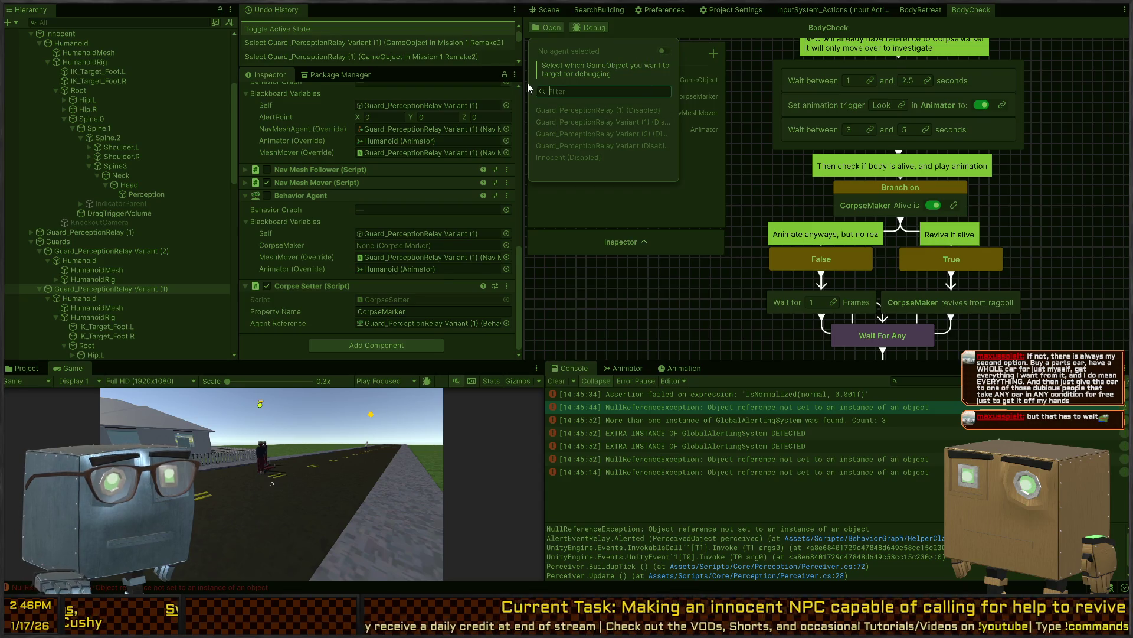
left_click(74, 233)
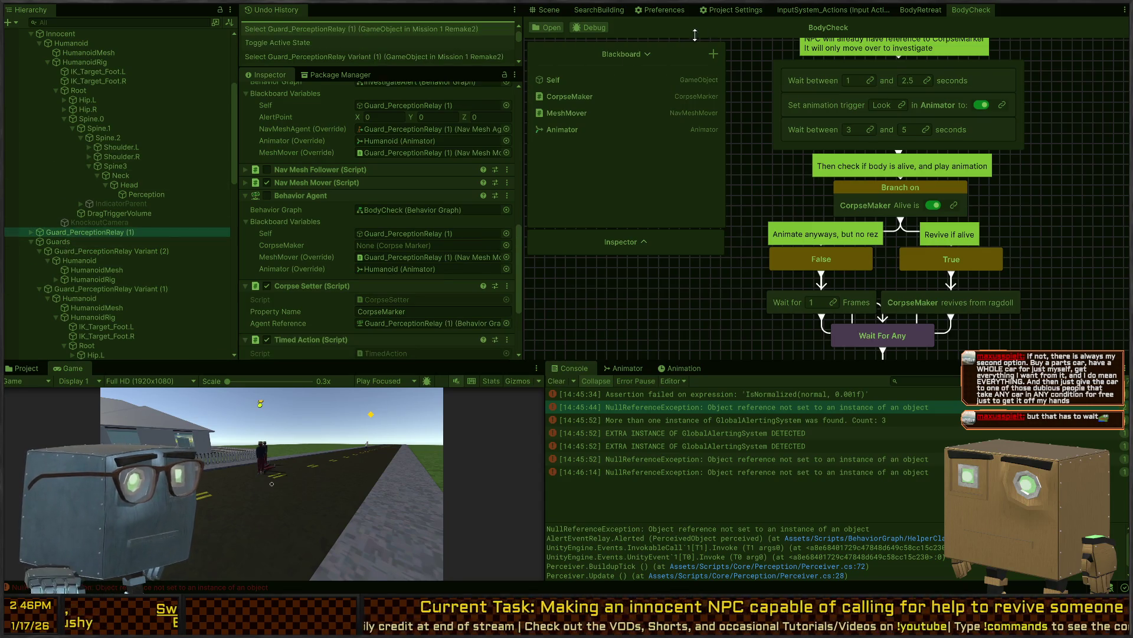
left_click(590, 29)
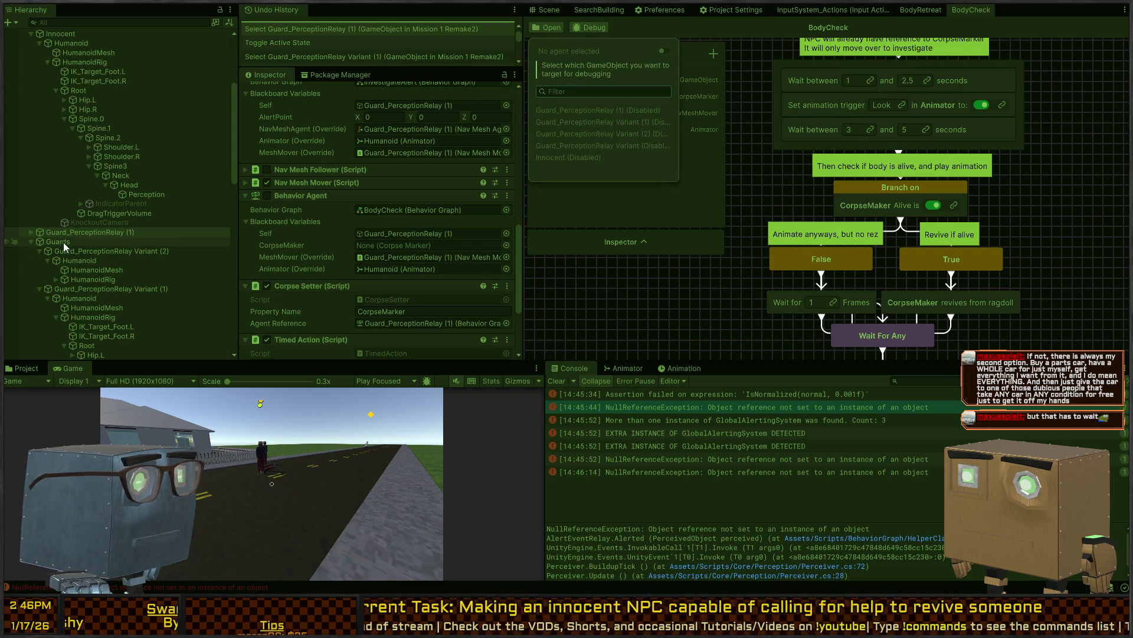
key("Down")
left_click(594, 30)
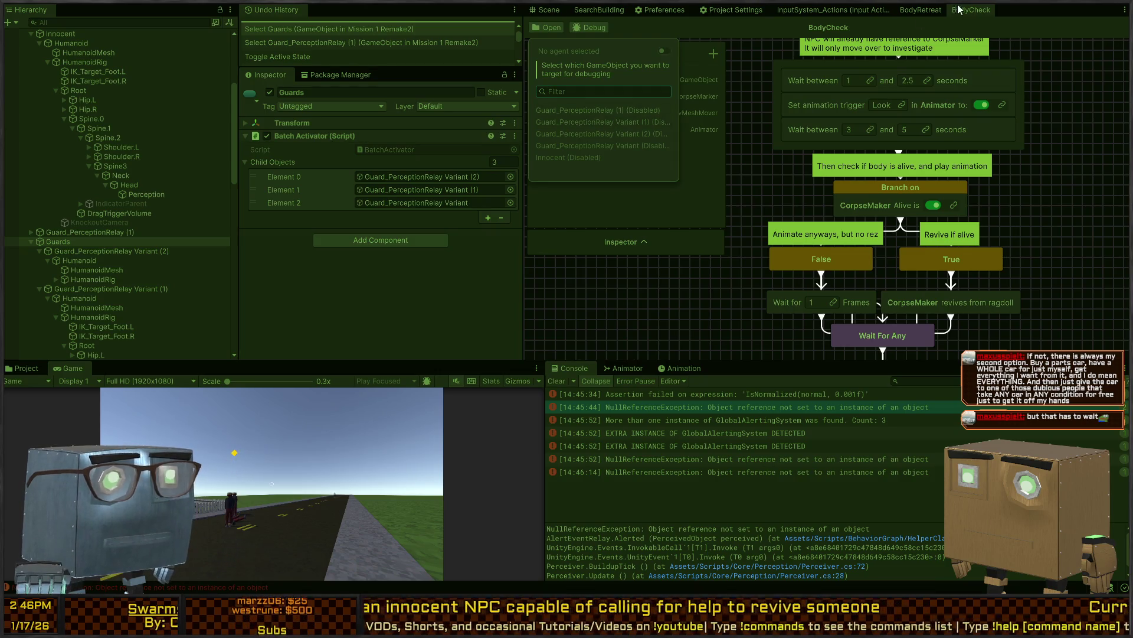
left_click(924, 12)
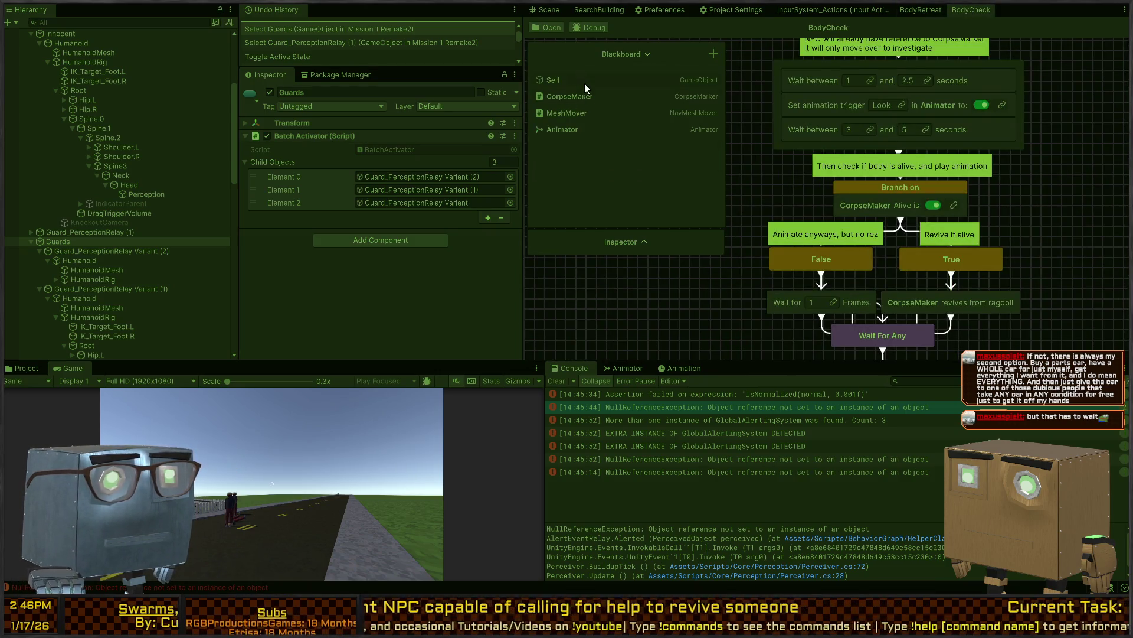
left_click(592, 28)
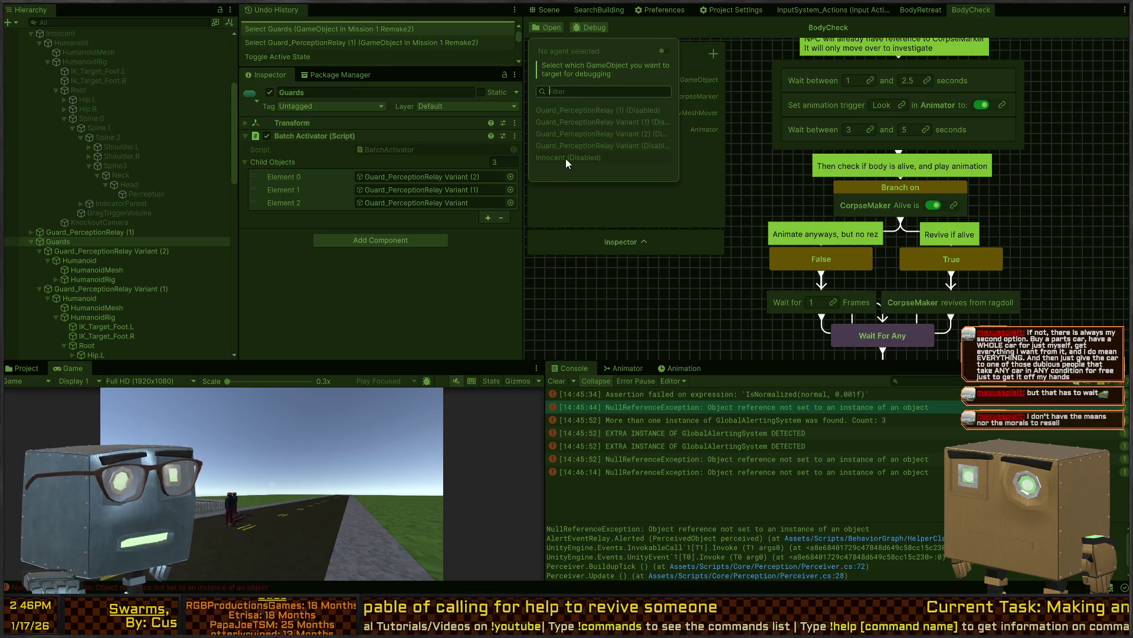
Select Guard_PerceptionRelay (1) and scroll to its Behavior Agent, Corpse Setter and Timed Action components
left_click(91, 233)
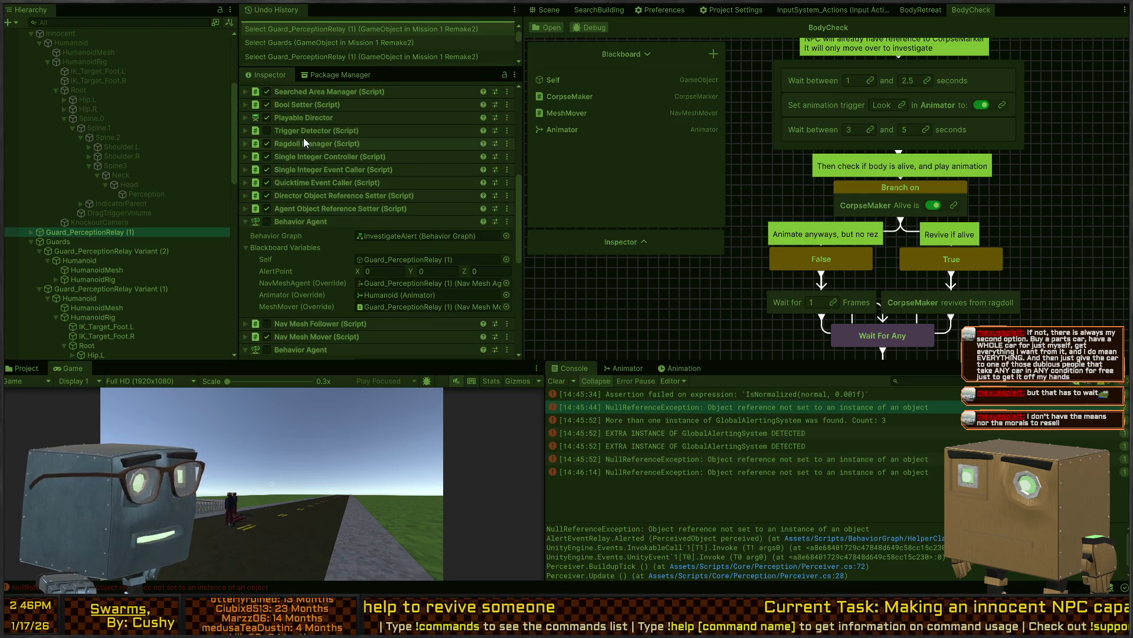
scroll(300, 209, "down", 5)
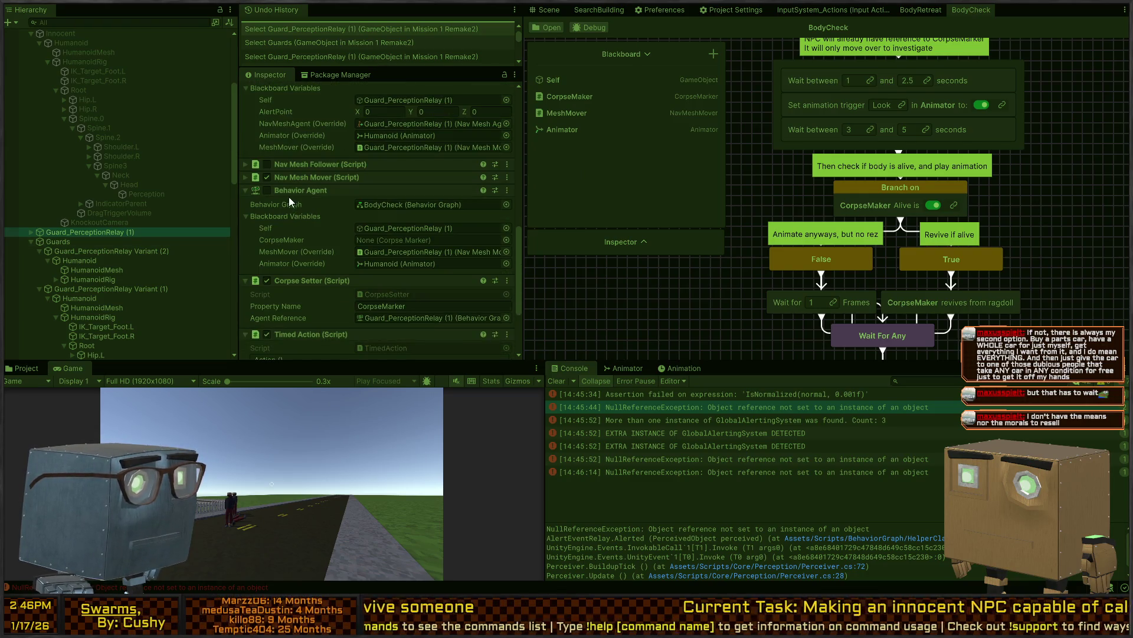
scroll(286, 182, "down", 1)
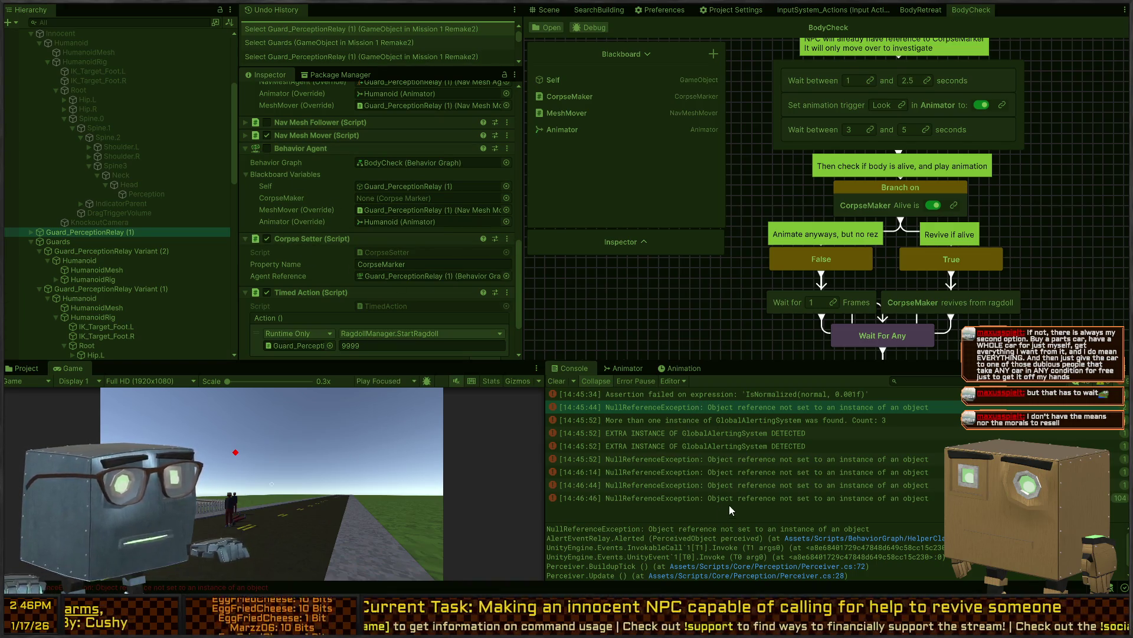
Check the latest error, then open the Guard_PerceptionRelay Variant prefab for editing
left_click(746, 498)
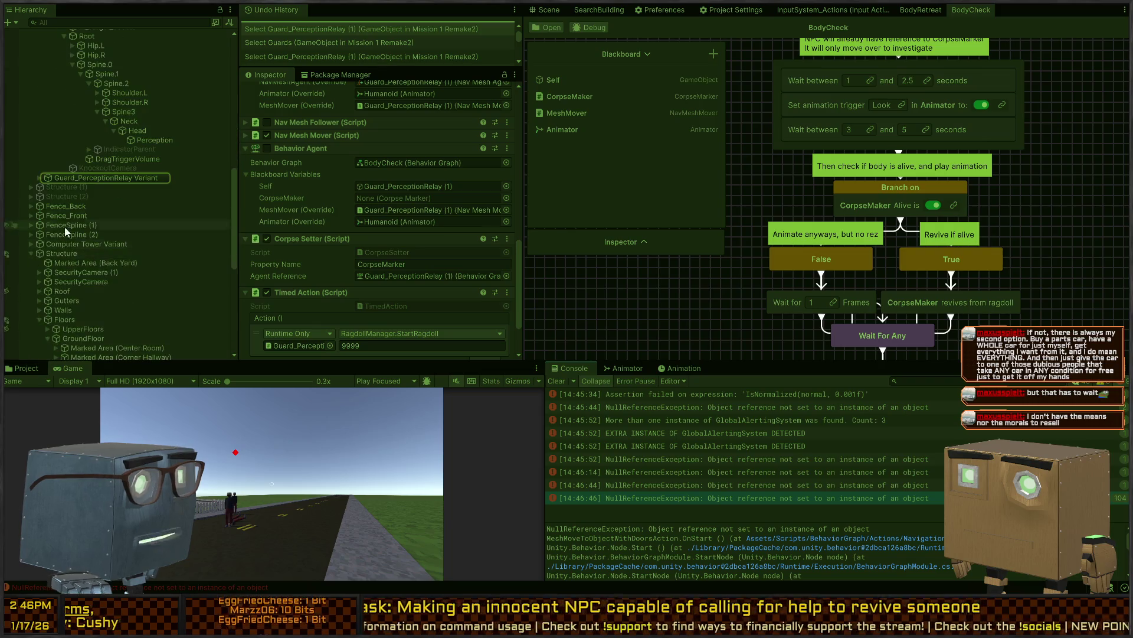
left_click(62, 178)
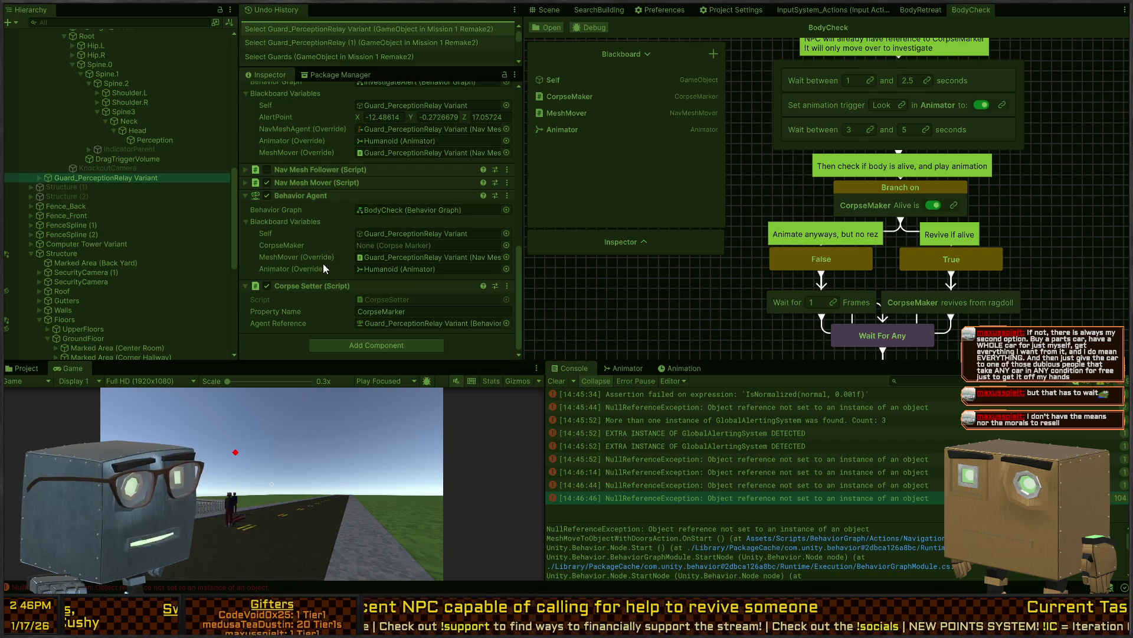
scroll(326, 257, "up", 4)
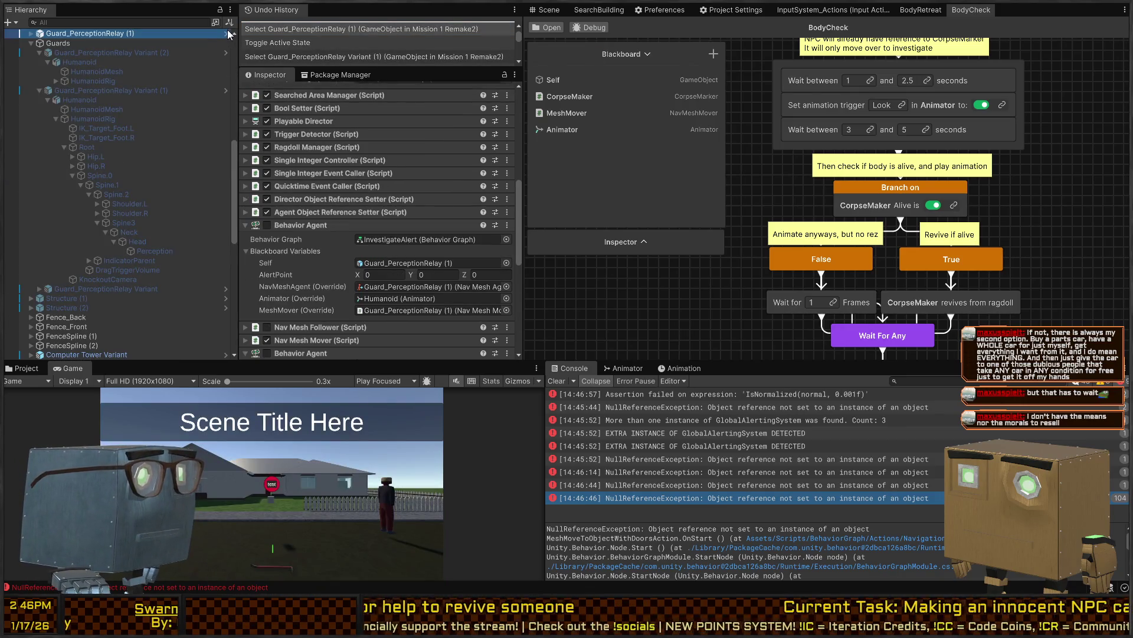
left_click(224, 34)
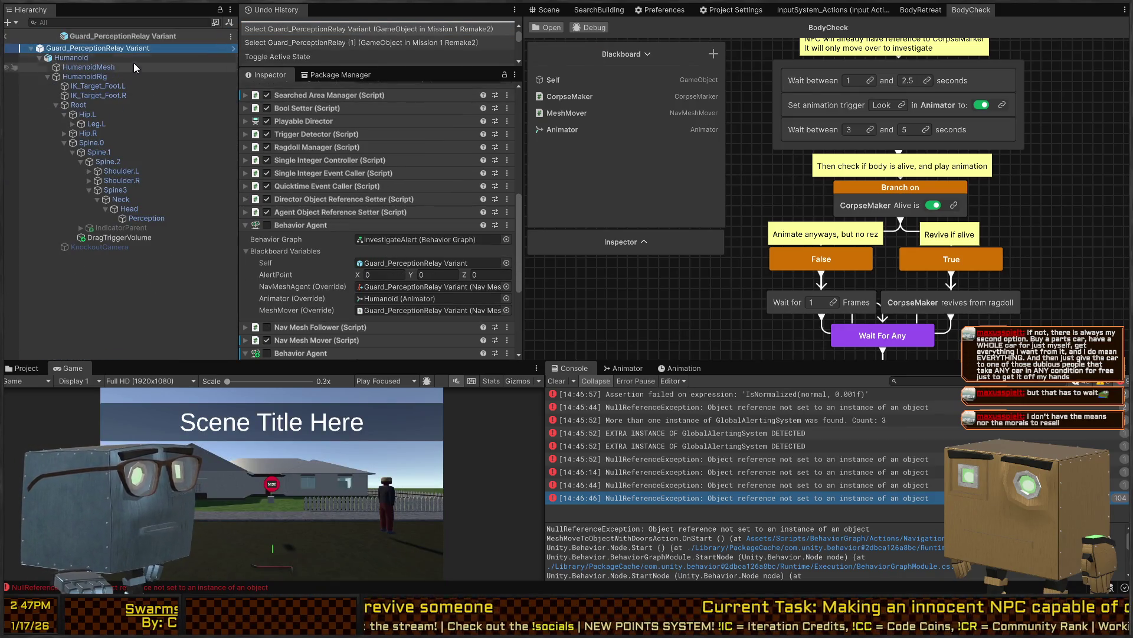
Rename the BodyCheck blackboard variable CorpseMaker to CorpseMarker
scroll(326, 236, "down", 5)
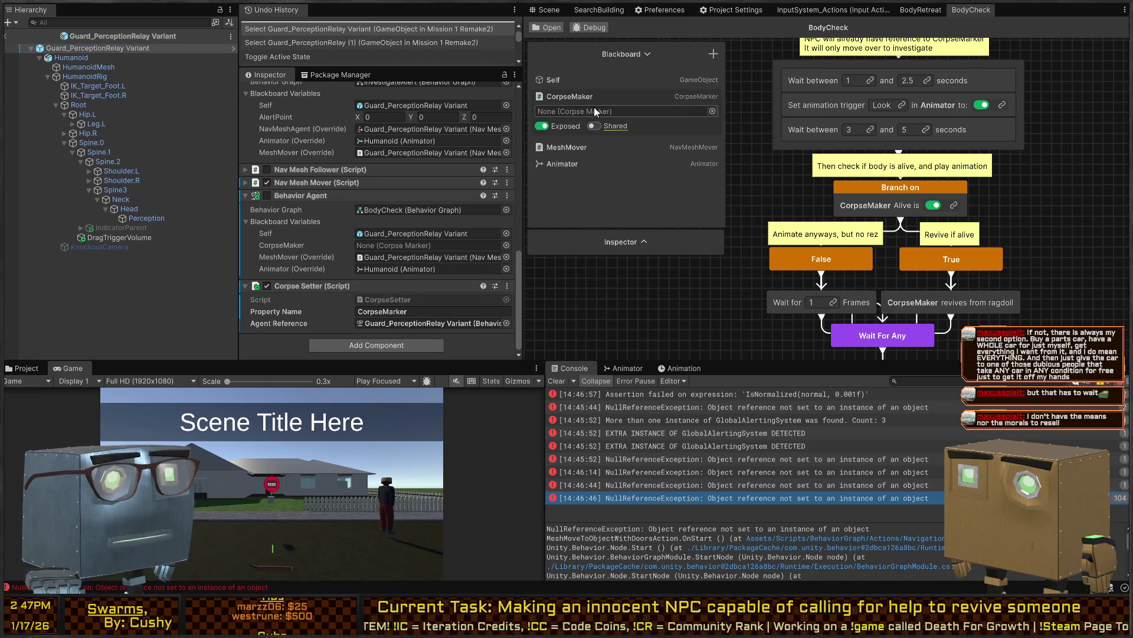
double_click(590, 98)
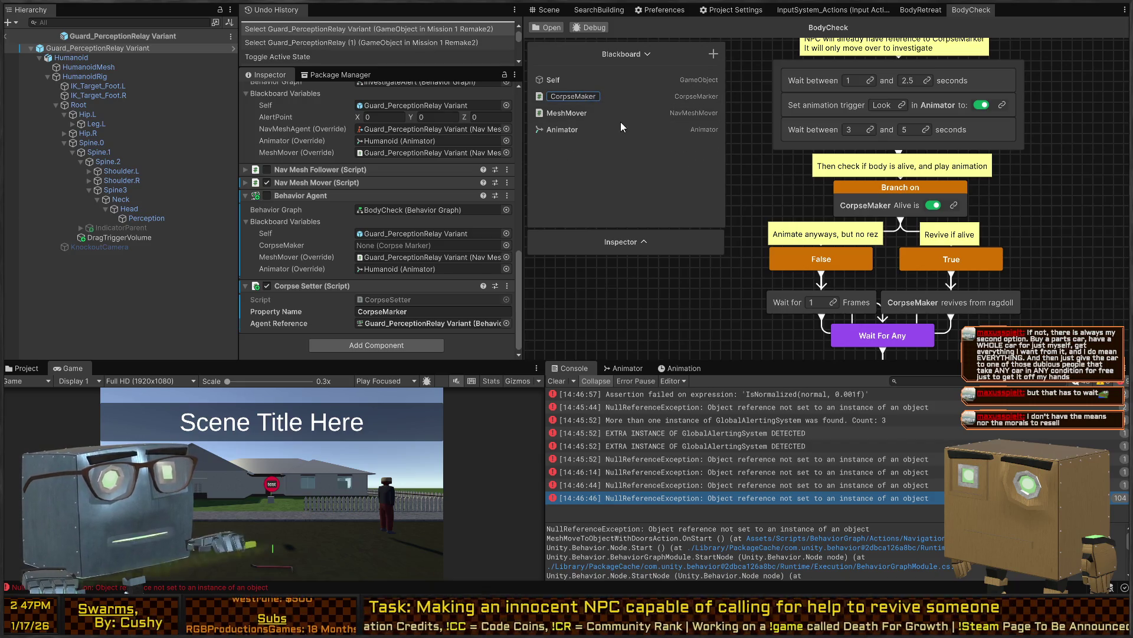
type("R")
key("Return")
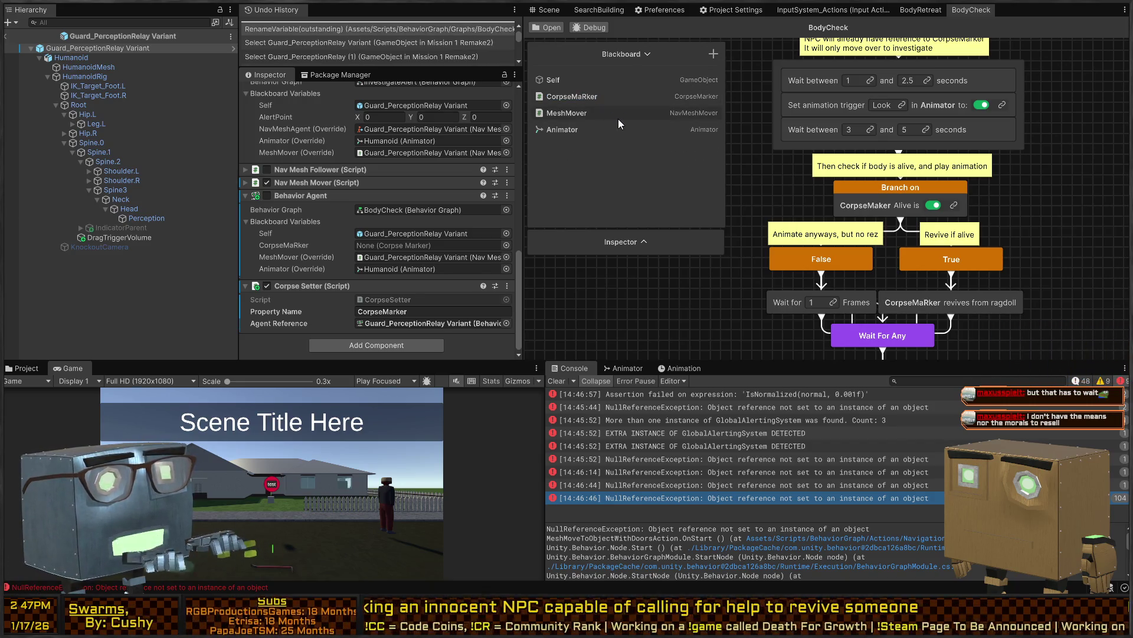
double_click(590, 98)
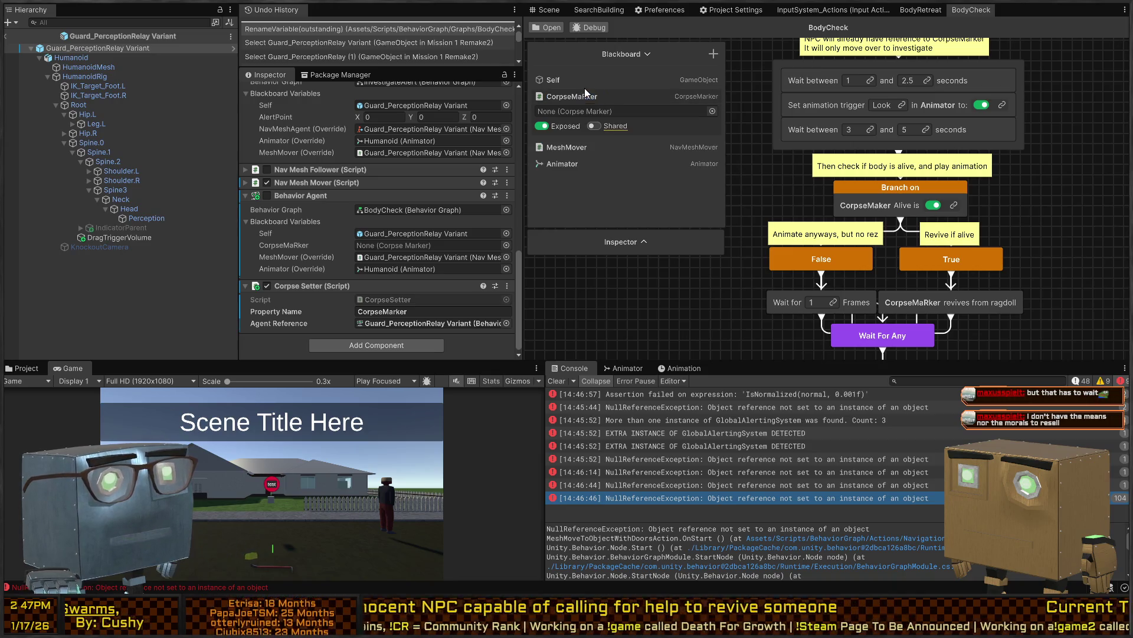
double_click(590, 97)
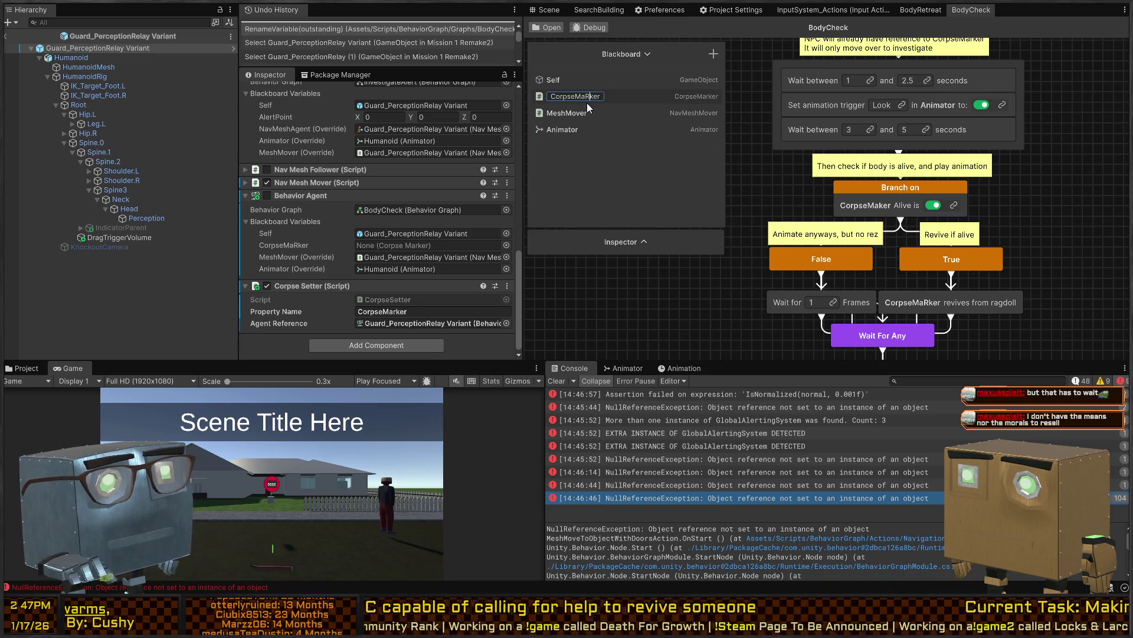
type("r")
key("Return")
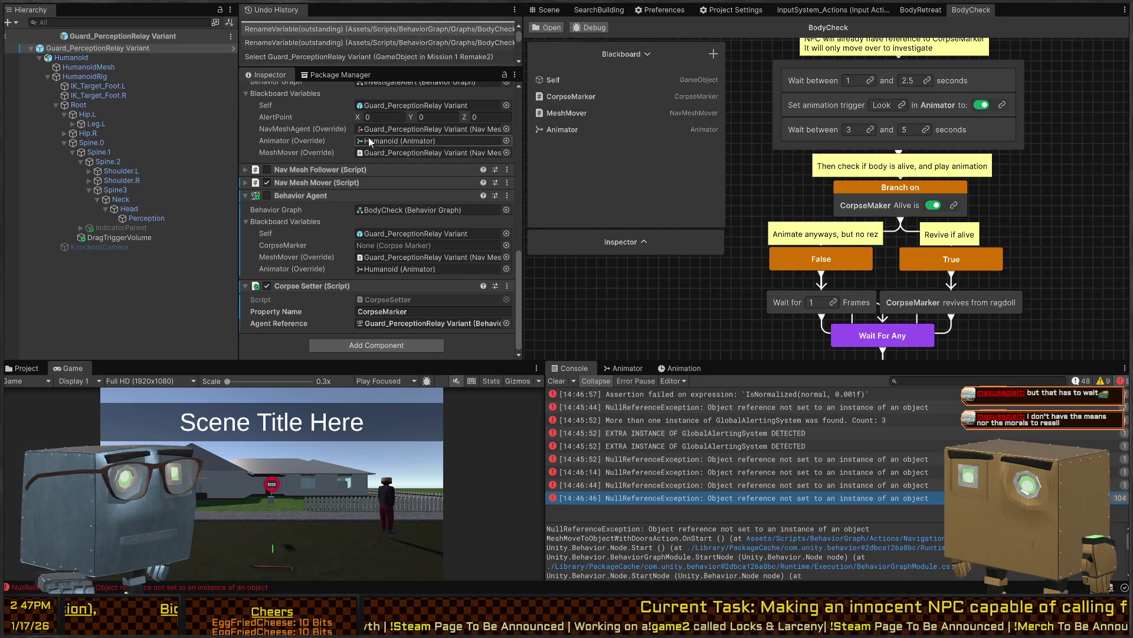
left_click(547, 10)
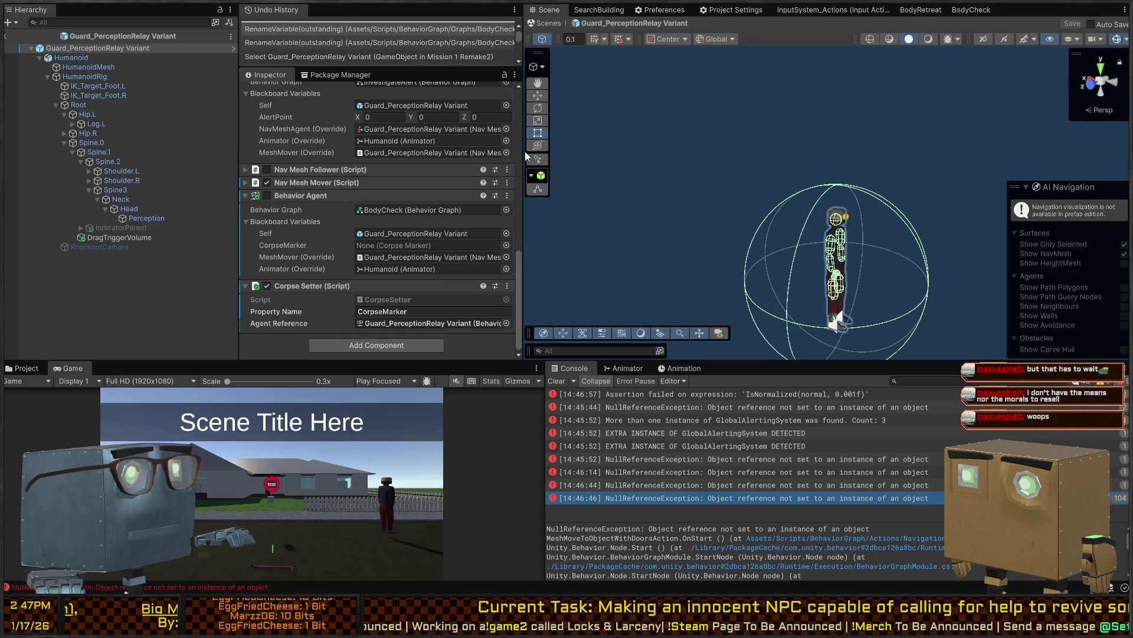
Start Play, leave prefab mode, and carry the ragdolled guard up the road to drop it
key("ctrl+p")
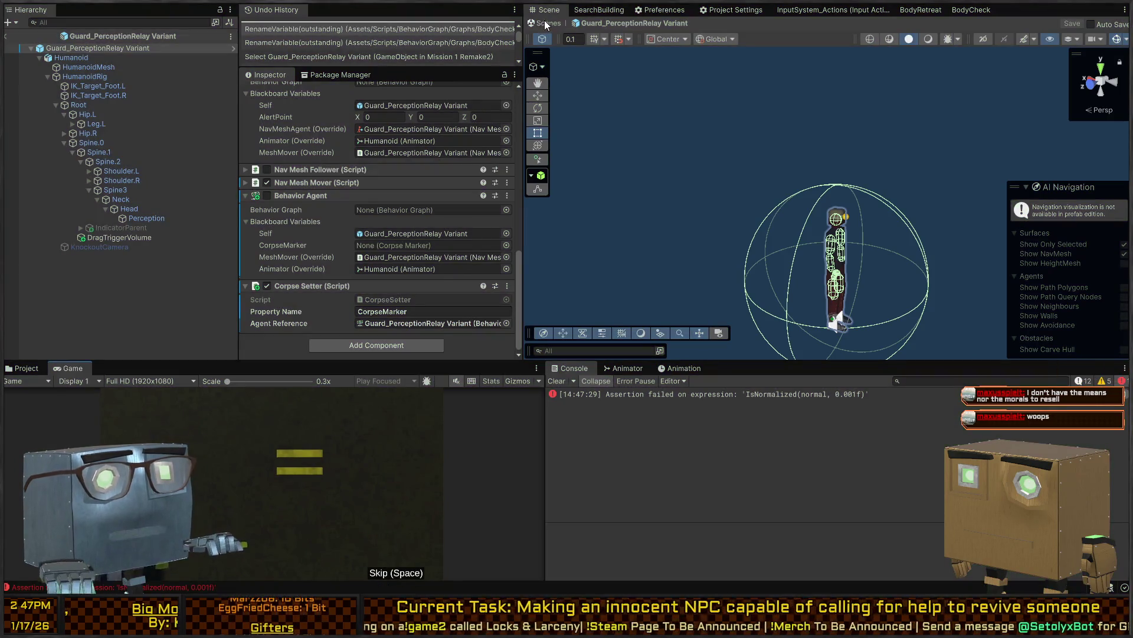
left_click(546, 24)
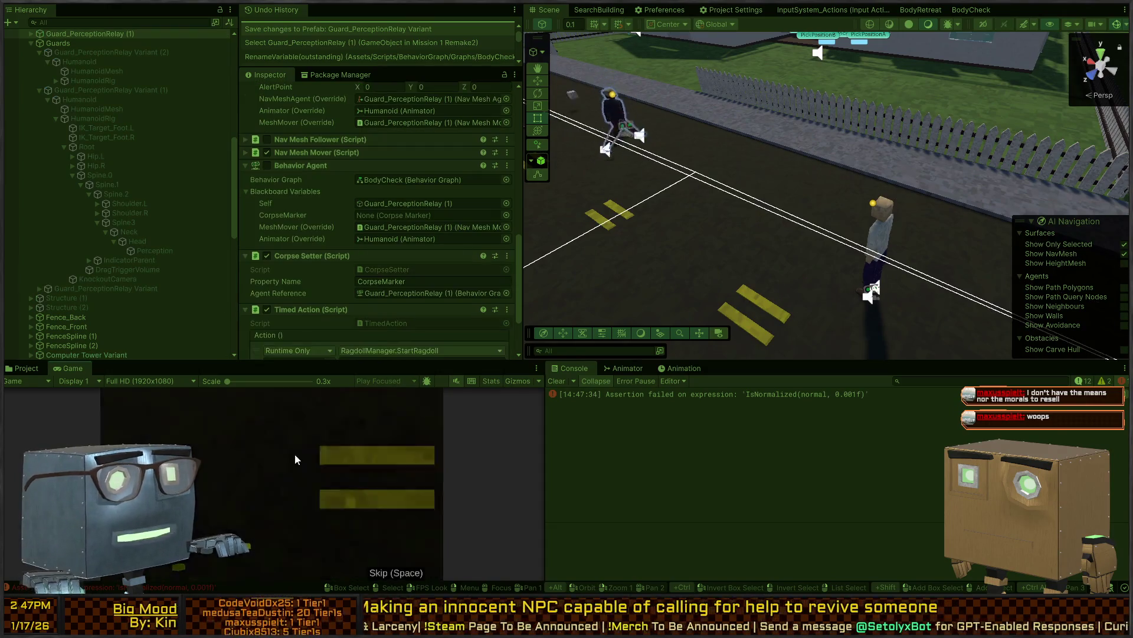
key("w")
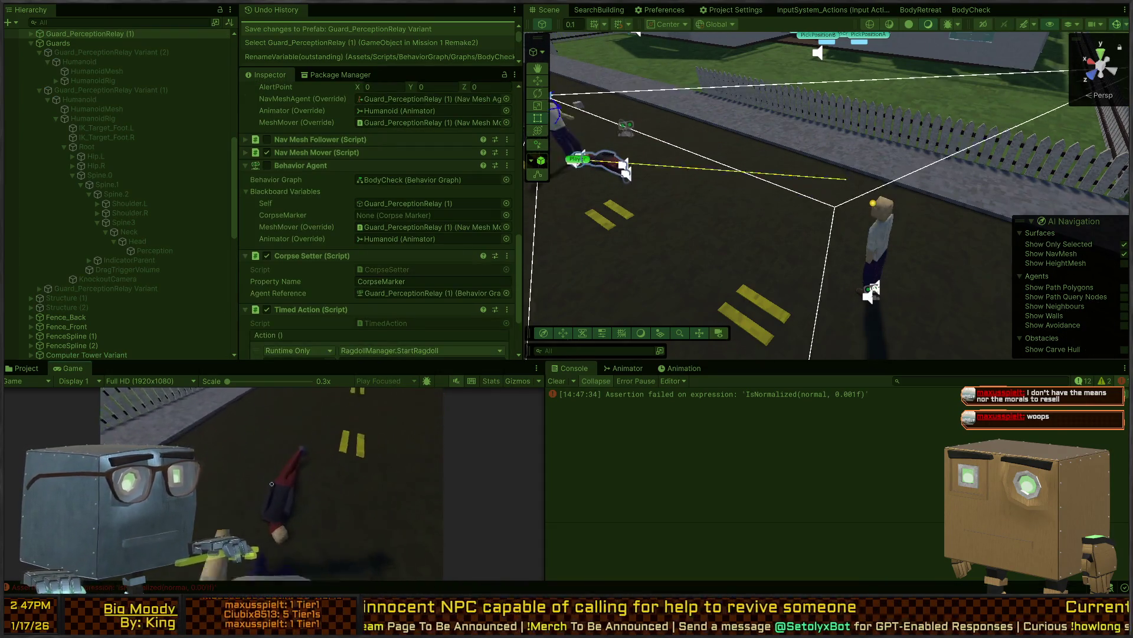
key("w")
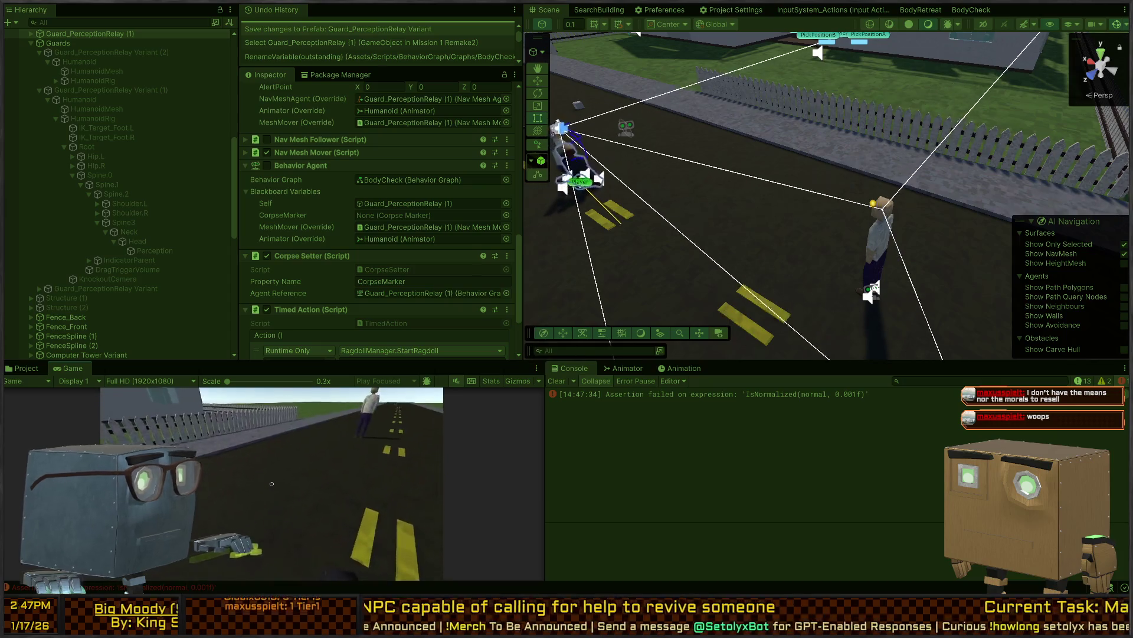
left_click(271, 484)
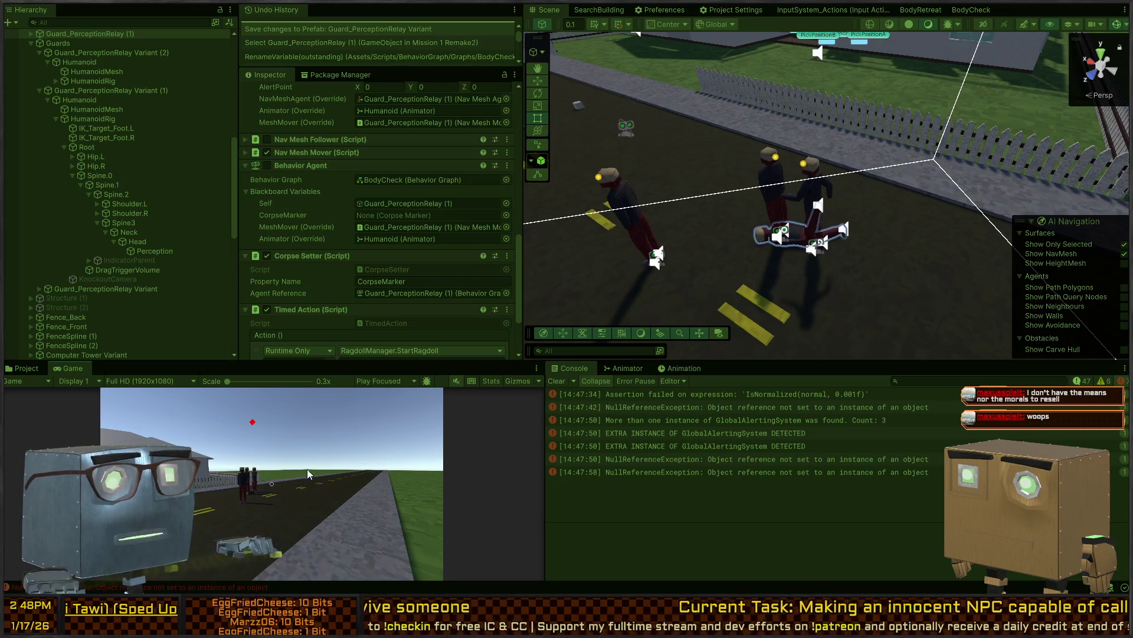
Set the BodyCheck graph's debug target to Guard_PerceptionRelay Variant
left_click(971, 10)
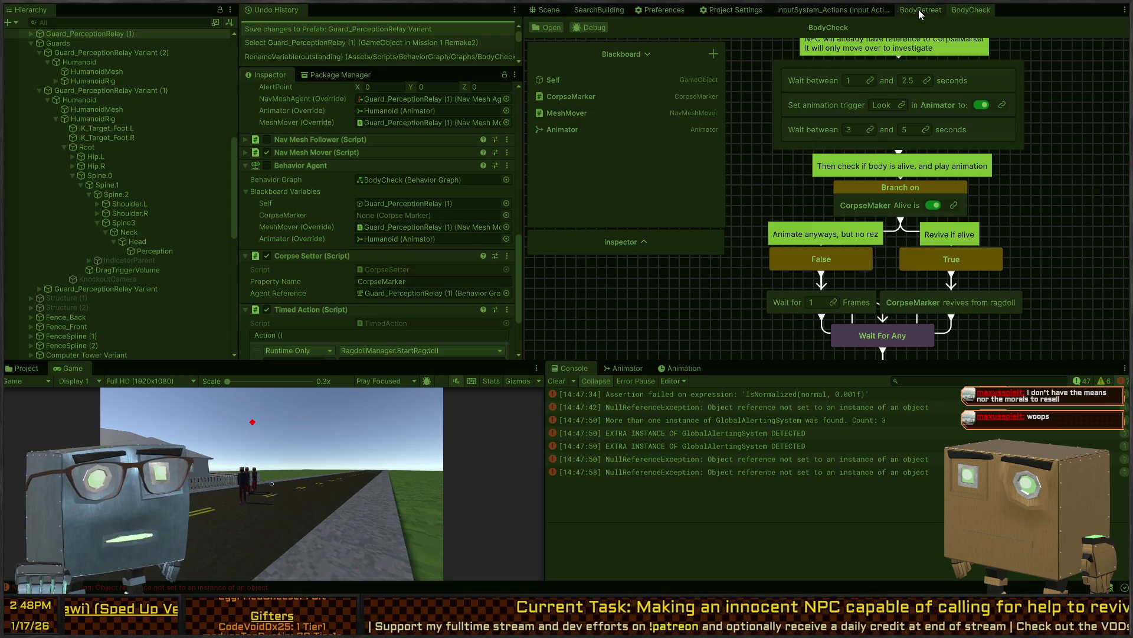
left_click(591, 28)
left_click(565, 112)
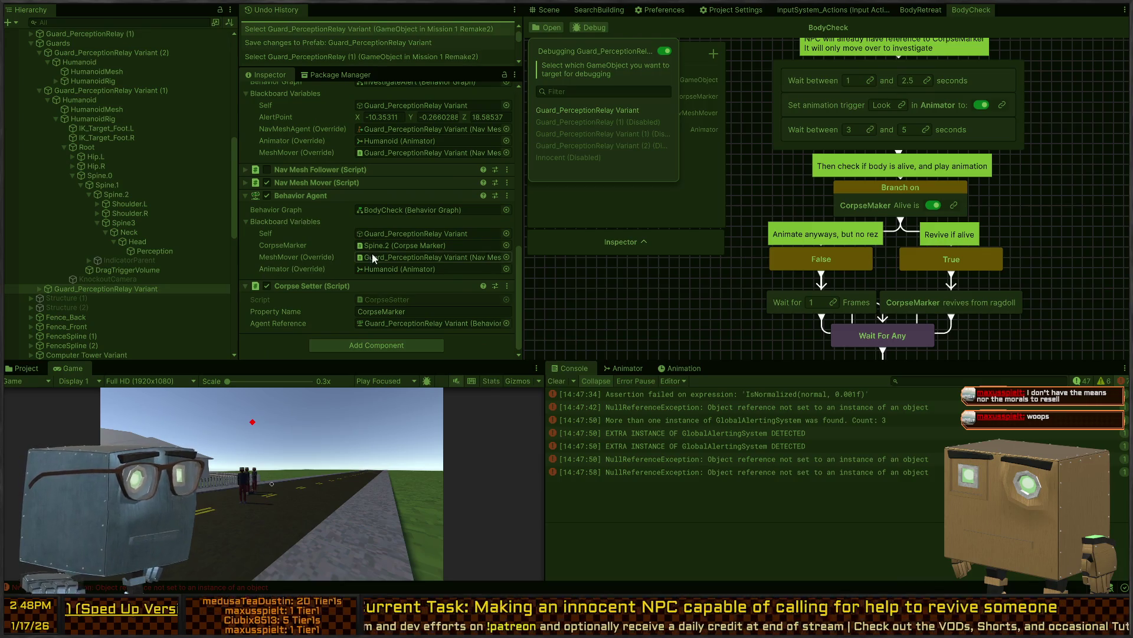
scroll(816, 147, "up", 5)
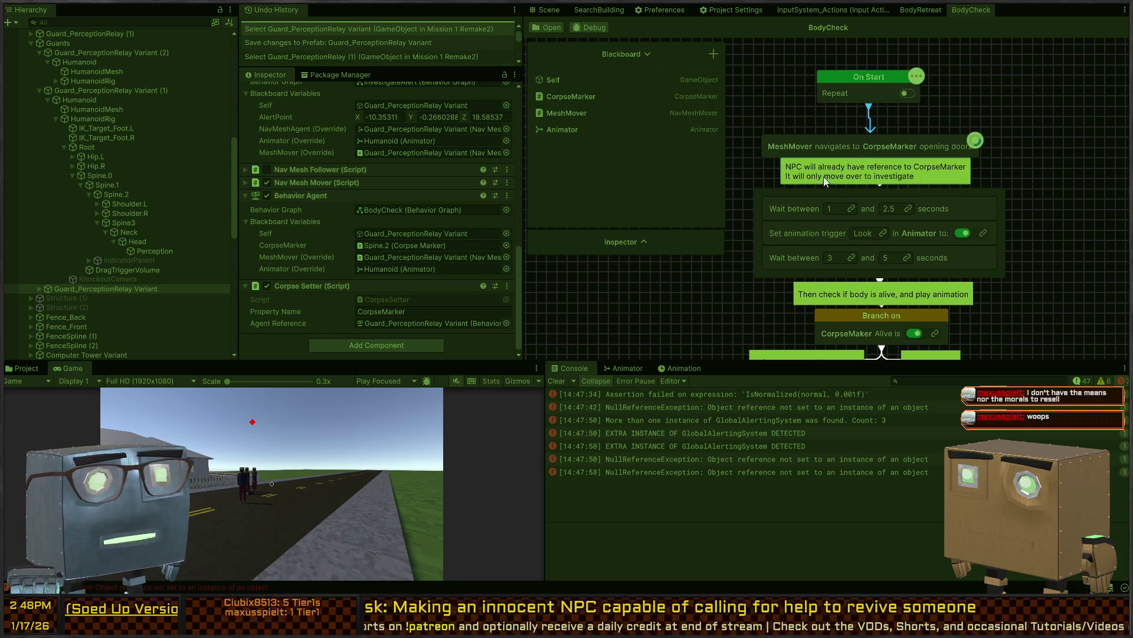
Select Guard_PerceptionRelay Variant (1), toggle its BodyCheck Behavior Agent, and move it in the scene
left_click(549, 11)
key("w")
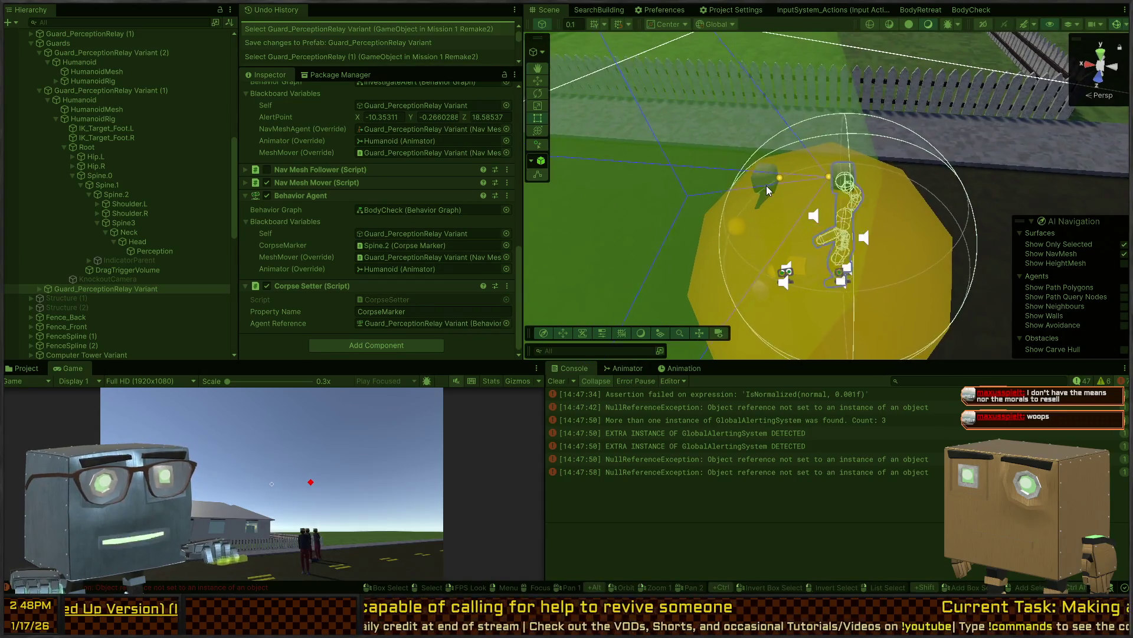
left_click(767, 185)
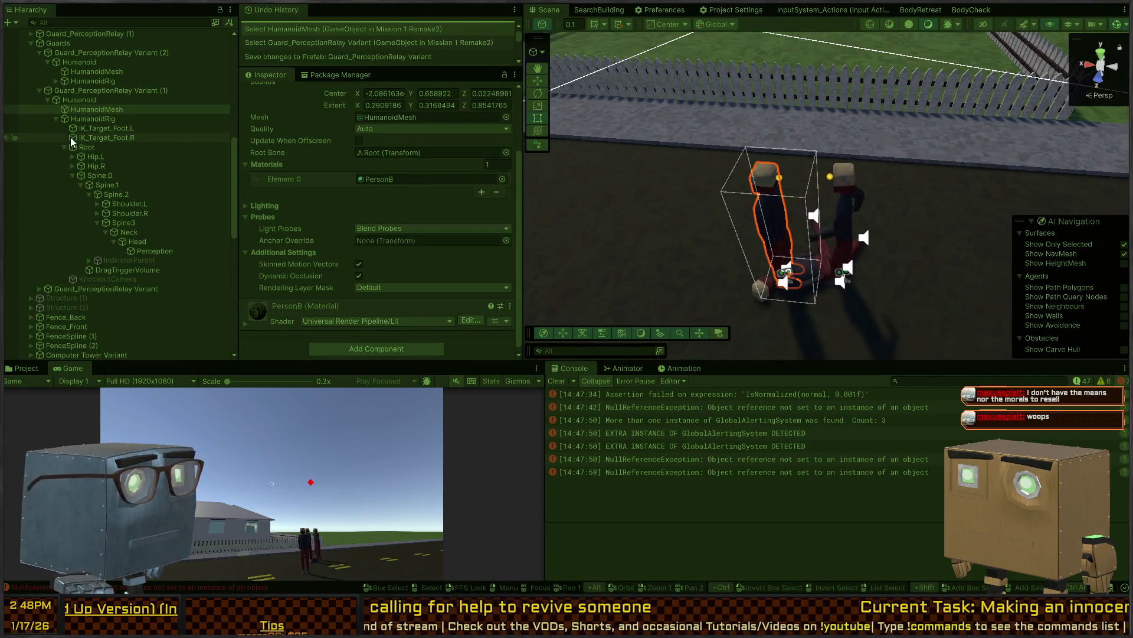
scroll(354, 174, "down", 1)
left_click(104, 99)
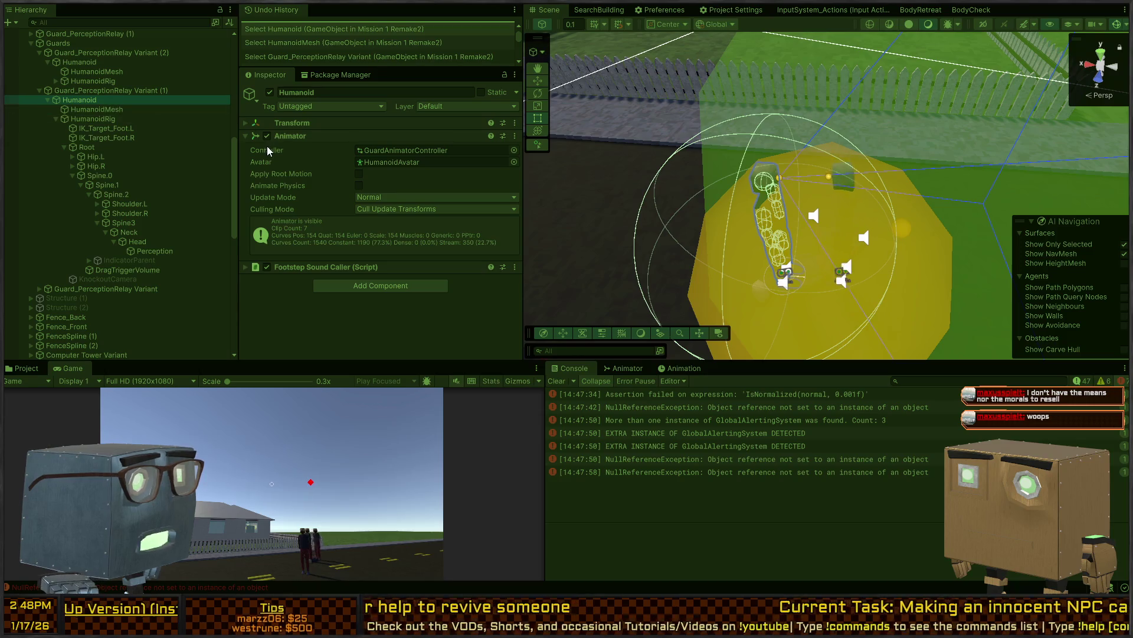
left_click(66, 90)
scroll(316, 171, "down", 5)
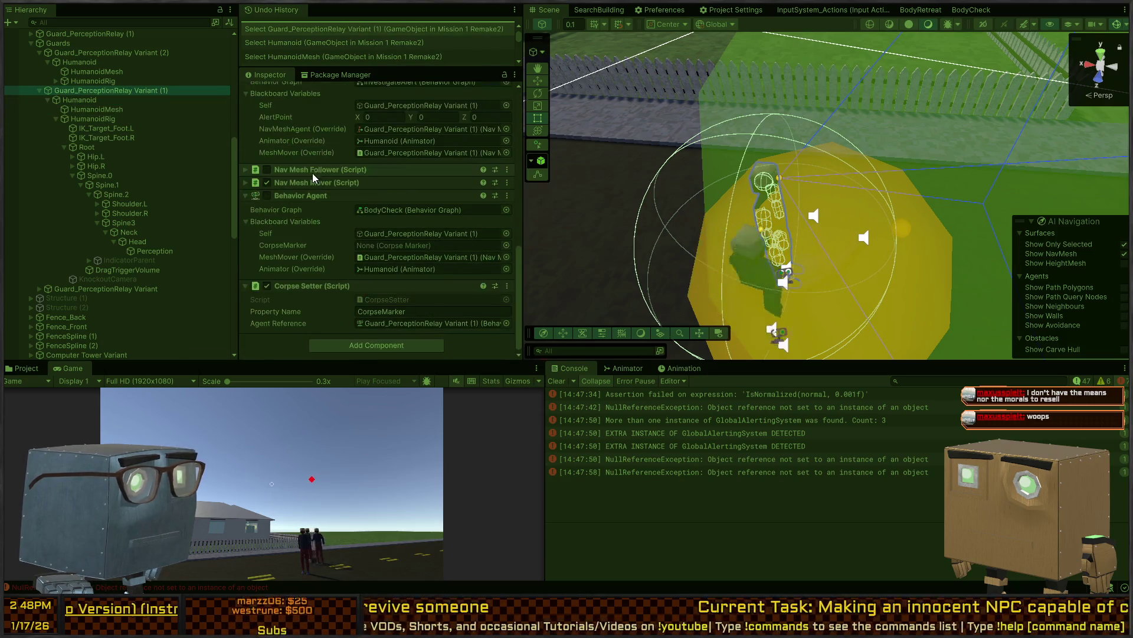
left_click(265, 196)
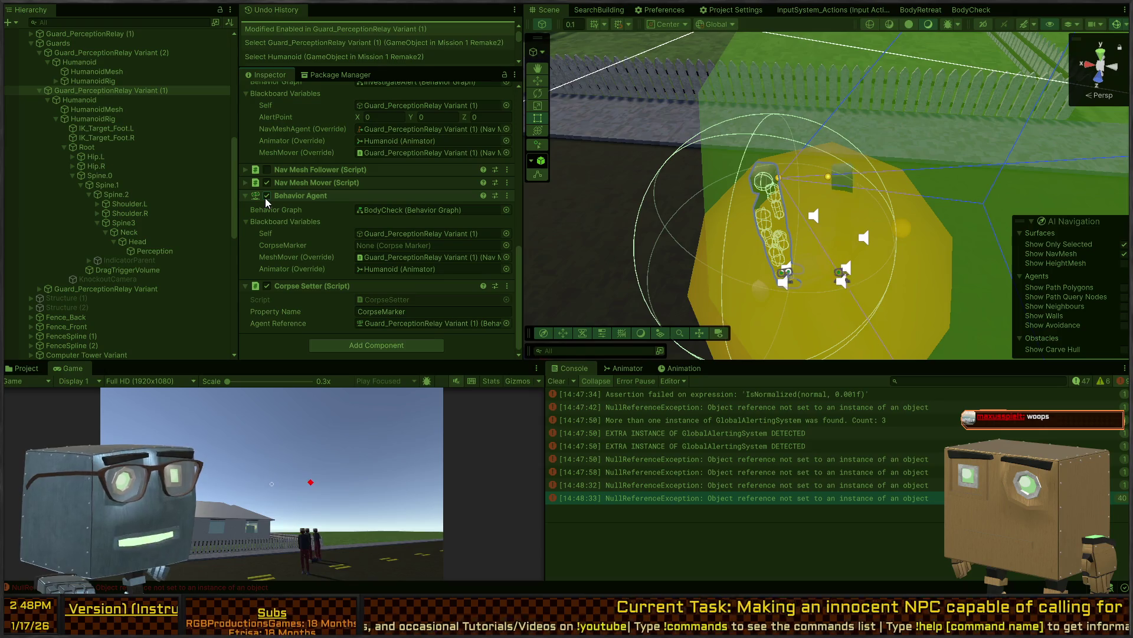
left_click(265, 197)
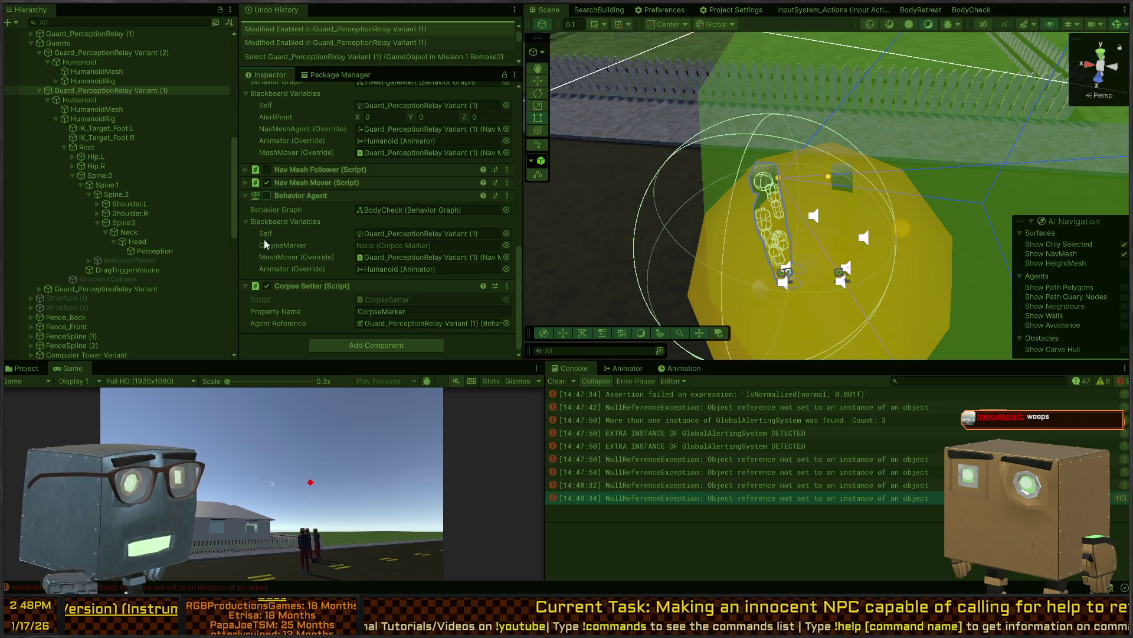
mouse_move(787, 248)
left_mouse_down()
mouse_move(749, 195)
mouse_move(699, 195)
mouse_move(700, 156)
left_mouse_up()
Fly the Scene camera above the guards and stop the play test with Ctrl+P
mouse_move(775, 231)
left_mouse_down()
mouse_move(926, 237)
mouse_move(838, 248)
mouse_move(743, 199)
mouse_move(738, 236)
mouse_move(855, 230)
mouse_move(827, 248)
mouse_move(796, 232)
mouse_move(790, 206)
mouse_move(853, 210)
mouse_move(838, 219)
left_mouse_up()
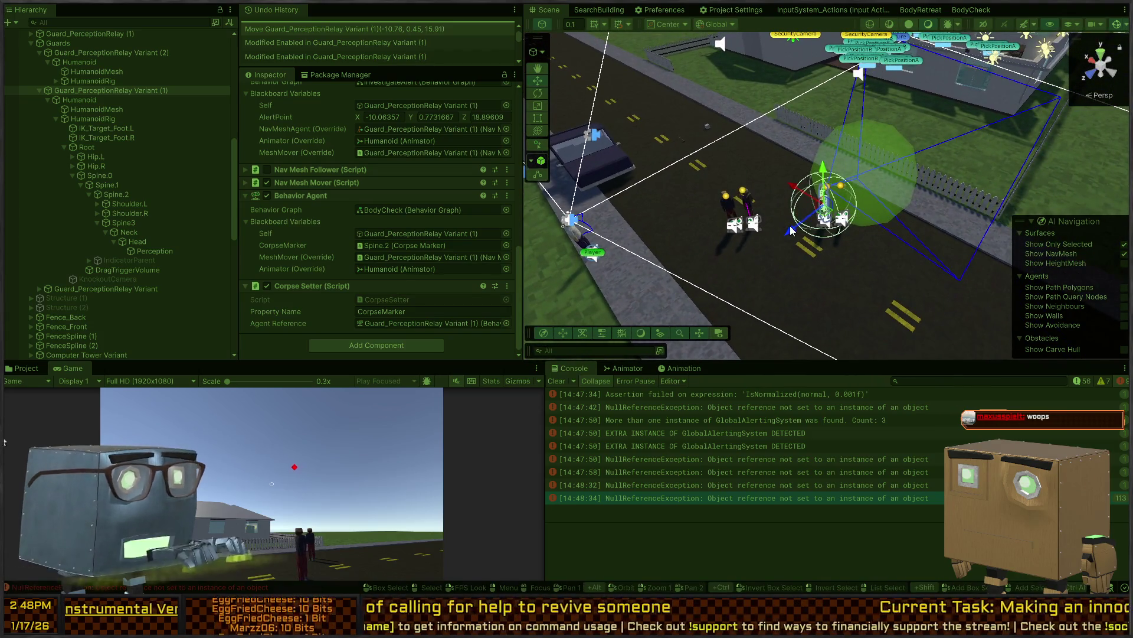
key("ctrl+p")
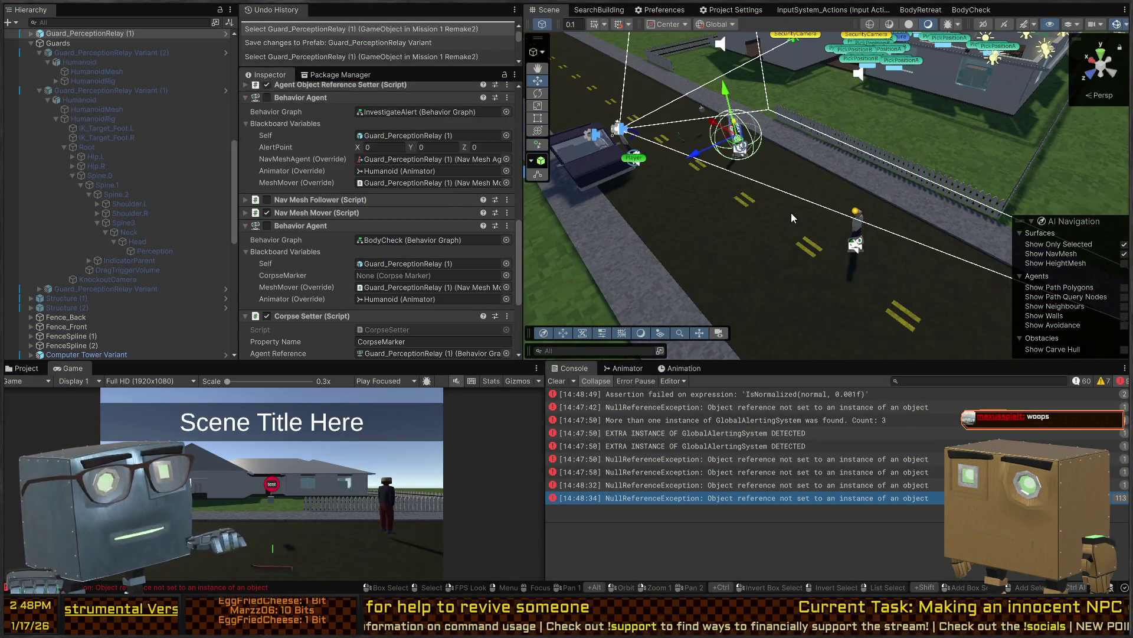